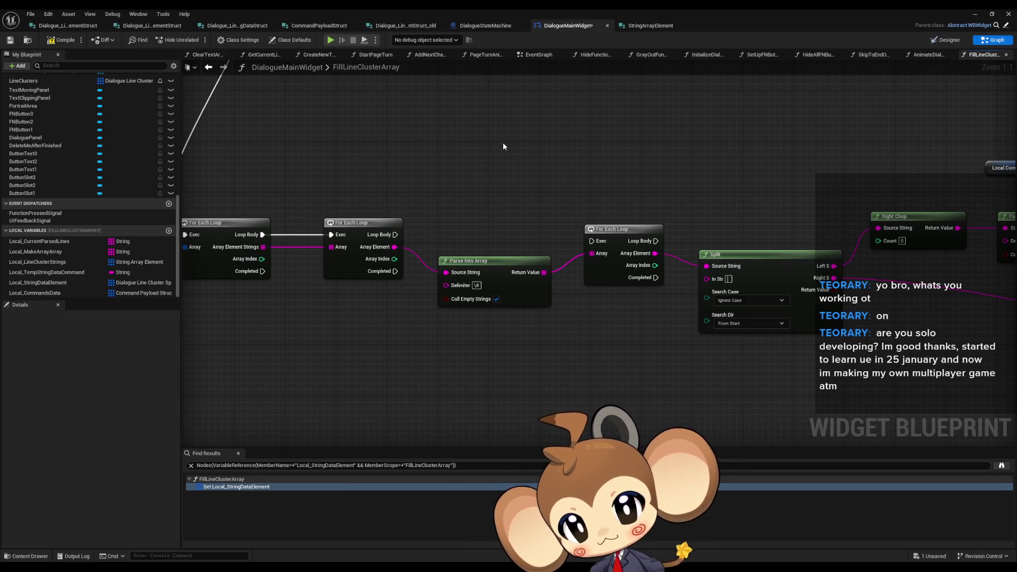
Duplicate the Line Clusters getter below the For Each Loop chain.
drag(503, 147, 382, 141)
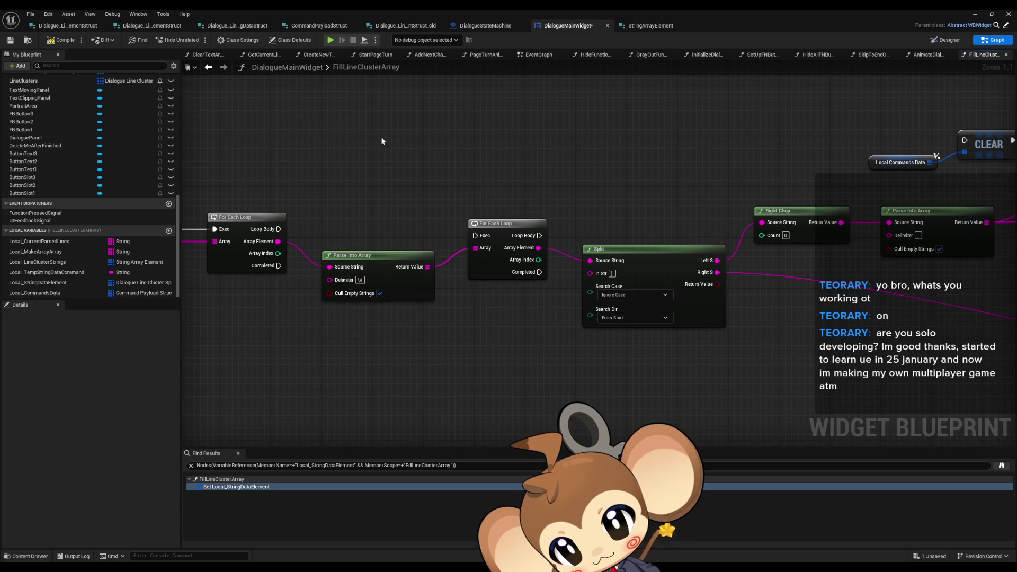
drag(662, 136, 601, 147)
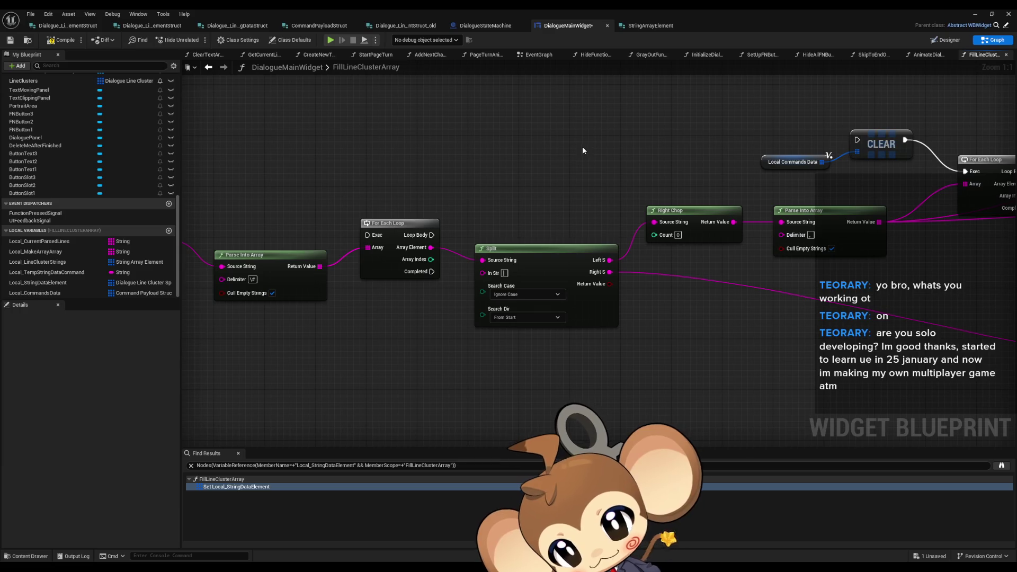
scroll(583, 147, down, 2)
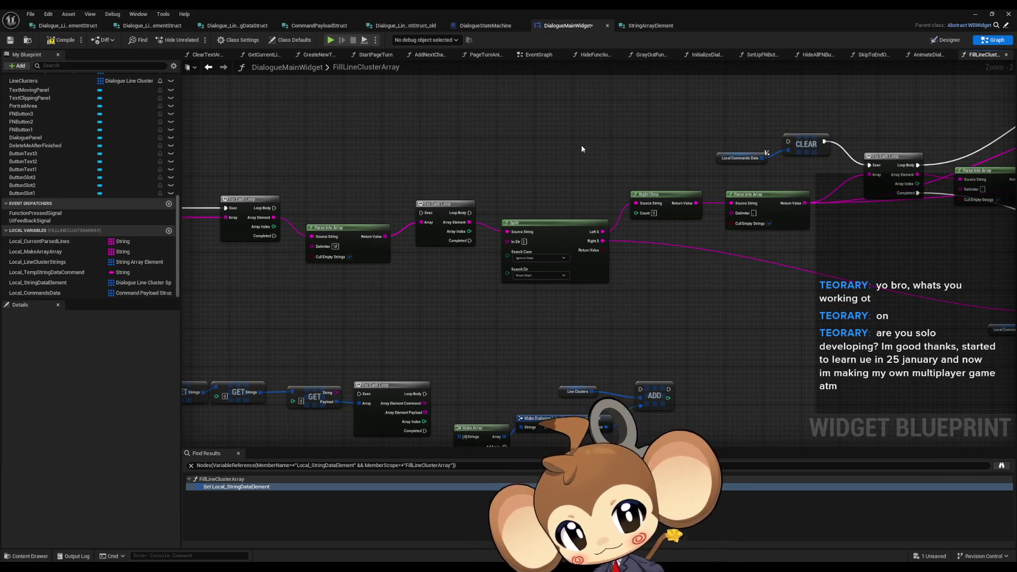
mouse_move(631, 152)
mouse_down()
mouse_move(424, 139)
mouse_move(226, 106)
mouse_move(719, 130)
mouse_up()
mouse_move(513, 315)
mouse_down()
mouse_move(625, 297)
mouse_move(624, 256)
mouse_up()
mouse_move(222, 281)
mouse_down()
mouse_move(265, 339)
mouse_move(259, 334)
mouse_up()
mouse_move(625, 313)
mouse_down()
mouse_move(437, 208)
mouse_move(609, 251)
mouse_up()
drag(510, 214, 554, 309)
click(554, 309)
key(ctrl+c)
key(ctrl+v)
Create an array Add node from the new Line Clusters getter's pin.
mouse_move(626, 196)
mouse_down()
mouse_move(717, 201)
mouse_move(682, 250)
mouse_move(644, 265)
mouse_up()
text(add)
key(Return)
scroll(609, 267, down, 3)
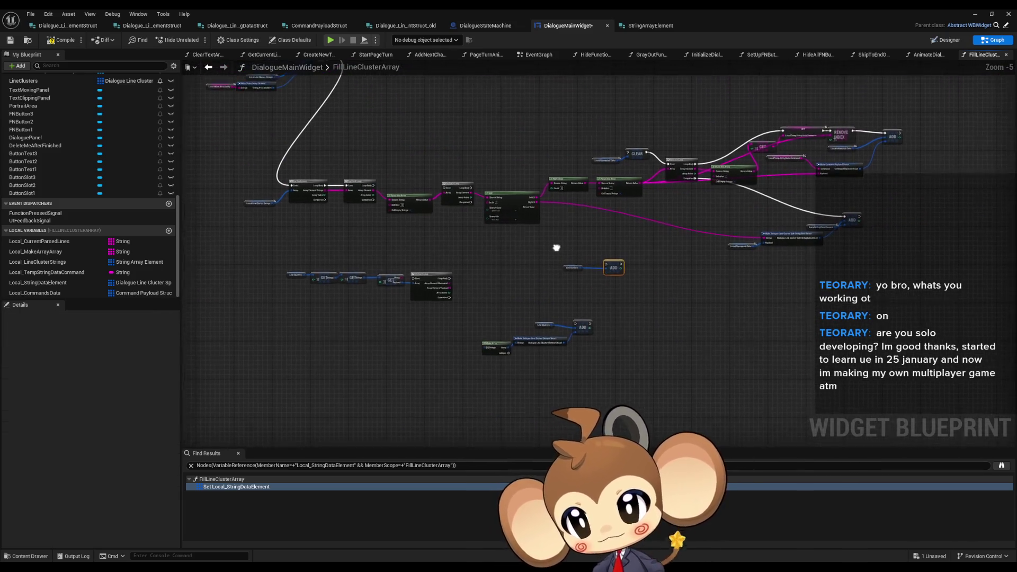
scroll(536, 253, up, 2)
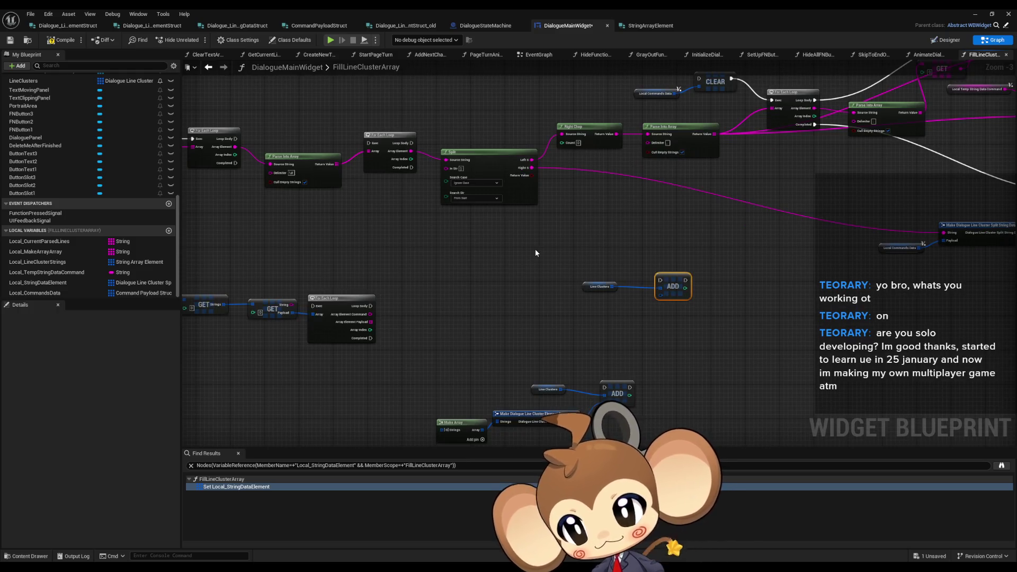
Arrange the Line Clusters and ADD pair neatly beneath the loop chain.
drag(524, 251, 695, 318)
mouse_move(673, 280)
mouse_down()
mouse_move(532, 271)
mouse_move(503, 236)
mouse_move(593, 251)
mouse_up()
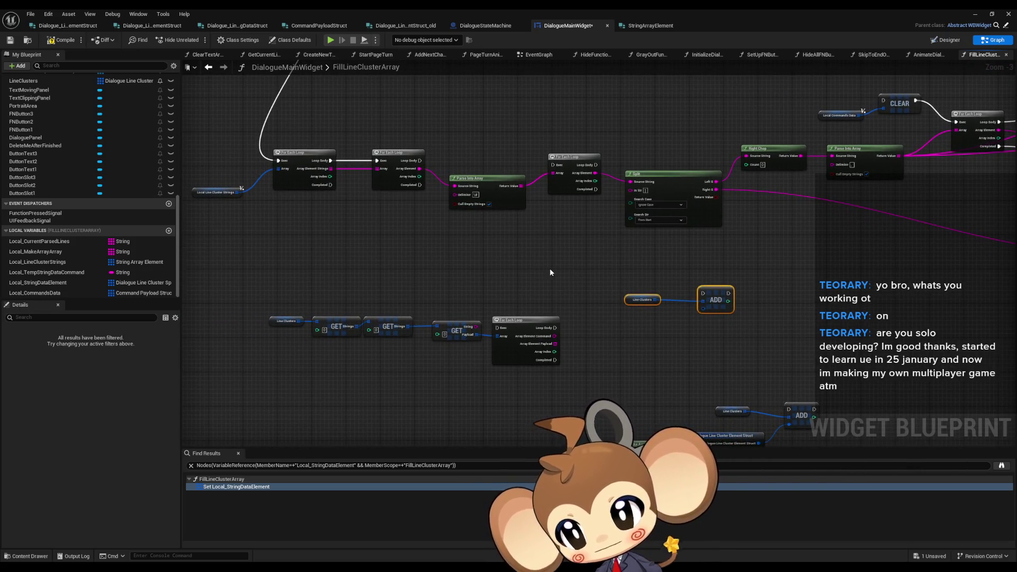
click(640, 304)
mouse_move(642, 302)
mouse_down()
mouse_move(736, 318)
mouse_move(689, 304)
mouse_move(657, 260)
mouse_up()
click(662, 280)
scroll(688, 296, up, 2)
click(604, 276)
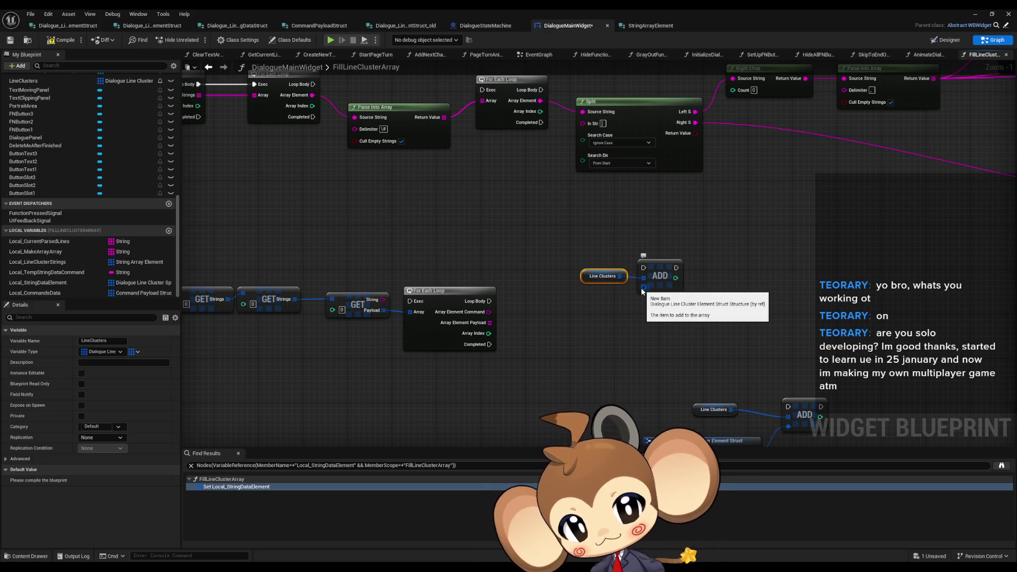
Add local variable Local_DialogueLineClusterElement of type Dialogue Line Cluster Element Struct.
click(168, 231)
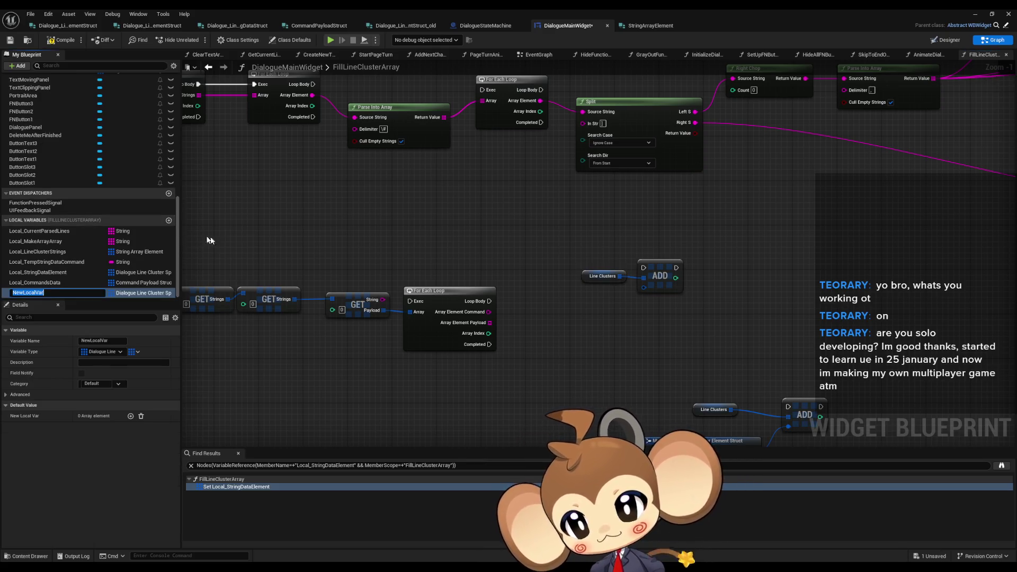
text(LineClusterEl)
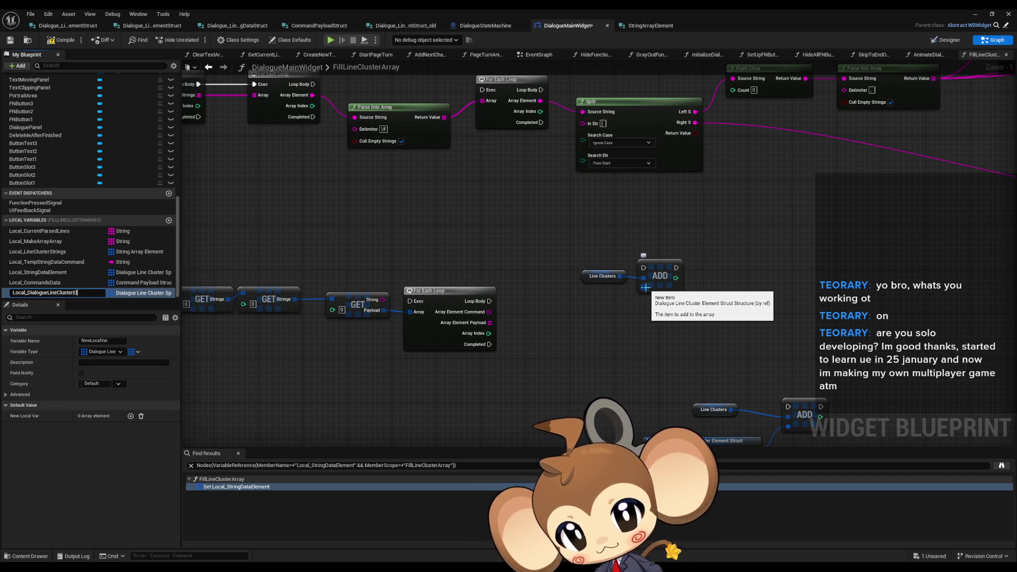
text(ement)
key(Return)
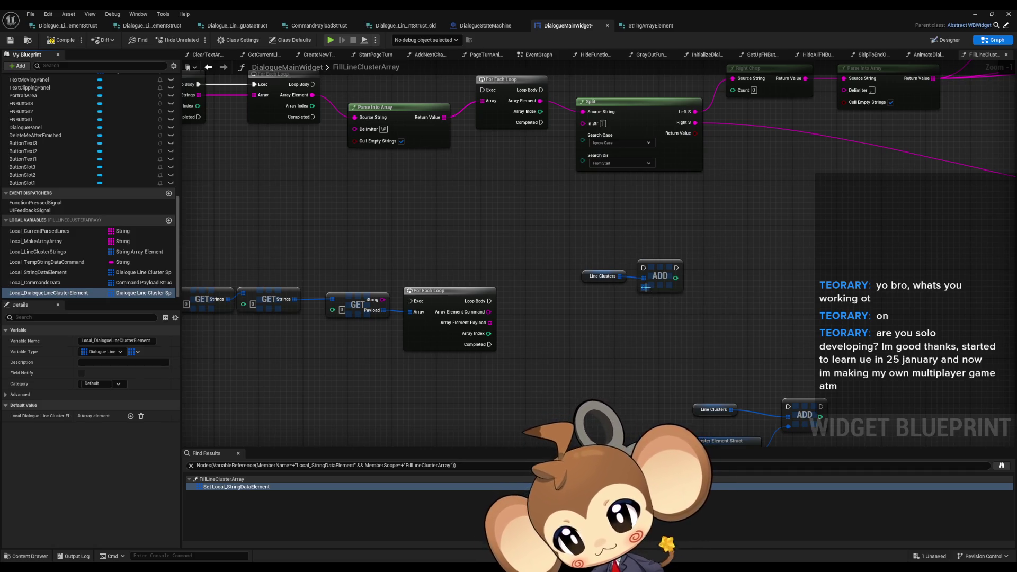
click(126, 295)
text(dia)
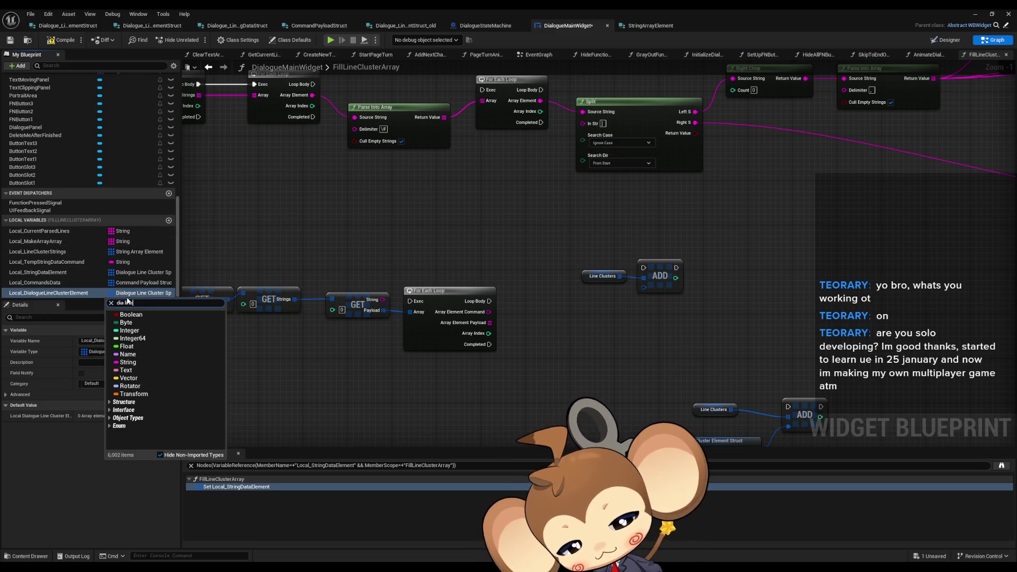
text(clus element)
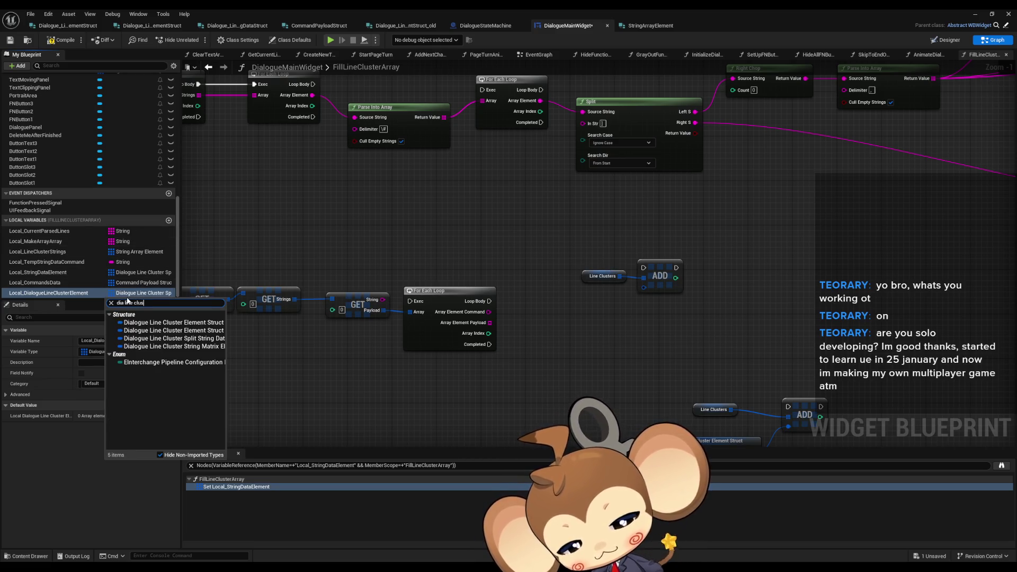
click(152, 331)
Make it a single value and wire its getter into ADD's item input.
mouse_move(53, 292)
mouse_down()
mouse_move(402, 344)
mouse_move(569, 319)
mouse_up()
click(607, 323)
click(137, 352)
click(126, 363)
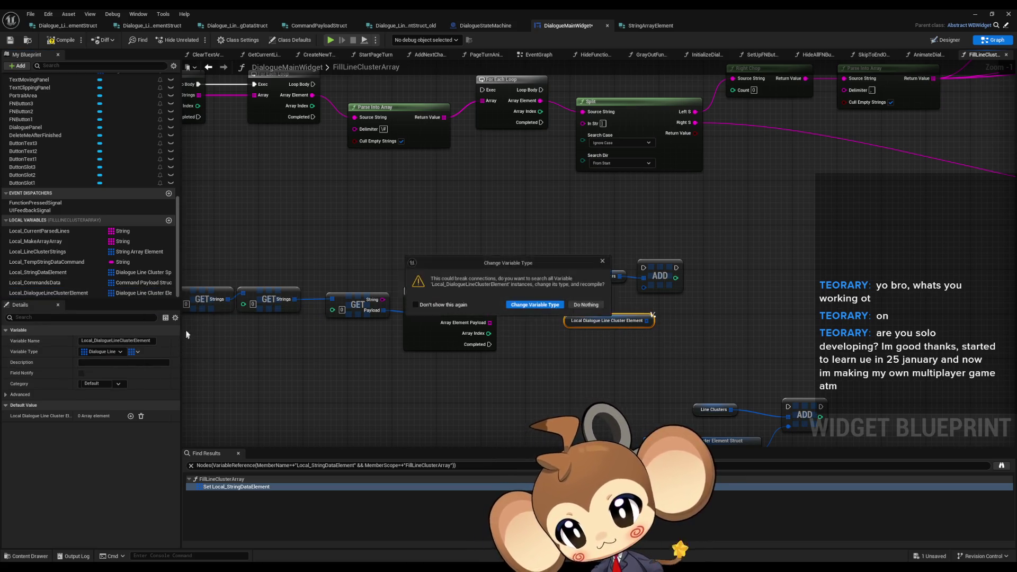
click(535, 306)
drag(646, 320, 642, 288)
mouse_move(603, 323)
mouse_down()
mouse_move(569, 301)
mouse_move(436, 307)
mouse_up()
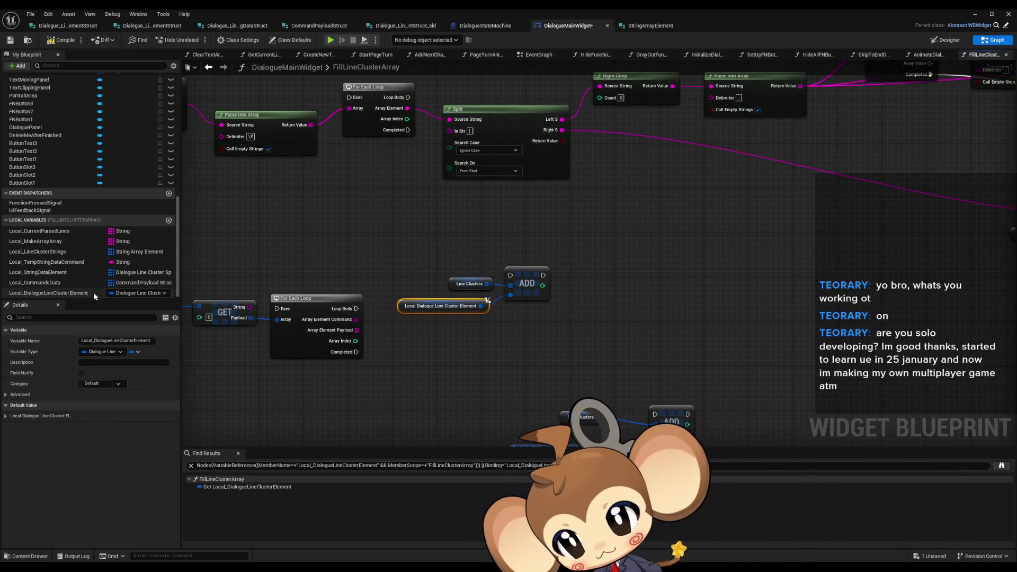
Add a SET Local_DialogueLineClusterElement node fed by a Make Dialogue Line Cluster Element Struct node.
mouse_move(60, 293)
mouse_down()
mouse_move(618, 241)
mouse_move(618, 231)
mouse_up()
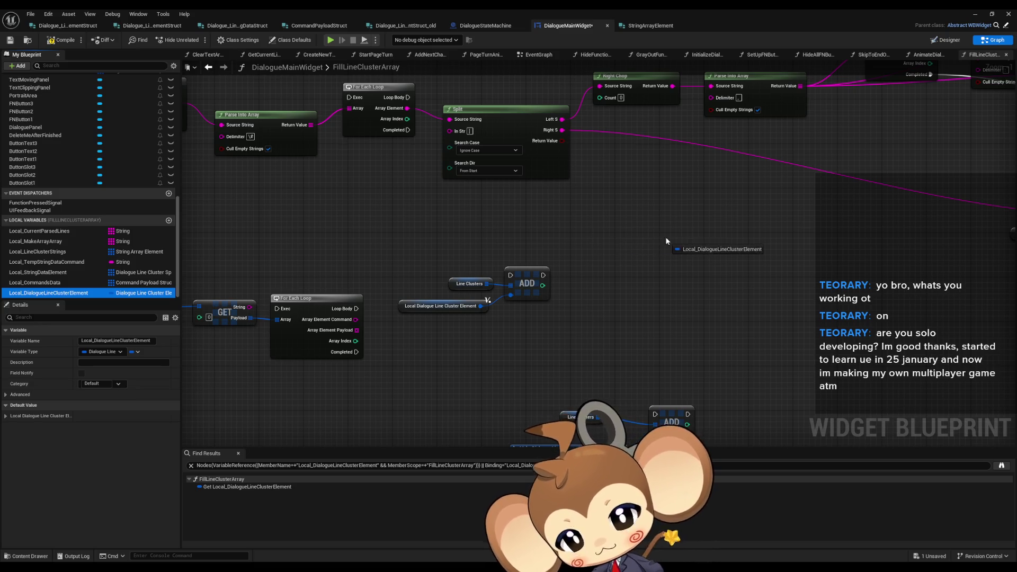
click(706, 263)
drag(673, 253, 635, 263)
text(mak)
key(Return)
mouse_move(738, 239)
mouse_down()
mouse_move(844, 233)
mouse_move(656, 241)
mouse_up()
Inspect the Local String Data Element node among the right-hand nodes.
scroll(604, 291, down, 1)
scroll(604, 291, down, 1)
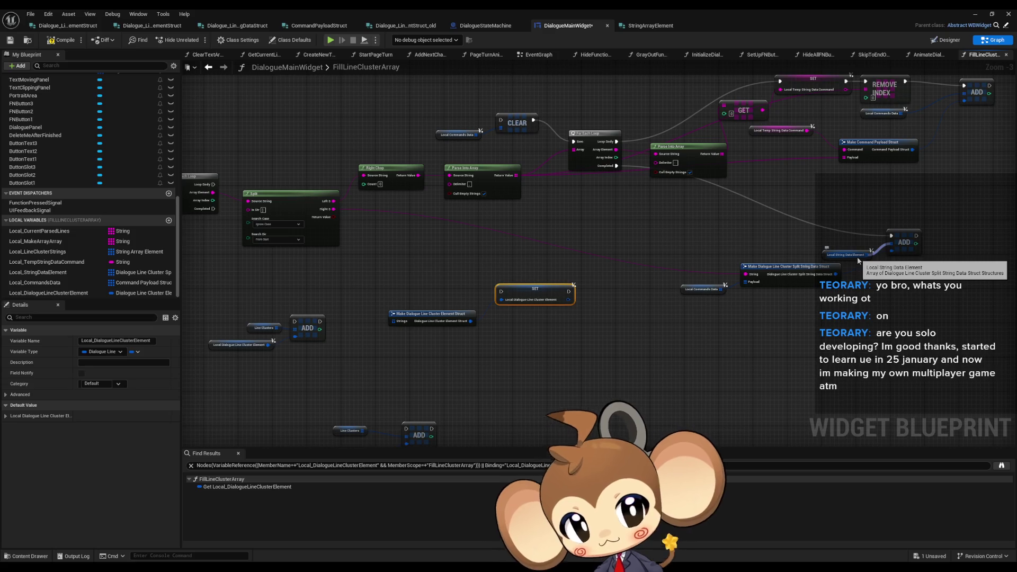
click(858, 260)
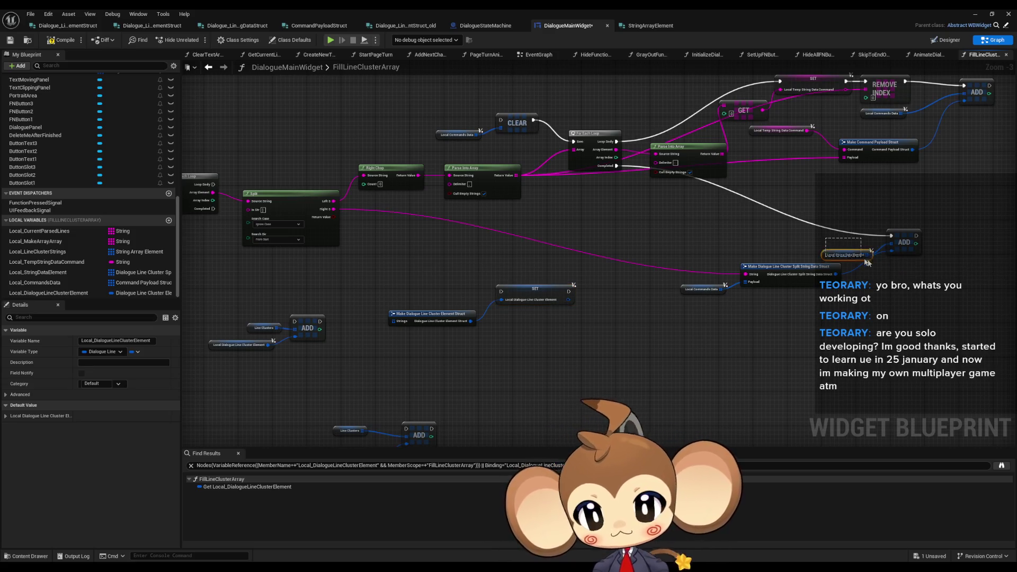
drag(857, 269, 781, 308)
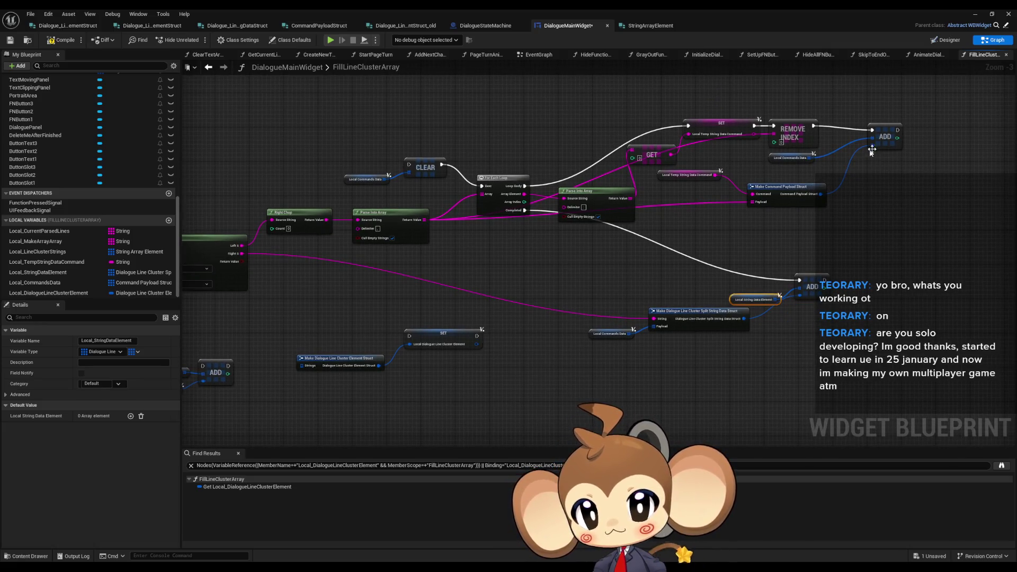
scroll(853, 160, up, 1)
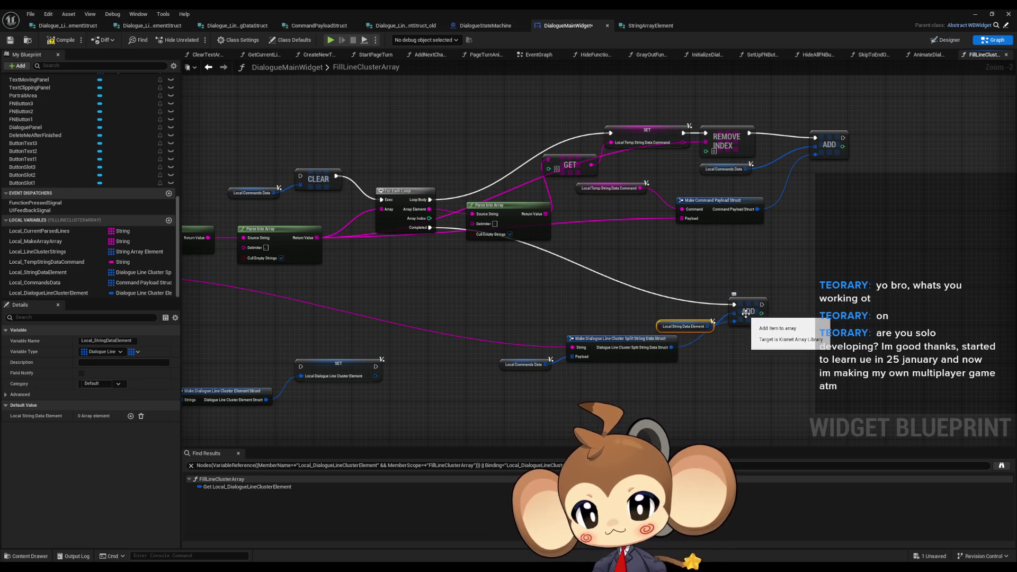
Promote the make struct's Strings input to local variable Local_SegmentedLines.
mouse_move(746, 312)
mouse_down()
mouse_move(612, 318)
mouse_move(812, 278)
mouse_move(608, 270)
mouse_move(644, 329)
mouse_up()
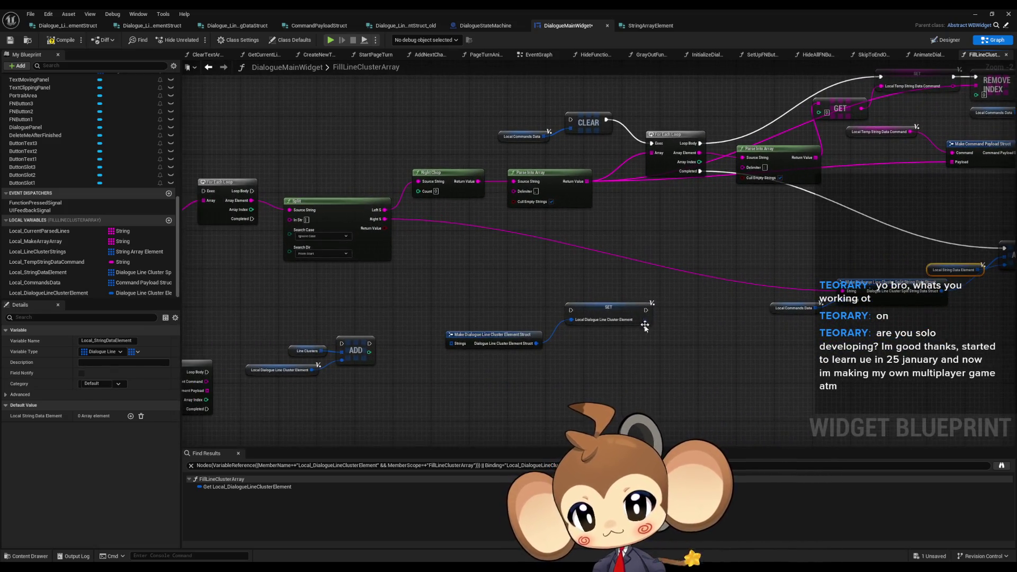
drag(454, 345, 426, 304)
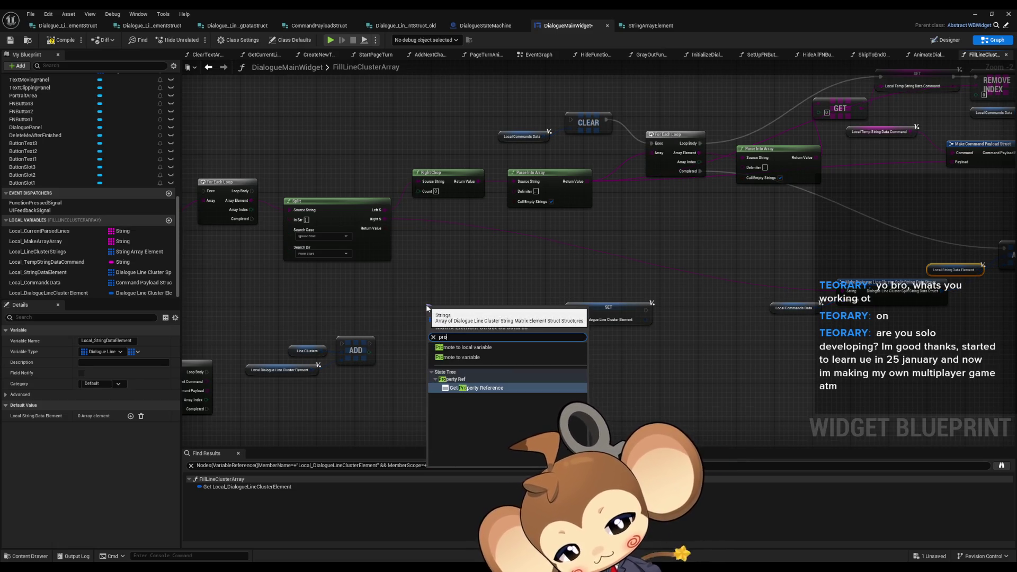
key(Down)
key(Return)
text(Local_SegmentedLines)
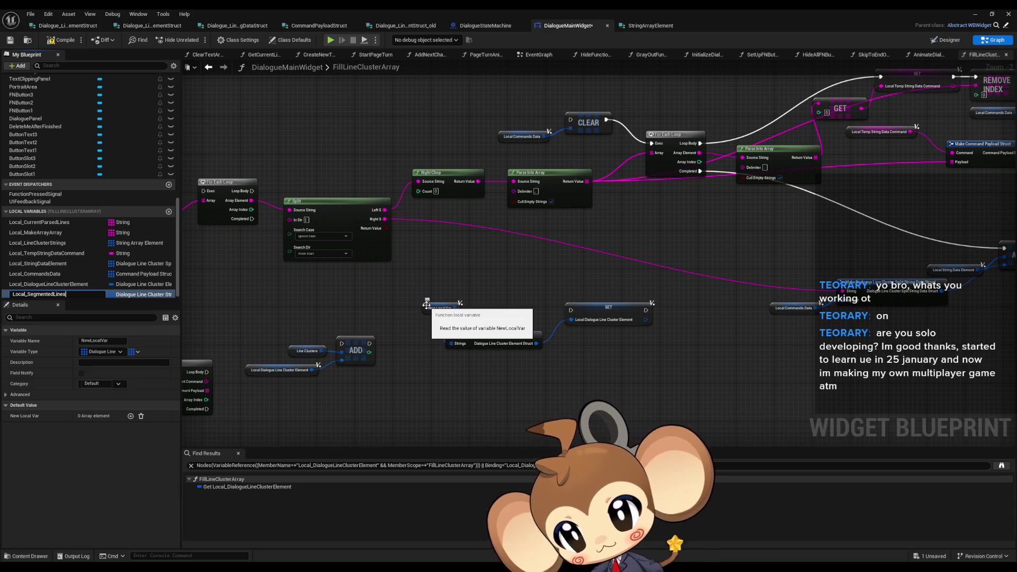
key(Return)
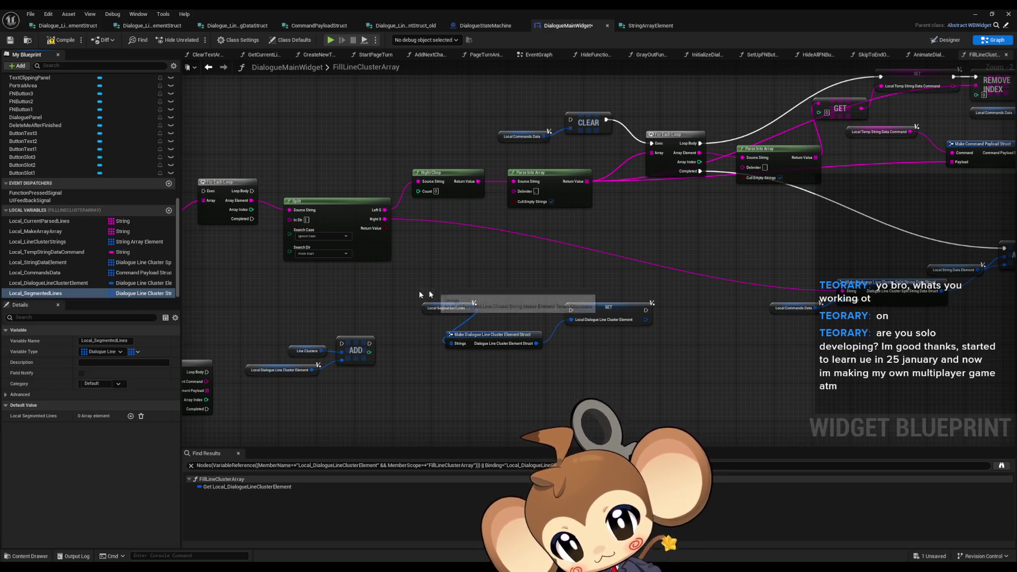
Place SET and getter nodes for Local_SegmentedLines in the graph.
mouse_move(40, 292)
mouse_down()
mouse_move(459, 256)
mouse_move(503, 241)
mouse_up()
click(530, 259)
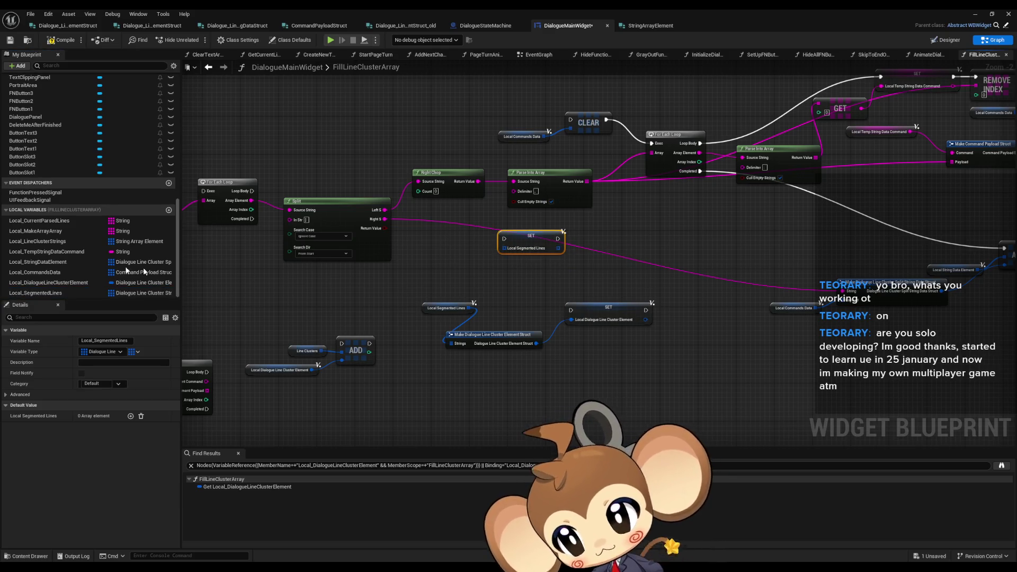
mouse_move(54, 292)
mouse_down()
mouse_move(427, 249)
mouse_move(429, 236)
mouse_move(509, 243)
mouse_up()
key(Delete)
text(add)
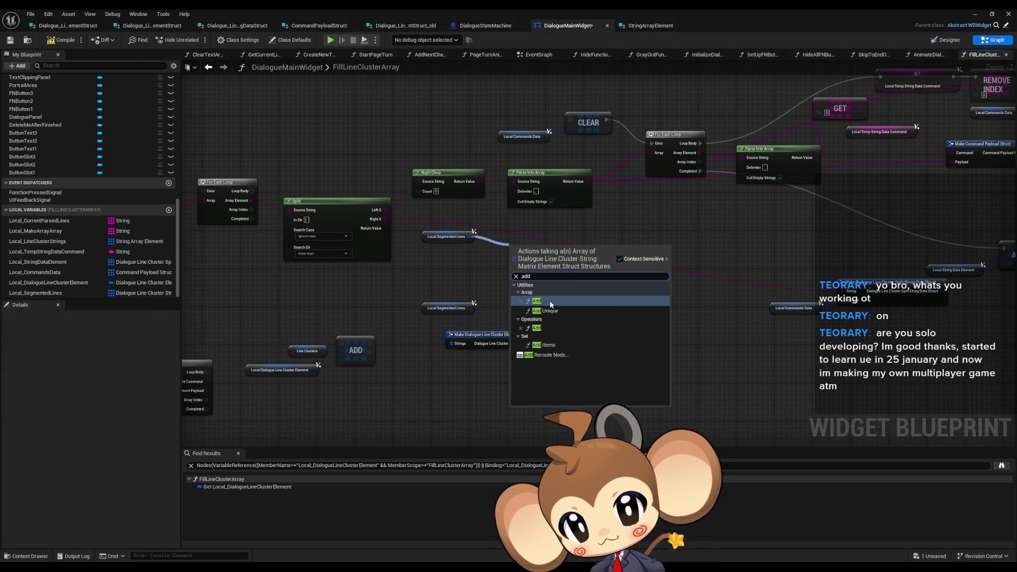
click(551, 305)
mouse_move(448, 236)
mouse_down()
mouse_move(464, 256)
mouse_move(489, 255)
mouse_up()
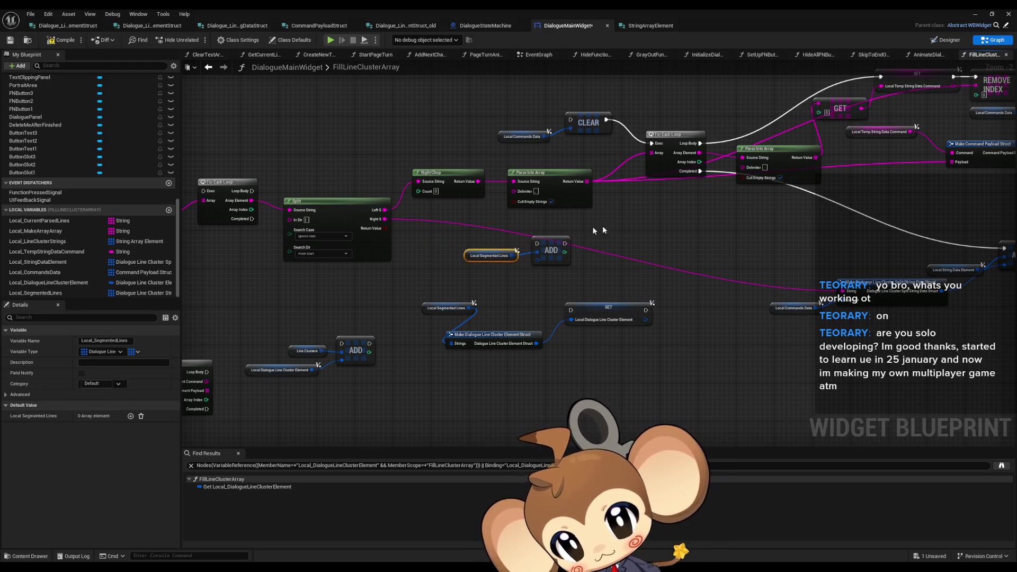
scroll(580, 228, down, 2)
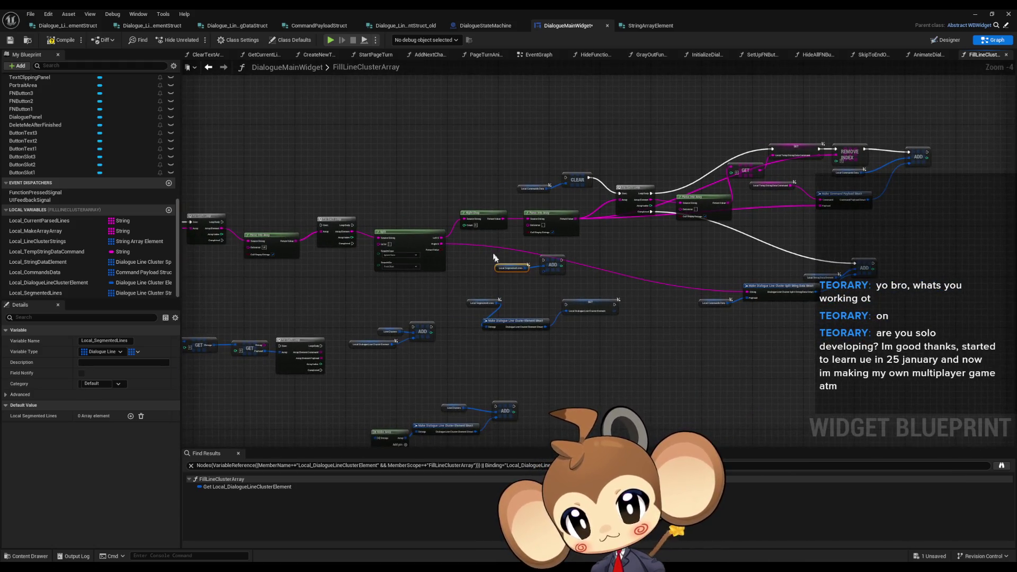
drag(510, 275, 556, 266)
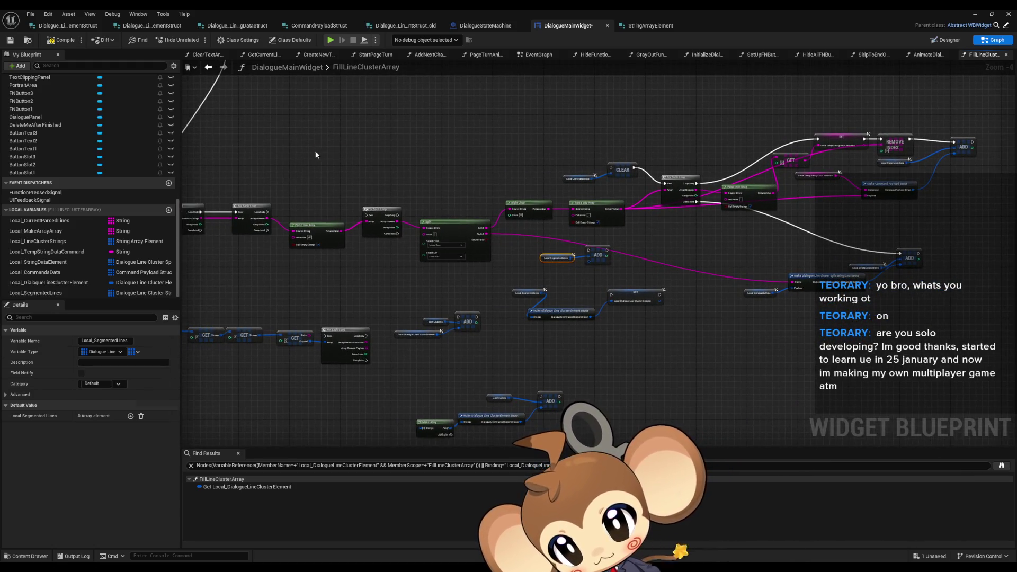
scroll(315, 154, up, 2)
scroll(360, 150, down, 1)
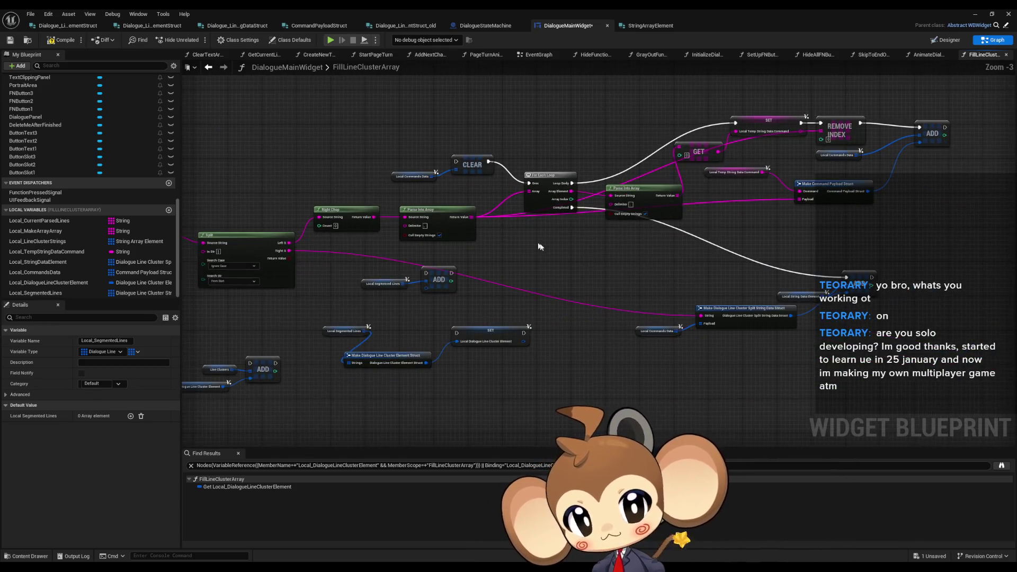
drag(781, 295, 771, 286)
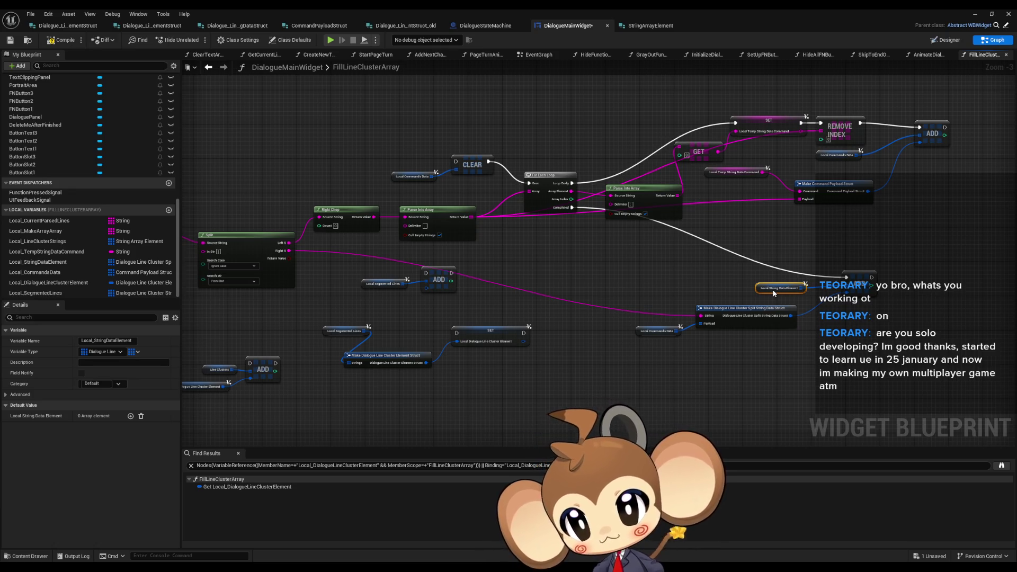
scroll(772, 289, up, 1)
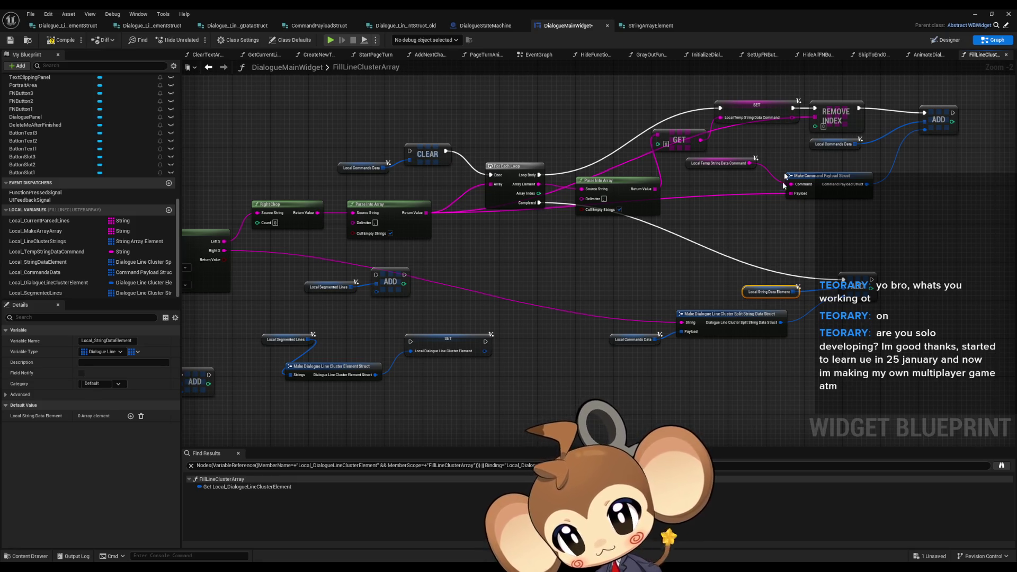
drag(728, 277, 762, 291)
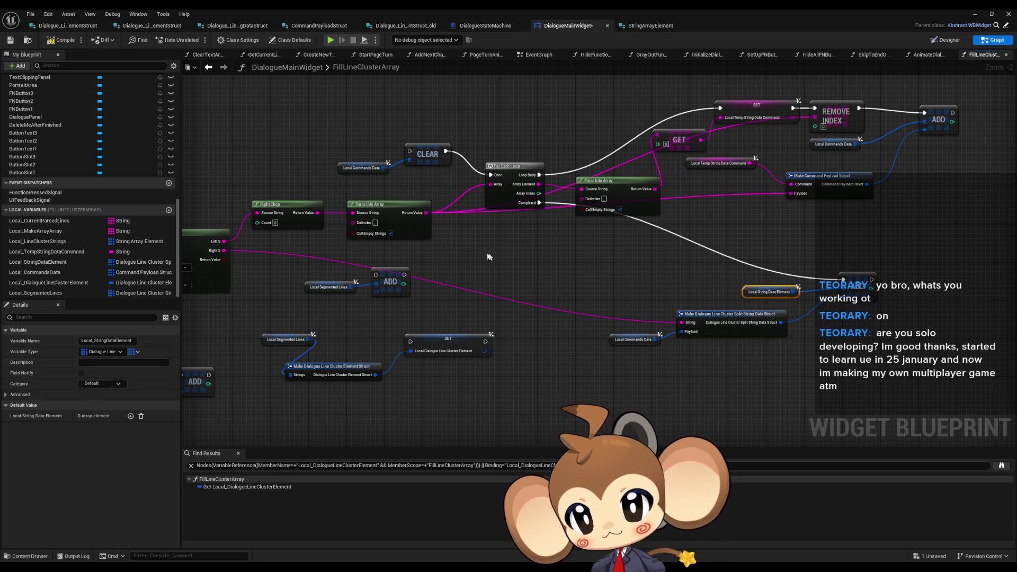
drag(211, 223, 667, 263)
click(518, 193)
key(ctrl+v)
Add a CLEAR node for Local String Data Element, driven by a loop's Loop Body.
mouse_move(566, 194)
mouse_down()
mouse_move(621, 189)
mouse_move(592, 228)
mouse_move(489, 256)
mouse_move(498, 263)
mouse_up()
text(clear)
key(Return)
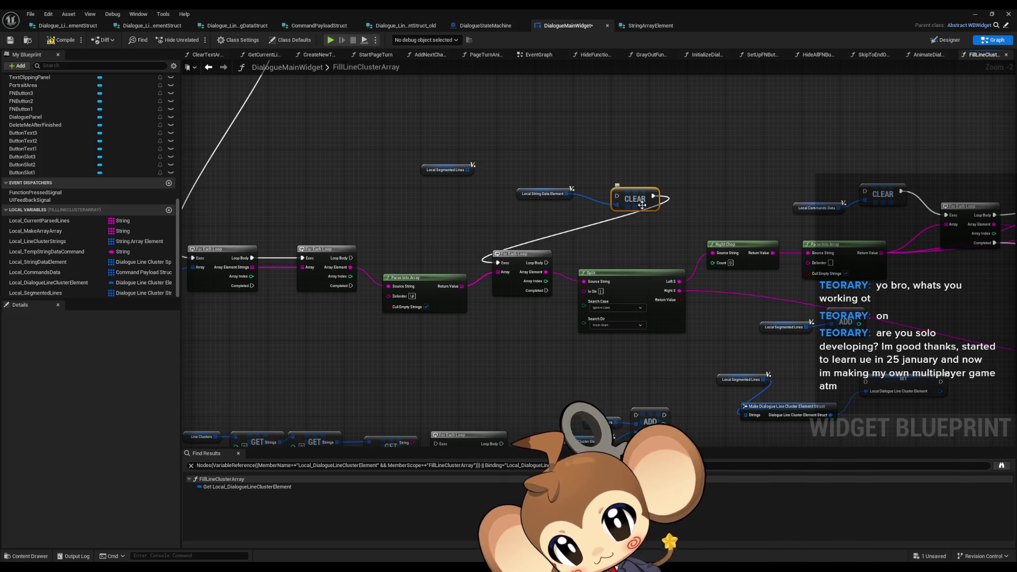
mouse_move(431, 281)
mouse_down()
mouse_move(772, 226)
mouse_move(752, 211)
mouse_up()
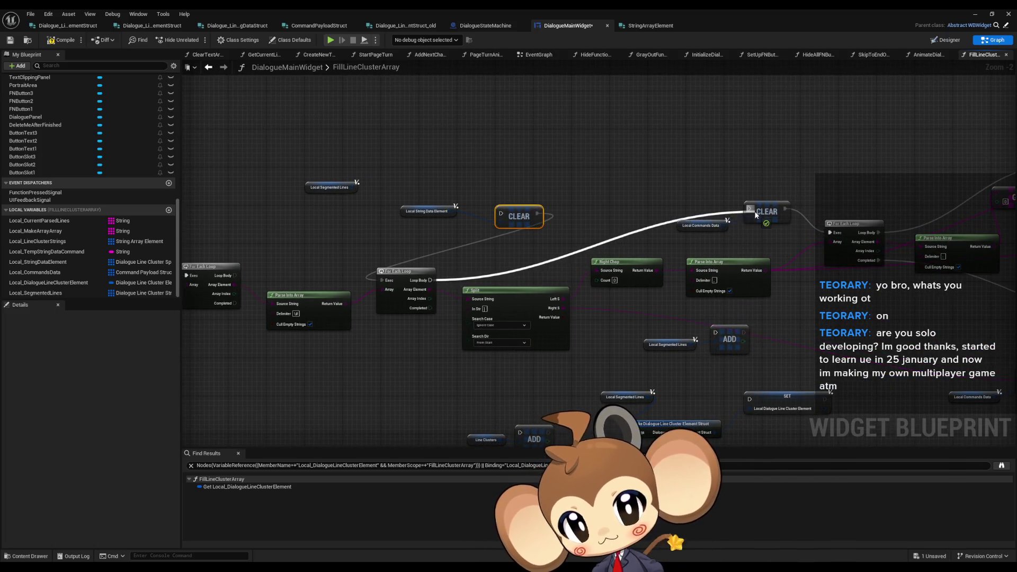
Add a CLEAR node for Local Segmented Lines and chain both CLEARs into the loops' Loop Body pins.
mouse_move(764, 320)
mouse_down()
mouse_move(785, 284)
mouse_move(846, 300)
mouse_up()
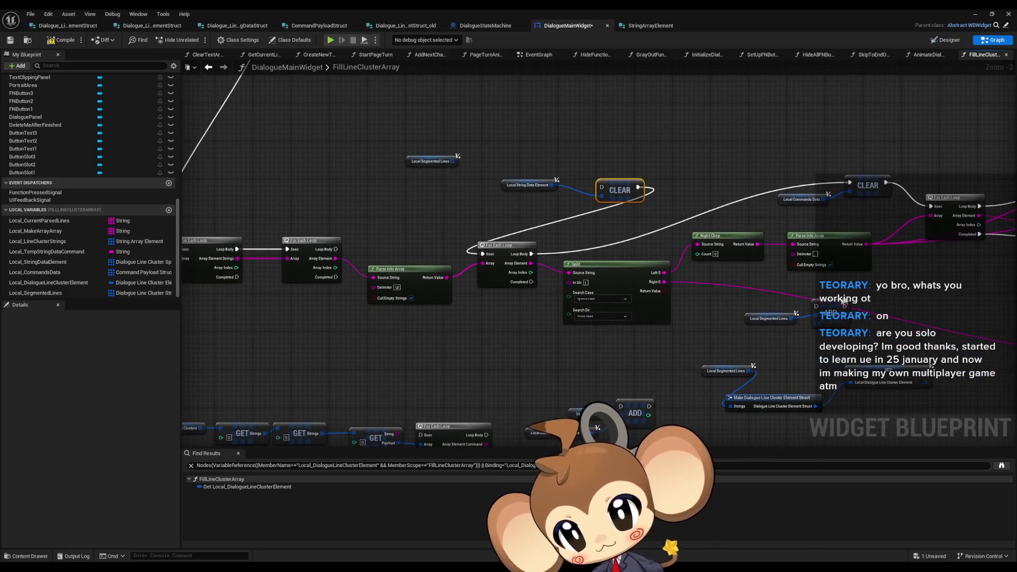
drag(588, 271, 641, 277)
click(485, 167)
mouse_move(485, 167)
mouse_down()
mouse_move(583, 179)
mouse_move(371, 191)
mouse_move(453, 184)
mouse_up()
key(Return)
drag(488, 185, 439, 262)
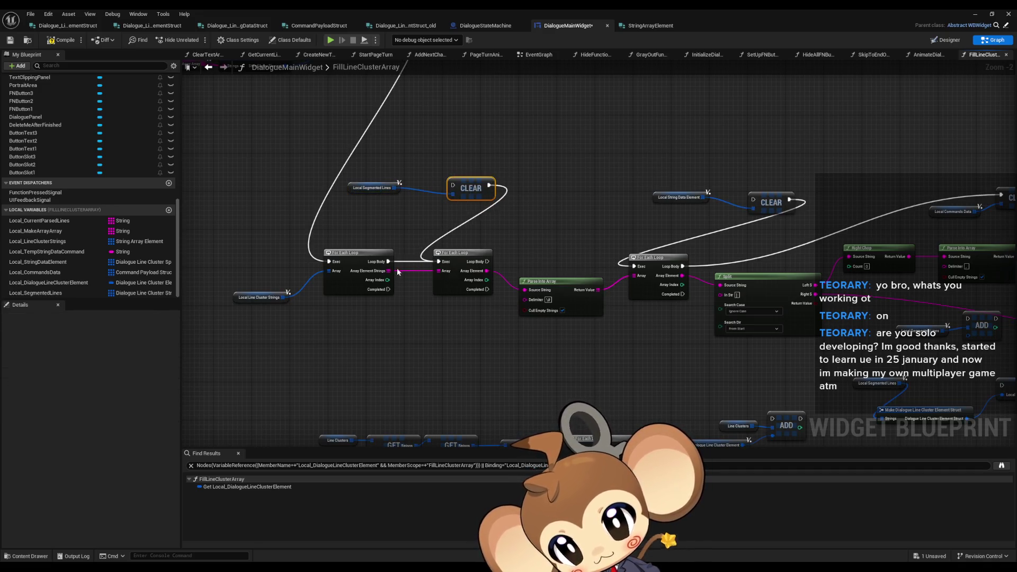
drag(576, 234, 475, 190)
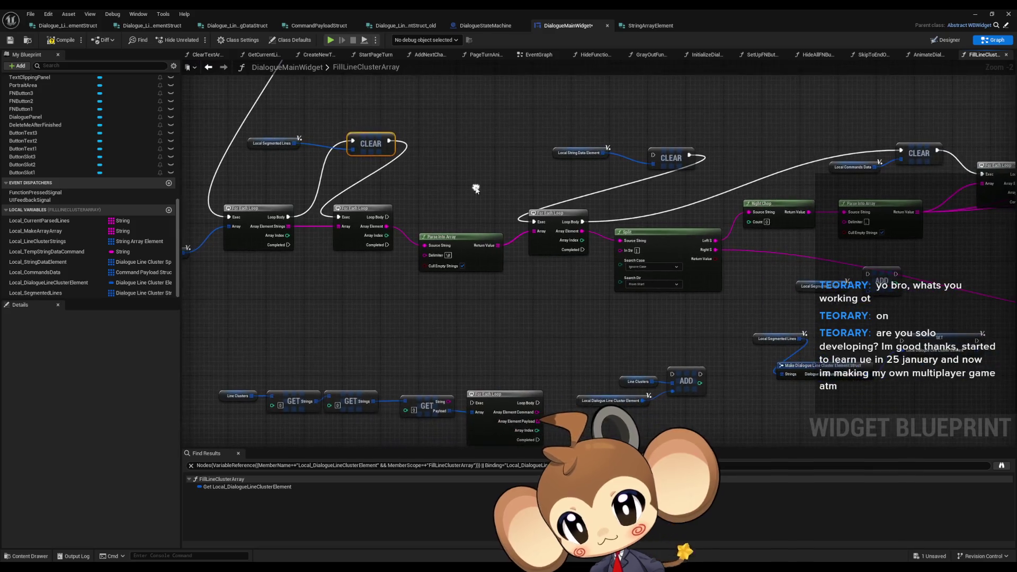
drag(387, 217, 653, 156)
Run the ADD and SET nodes from the loop's Completed pin.
mouse_move(835, 291)
mouse_down()
mouse_move(900, 267)
mouse_move(519, 298)
mouse_up()
mouse_move(388, 245)
mouse_down()
mouse_move(418, 278)
mouse_move(505, 298)
mouse_up()
click(623, 330)
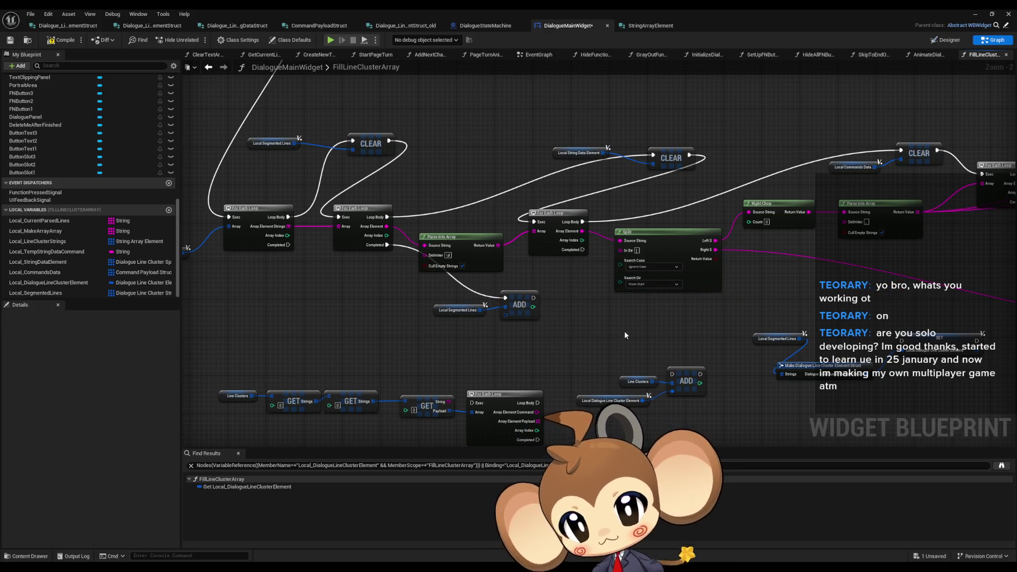
mouse_move(580, 345)
mouse_down()
mouse_move(580, 277)
mouse_move(522, 276)
mouse_up()
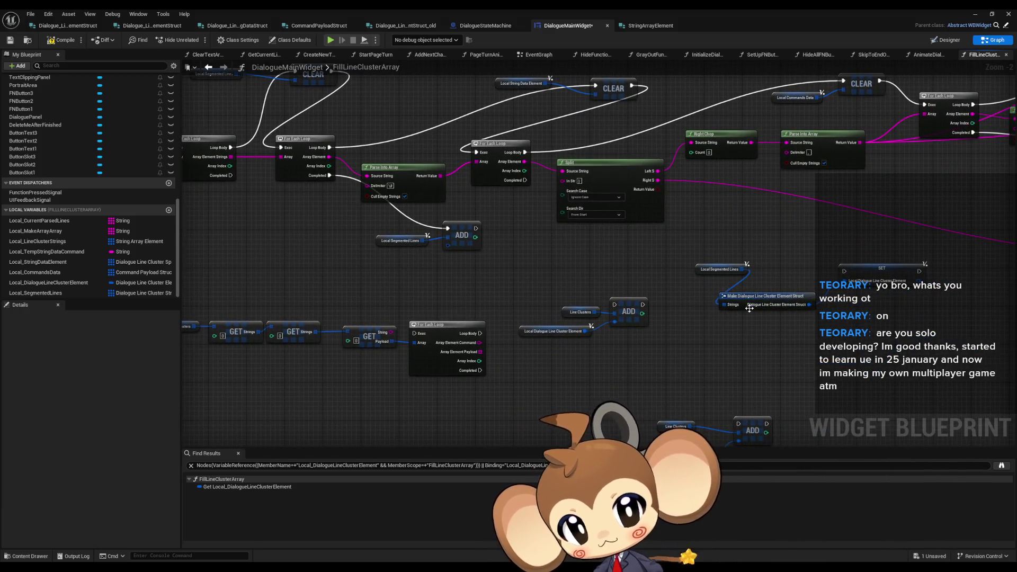
mouse_move(761, 317)
mouse_down()
mouse_move(736, 297)
mouse_move(650, 310)
mouse_move(725, 306)
mouse_move(370, 208)
mouse_up()
click(567, 292)
mouse_move(575, 300)
mouse_down()
mouse_move(672, 281)
mouse_move(529, 286)
mouse_up()
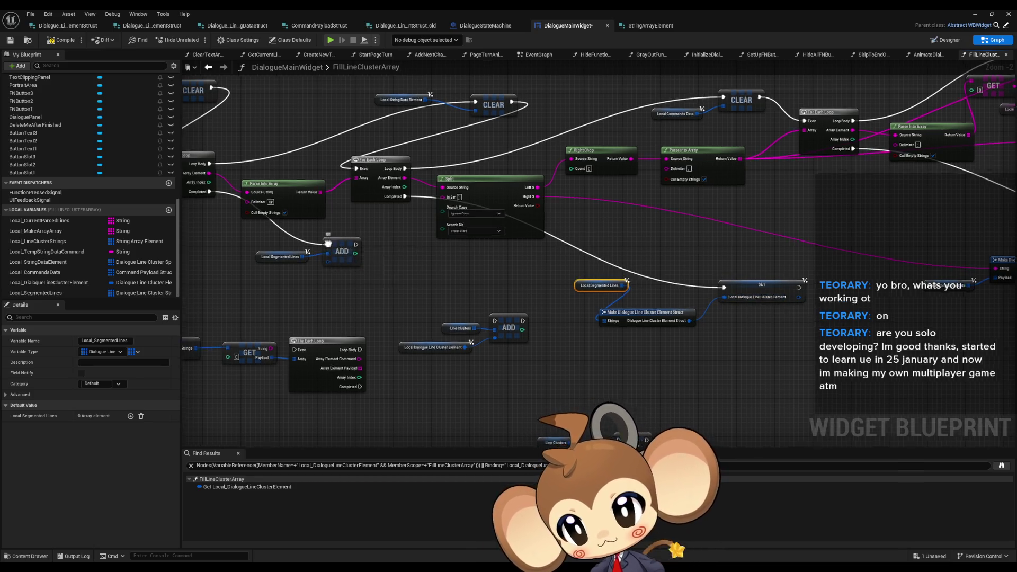
Move the Local Segmented Lines and Local String Data Element CLEARs above the loops and break their exec links.
drag(327, 246, 477, 267)
click(469, 265)
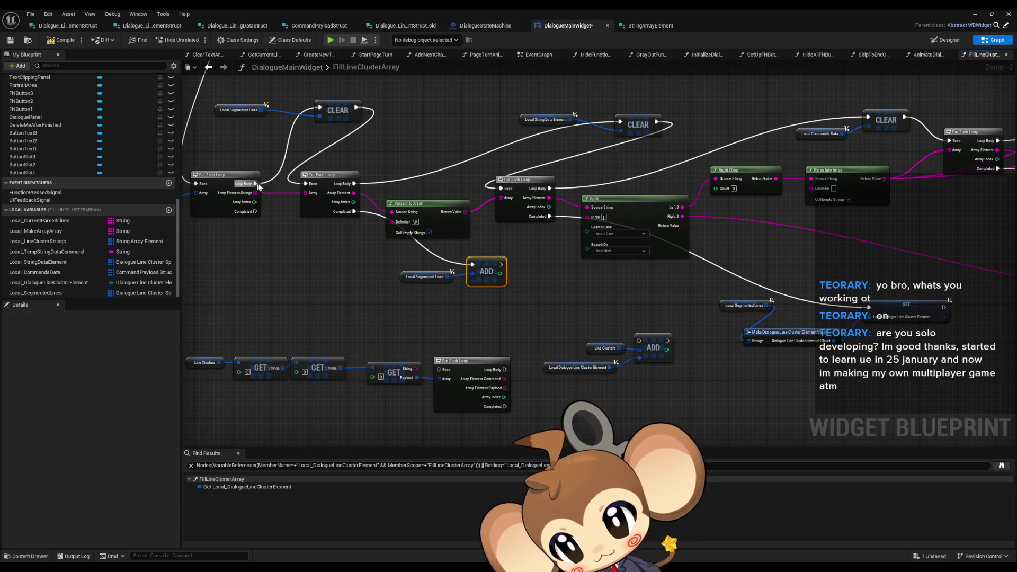
mouse_move(274, 159)
mouse_down()
mouse_move(392, 182)
mouse_move(552, 127)
mouse_up()
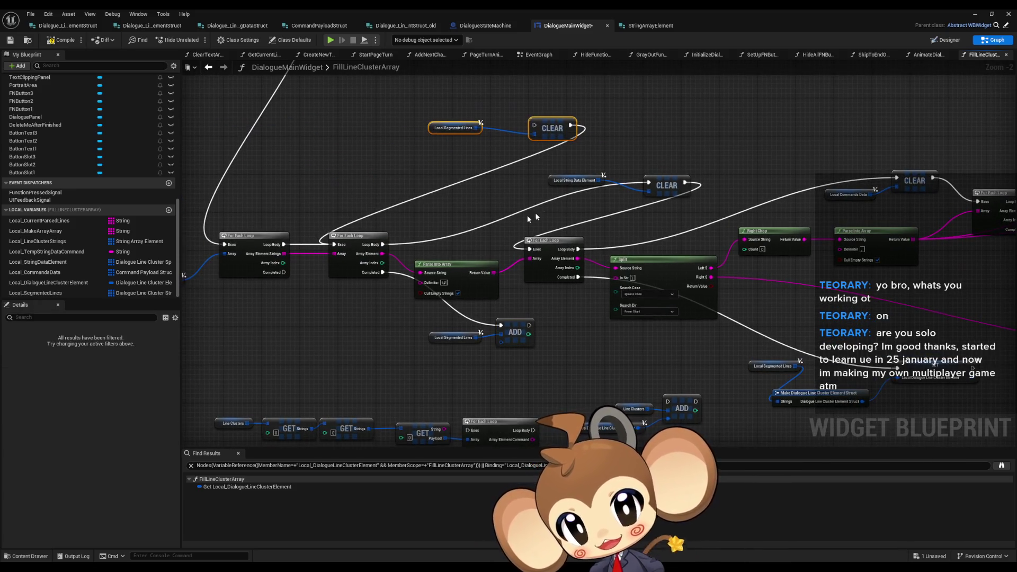
mouse_move(440, 101)
mouse_down()
mouse_move(454, 164)
mouse_move(687, 248)
mouse_move(801, 150)
mouse_up()
drag(660, 262, 605, 282)
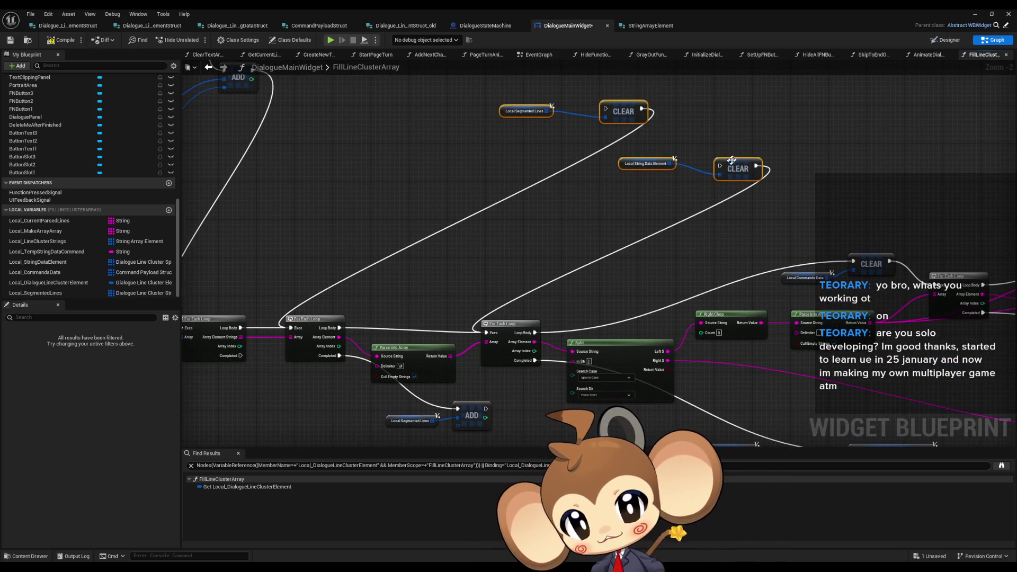
alt+click(757, 167)
alt+click(642, 110)
Shift the Local Commands Data CLEAR node to the right.
mouse_move(839, 263)
mouse_down()
mouse_move(642, 234)
mouse_move(625, 186)
mouse_move(567, 202)
mouse_up()
ctrl+click(592, 200)
click(556, 169)
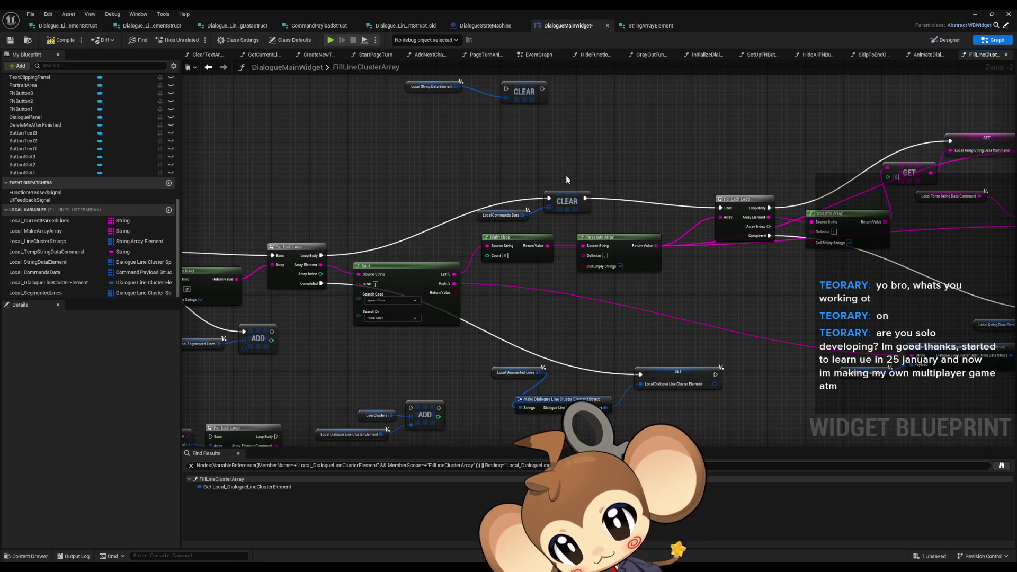
drag(484, 184, 596, 232)
drag(567, 201, 672, 201)
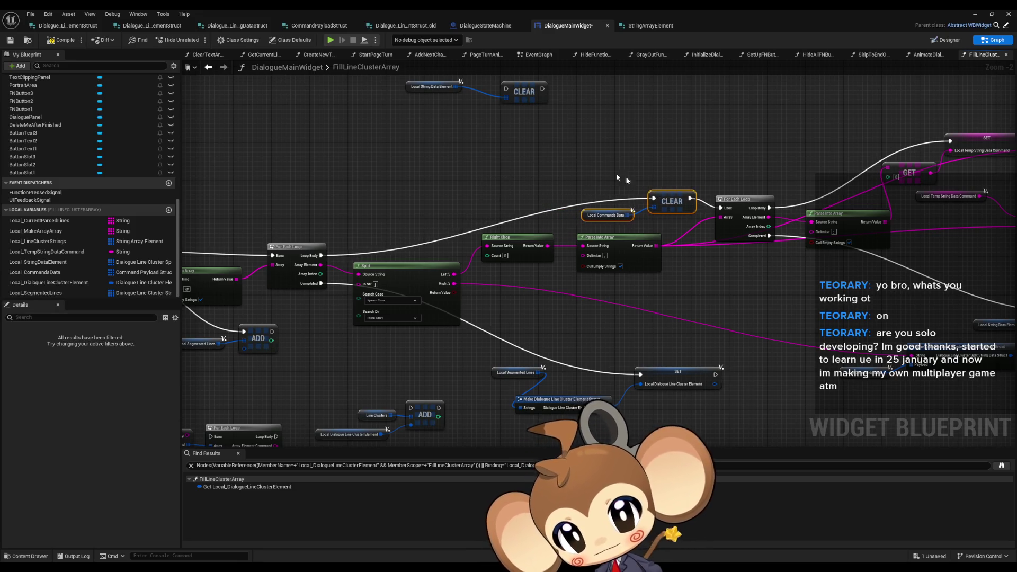
Place a blank comment box above the first loops and switch to the texttagsconcept.txt Notepad file.
drag(530, 155, 659, 157)
scroll(660, 157, up, 3)
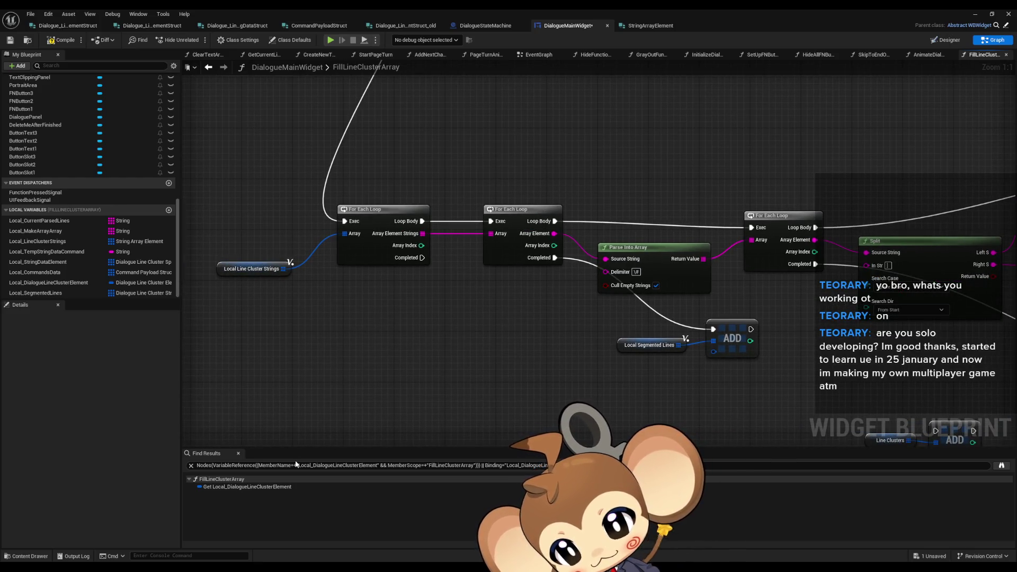
mouse_move(474, 342)
mouse_down()
mouse_move(400, 414)
mouse_move(304, 352)
mouse_move(434, 200)
mouse_up()
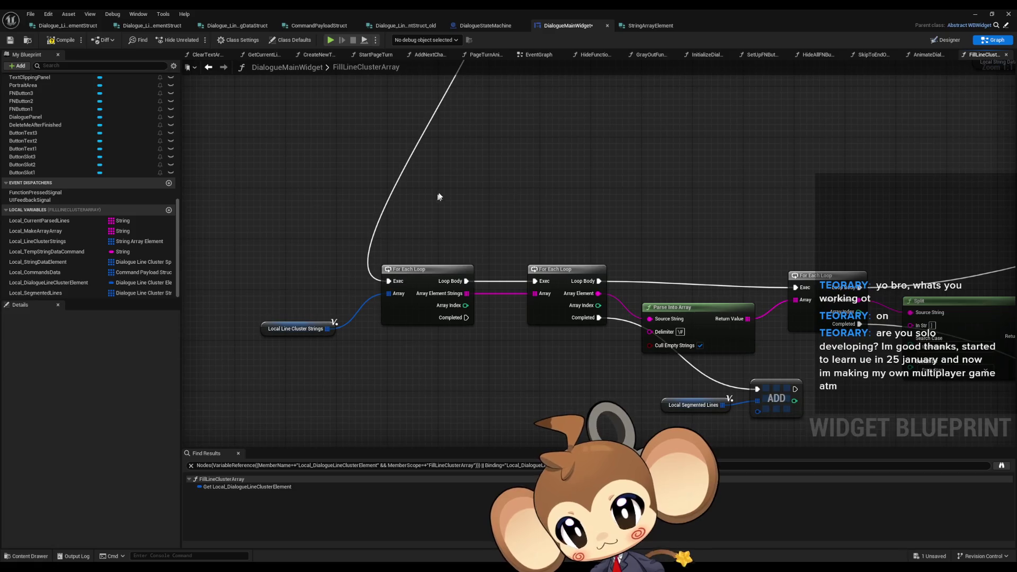
key(c)
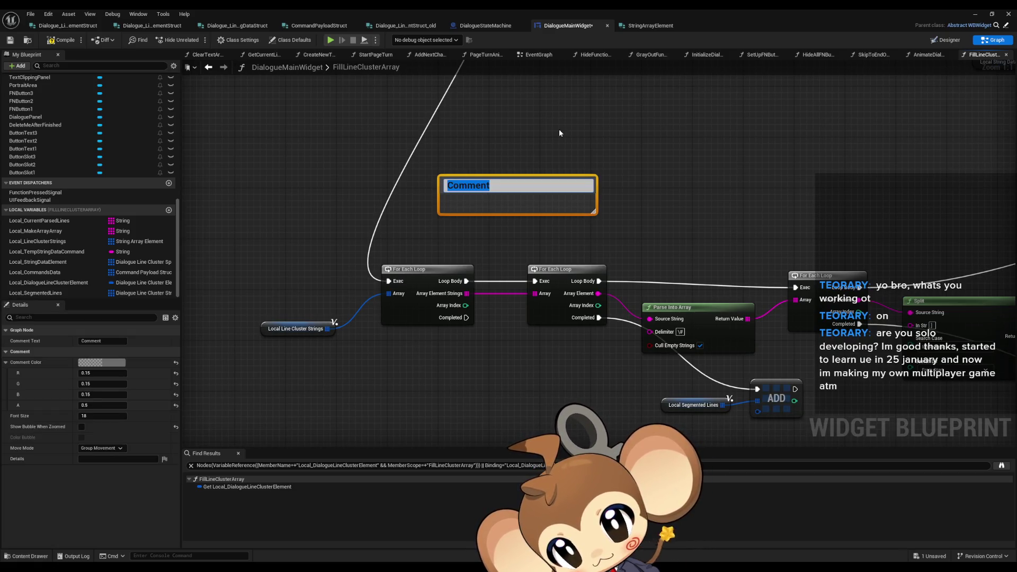
text(asjfb)
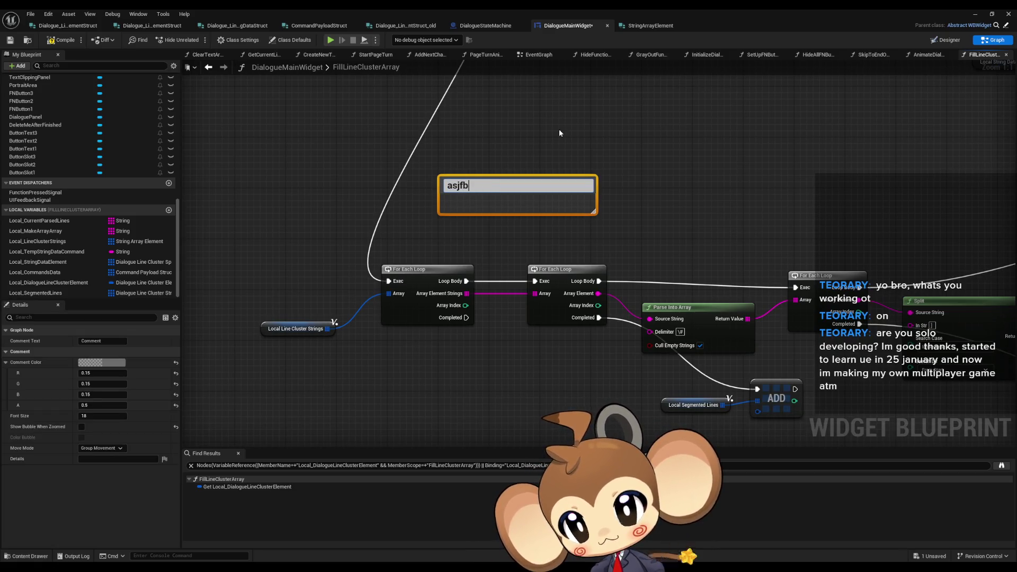
click(541, 141)
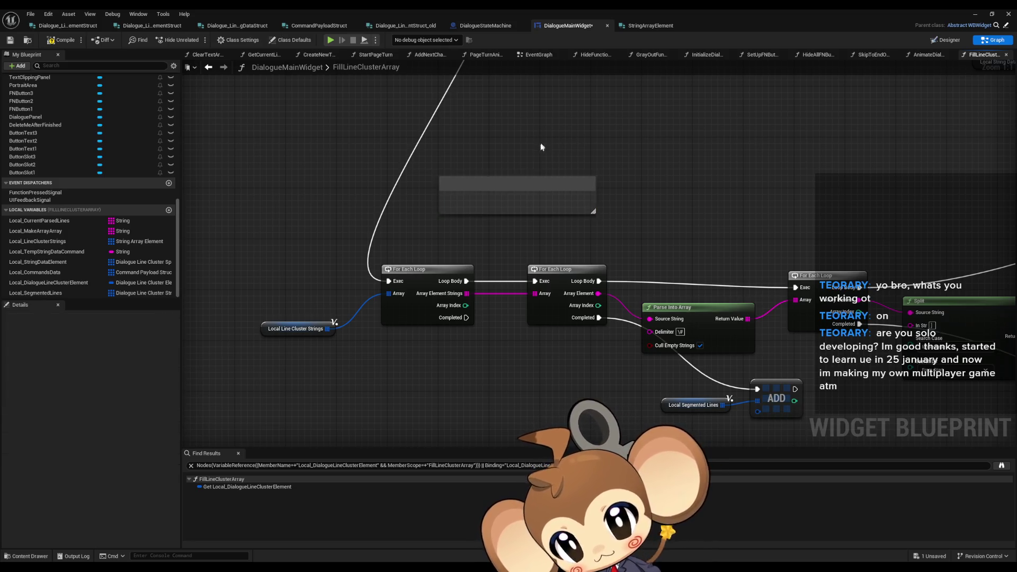
mouse_move(491, 183)
mouse_down()
mouse_move(271, 180)
mouse_move(365, 177)
mouse_up()
key(alt+Tab)
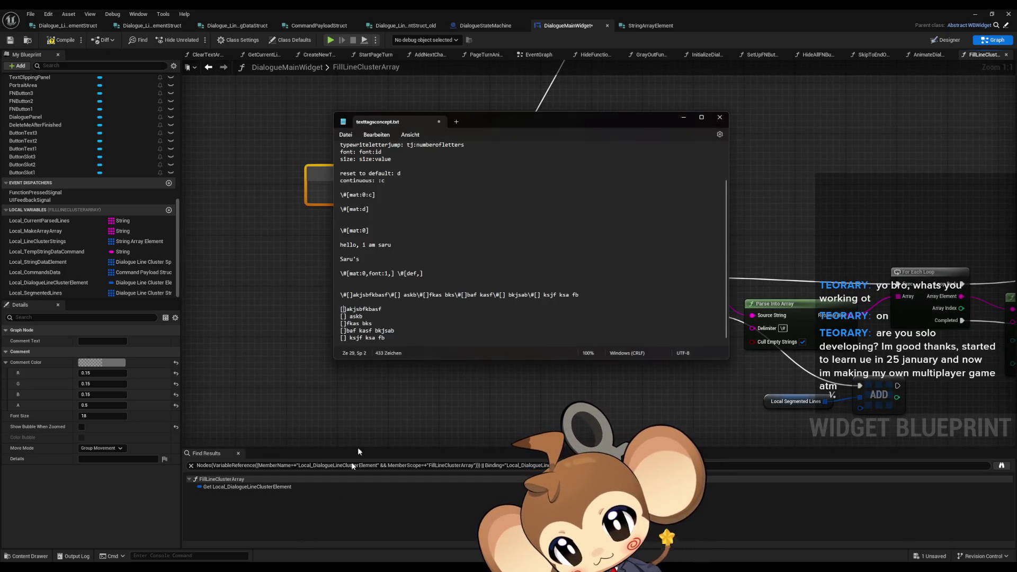
Copy the long escaped tag test line from Notepad into the comment box title.
scroll(420, 323, down, 1)
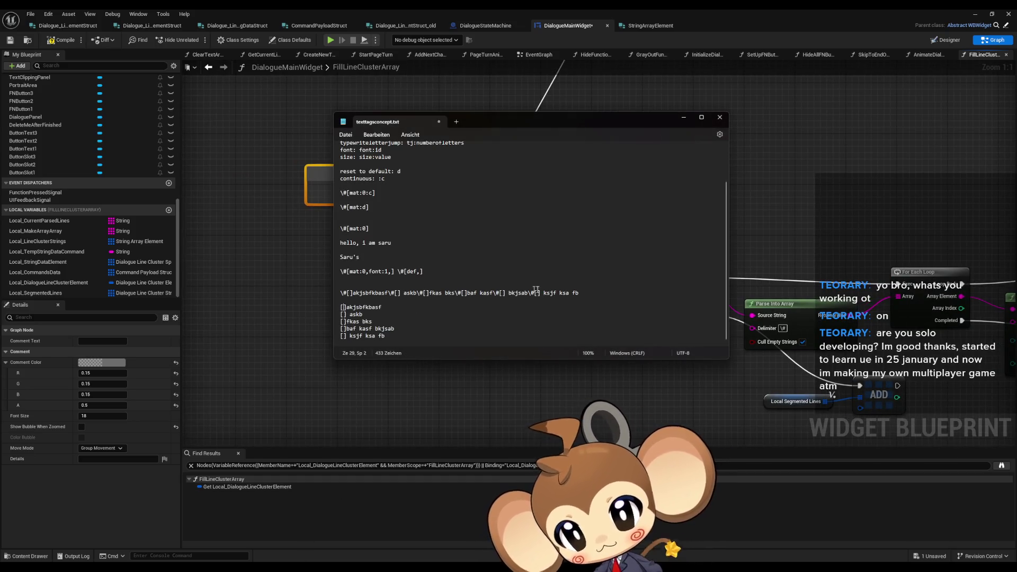
drag(587, 292, 340, 292)
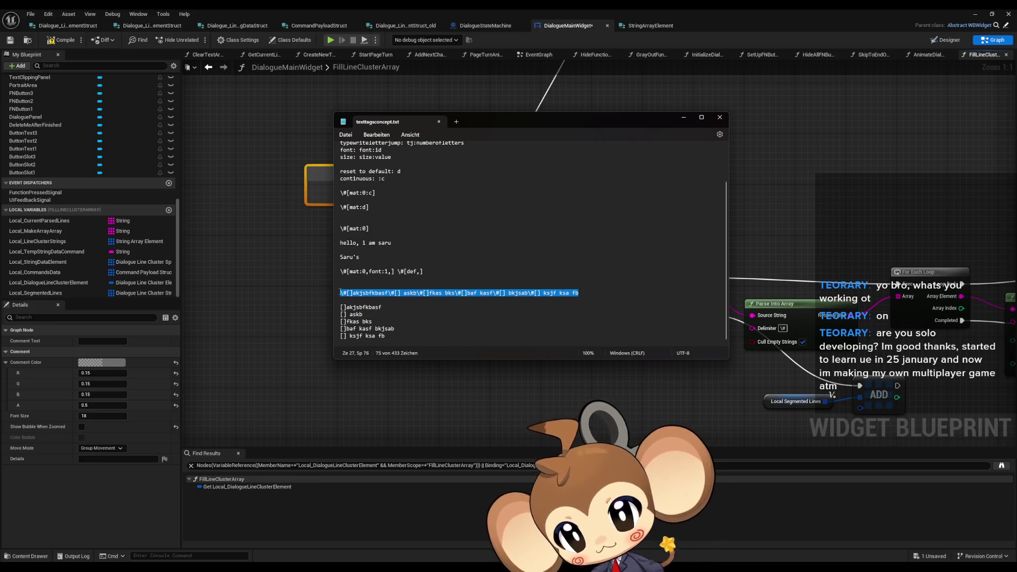
click(344, 183)
key(F2)
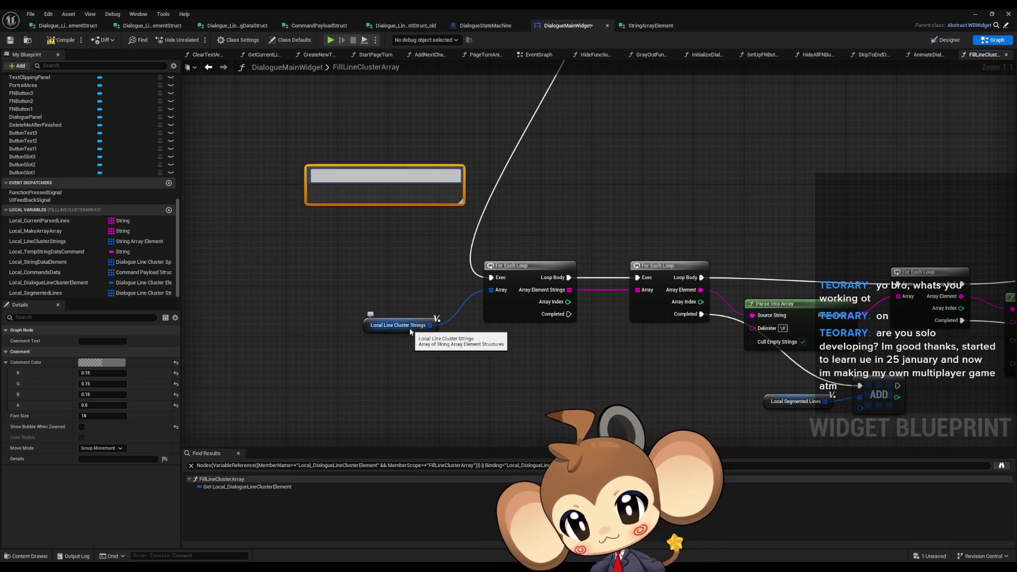
key(ctrl+v)
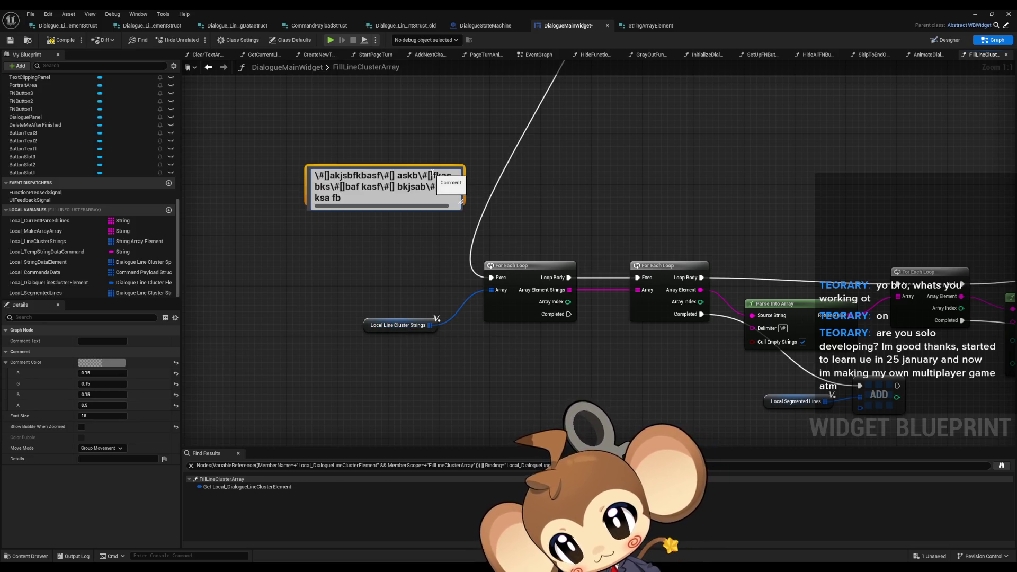
Widen the comment box and paste the tag line to make a three-line title.
drag(463, 182, 839, 177)
drag(641, 174, 445, 169)
double_click(444, 167)
key(ctrl+v)
key(ctrl+v)
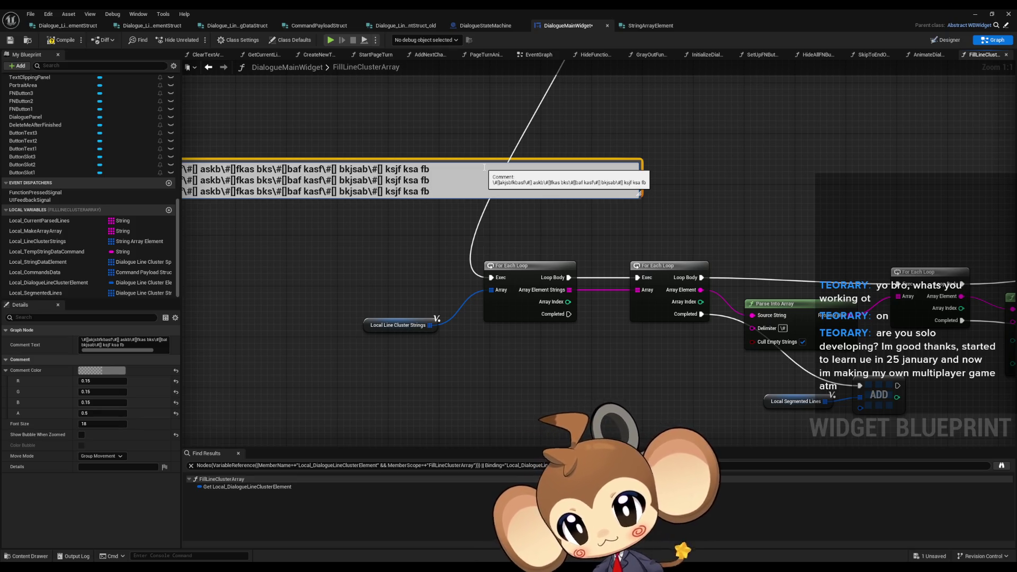
key(Return)
Clear the comment title and move the empty box up and left.
double_click(483, 167)
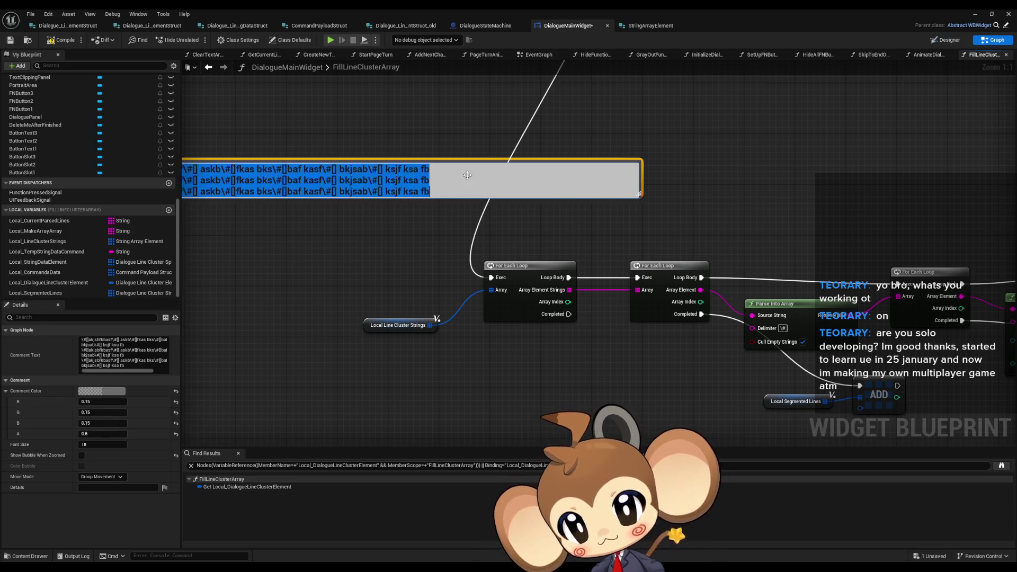
key(BackSpace)
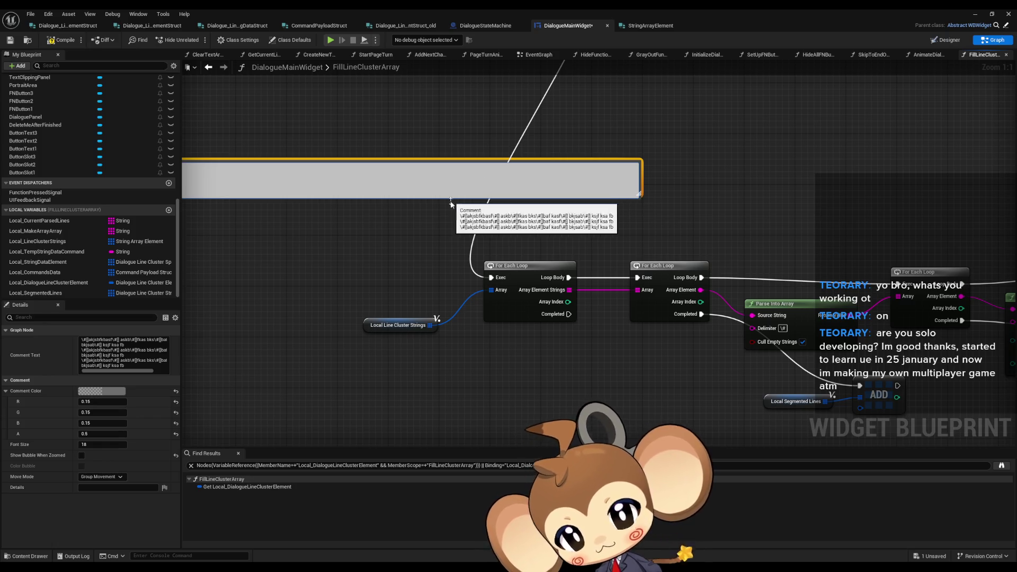
scroll(472, 209, down, 3)
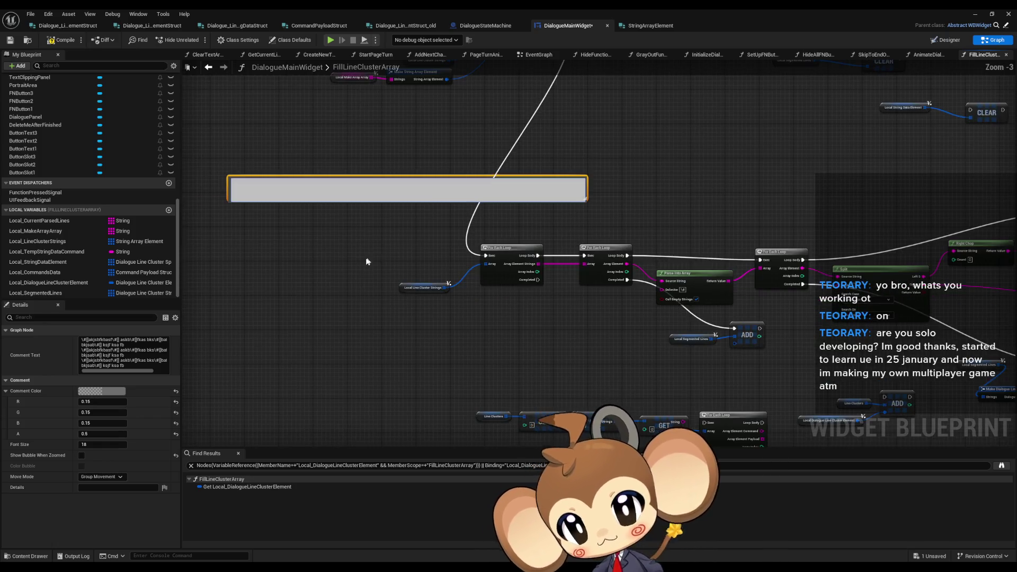
click(284, 231)
mouse_move(330, 194)
mouse_down()
mouse_move(268, 137)
mouse_move(302, 135)
mouse_up()
Fill the comment with several copies of the sample tag string on separate lines.
double_click(299, 135)
text(\#[]akjsbfkbasf\#[] askb\#[]fkas bks\#[]baf kasf\#[] bkjsab\#[] ksjf ksa fb)
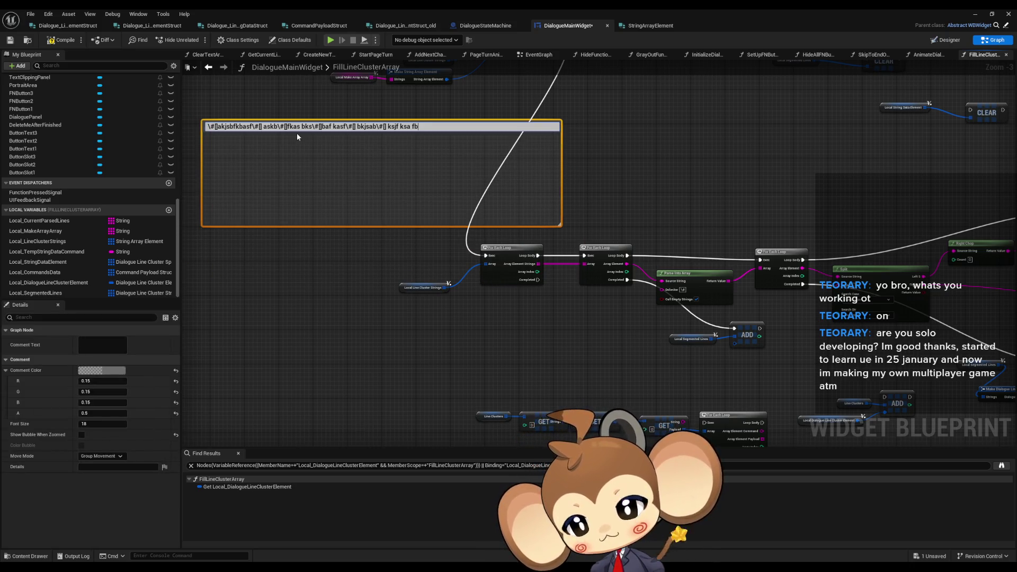
text(\#[]akjsbfkbasf\#[] askb\#[]fkas bks\#[]baf kasf\#[] bkjsab\#[] ksjf ksa fb)
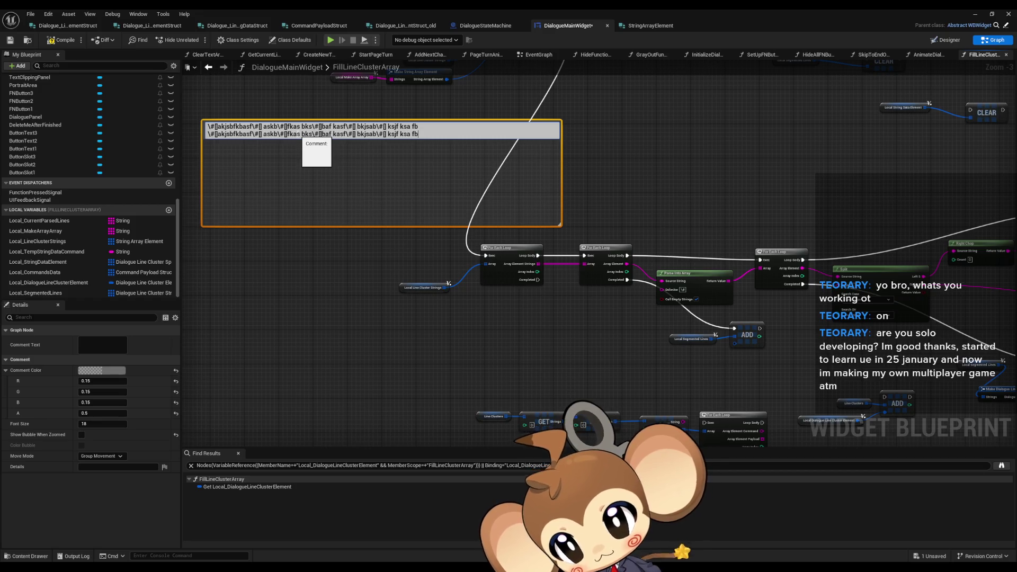
text(\#[]akjsbfkbasf\#[] askb\#[]fkas bks\#[]baf kasf\#[] bkjsab\#[] ksjf ksa fb)
key(Return)
key(ctrl+v)
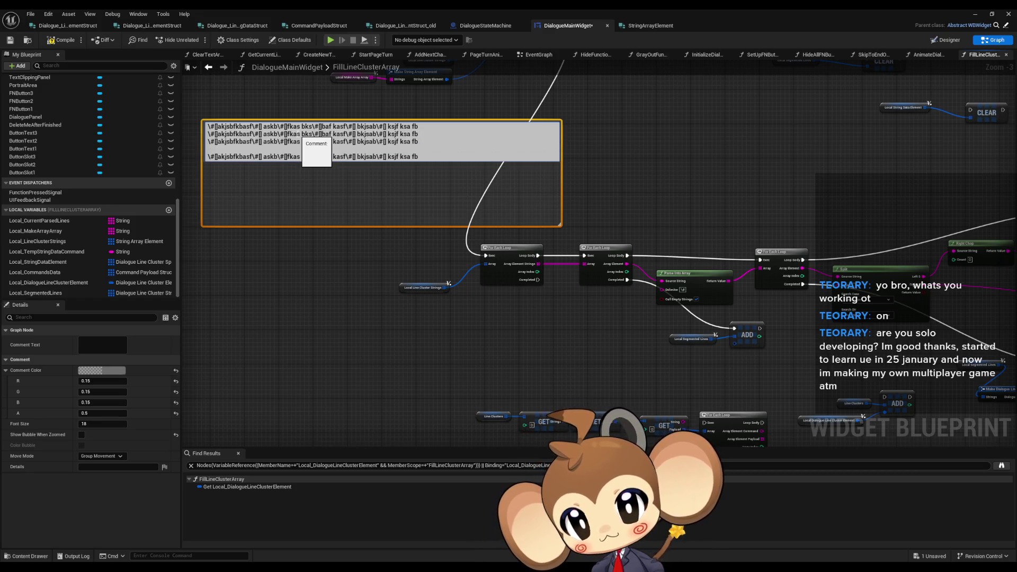
key(Return)
text(\#[]akjsbfkbasf\#[] askb\#[]fkas bks\#[]baf kasf\#[] bkjsab\#[] ksjf ksa fb)
key(Return)
text(\#[]akjsbfkbasf\#[] askb\#[]fkas bks\#[]baf kasf\#[] bkjsab\#[] ksjf ksa fb)
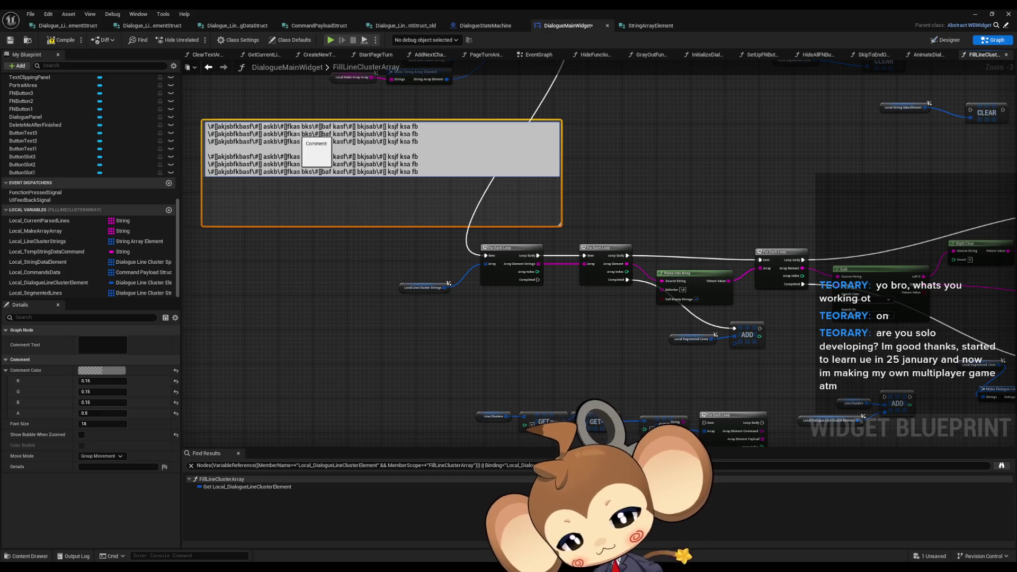
click(383, 220)
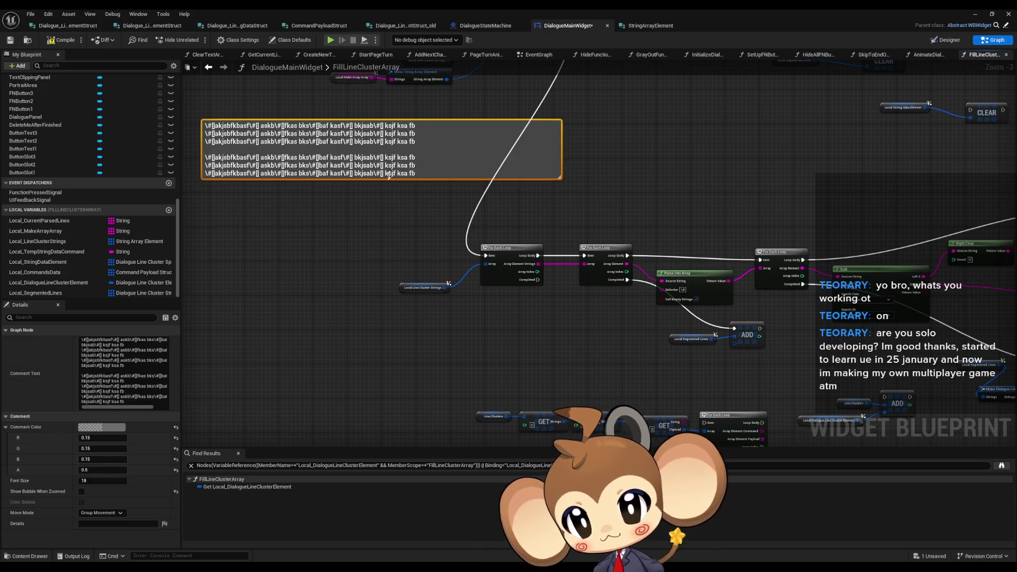
Add a blank line and one more copy of the string, and reposition the comment.
drag(439, 131, 419, 171)
double_click(419, 212)
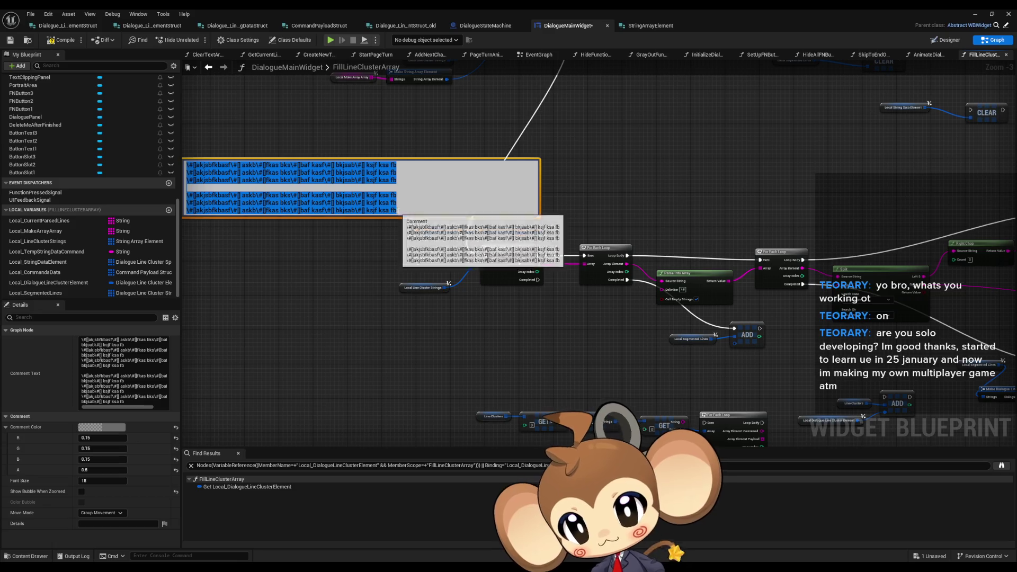
key(shift+Return)
text(\#[]akjsbfkbasf\#[] askb\#[]fkas bks\#[]baf kasf\#[] bkjsab\#[] ksjf ksa fb)
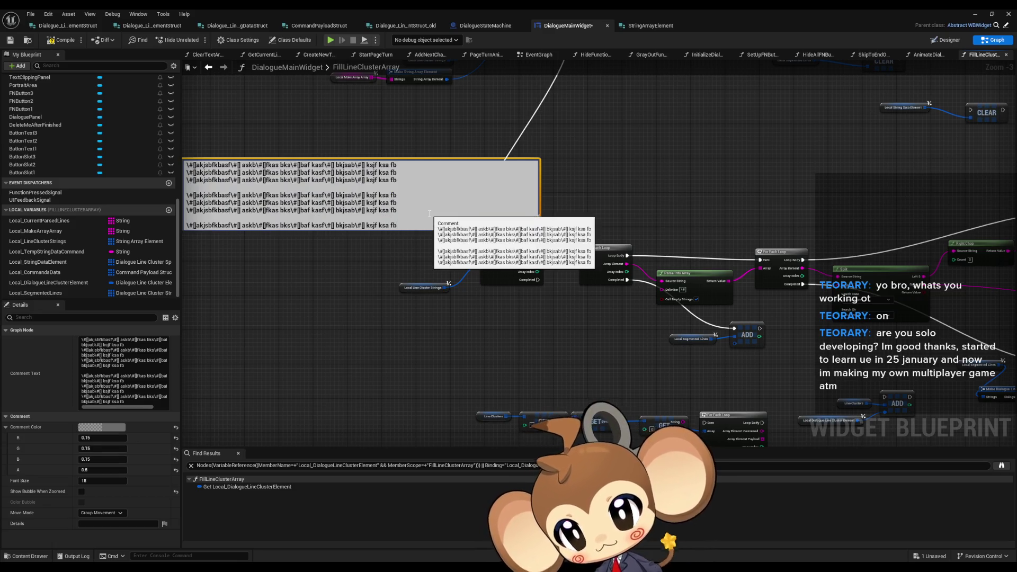
key(Return)
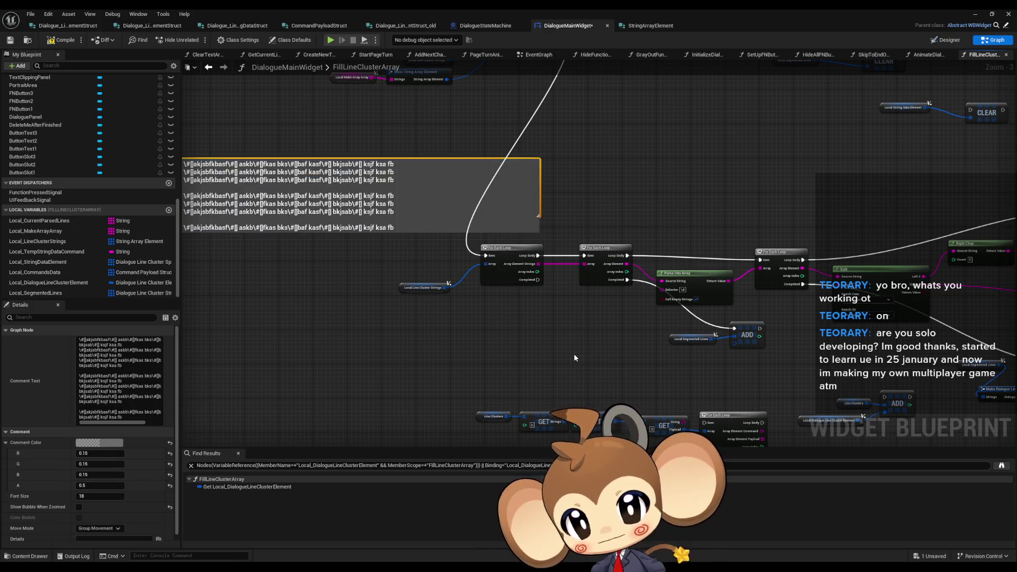
drag(494, 186, 415, 195)
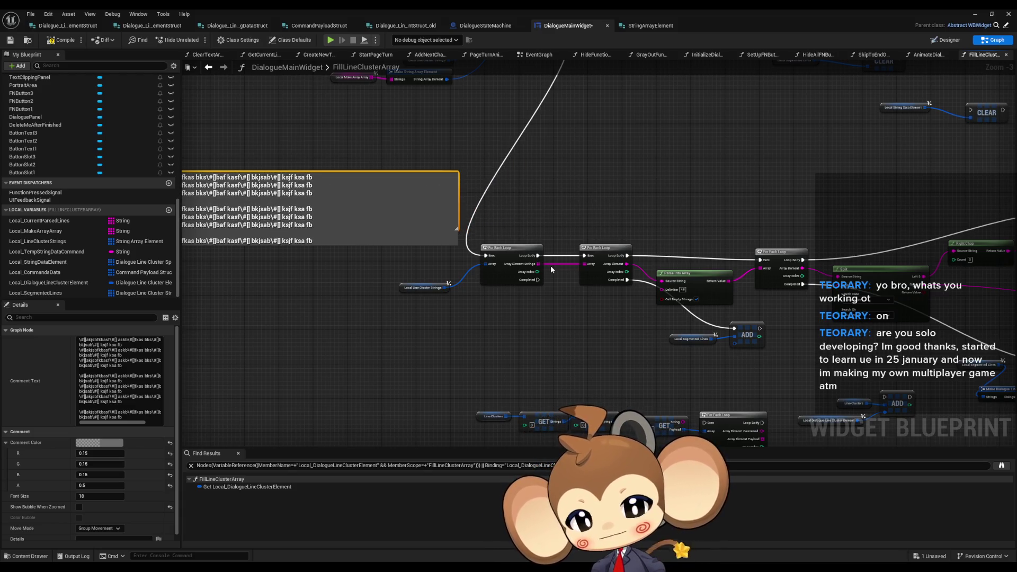
drag(533, 335, 483, 342)
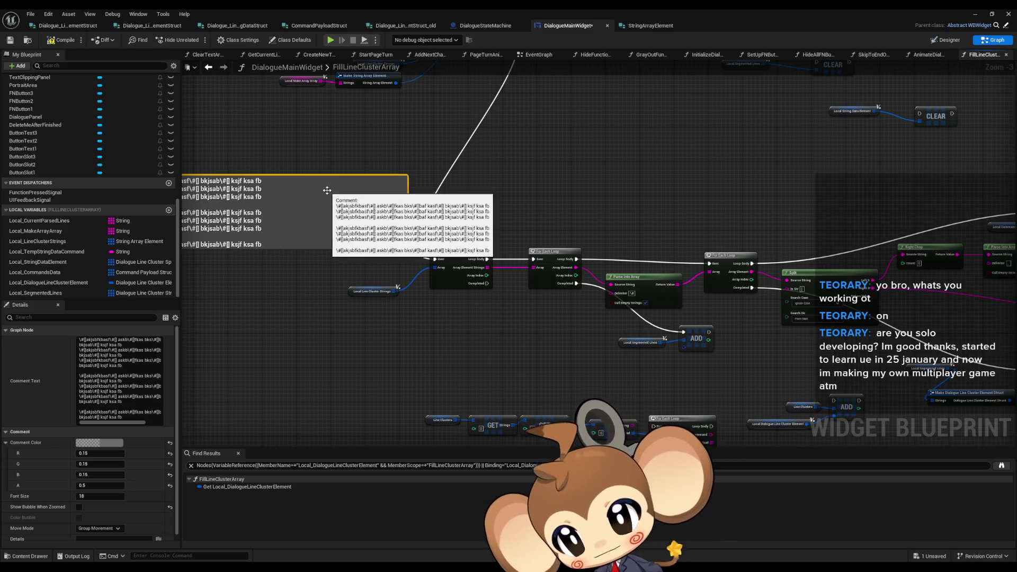
Undo the stray paste and duplicate the comment box into an empty spot beside the loops.
key(ctrl+v)
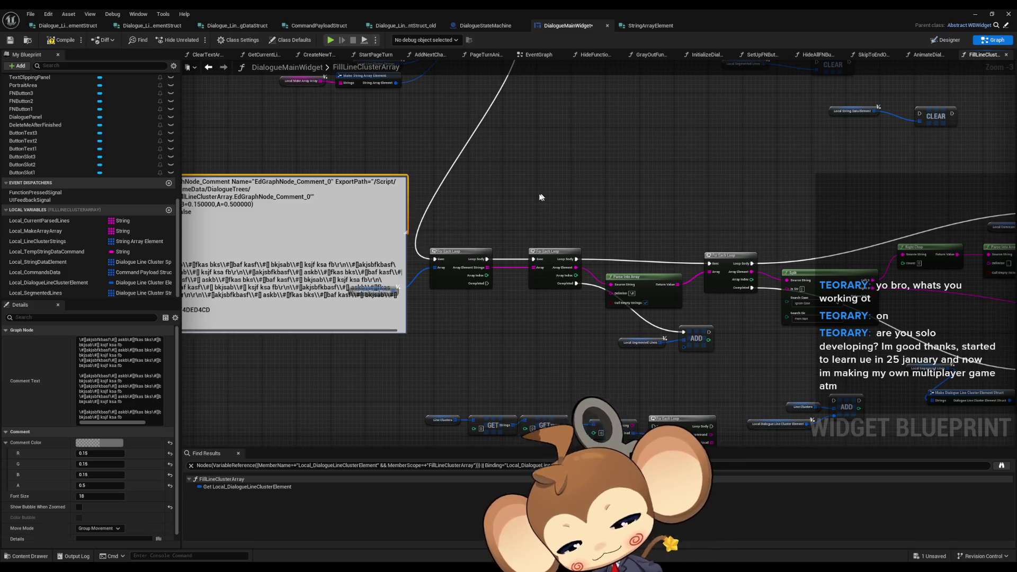
key(ctrl+z)
click(314, 197)
key(ctrl+c)
click(559, 185)
key(ctrl+v)
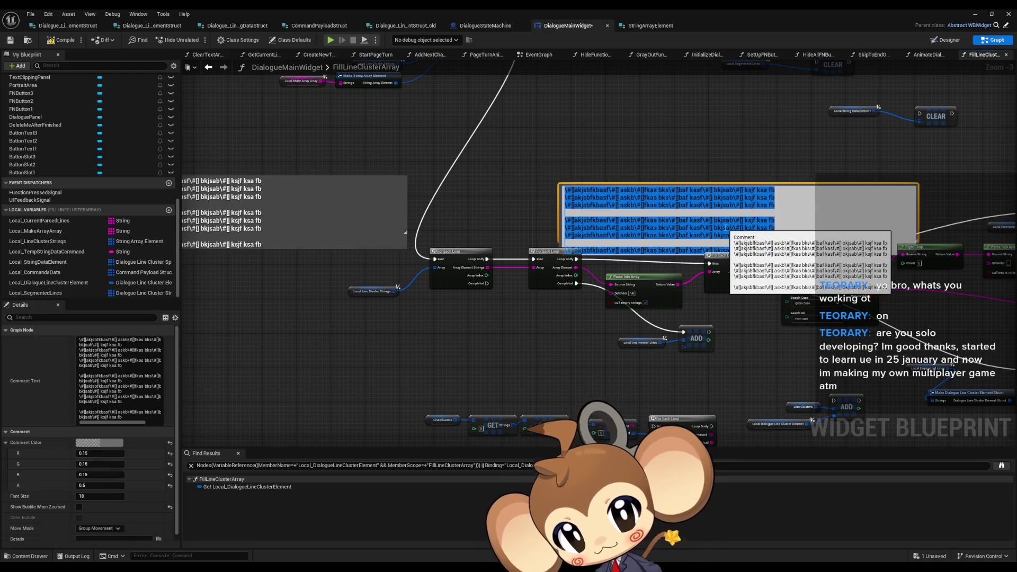
Delete all but the first tagged line of text in the duplicated comment.
click(570, 202)
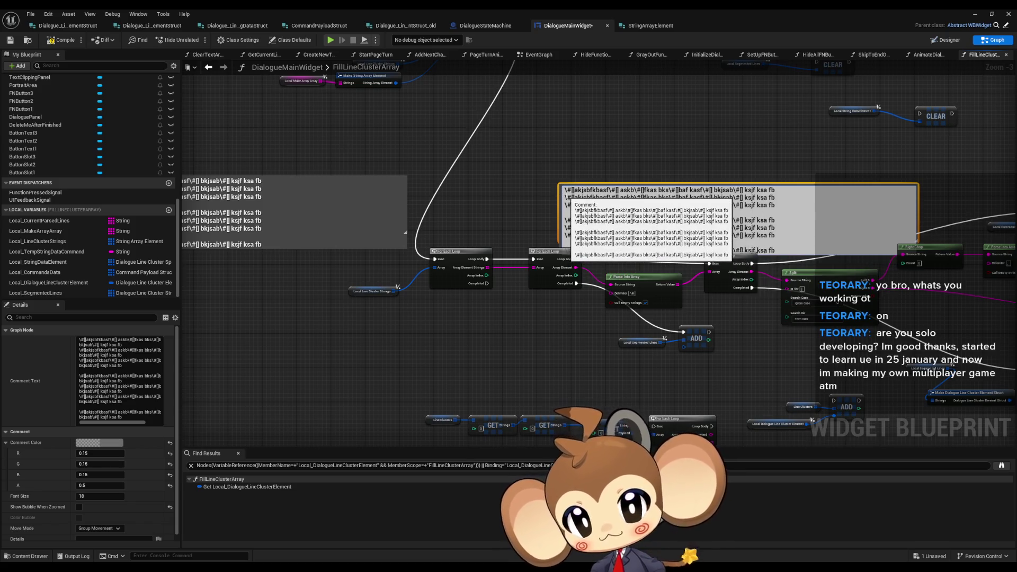
drag(570, 202, 797, 308)
key(BackSpace)
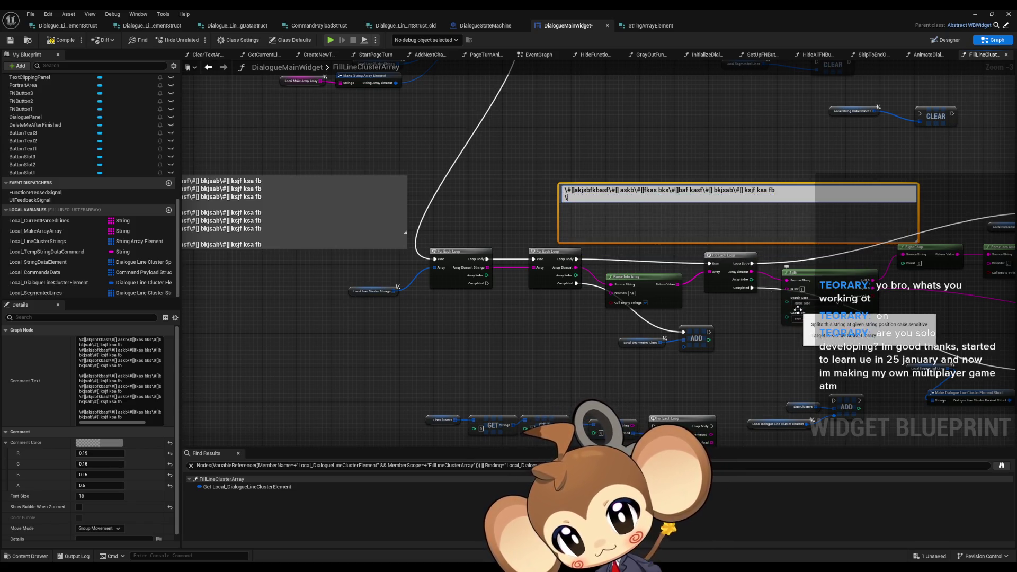
click(648, 243)
Move the duplicate comment up above the later loops and resize its height.
drag(636, 197, 675, 182)
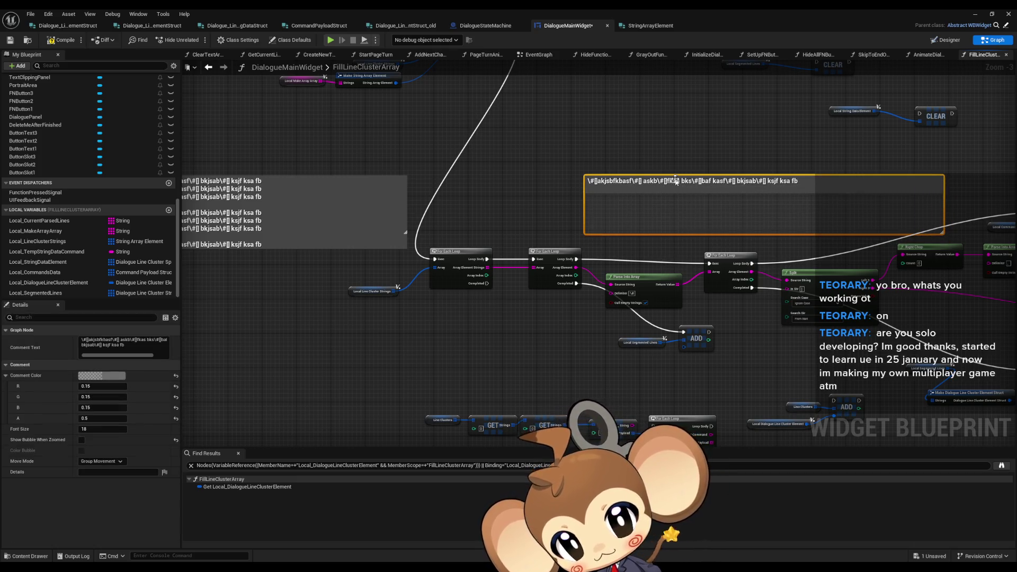
drag(681, 233, 683, 198)
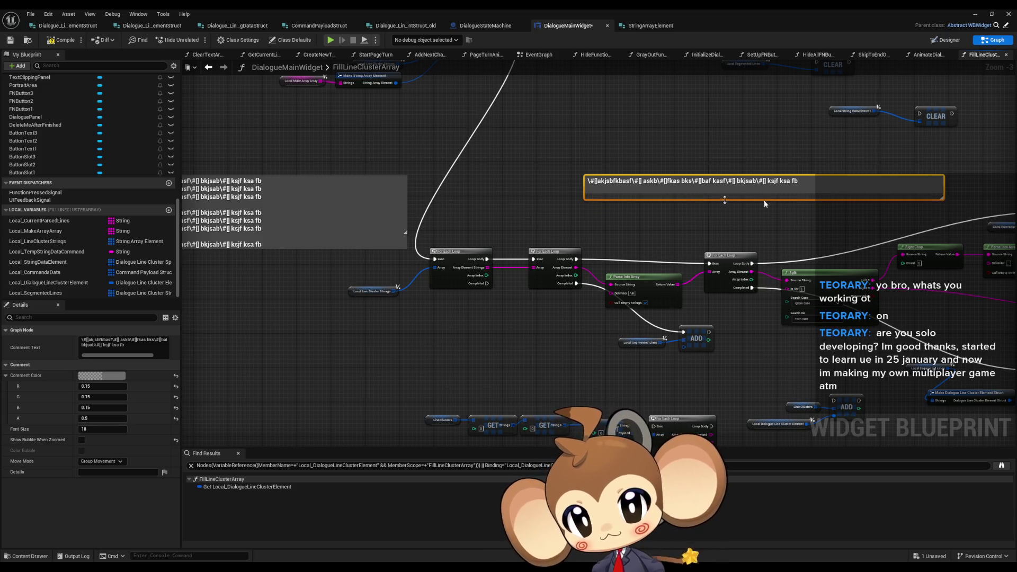
drag(810, 200, 812, 248)
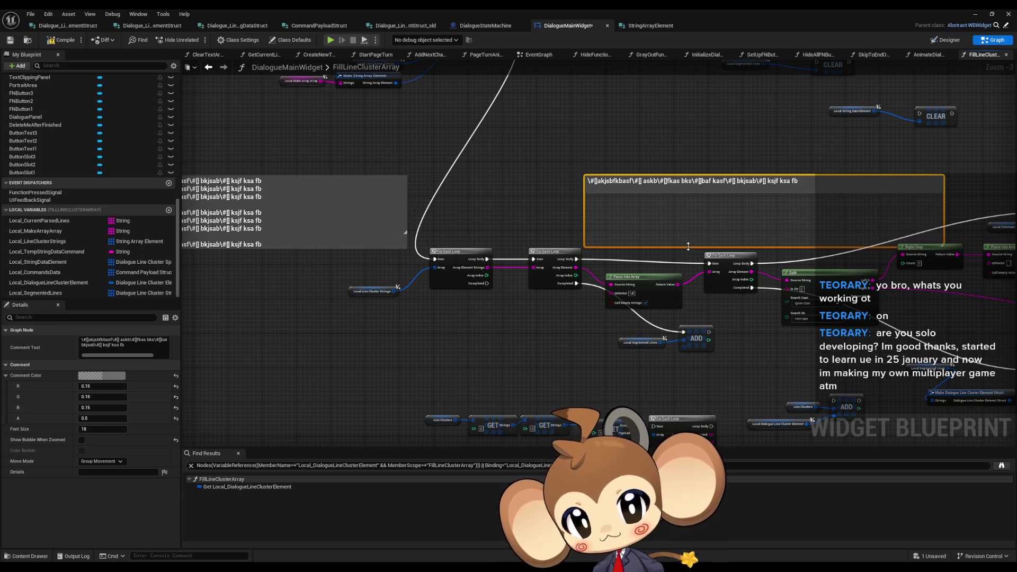
drag(688, 246, 692, 225)
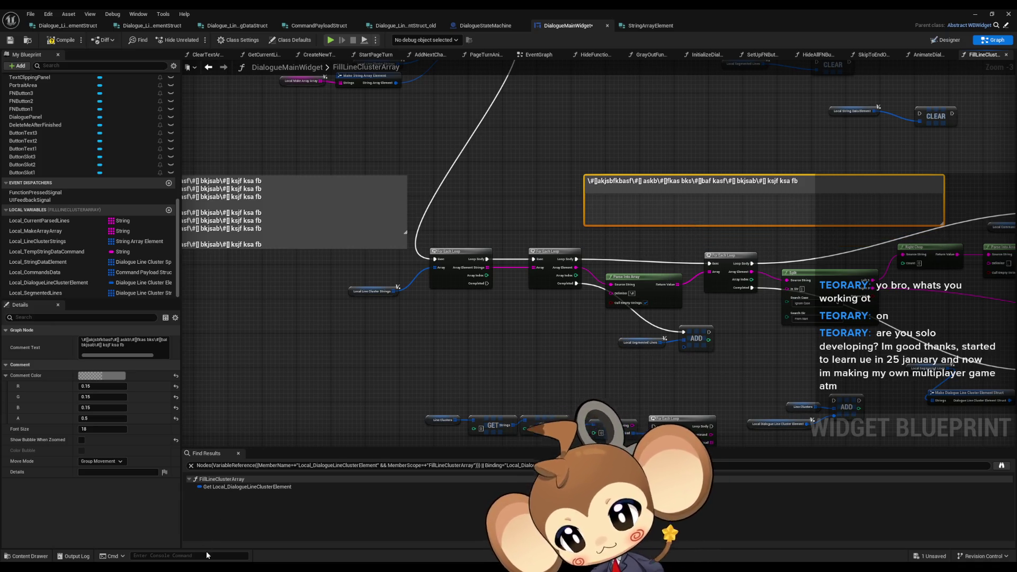
drag(645, 316, 584, 314)
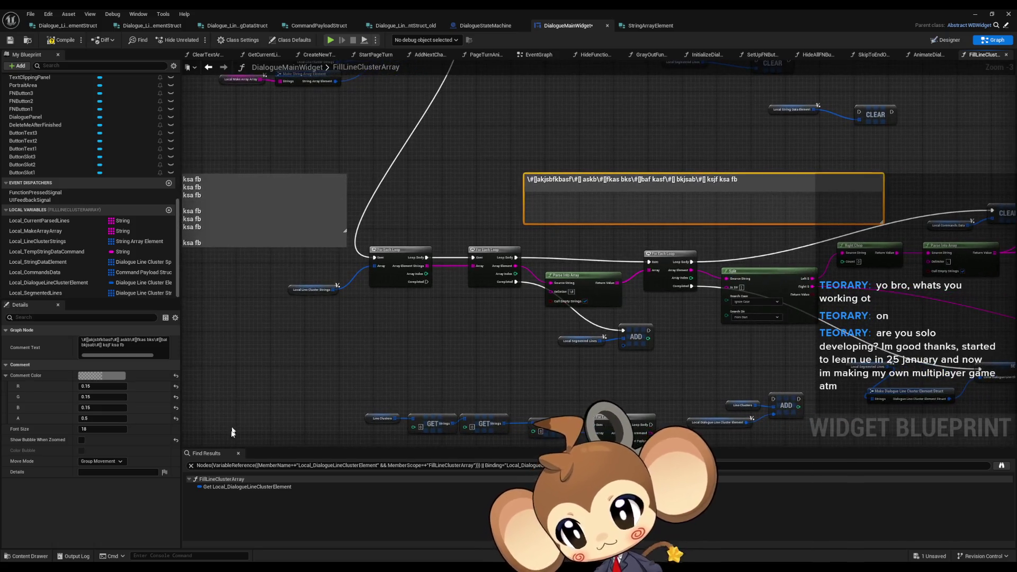
Paste the five split-out lines from the notes into the duplicate comment below its tag string.
key(alt+Tab)
click(400, 313)
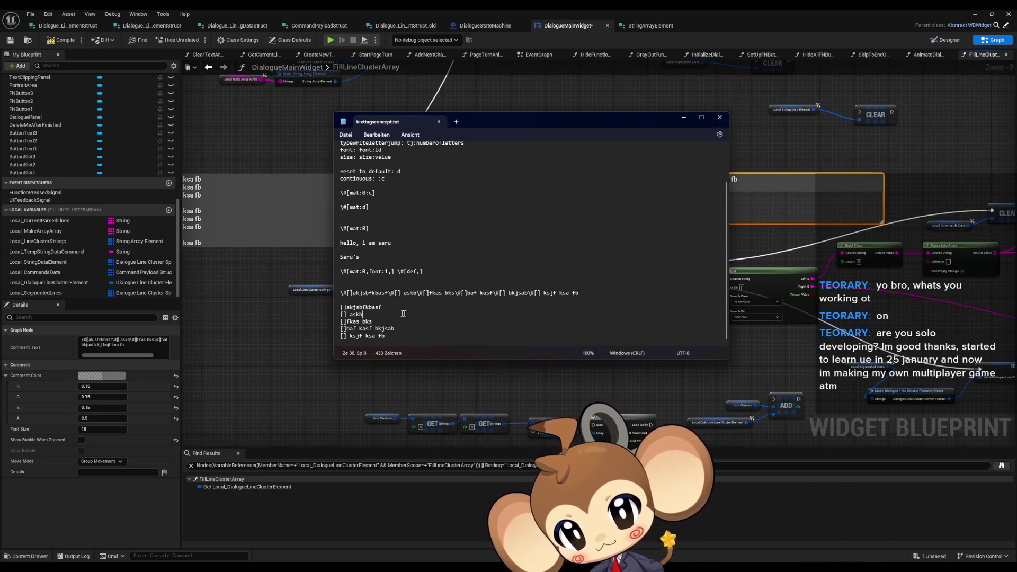
drag(393, 337, 321, 307)
click(772, 228)
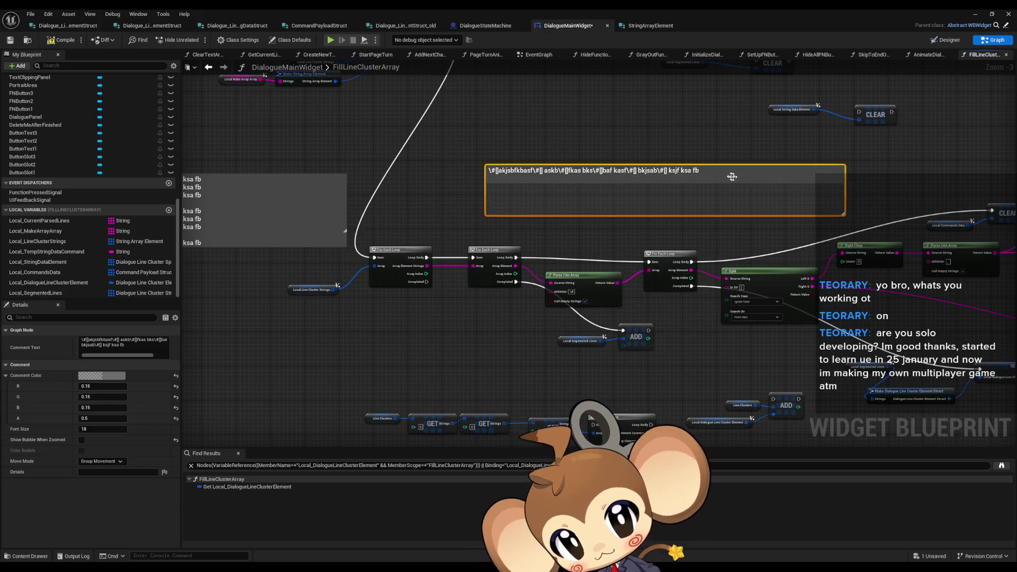
double_click(728, 172)
text(->)
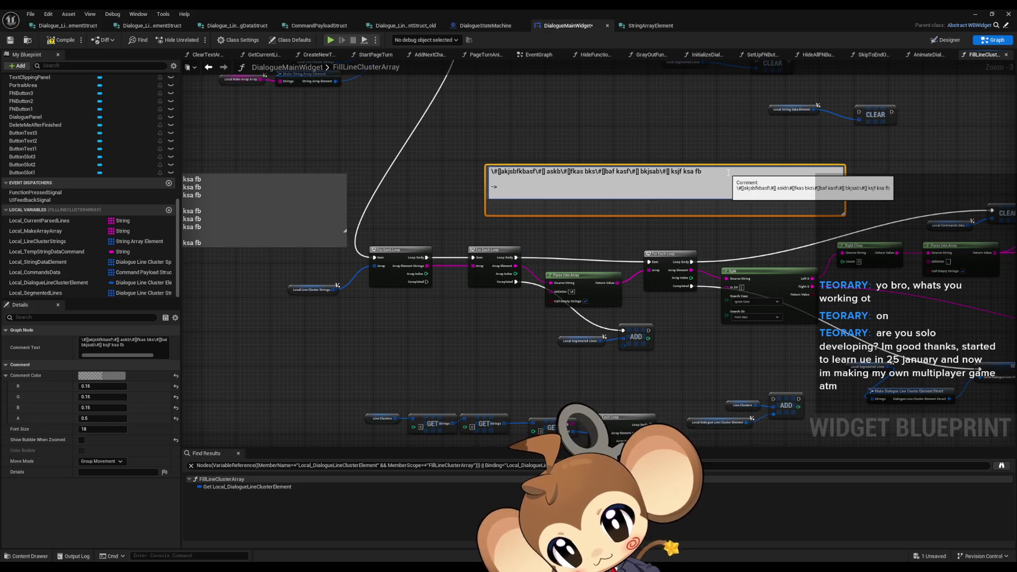
key(shift+Return)
key(ctrl+v)
key(Return)
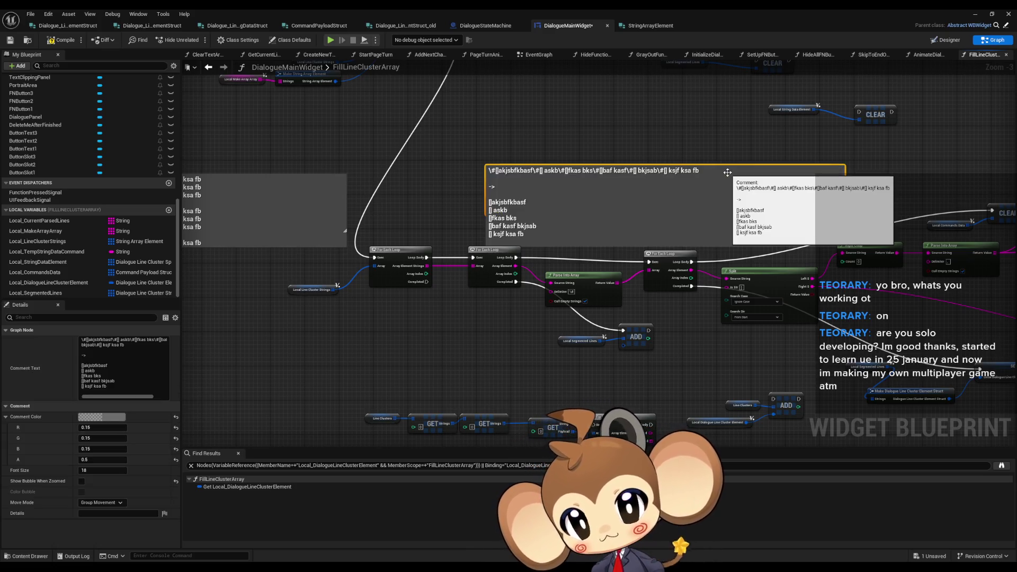
Narrow the comment box by its right edge and shift it further left.
drag(845, 190, 704, 186)
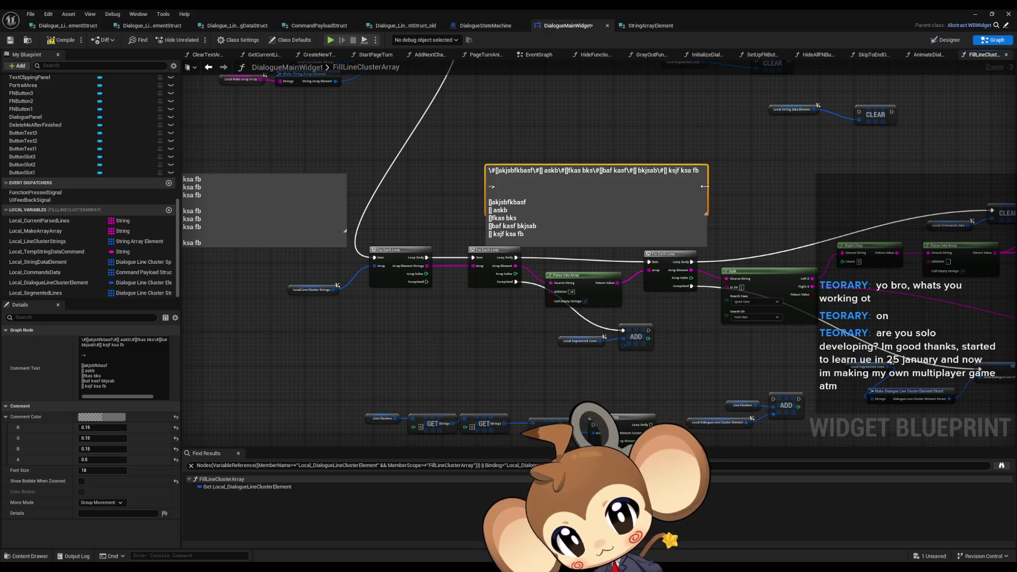
drag(593, 169, 637, 162)
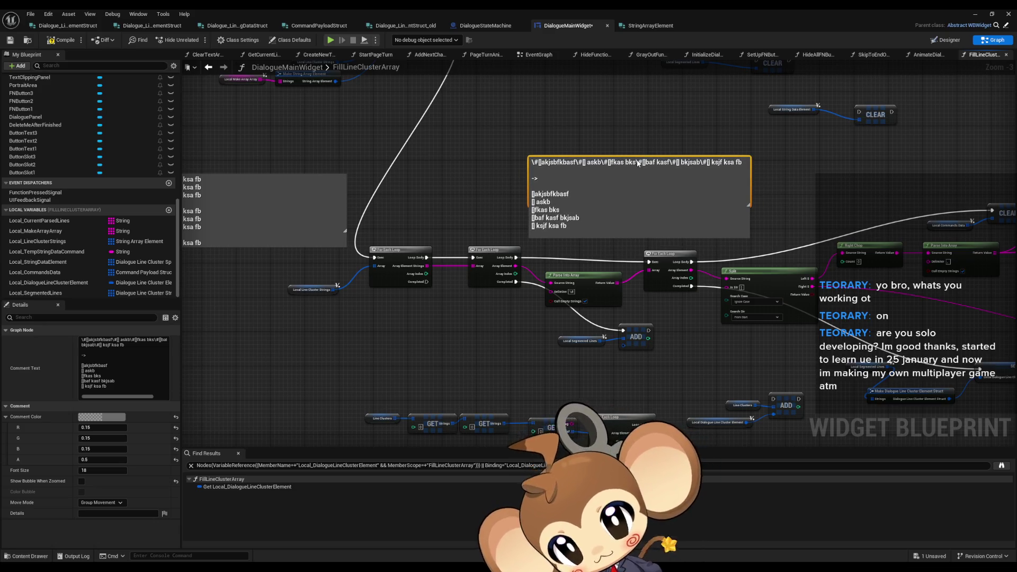
scroll(598, 263, up, 2)
drag(683, 303, 583, 311)
drag(575, 163, 518, 159)
drag(665, 159, 618, 184)
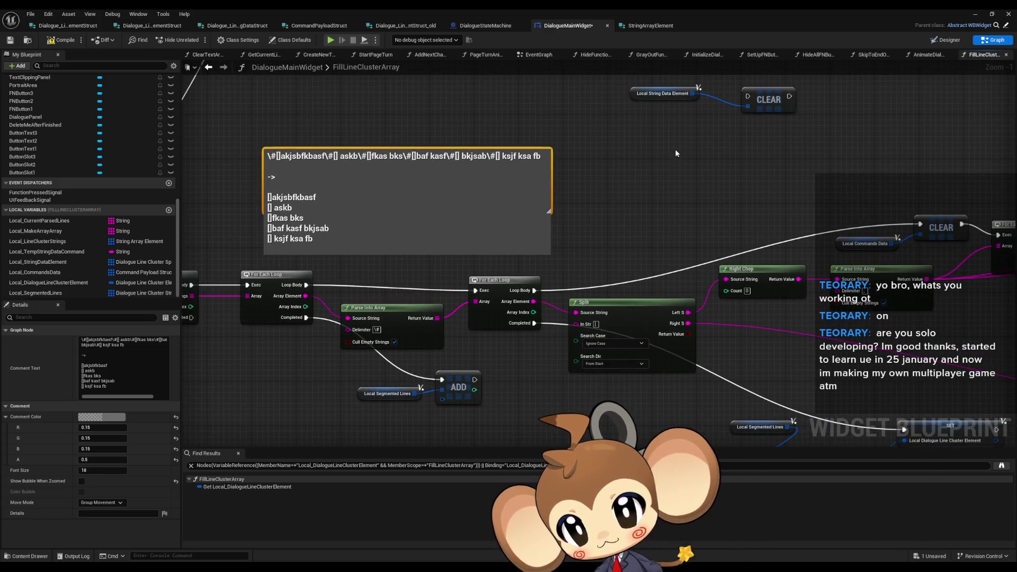
Paste another comment copy beside the original and strip its tag string and arrow lines.
key(ctrl+v)
drag(675, 148, 613, 137)
double_click(636, 159)
click(631, 167)
key(Delete)
key(BackSpace)
key(BackSpace)
key(BackSpace)
key(shift+Home)
key(BackSpace)
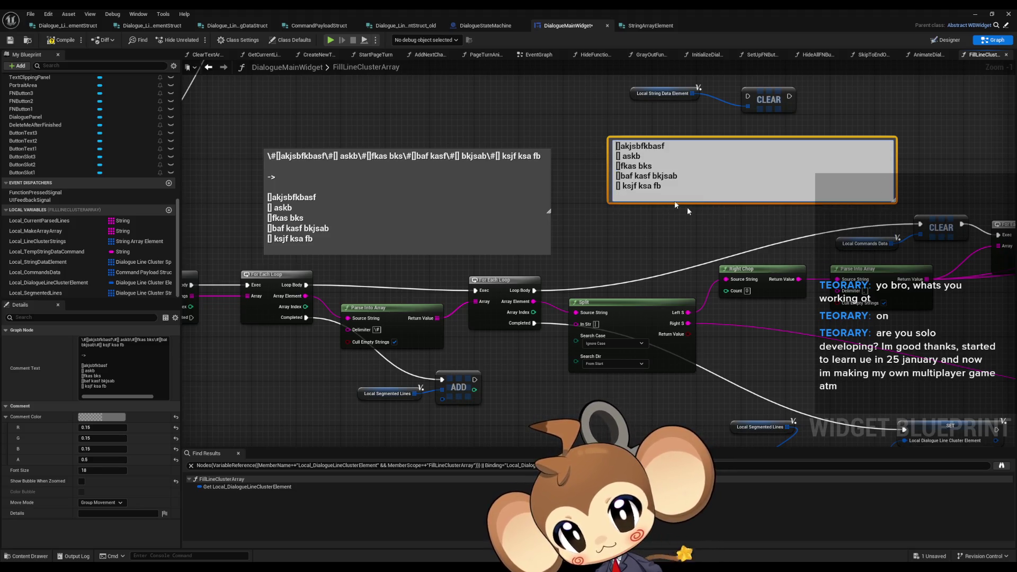
Fill each empty bracket pair in the left comment's entries and output lines with m:1,f:1.
drag(699, 243, 544, 243)
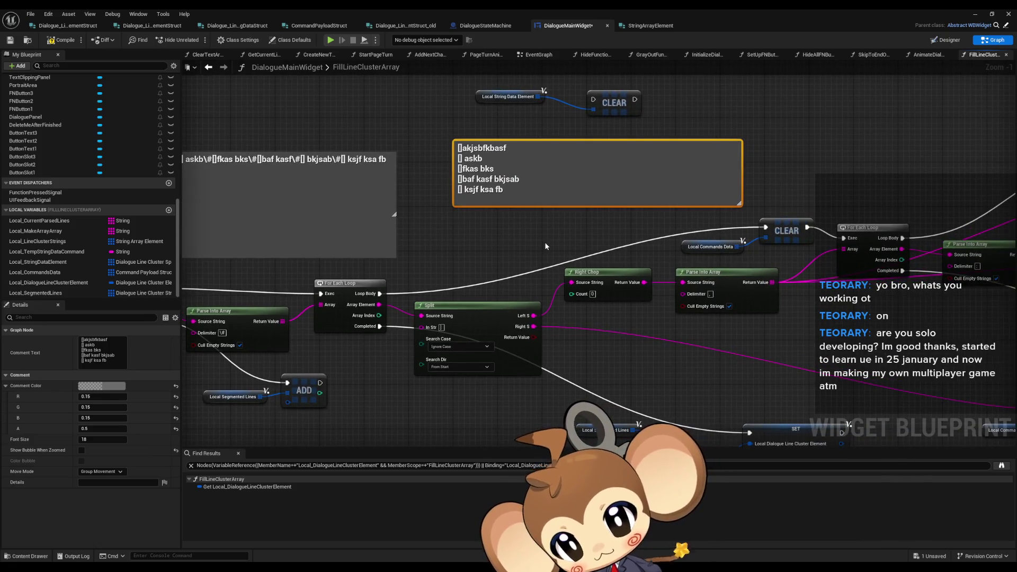
drag(481, 157, 591, 155)
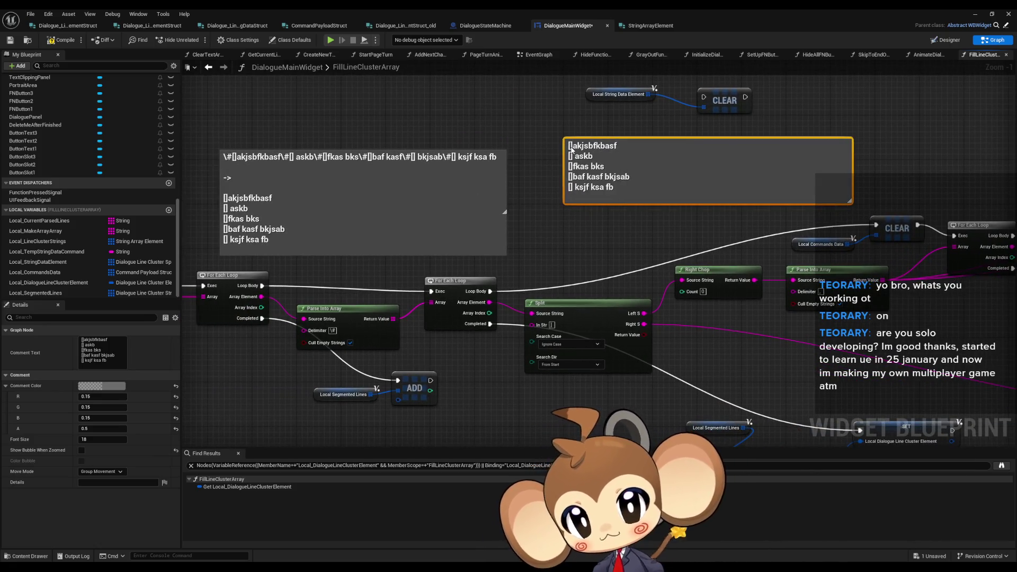
click(571, 150)
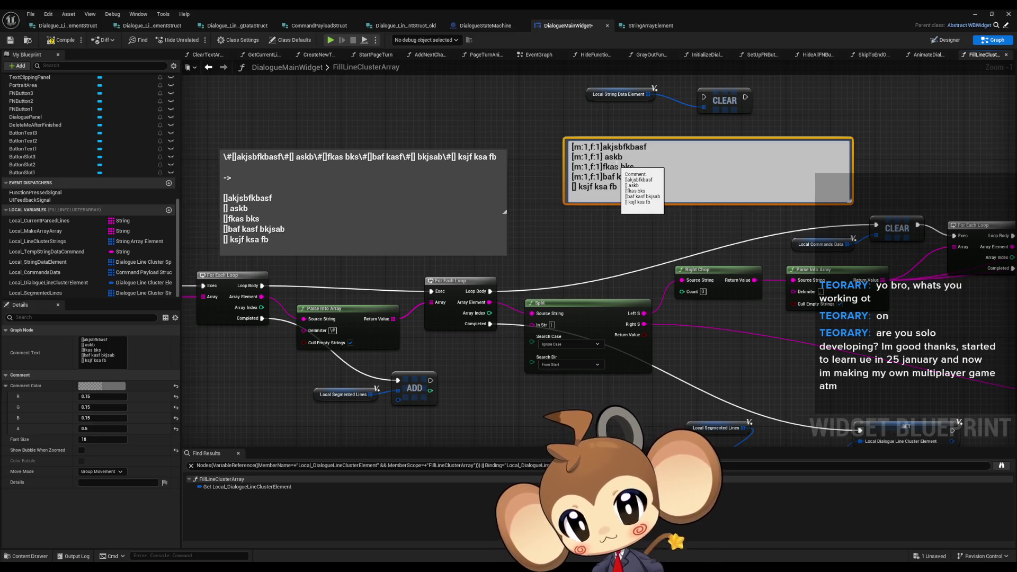
click(269, 218)
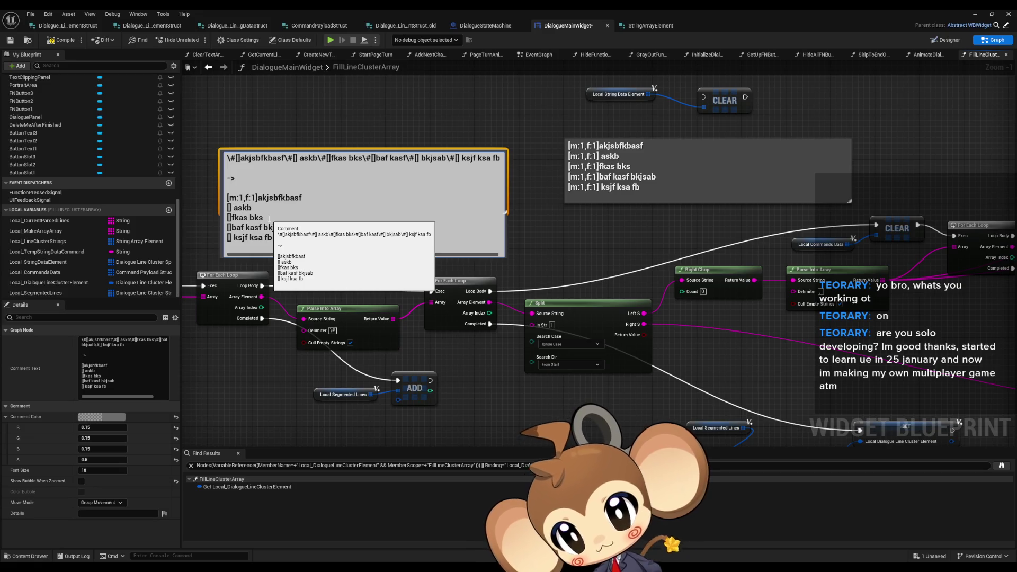
key(ctrl+v)
key(ctrl+v)
key(ctrl+v)
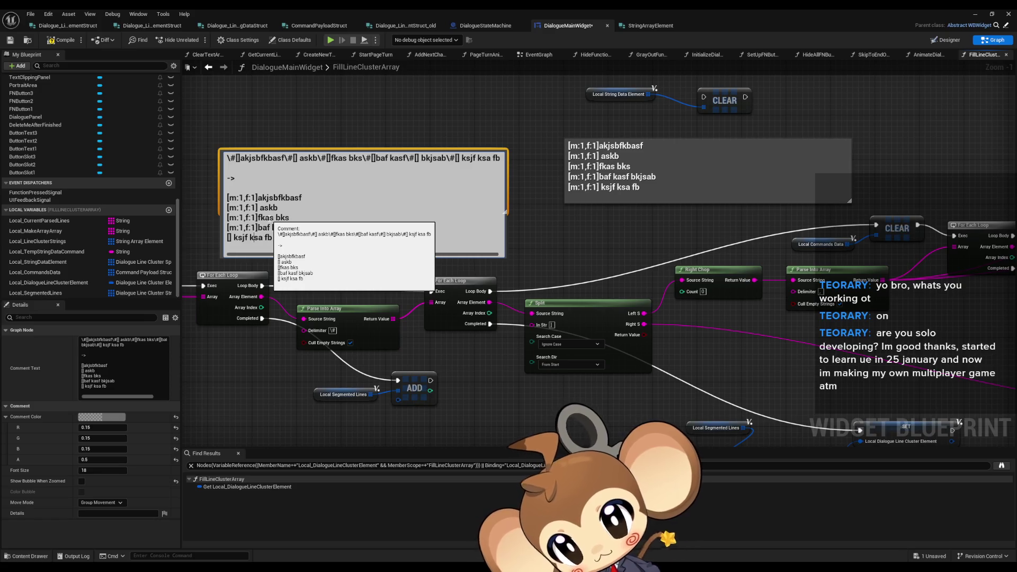
key(ctrl+v)
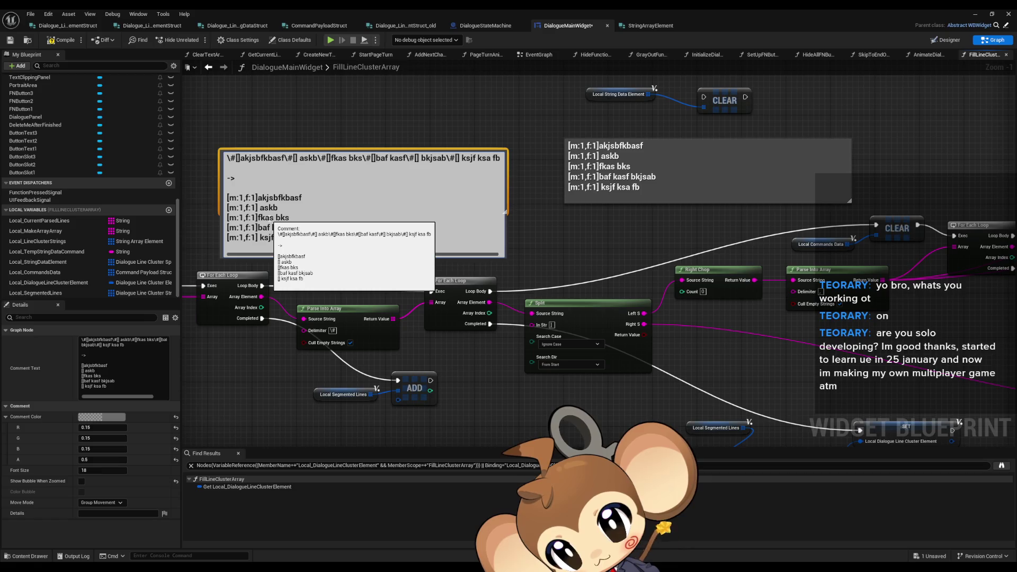
key(ctrl+v)
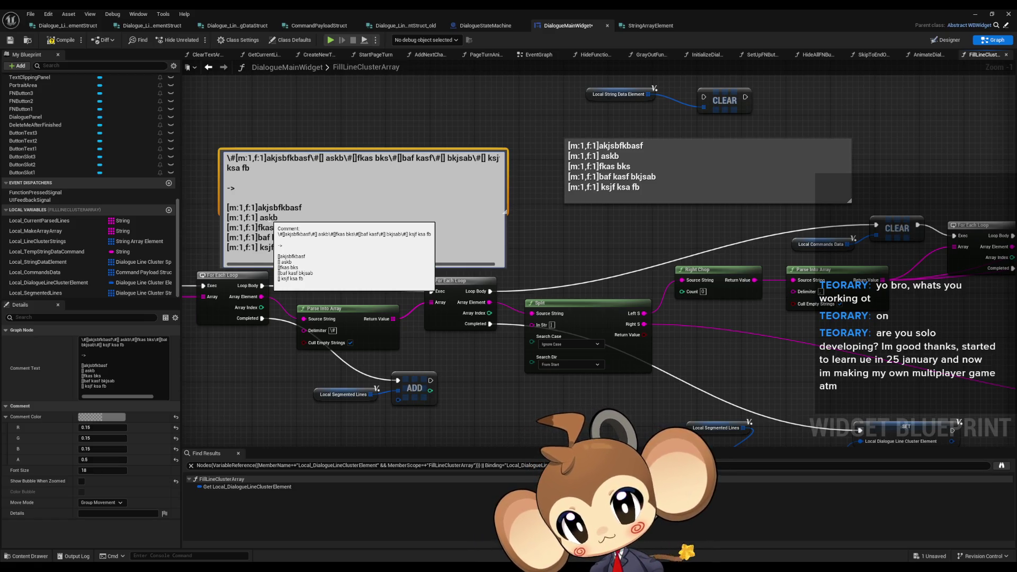
key(ctrl+v)
key(ctrl+v)
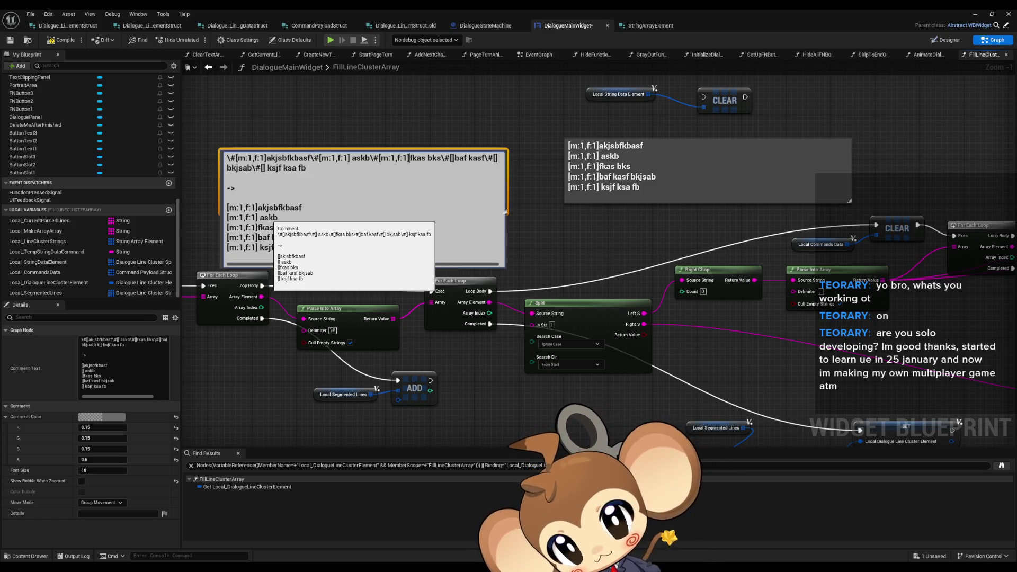
key(ctrl+v)
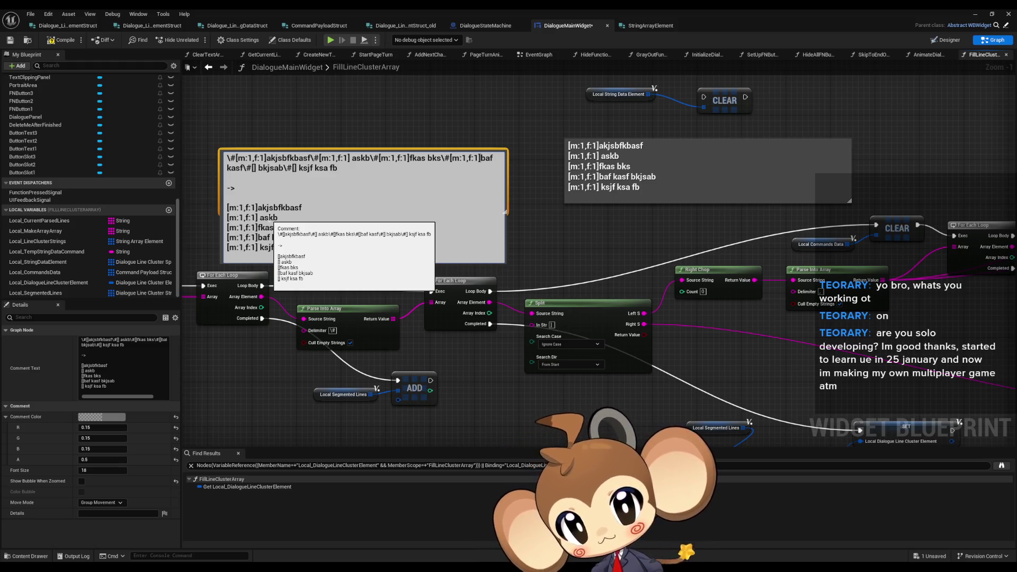
key(ctrl+v)
key(ctrl+v)
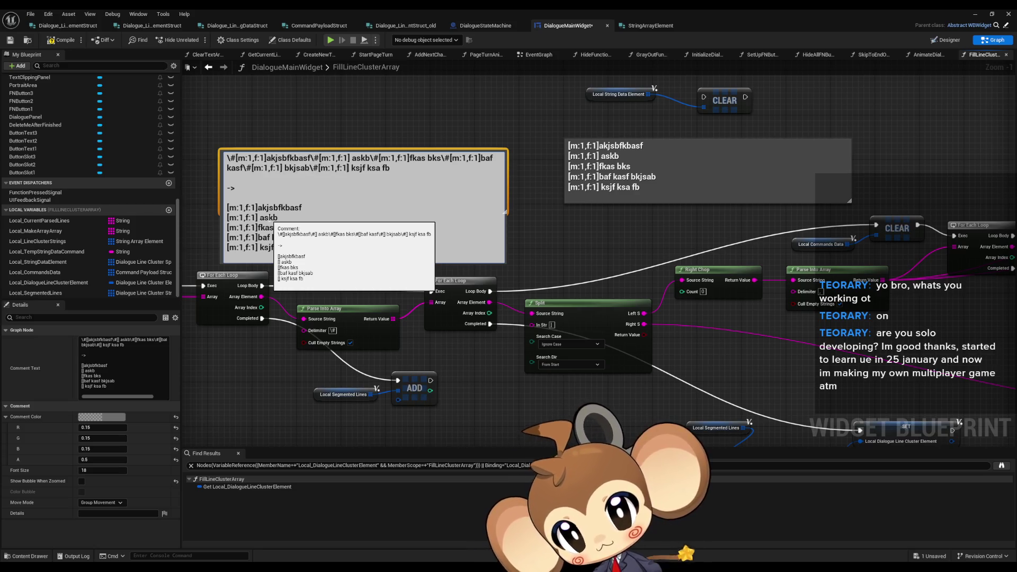
key(Return)
click(593, 277)
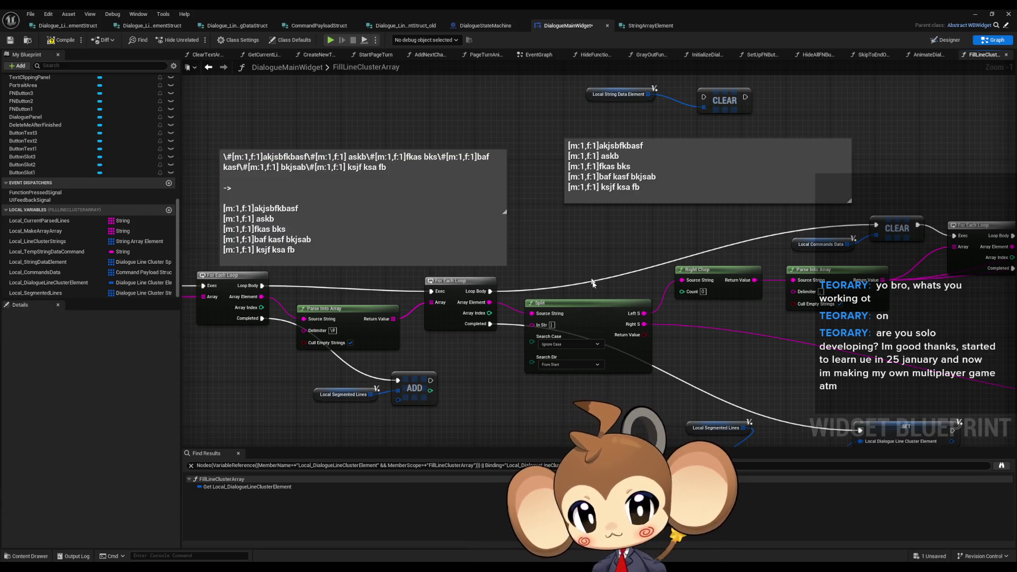
Append a copy of the right comment's five [m:1,f:1] lines below the originals.
mouse_move(667, 279)
mouse_down()
mouse_move(615, 270)
mouse_move(554, 279)
mouse_up()
scroll(563, 270, down, 2)
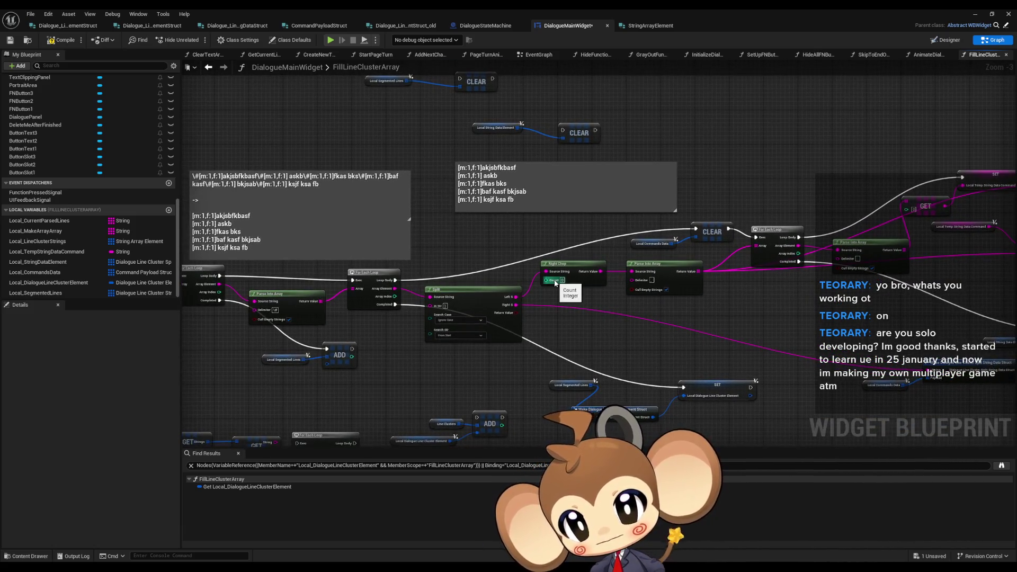
scroll(549, 283, up, 2)
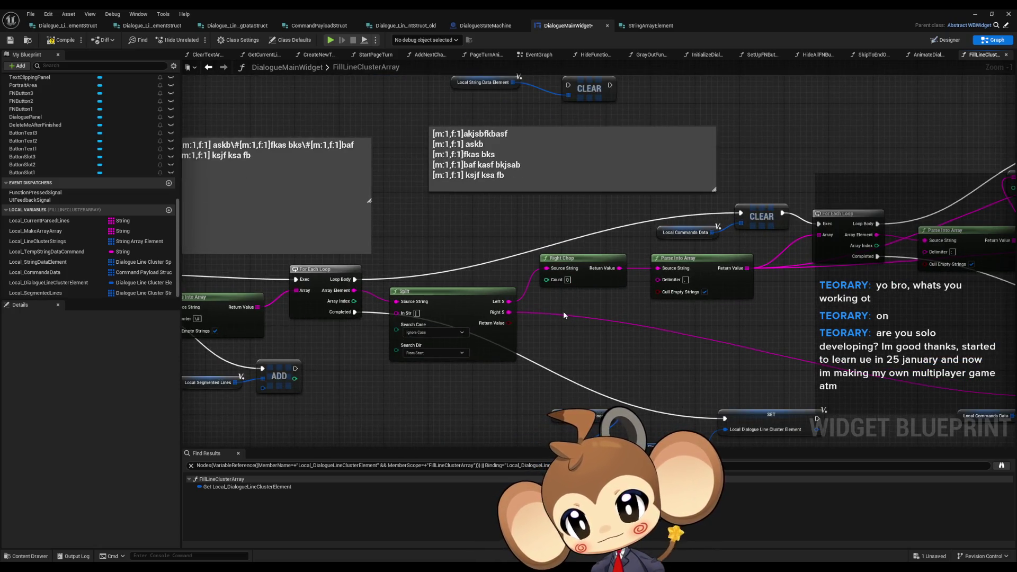
mouse_move(562, 310)
mouse_down()
mouse_move(757, 329)
mouse_move(624, 339)
mouse_up()
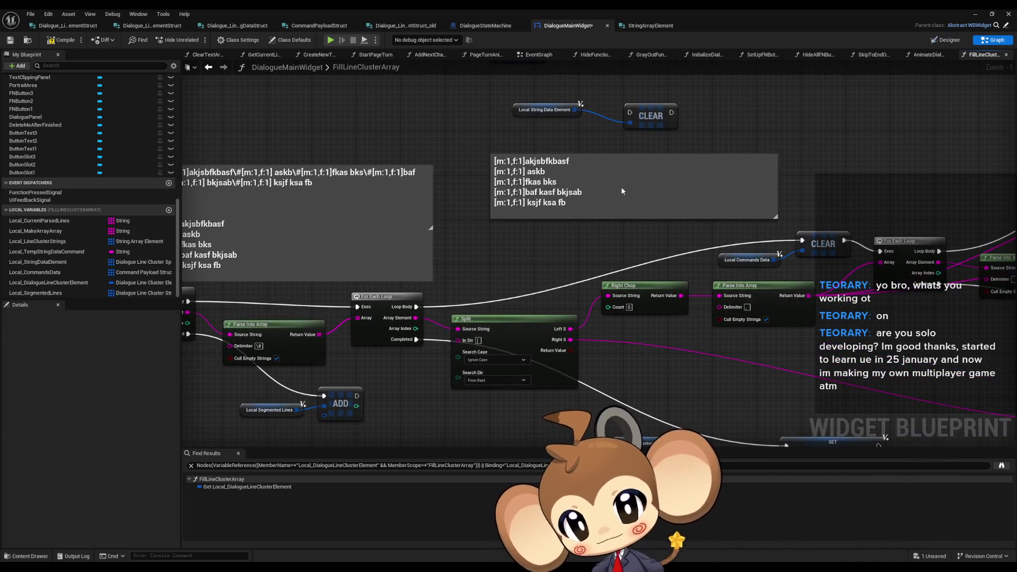
double_click(632, 201)
click(633, 202)
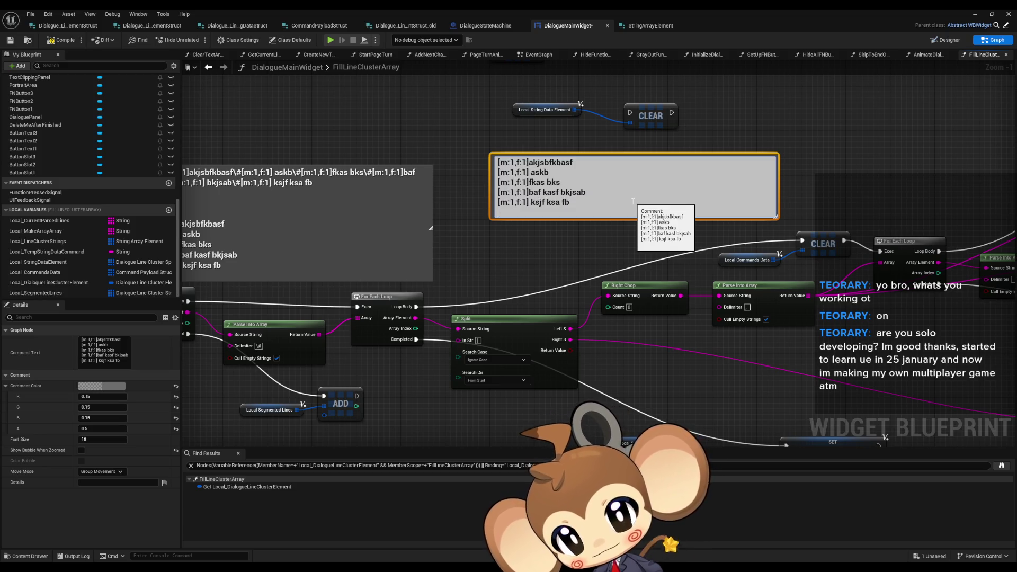
key(Return)
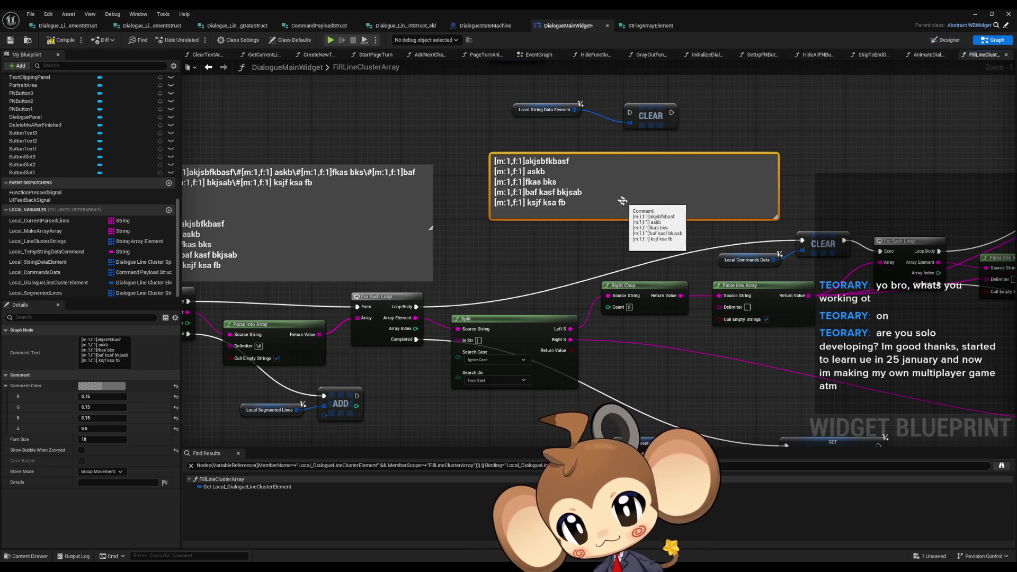
double_click(619, 200)
click(619, 200)
key(shift+Return)
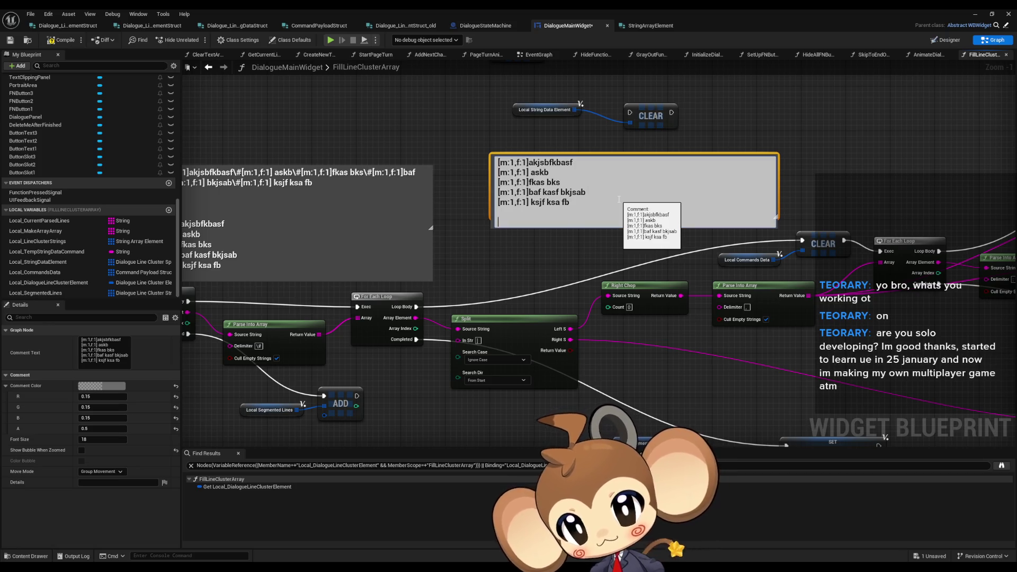
key(ctrl+v)
Remove the square brackets from the first, askb and fkas bks copied lines.
click(498, 222)
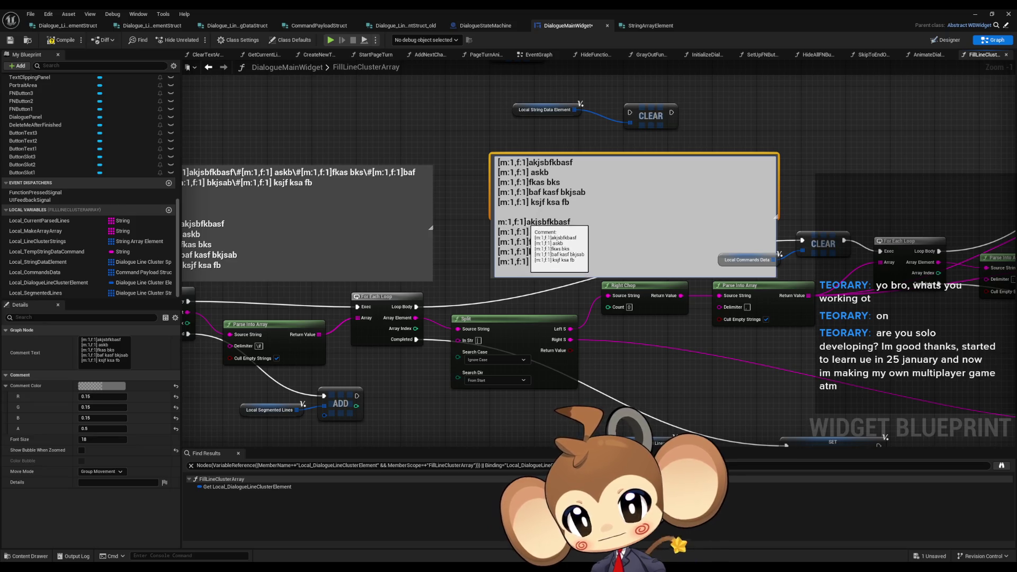
key(BackSpace)
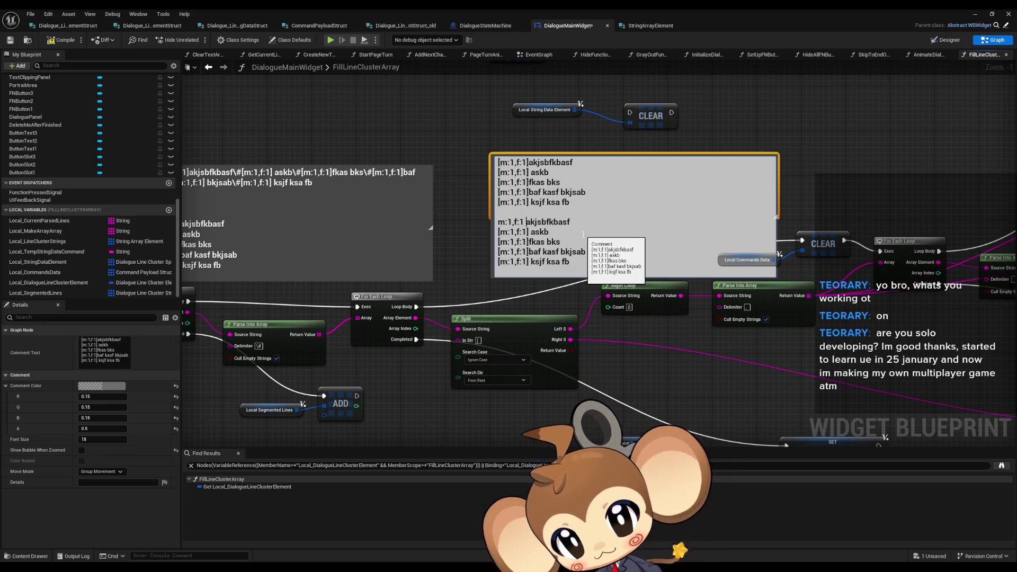
click(529, 232)
key(BackSpace)
key(Left)
key(Left)
key(Left)
key(BackSpace)
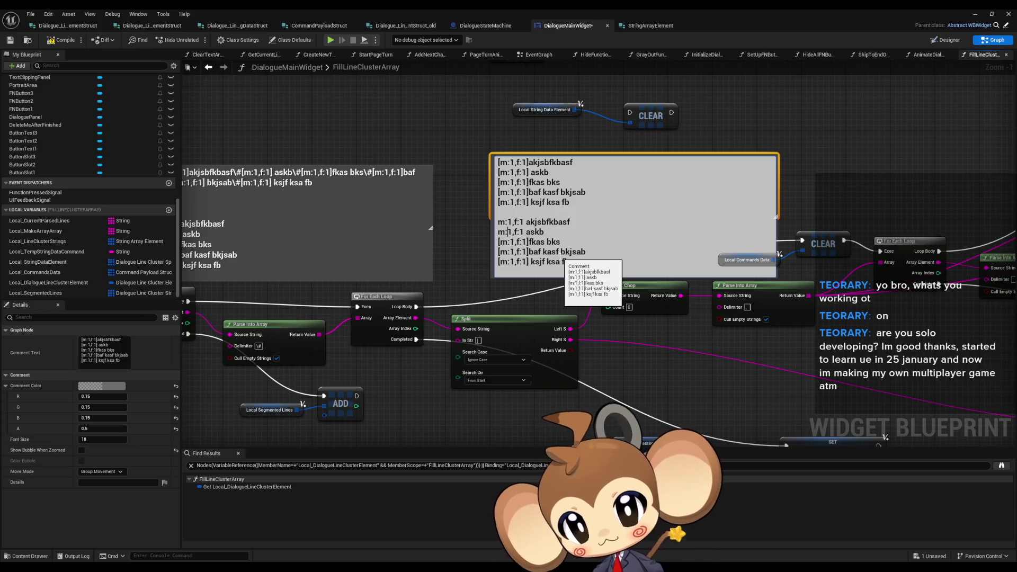
click(523, 241)
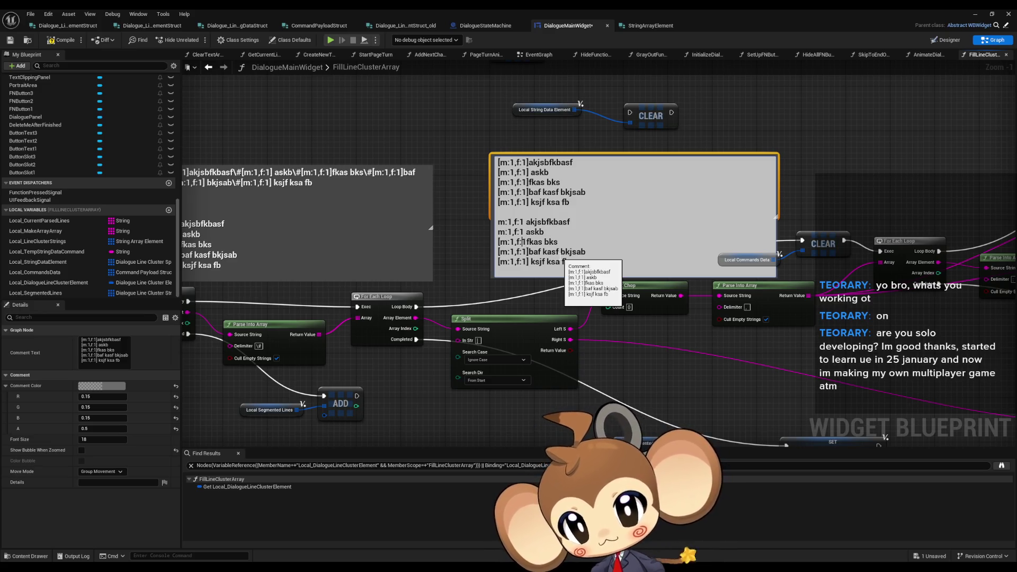
key(Left)
key(Left)
key(BackSpace)
key(Right)
key(Right)
key(Right)
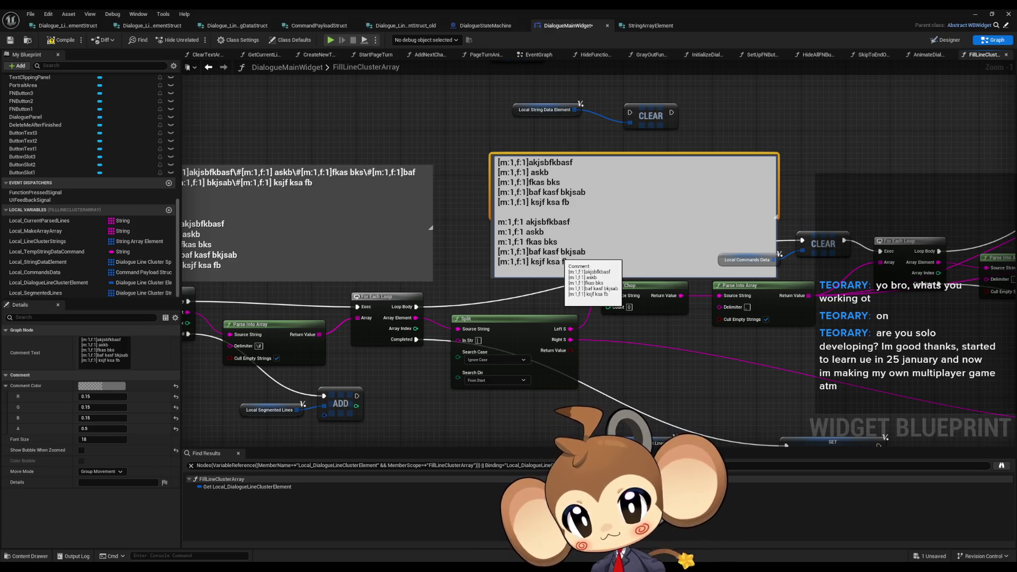
Strip the brackets from the baf kasf and ksjf copies, leaving m:1,f:1 unbracketed.
key(Down)
key(Down)
key(BackSpace)
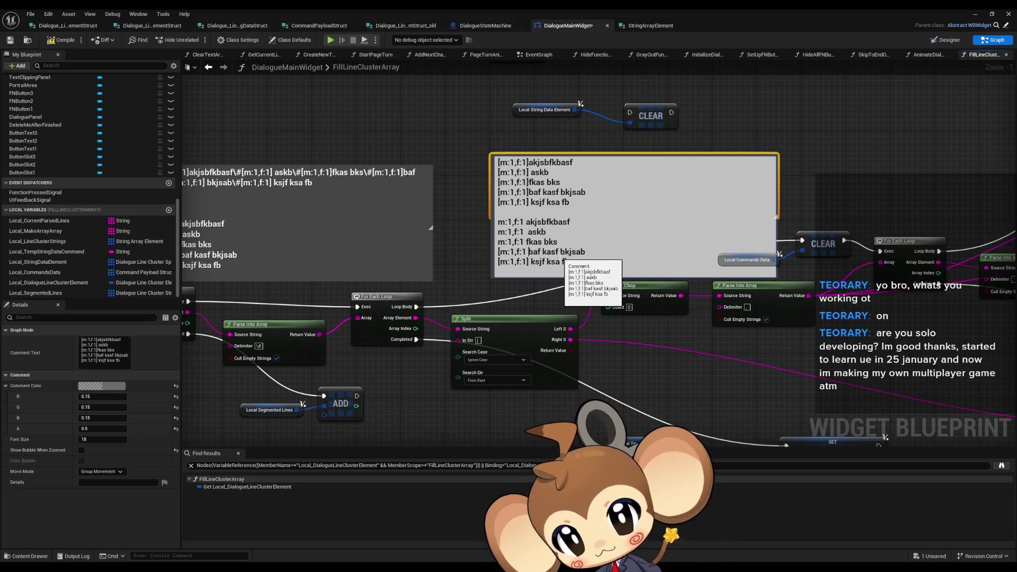
key(Left)
key(Left)
key(Left)
key(Delete)
key(Delete)
key(Right)
key(Right)
key(Right)
key(Right)
key(BackSpace)
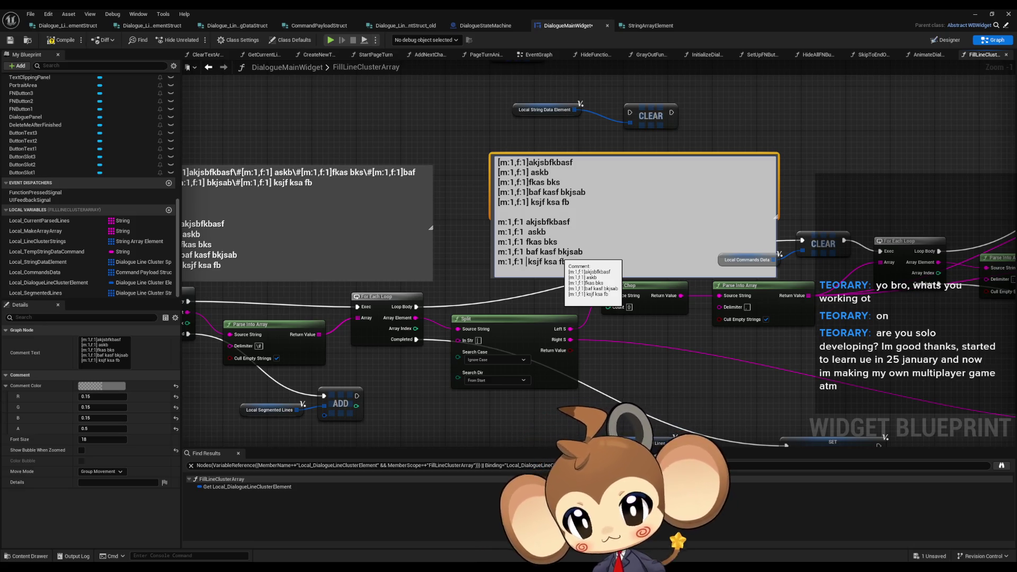
click(597, 310)
mouse_move(688, 337)
mouse_down()
mouse_move(497, 331)
mouse_move(539, 298)
mouse_move(513, 301)
mouse_up()
scroll(514, 302, up, 1)
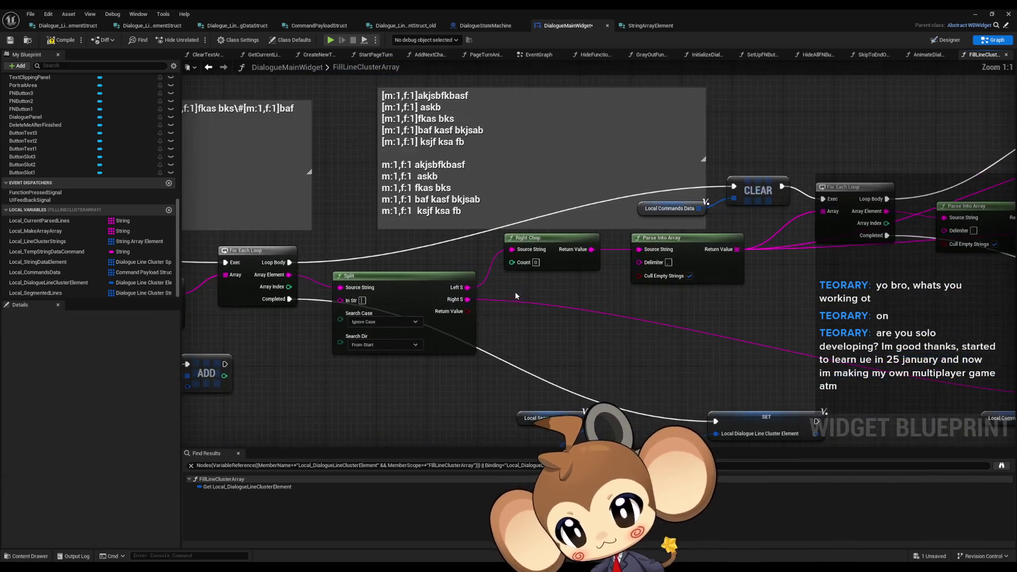
Inspect the Right Chop and Parse Into Array nodes near the left loop.
click(557, 259)
drag(559, 263, 562, 287)
drag(455, 337, 611, 324)
click(288, 292)
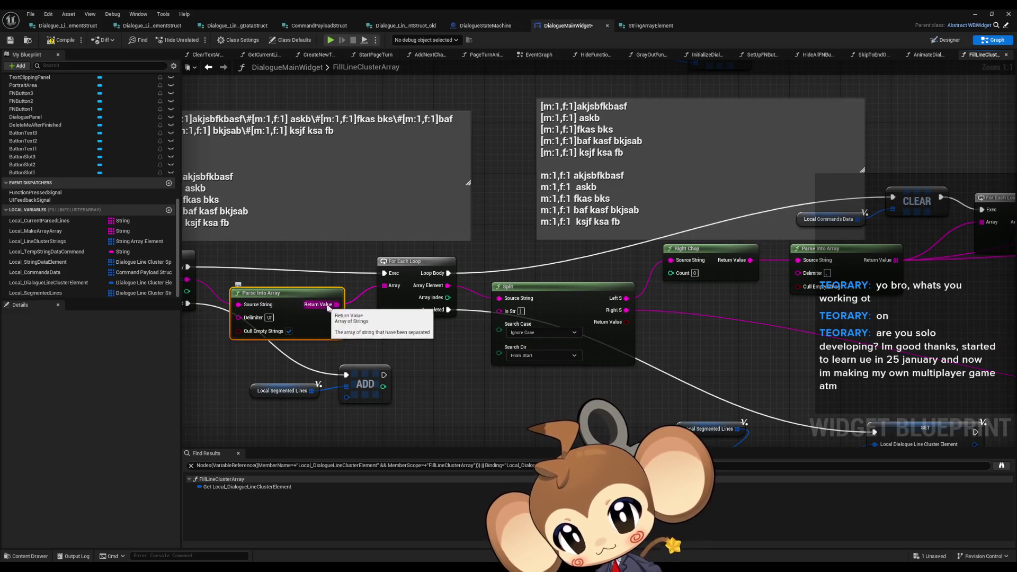
mouse_move(747, 294)
mouse_down()
mouse_move(725, 314)
mouse_move(818, 329)
mouse_up()
Delete the askb through ksjf lines from both blocks of the right comment.
right_click(698, 247)
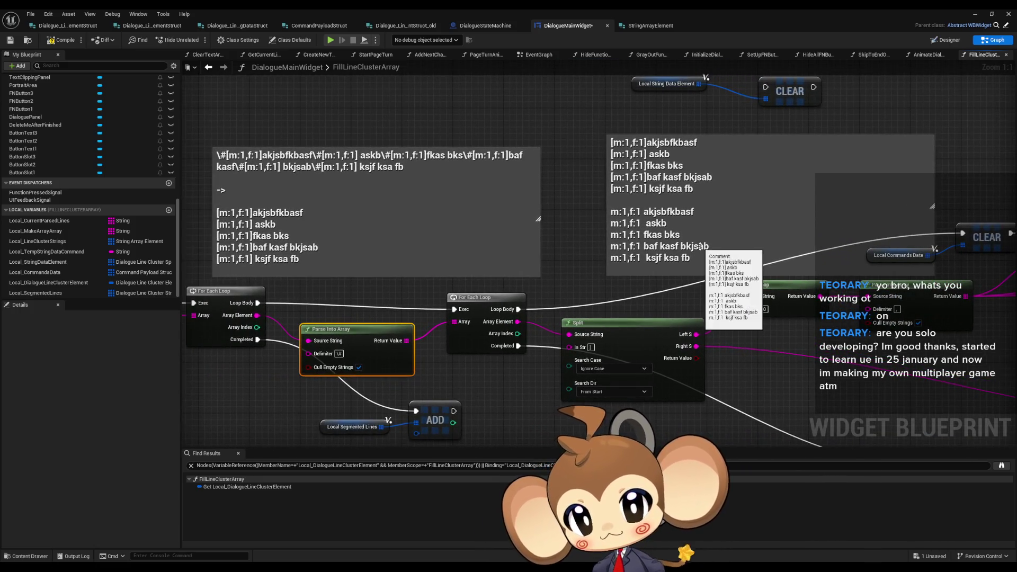
click(704, 185)
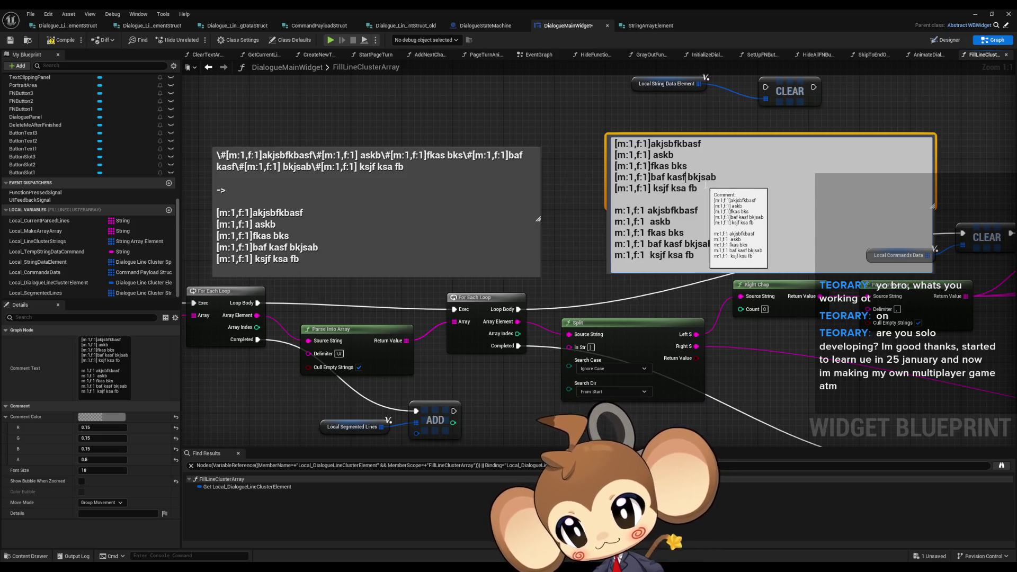
drag(698, 188, 615, 155)
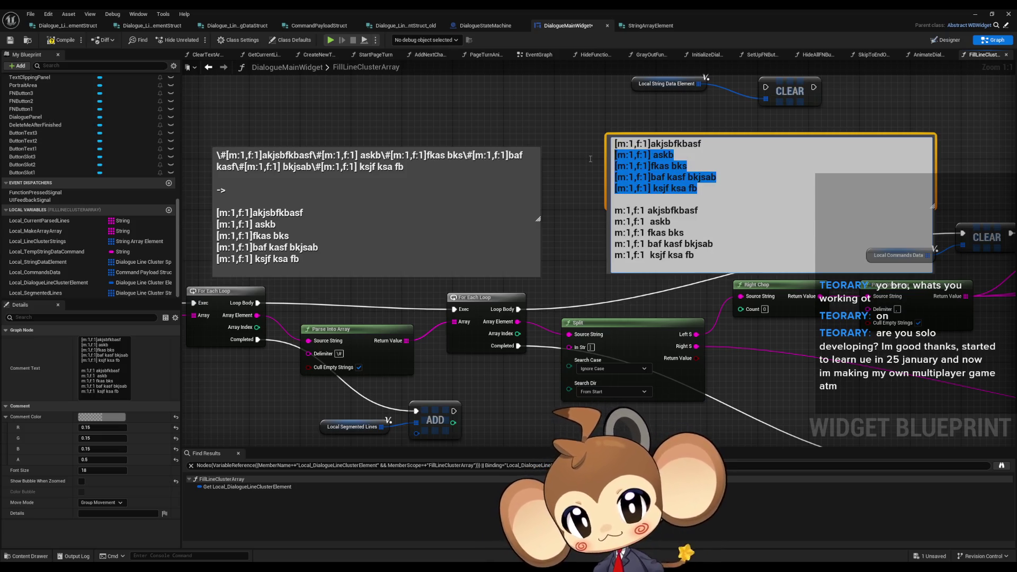
key(BackSpace)
right_click(718, 208)
drag(694, 210, 614, 177)
key(BackSpace)
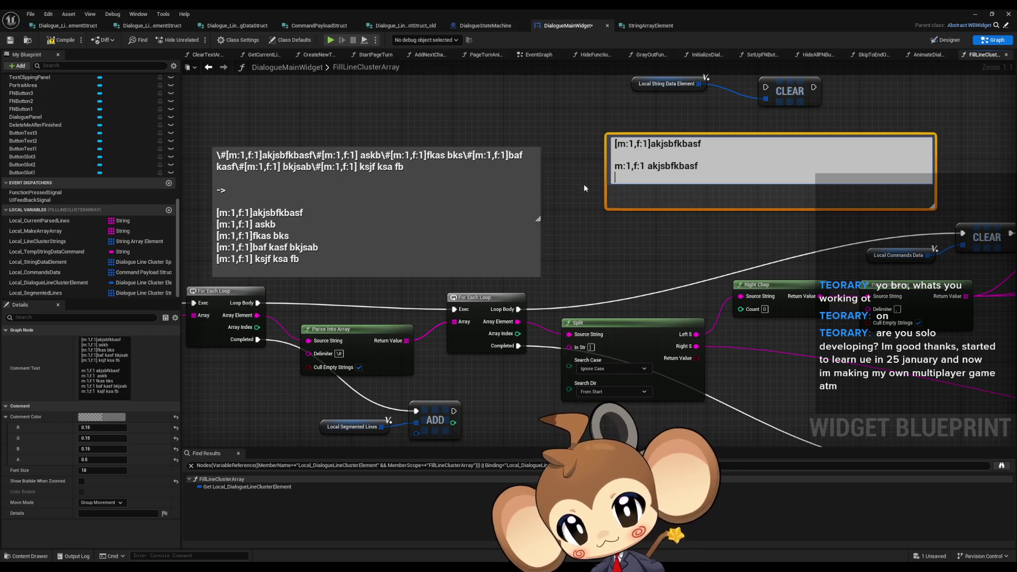
click(660, 249)
Reposition the trimmed two-line comment down and slightly left.
drag(659, 248, 454, 246)
mouse_move(530, 156)
mouse_down()
mouse_move(564, 181)
mouse_move(553, 184)
mouse_up()
mouse_move(626, 207)
mouse_down()
mouse_move(591, 185)
mouse_move(500, 182)
mouse_up()
scroll(528, 237, down, 1)
drag(606, 303, 585, 305)
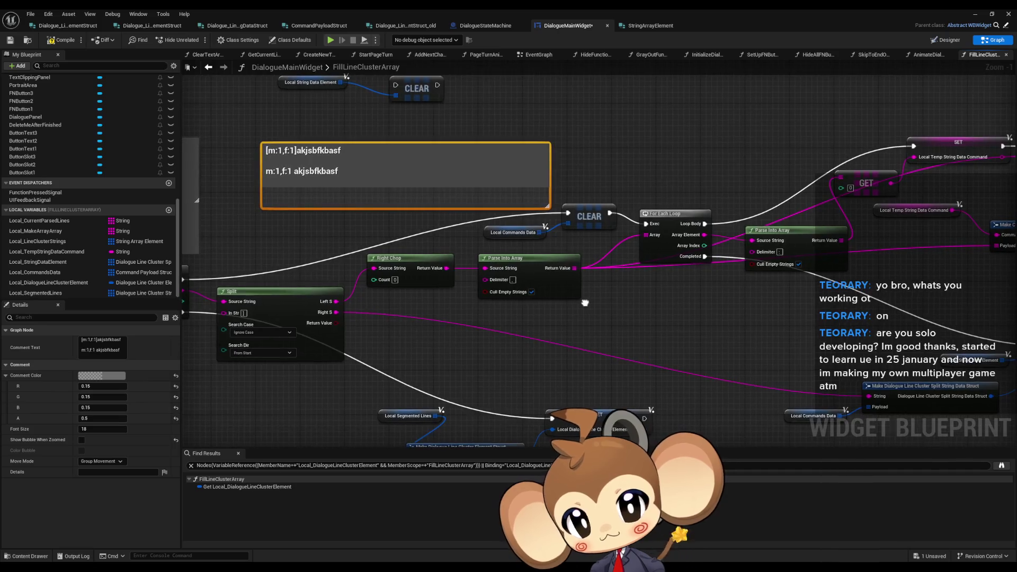
Paste a copy of the trimmed comment above the SET node and delete its first line and placeholder word.
drag(702, 134, 497, 162)
key(ctrl+v)
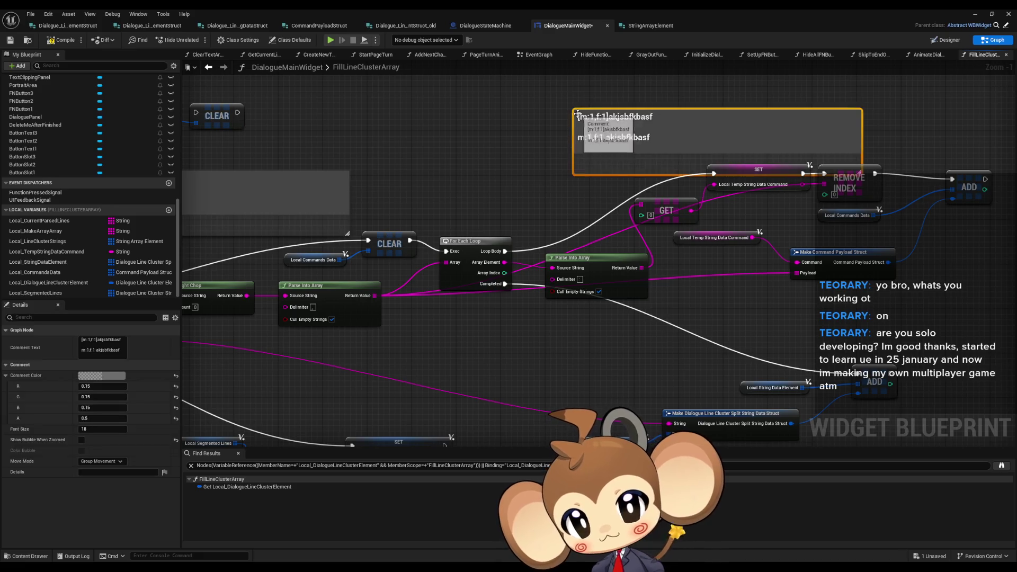
drag(692, 124, 650, 131)
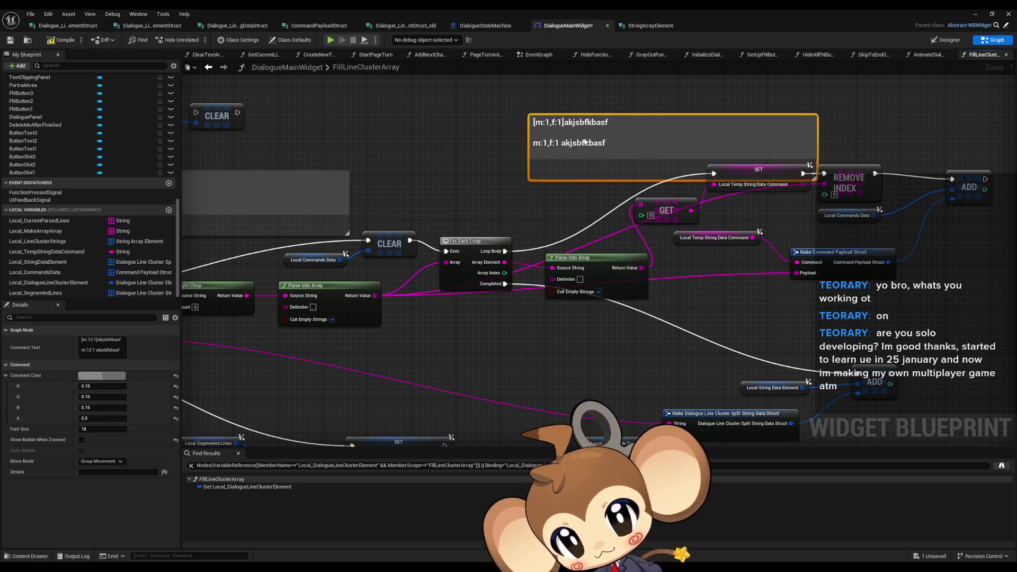
double_click(564, 128)
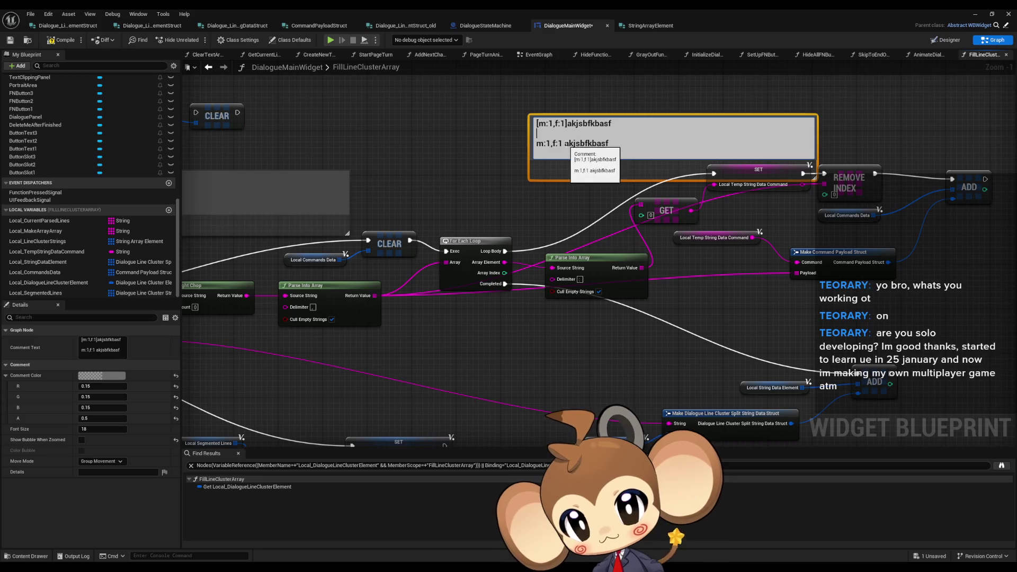
double_click(629, 144)
key(BackSpace)
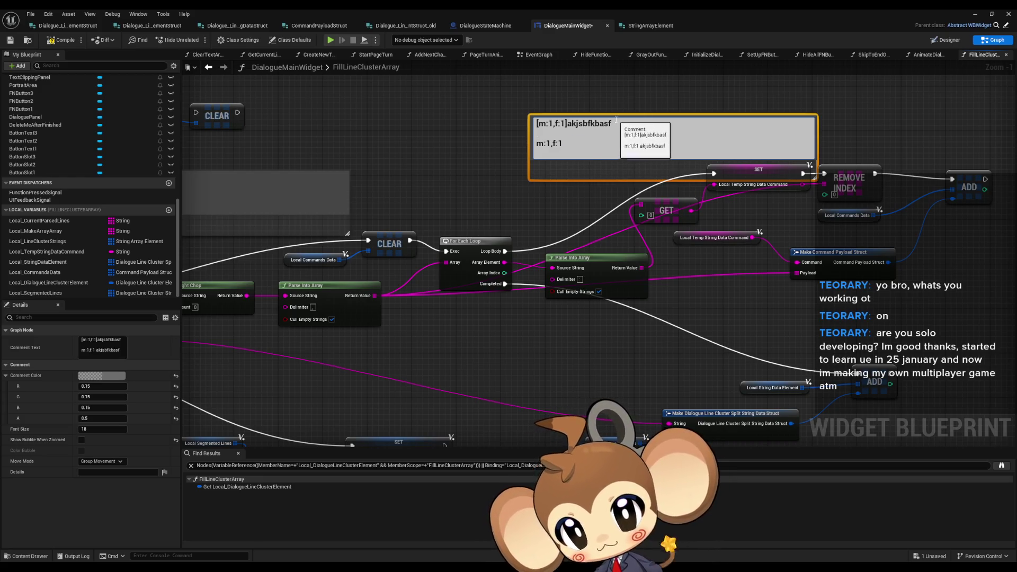
drag(613, 123, 501, 124)
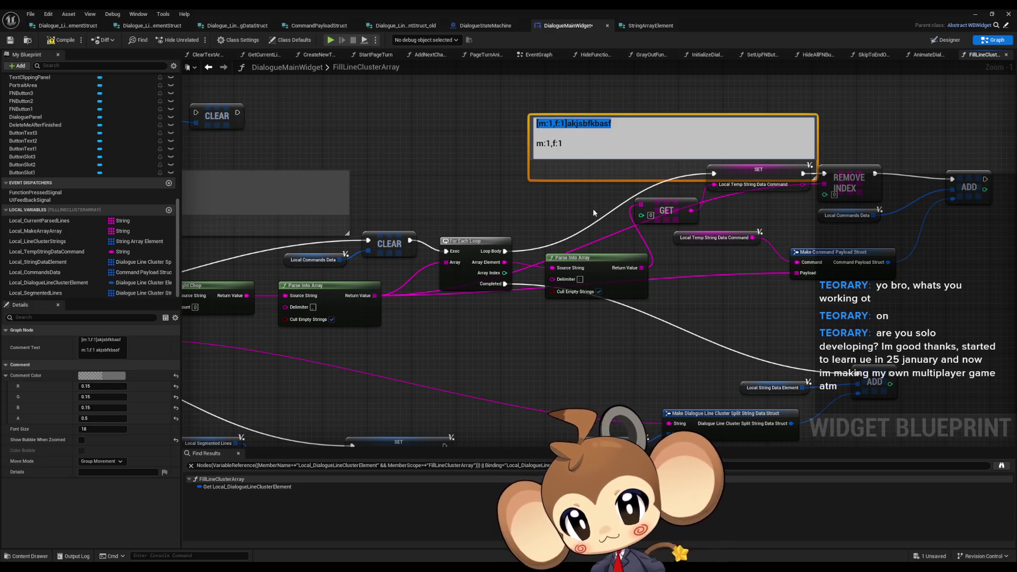
key(BackSpace)
key(Delete)
key(Delete)
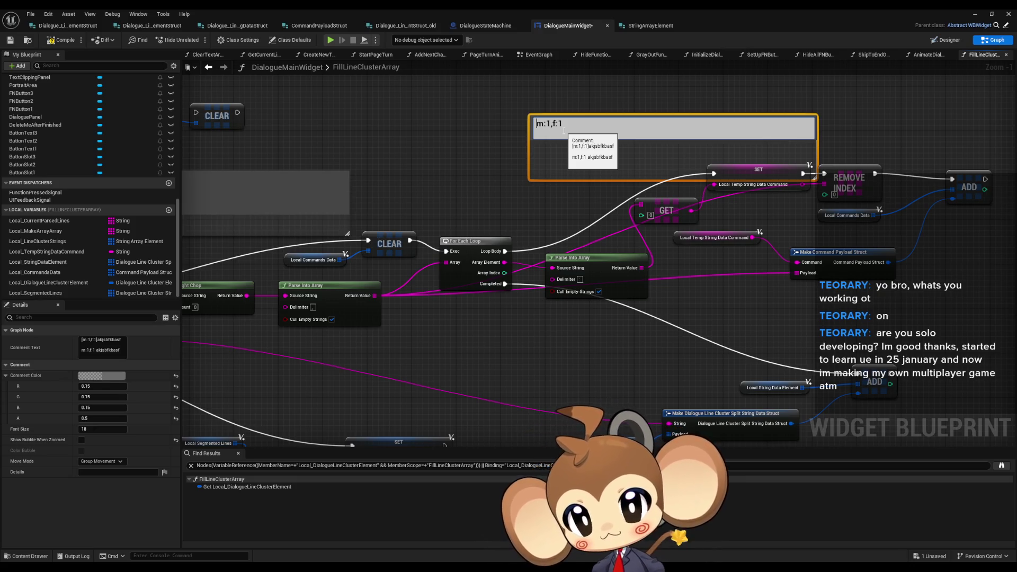
Rewrite the comment as separate lines m:1 f:1, m:1, f:1 and m 1.
click(552, 123)
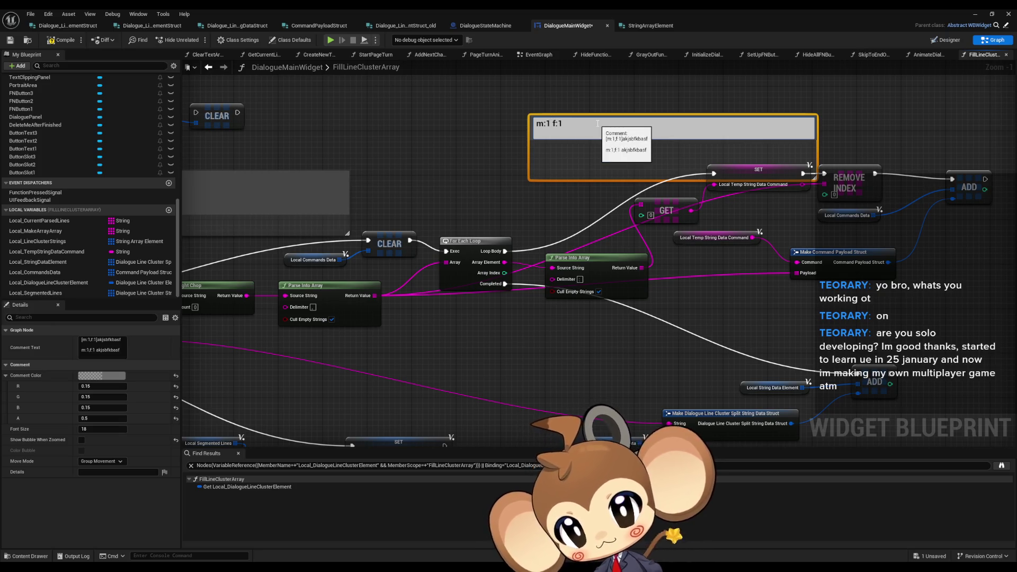
key(shift+Return)
text(m1)
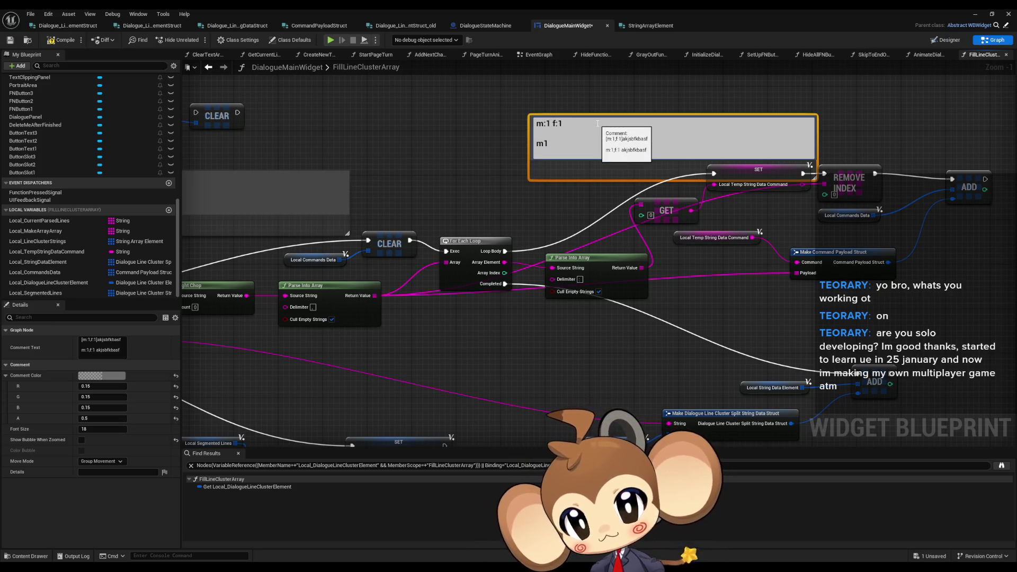
key(shift+Return)
text(f)
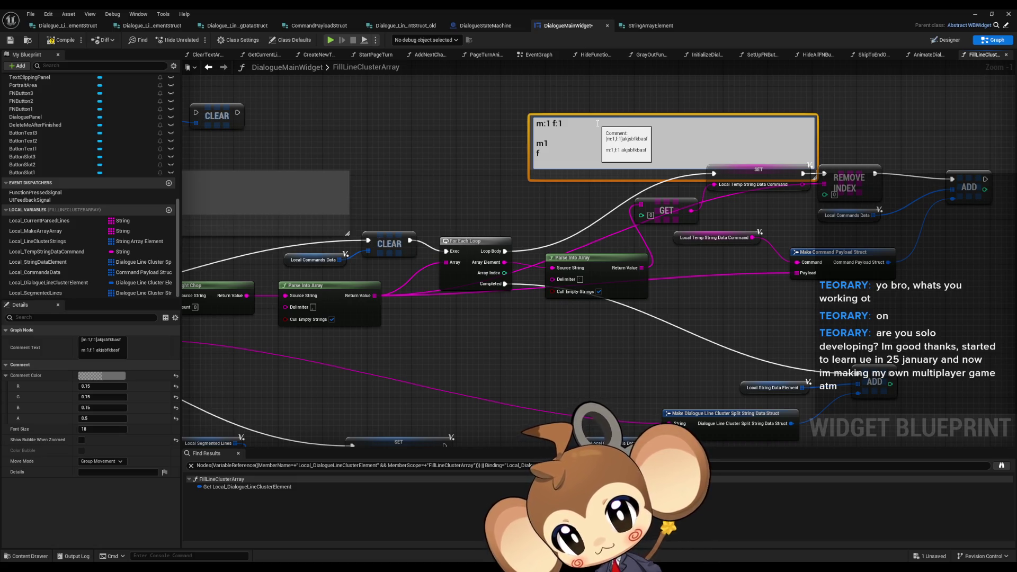
text(:1)
key(Up)
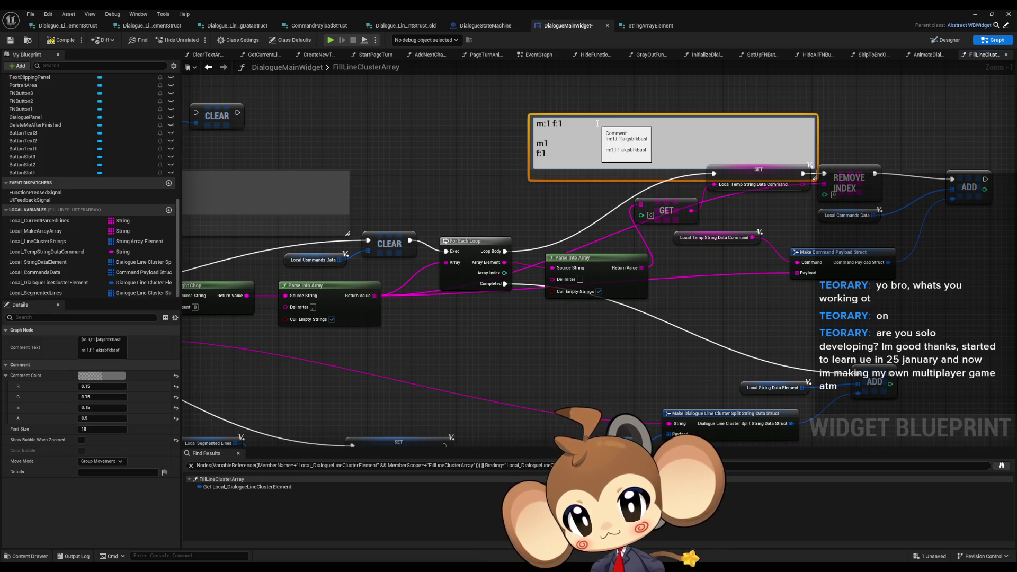
key(Down)
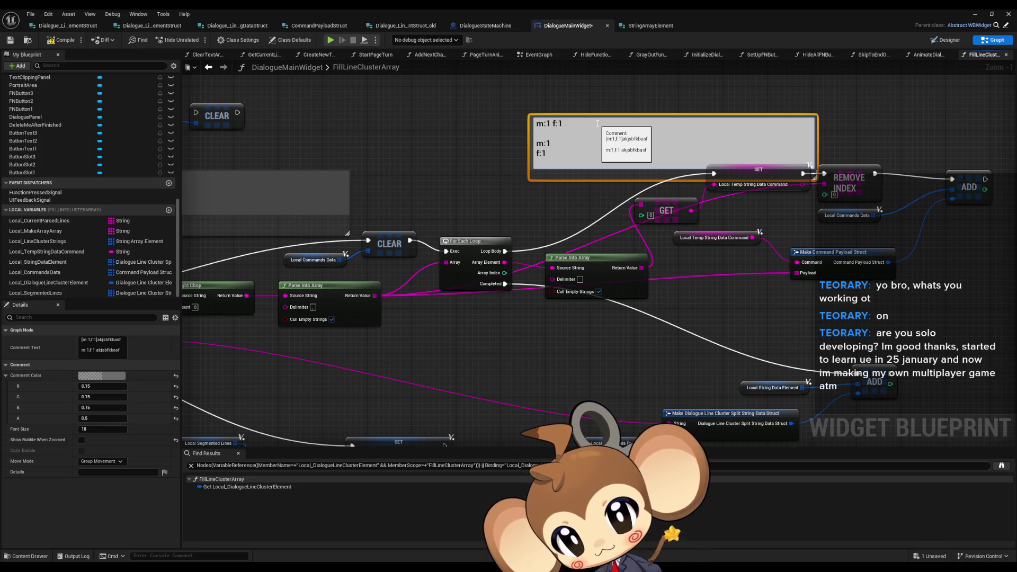
key(shift+Return)
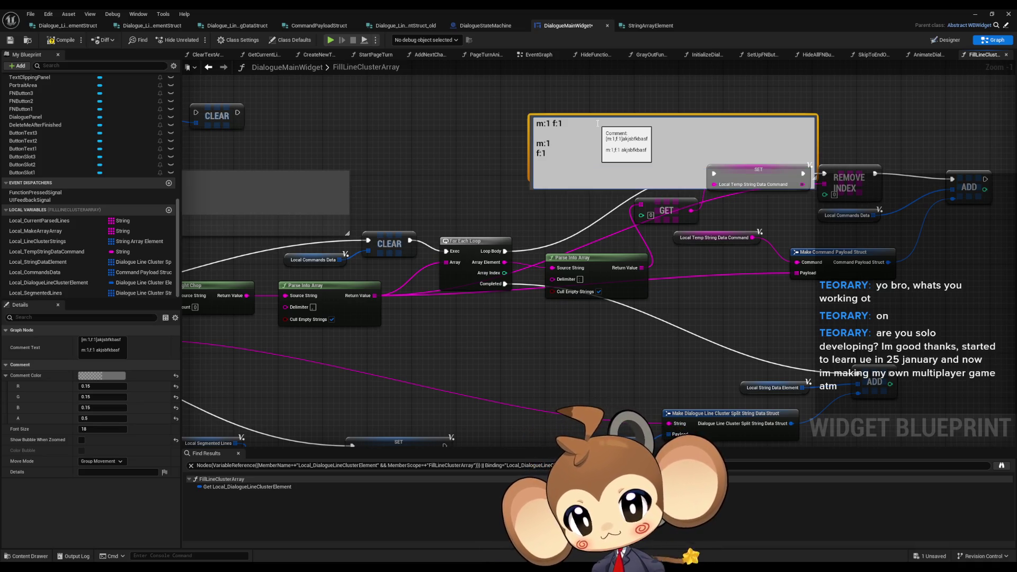
text(m 1)
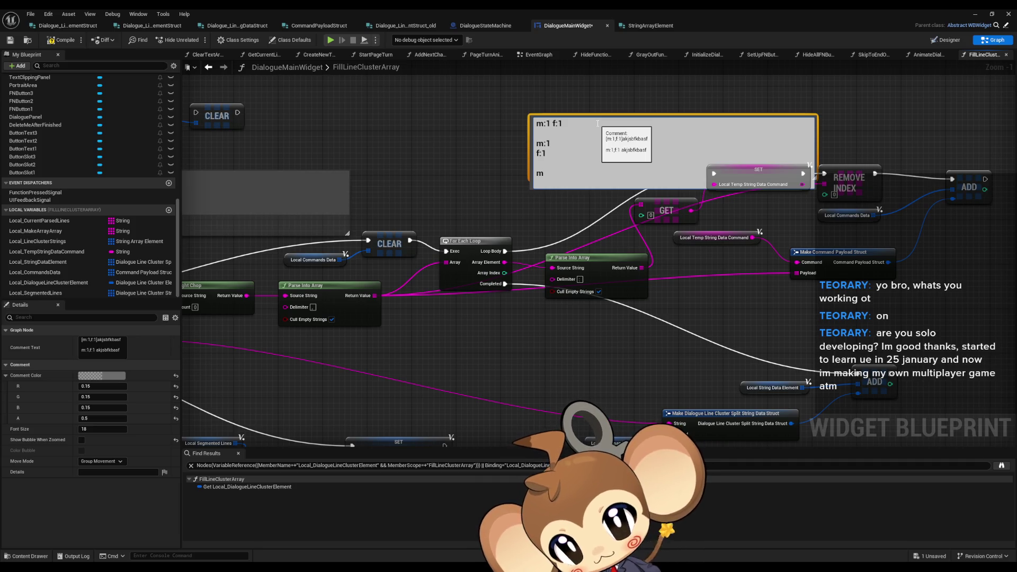
click(739, 211)
mouse_move(700, 128)
mouse_down()
mouse_move(632, 141)
mouse_move(628, 84)
mouse_up()
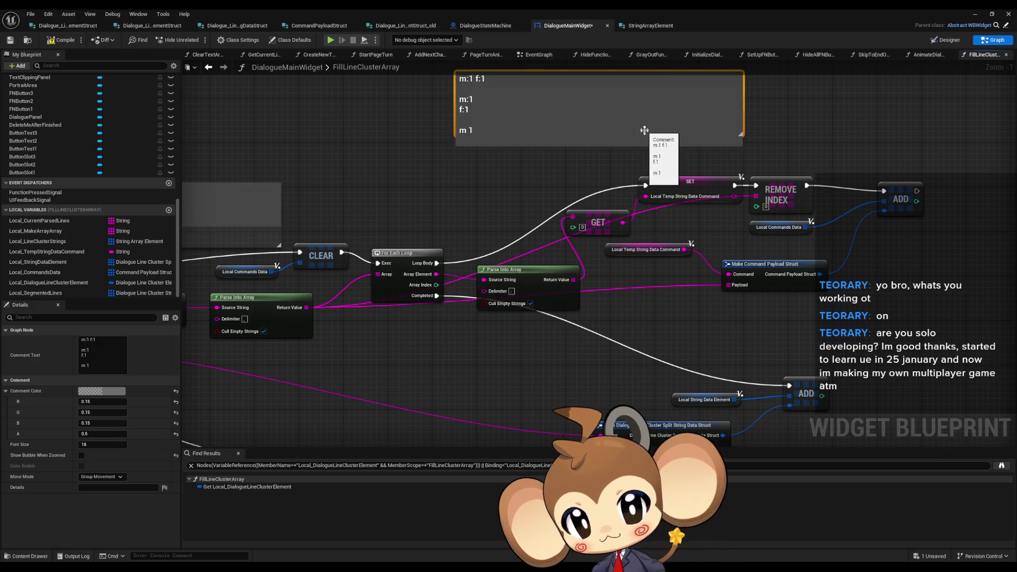
Add a new comment box reading m, [1], f, [1] on separate lines.
click(647, 170)
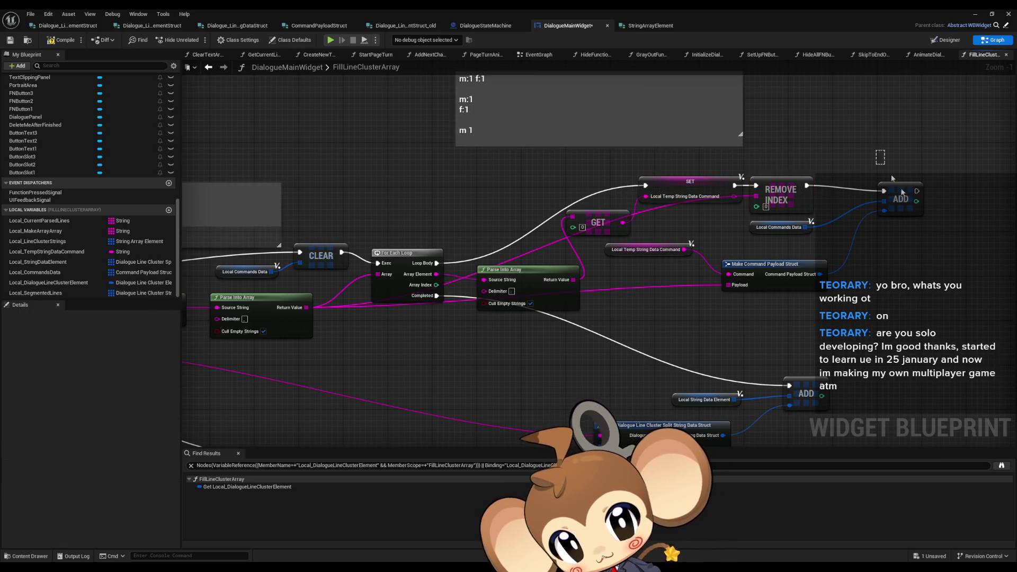
mouse_move(740, 222)
mouse_down()
mouse_move(771, 230)
mouse_move(760, 258)
mouse_move(772, 291)
mouse_move(745, 307)
mouse_move(744, 328)
mouse_move(680, 247)
mouse_up()
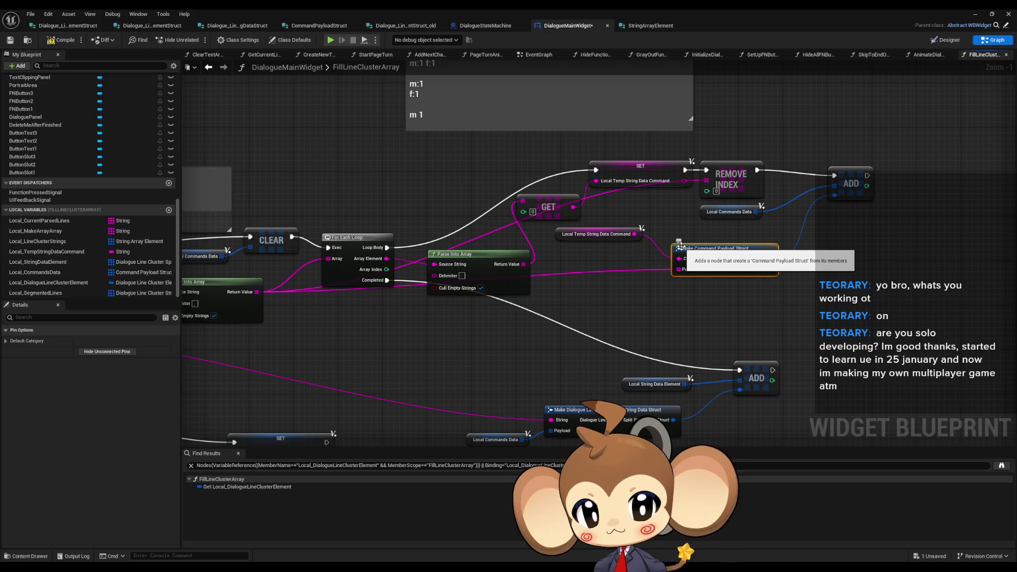
drag(772, 316, 768, 296)
click(803, 292)
key(c)
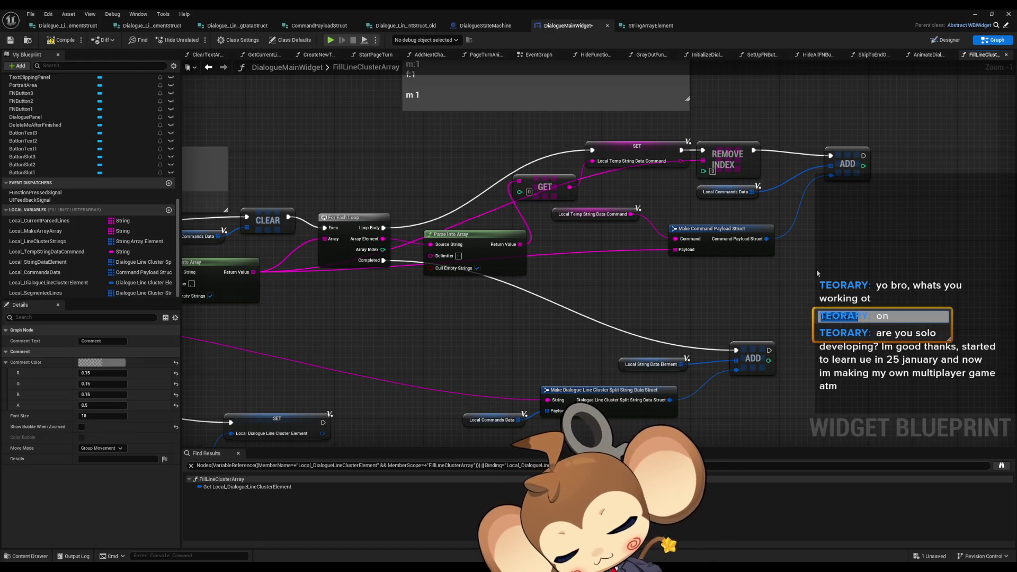
text(m 1)
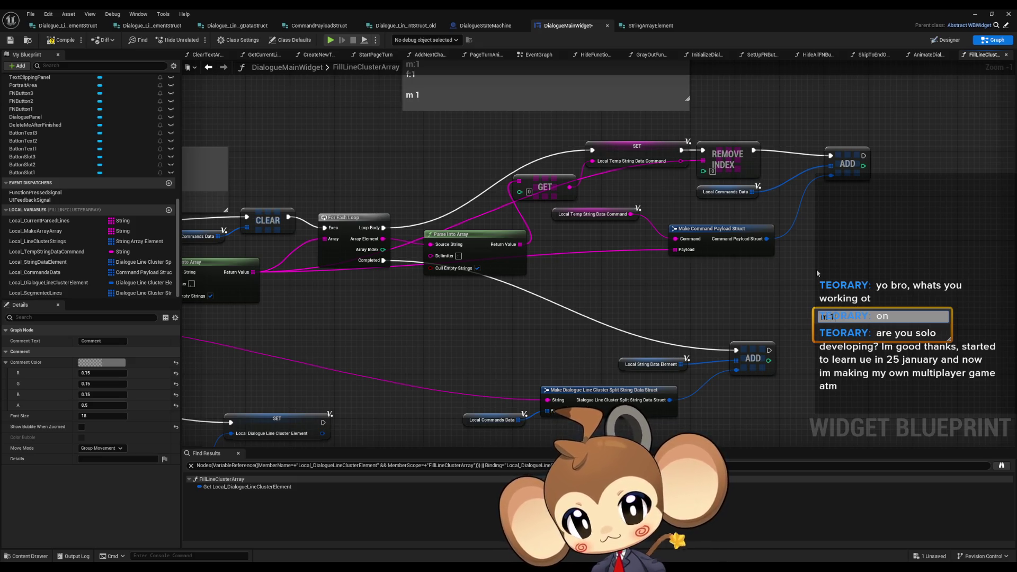
key(shift+Return)
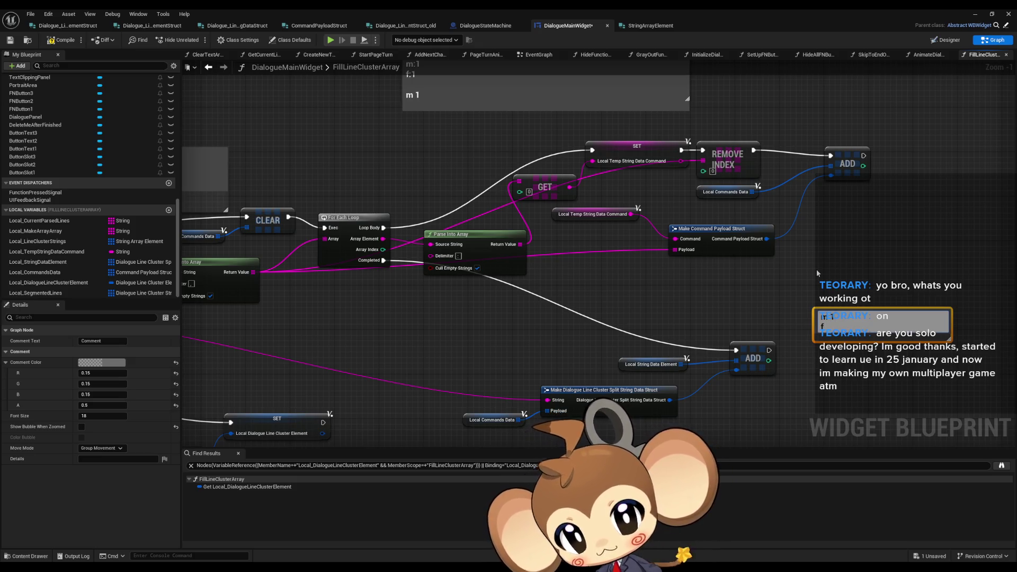
text(:1)
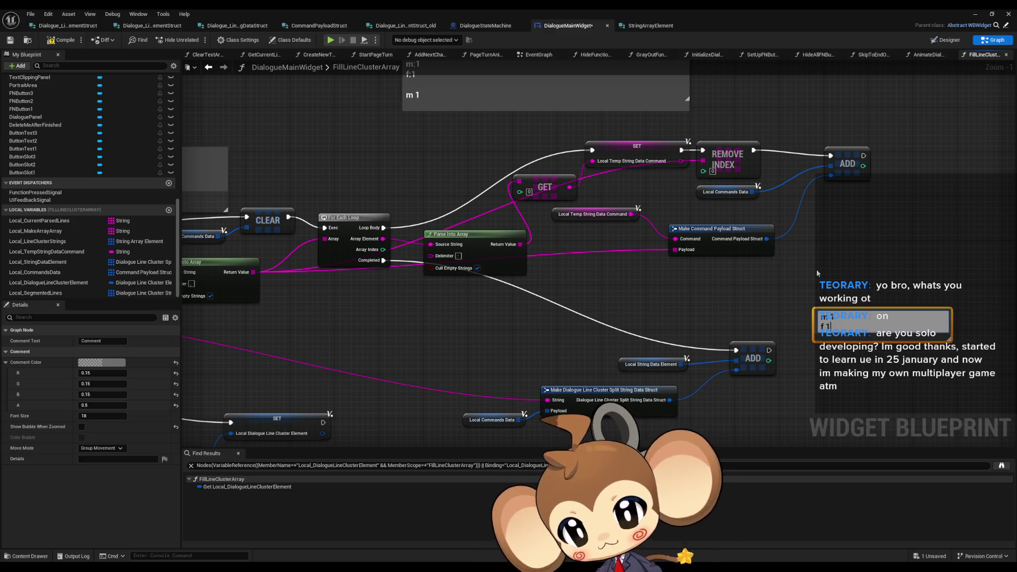
triple_click(862, 339)
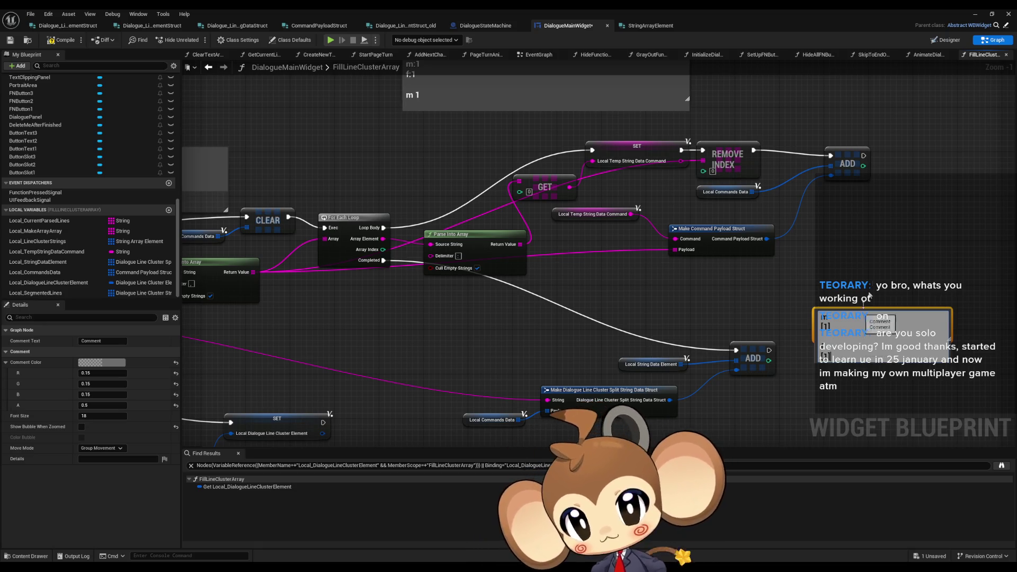
click(885, 341)
Move the new m/f comment up and left, then select the Local Commands Data node.
drag(885, 342, 858, 324)
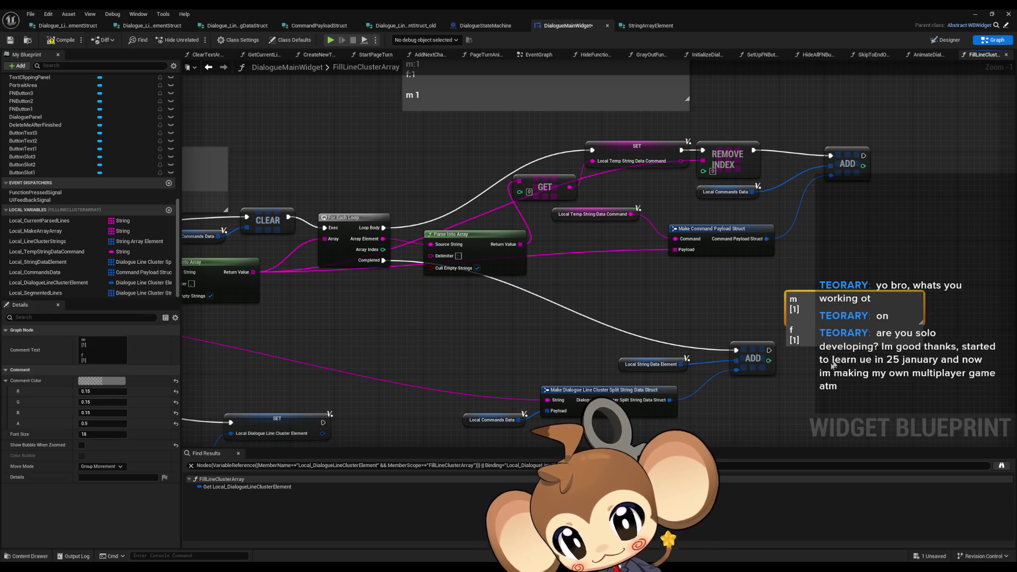
click(784, 381)
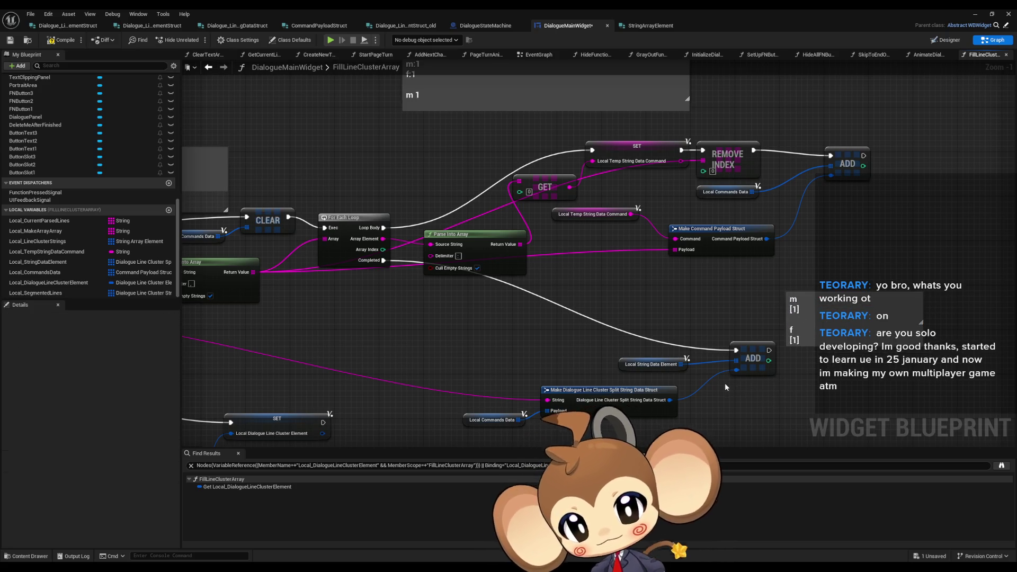
drag(704, 379, 729, 351)
drag(199, 195, 230, 210)
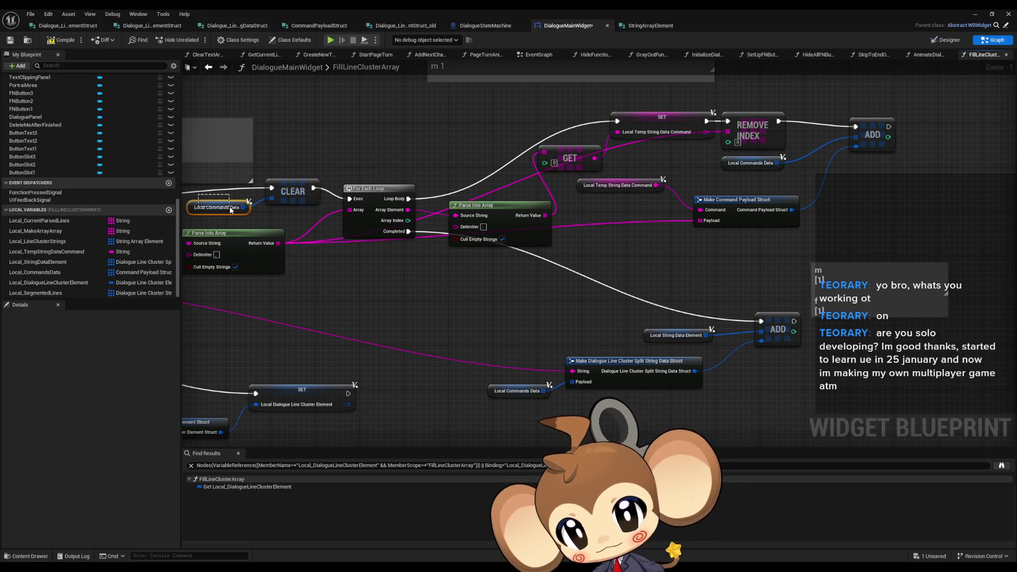
Place the m [1] f [1] comment beside the upper ADD node.
drag(233, 212, 233, 212)
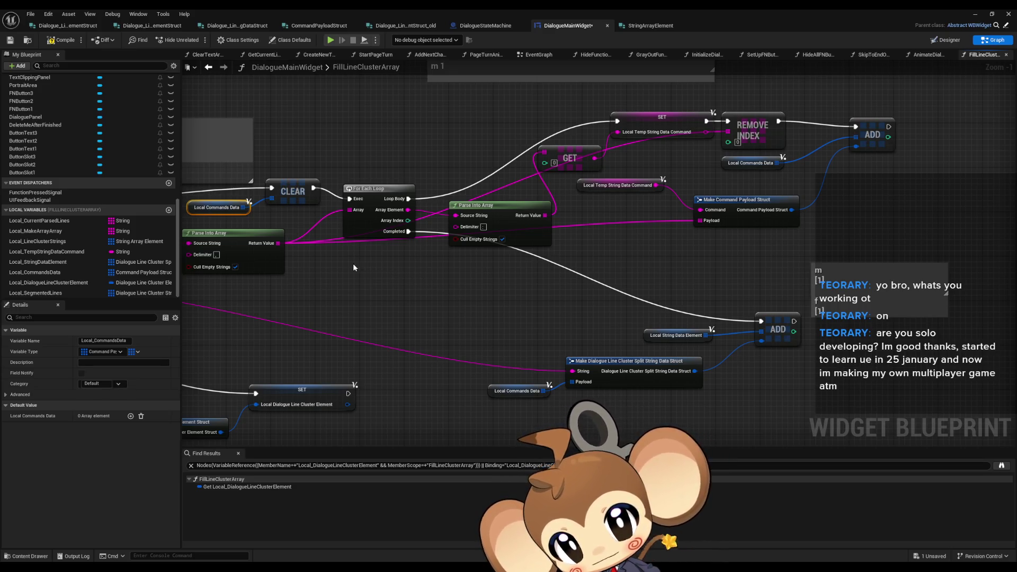
mouse_move(653, 209)
mouse_down()
mouse_move(630, 281)
mouse_move(754, 246)
mouse_up()
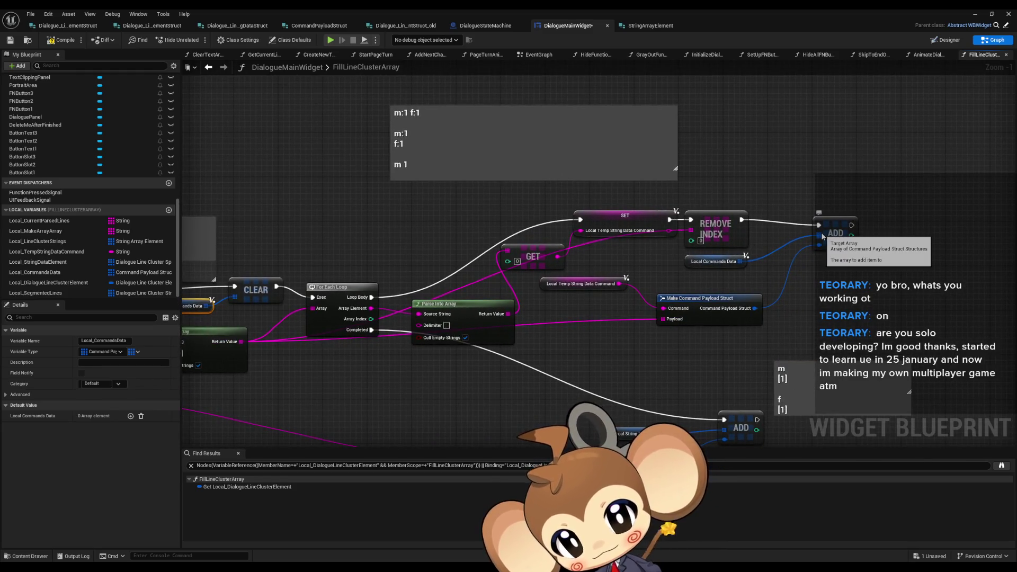
mouse_move(815, 370)
mouse_down()
mouse_move(933, 243)
mouse_move(905, 226)
mouse_up()
drag(761, 352, 769, 296)
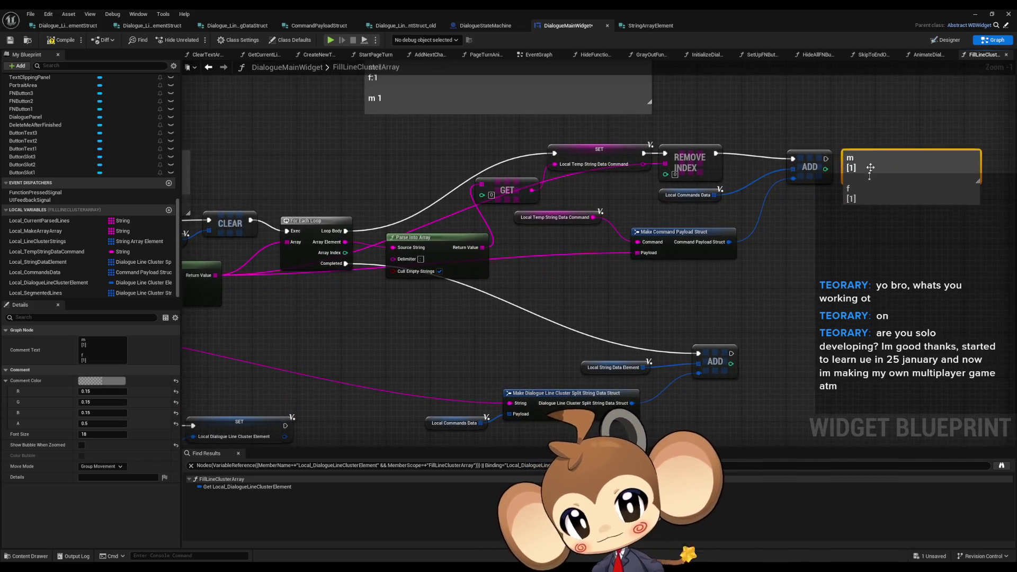
Paste a copy of the m [1] f [1] comment beside the lower ADD node and zoom out.
key(ctrl+v)
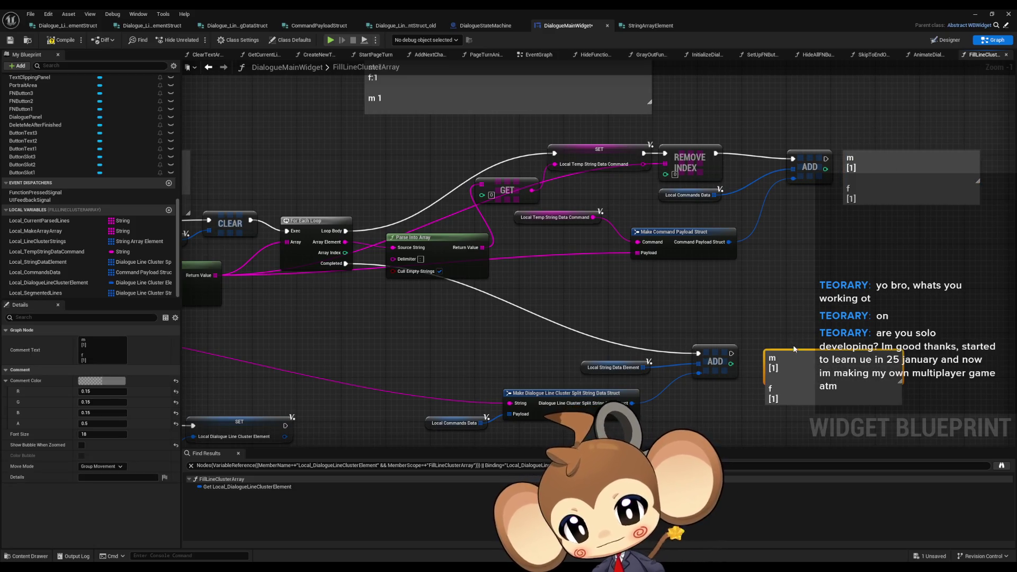
drag(792, 322, 785, 291)
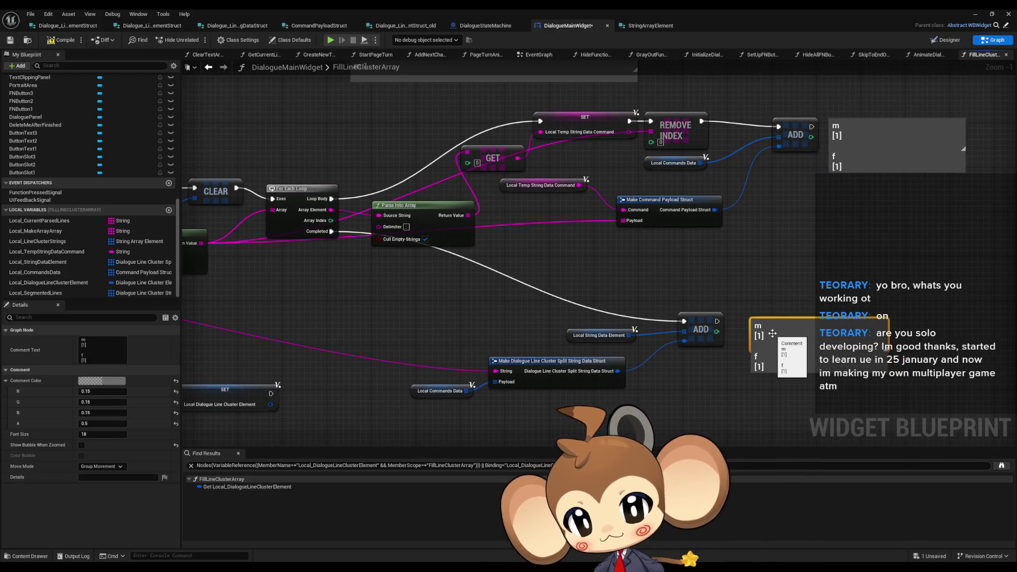
drag(659, 298, 795, 298)
scroll(794, 299, down, 2)
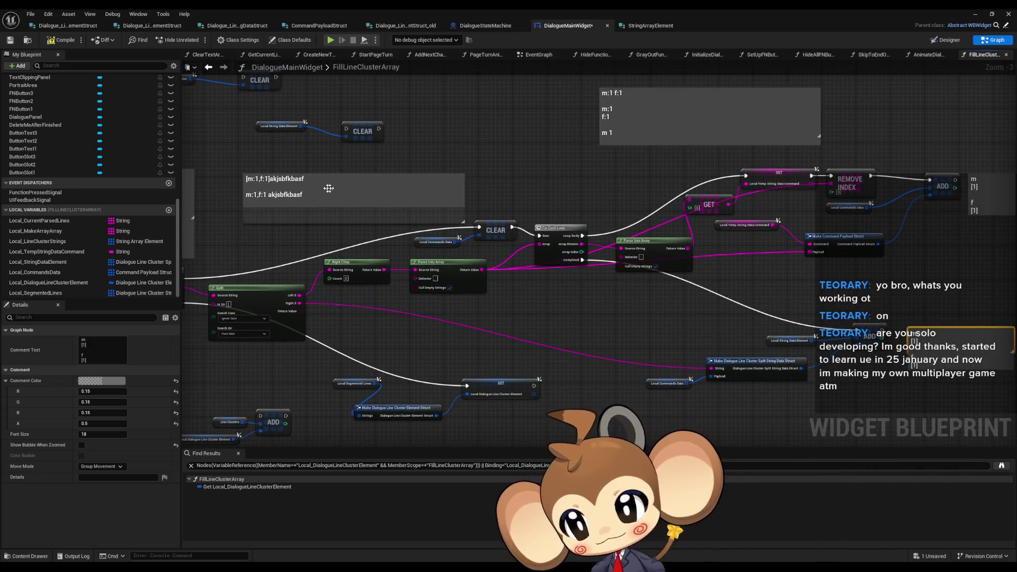
Select the placeholder word in the old comment, then start editing the m/f comment by the lower ADD.
double_click(328, 183)
drag(290, 179, 306, 180)
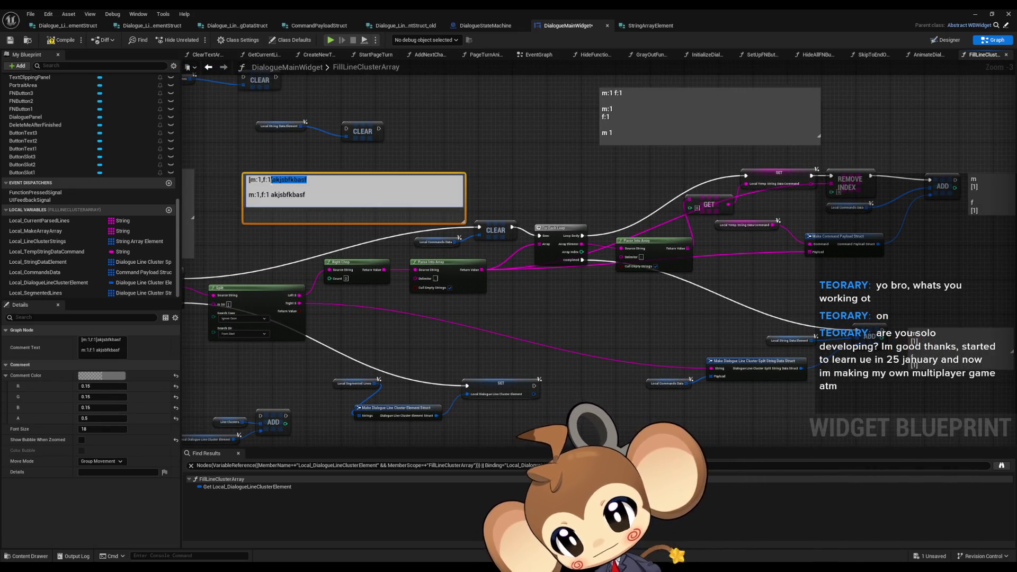
drag(819, 357, 628, 300)
click(721, 274)
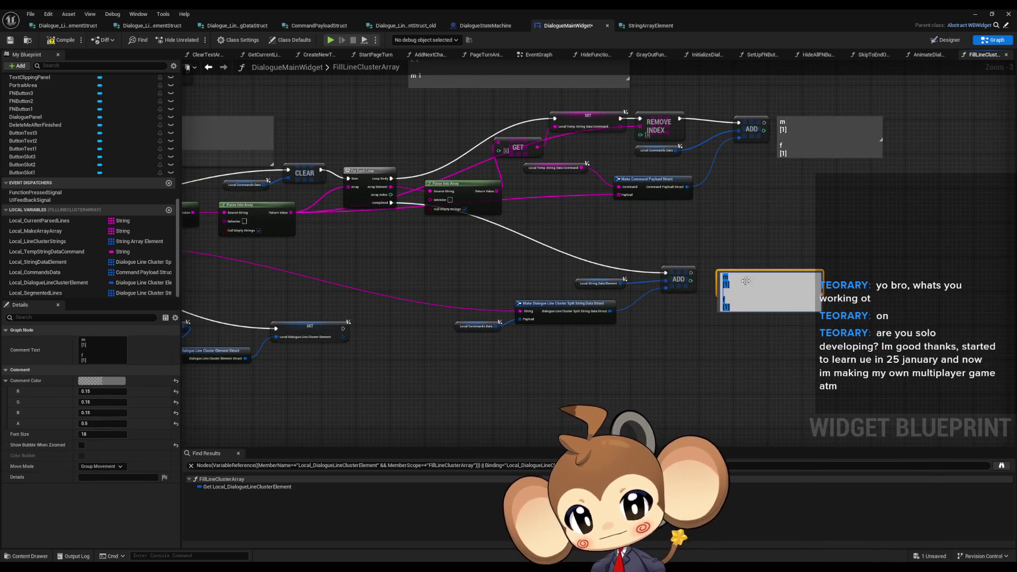
double_click(721, 274)
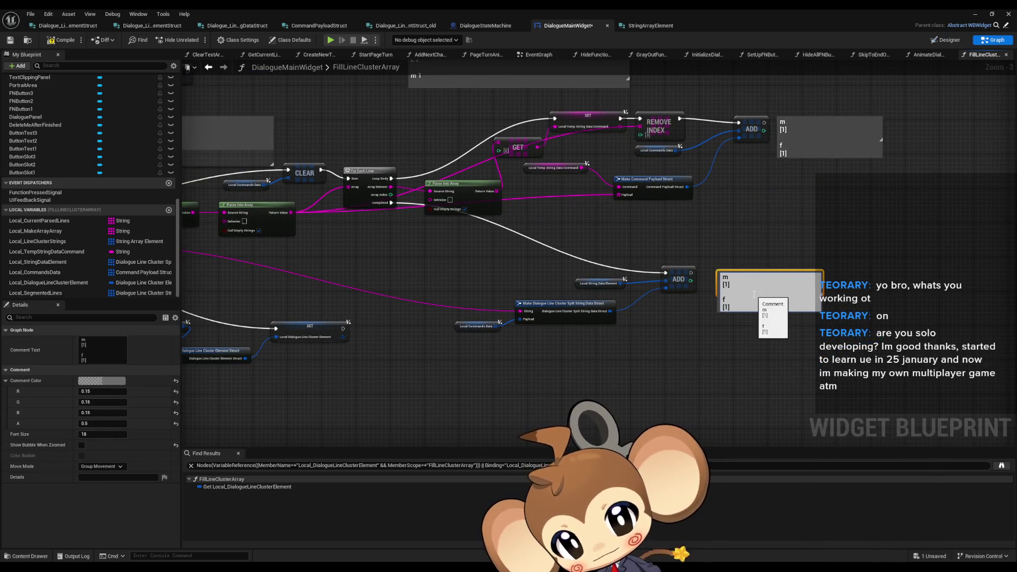
Wrap the m and f lines in the pasted akjsbfkbasf[ sample string and a closing line.
key(ctrl+v)
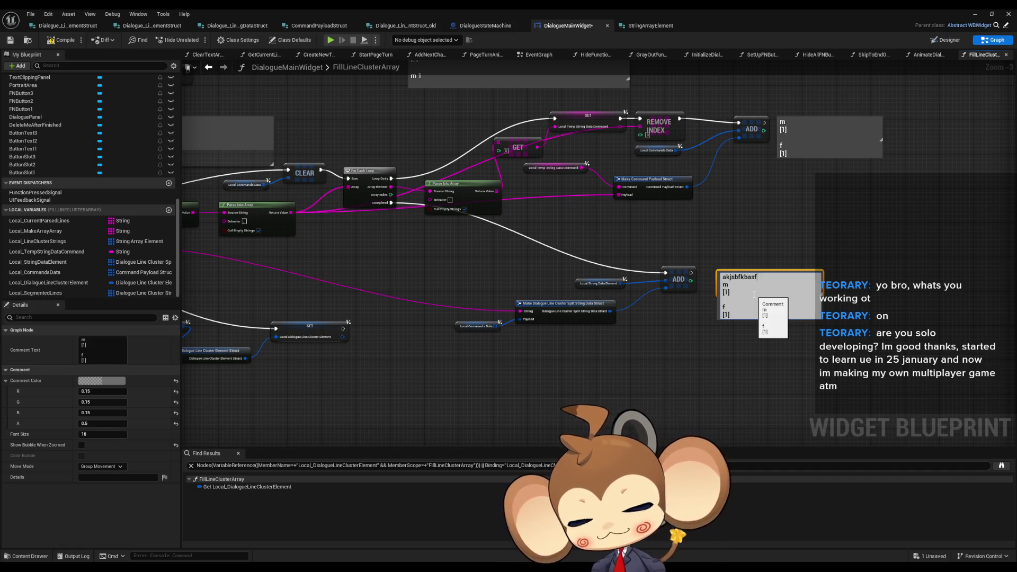
text([)
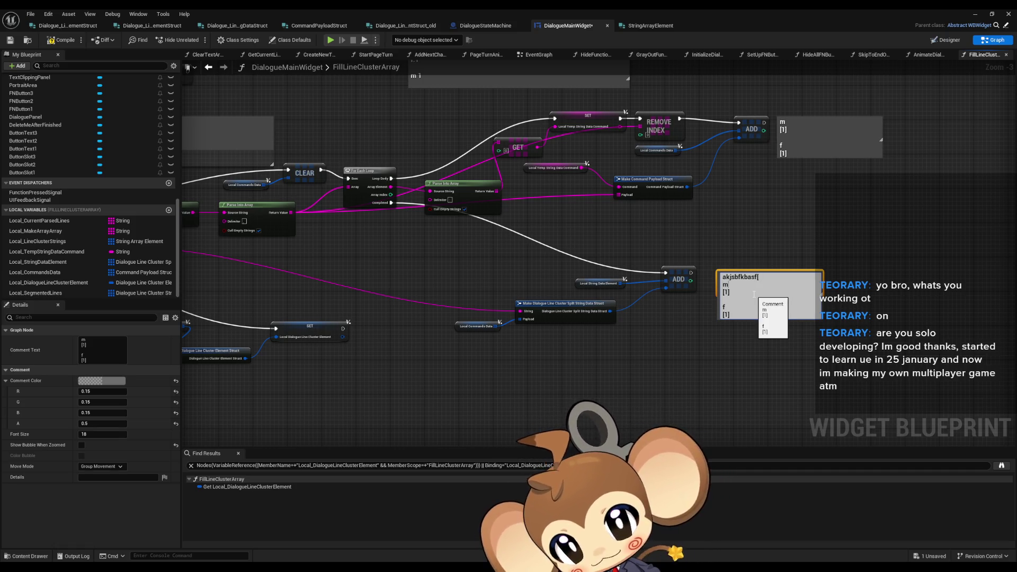
key(ctrl+End)
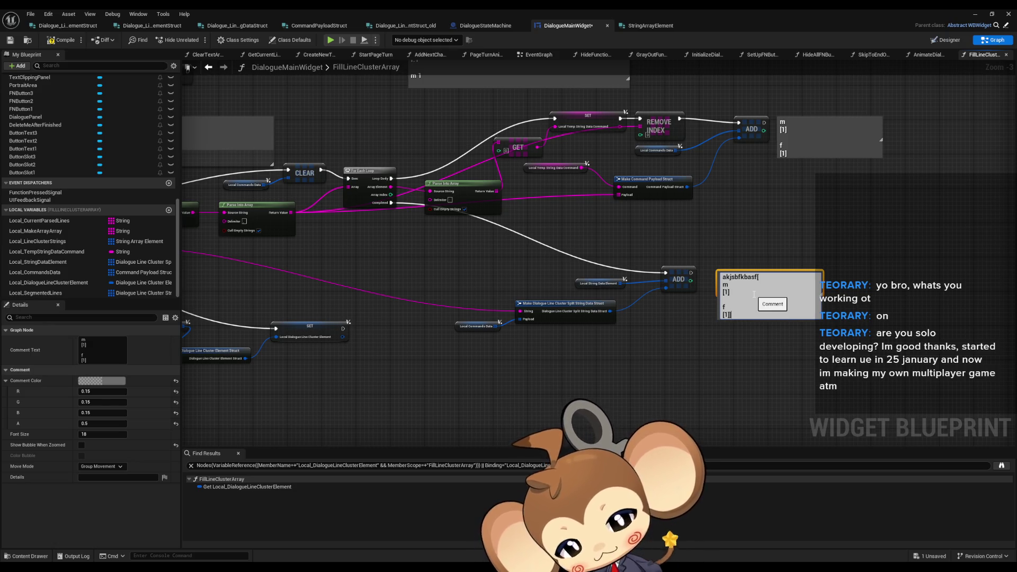
key(Return)
key(Return)
key(ctrl+v)
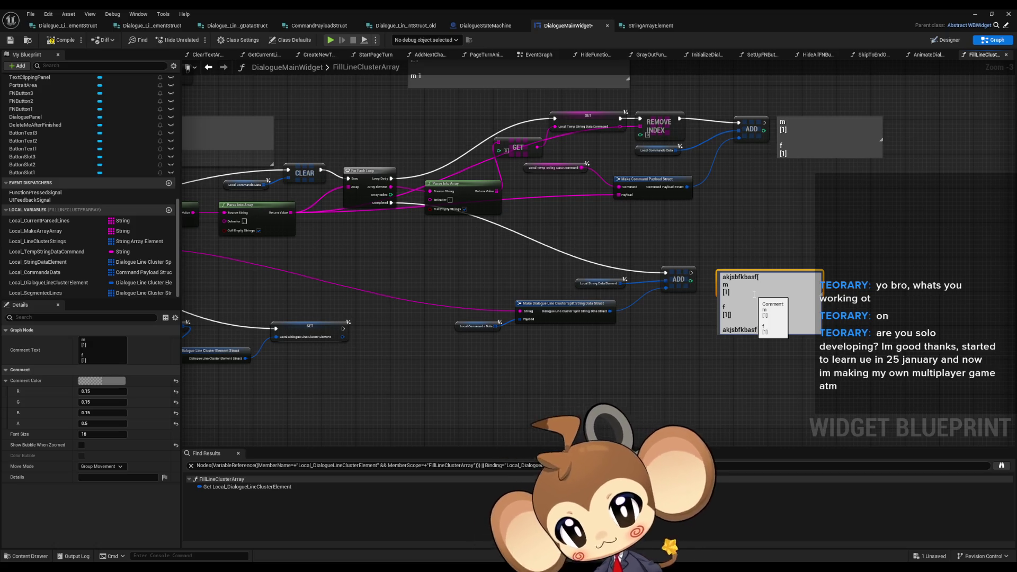
Duplicate the bracketed akjsbfkbasf[ m [1] f [1]] block inside the comment.
drag(731, 314, 683, 273)
key(ctrl+c)
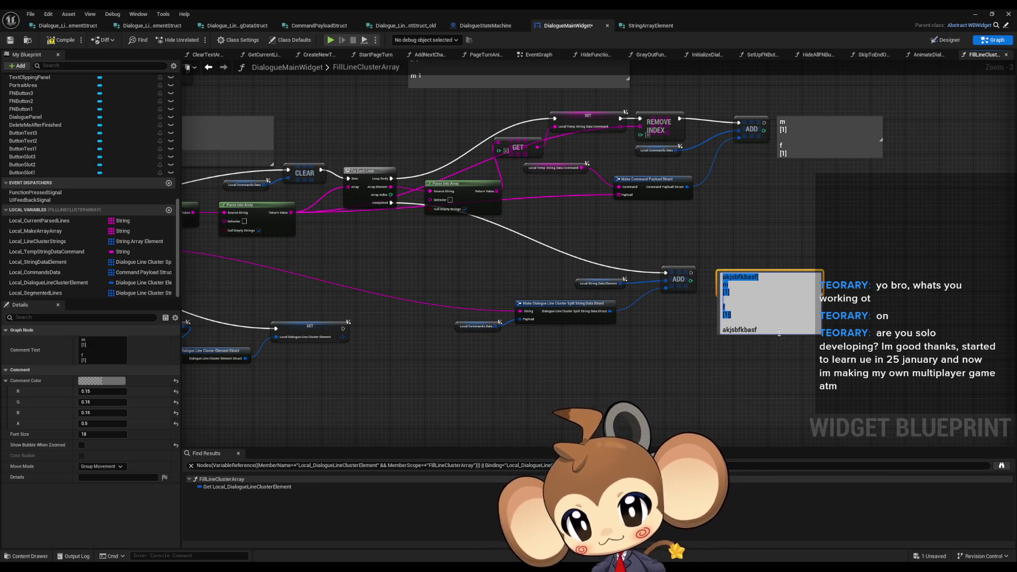
key(ctrl+v)
click(668, 380)
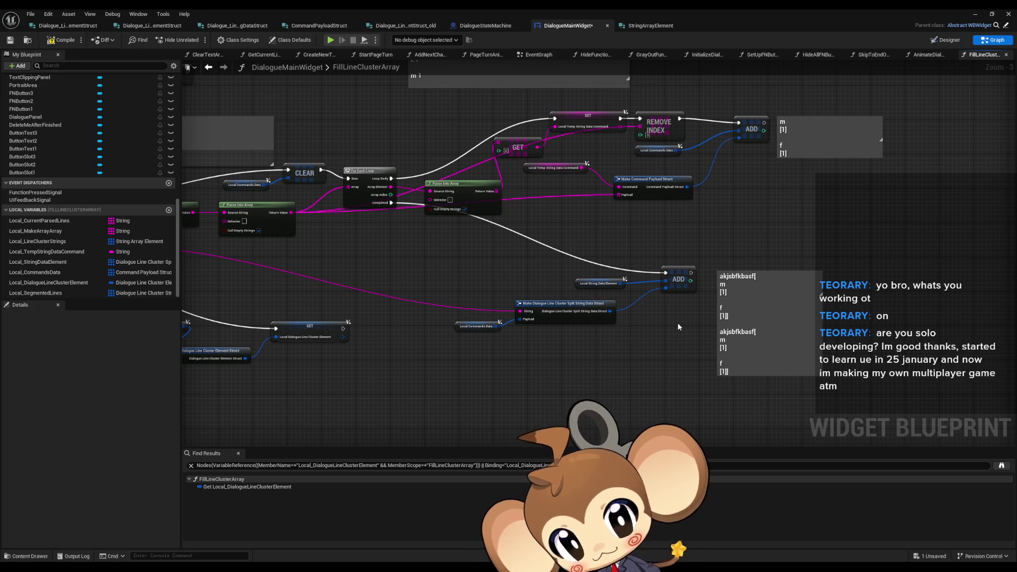
drag(631, 253, 657, 230)
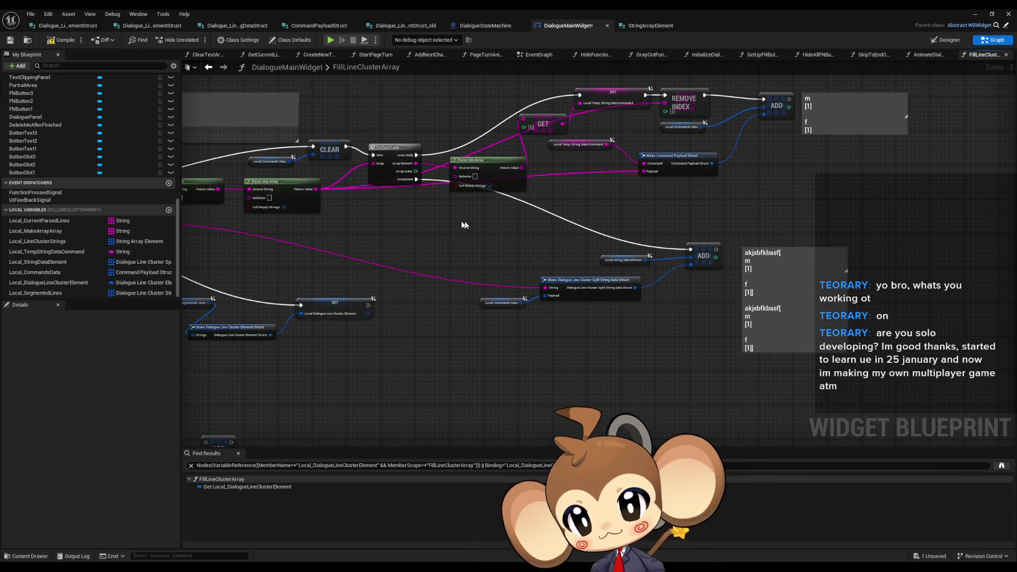
Paste a Local String Data Element getter and wire a Clear off it before the second For Each Loop.
mouse_move(576, 242)
mouse_down()
mouse_move(681, 276)
mouse_move(773, 278)
mouse_move(798, 259)
mouse_move(909, 264)
mouse_move(748, 262)
mouse_up()
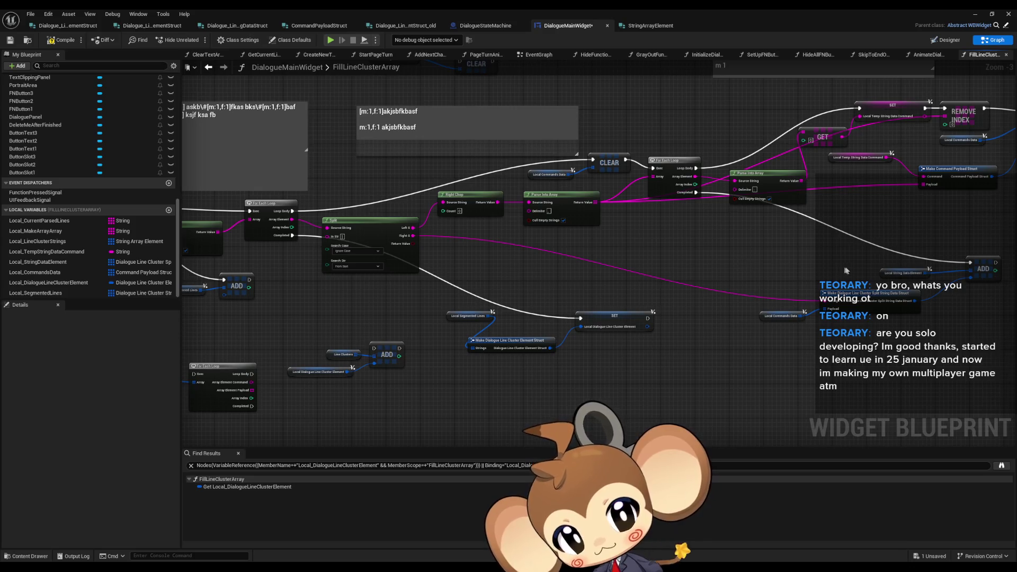
drag(845, 268, 839, 264)
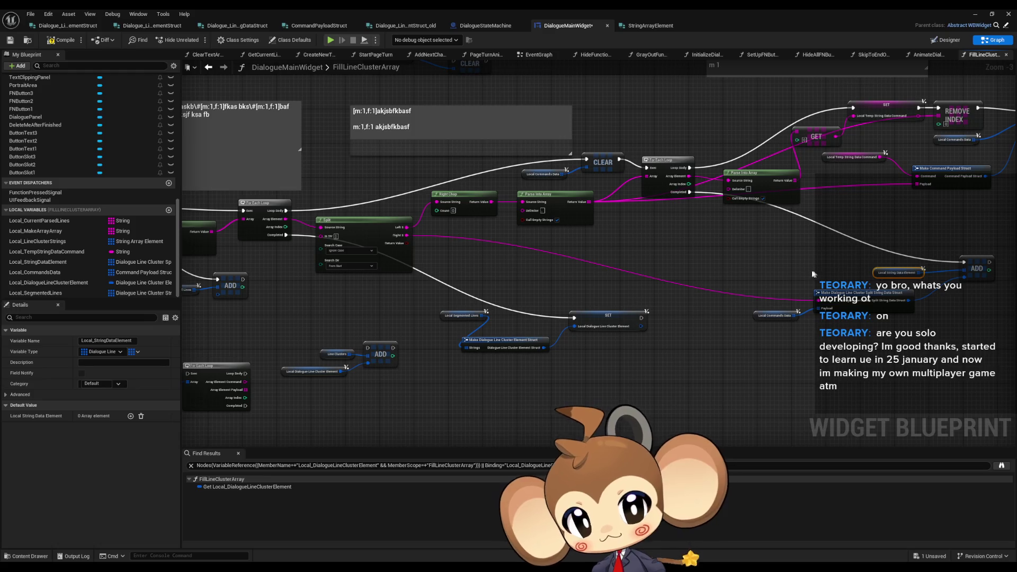
key(ctrl+v)
mouse_move(679, 380)
mouse_down()
mouse_move(711, 380)
mouse_move(328, 275)
mouse_move(223, 233)
mouse_move(250, 230)
mouse_up()
text(clear)
key(Return)
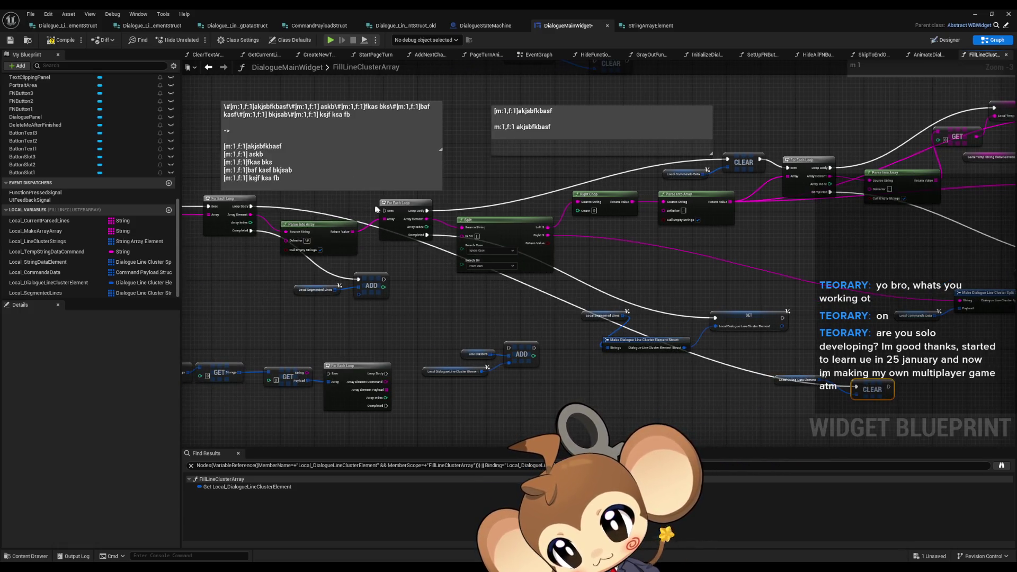
mouse_move(384, 206)
mouse_down()
mouse_move(705, 291)
mouse_move(873, 387)
mouse_move(381, 212)
mouse_move(342, 188)
mouse_up()
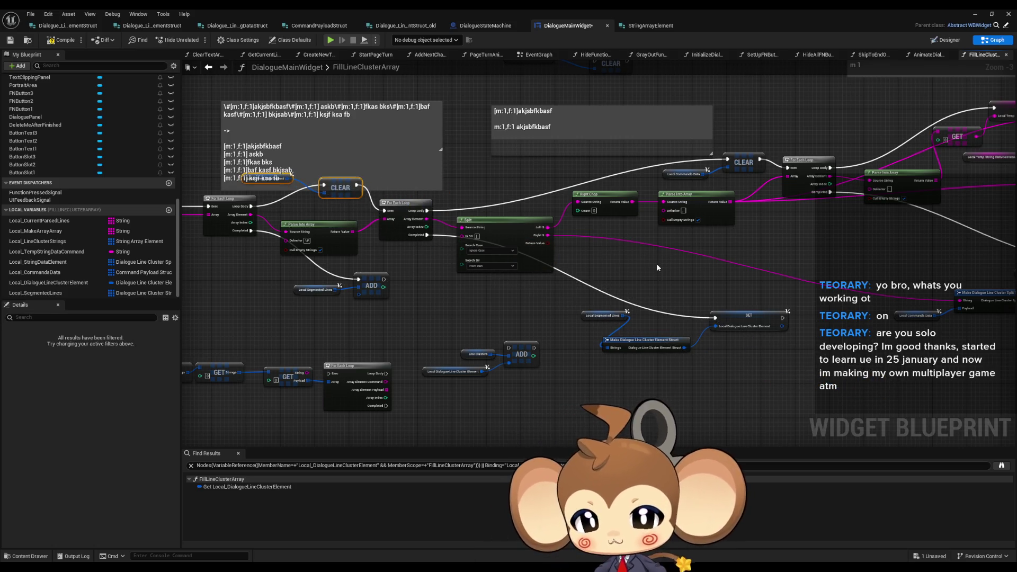
Move the Local Segmented Lines getter down-left and drag a new node off its pin.
drag(653, 264, 386, 249)
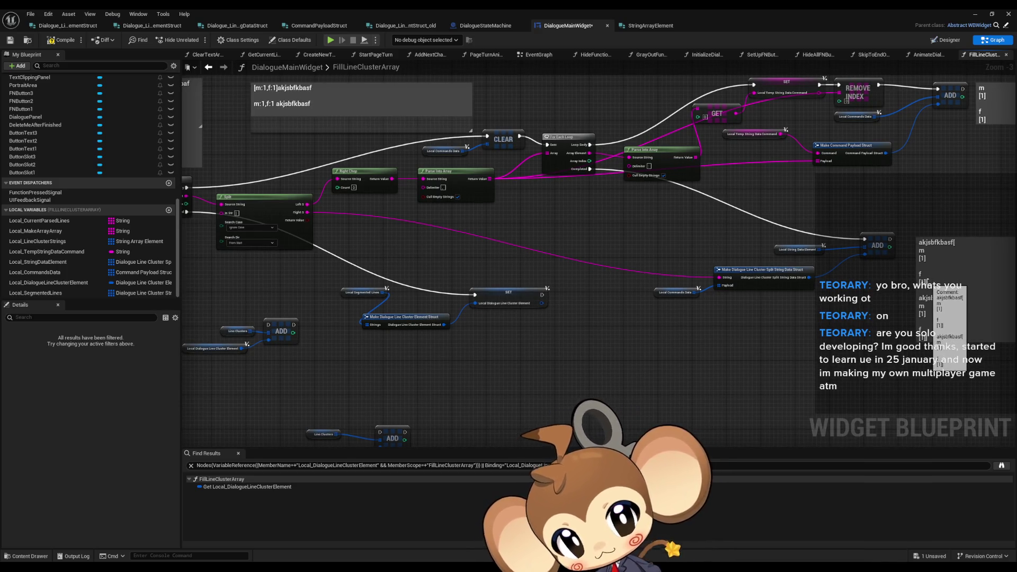
drag(355, 291, 323, 312)
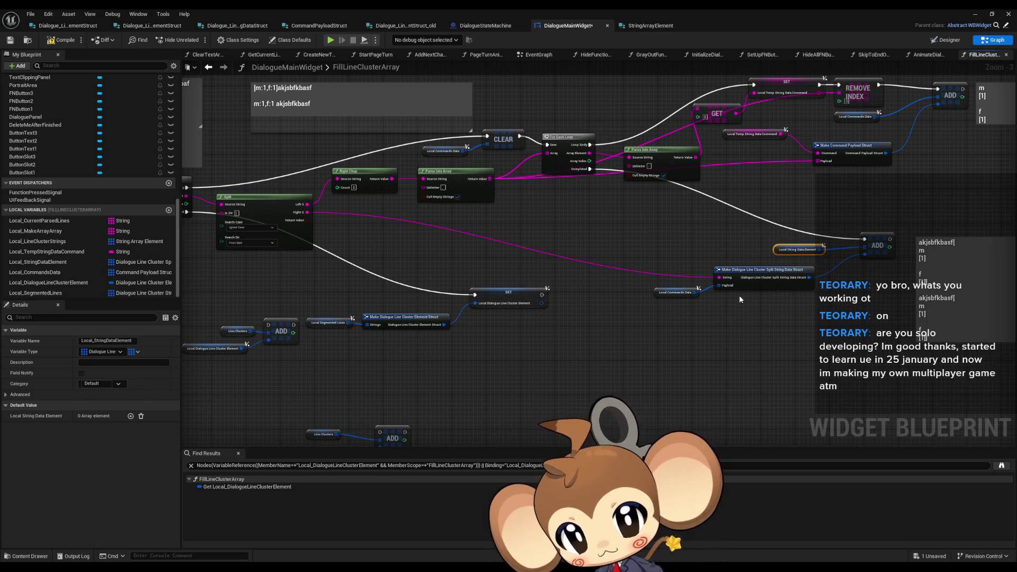
mouse_move(739, 299)
mouse_down()
mouse_move(681, 283)
mouse_move(765, 286)
mouse_move(653, 283)
mouse_up()
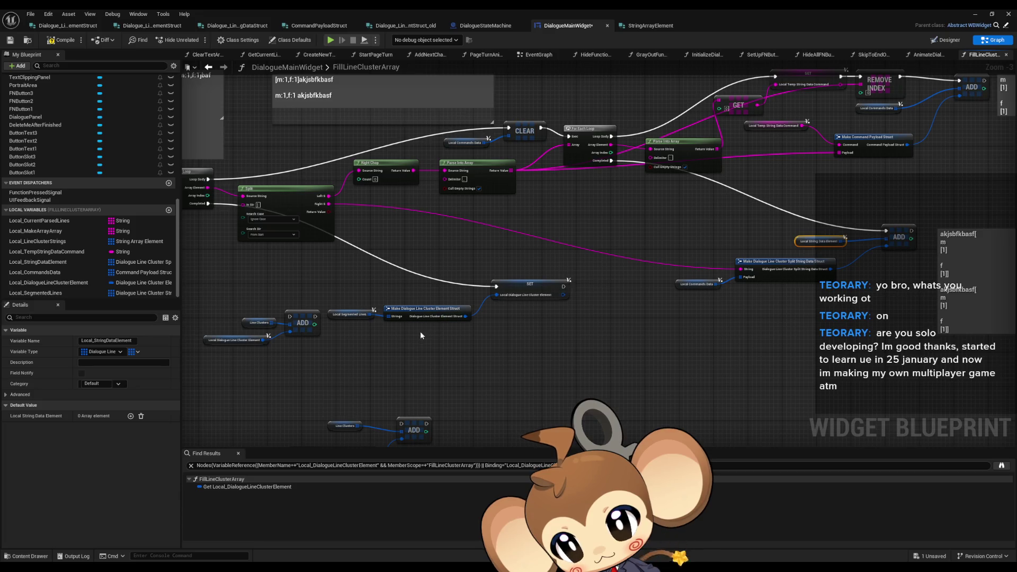
mouse_move(369, 315)
mouse_down()
mouse_move(400, 334)
mouse_move(483, 339)
mouse_move(507, 330)
mouse_move(479, 358)
mouse_move(421, 348)
mouse_up()
Add an array Add on Local Segmented Lines with a Make String Matrix element, replacing the old SET.
text(add)
click(524, 394)
key(Return)
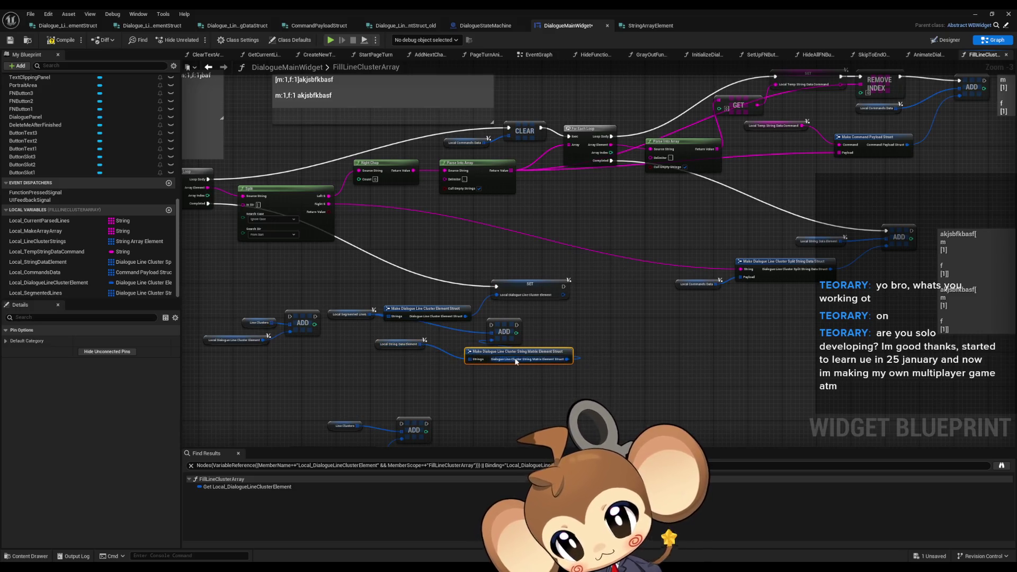
mouse_move(506, 354)
mouse_down()
mouse_move(328, 351)
mouse_move(363, 362)
mouse_move(398, 354)
mouse_move(371, 345)
mouse_move(411, 341)
mouse_move(603, 258)
mouse_move(627, 309)
mouse_move(328, 192)
mouse_up()
click(655, 267)
key(Delete)
Nudge the Local Segmented Lines getter down and bring the outer For Each Loops into view.
drag(650, 313, 699, 304)
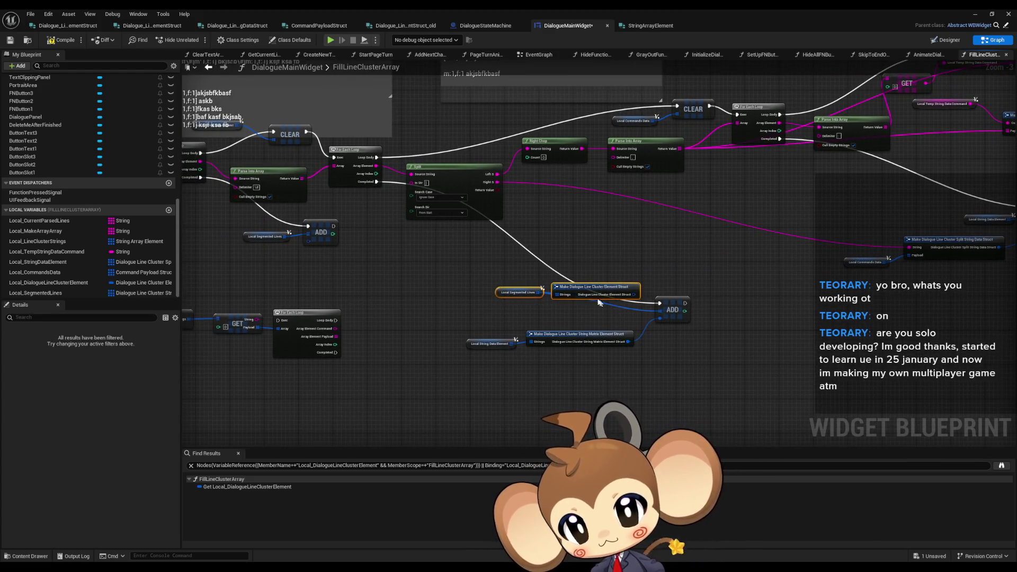
click(509, 295)
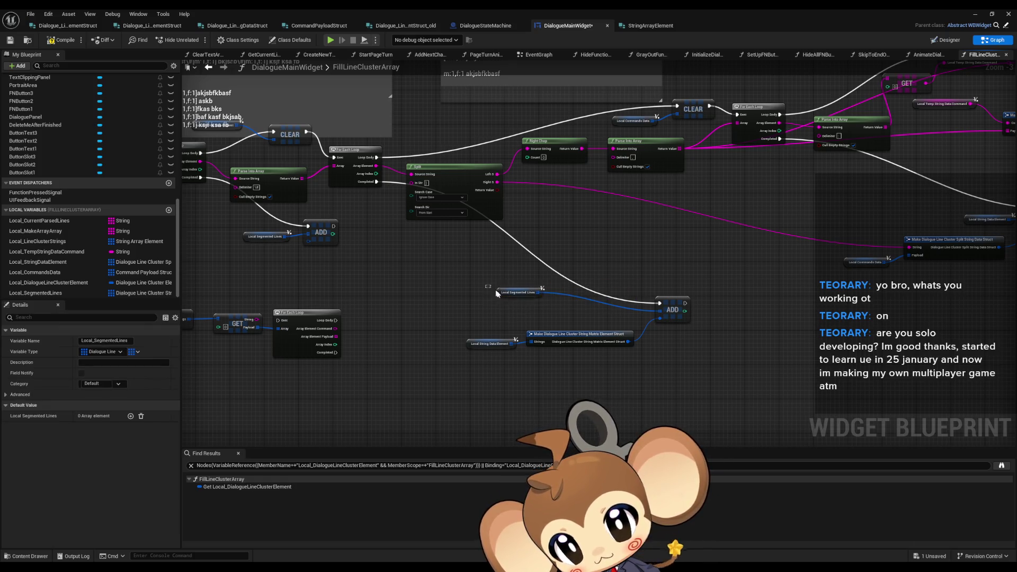
drag(506, 296, 504, 308)
drag(473, 240, 640, 259)
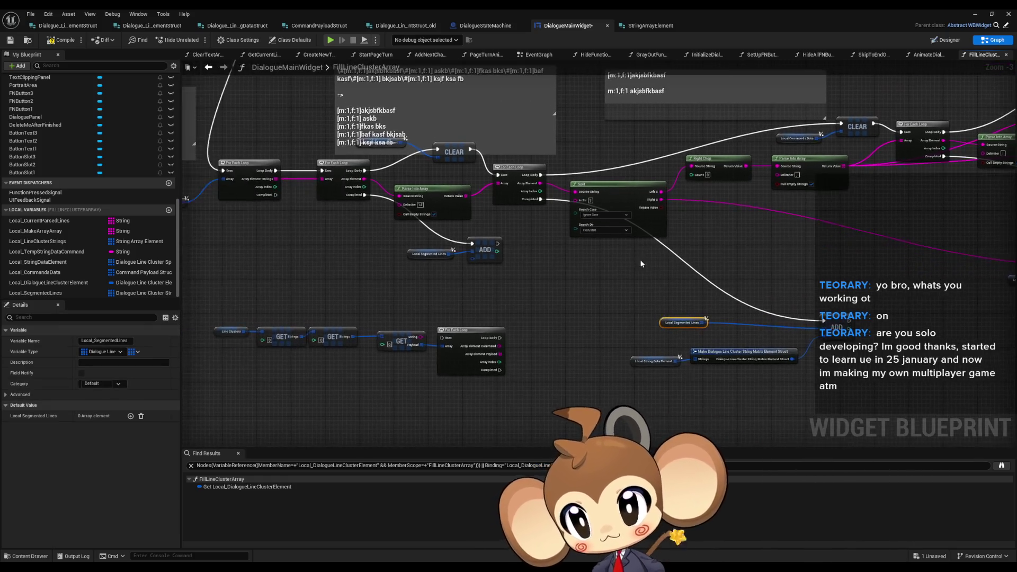
drag(337, 265, 470, 268)
Clear Local Segmented Lines between the outer loop body and next loop, and delete the extra Add.
key(ctrl+v)
drag(401, 264, 423, 262)
text(clear)
key(Return)
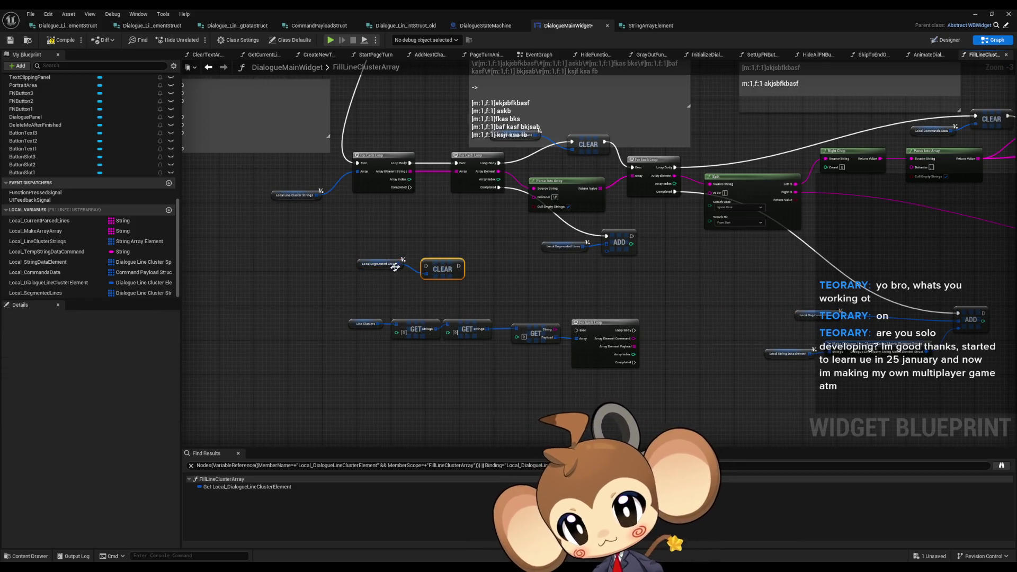
mouse_move(431, 267)
mouse_down()
mouse_move(410, 163)
mouse_move(460, 266)
mouse_move(438, 216)
mouse_up()
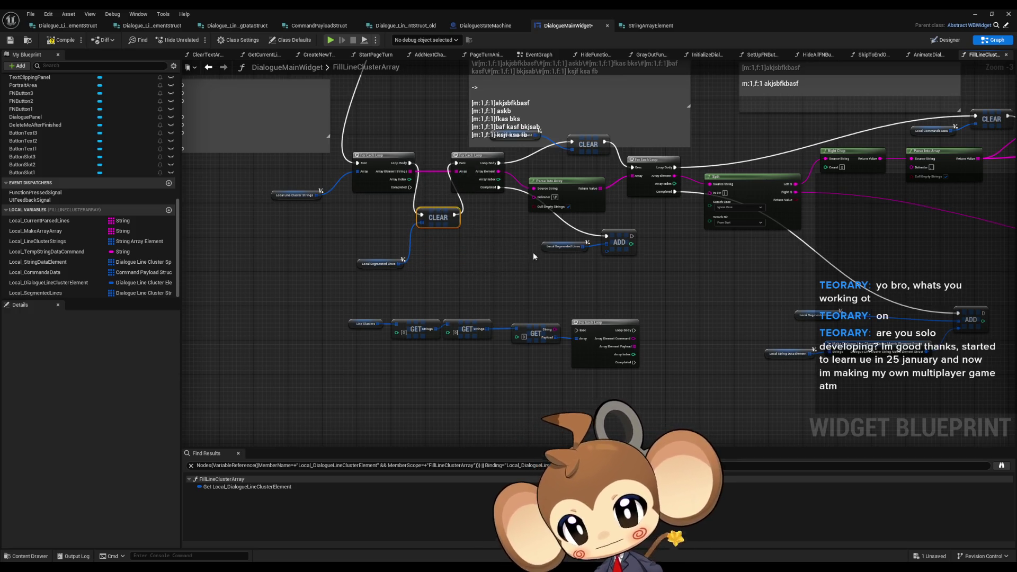
mouse_move(531, 264)
mouse_down()
mouse_move(512, 263)
mouse_move(489, 289)
mouse_move(602, 300)
mouse_up()
key(Delete)
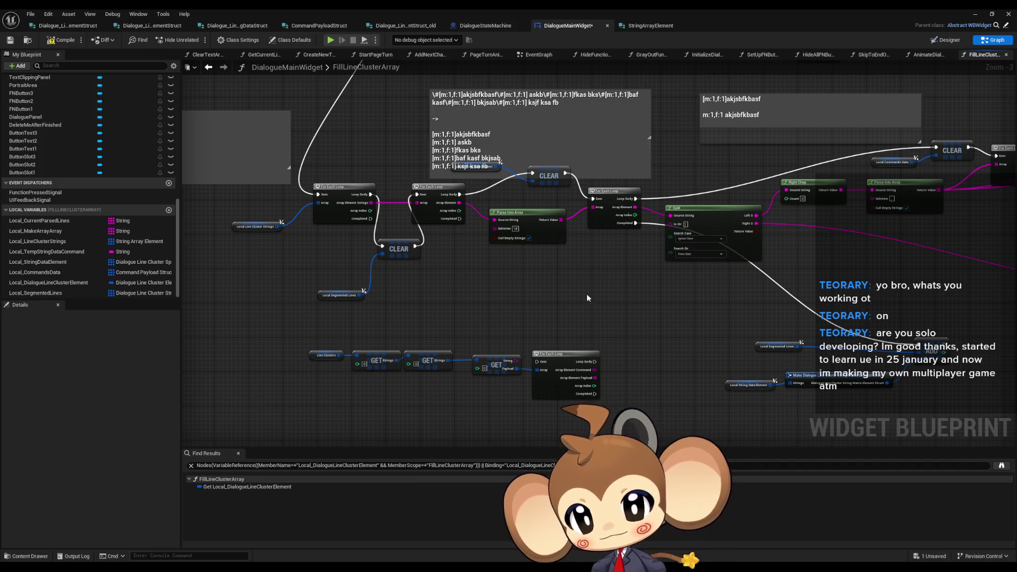
Duplicate the Line Clusters getter and add an array Add node off it.
click(325, 355)
key(ctrl+c)
key(ctrl+v)
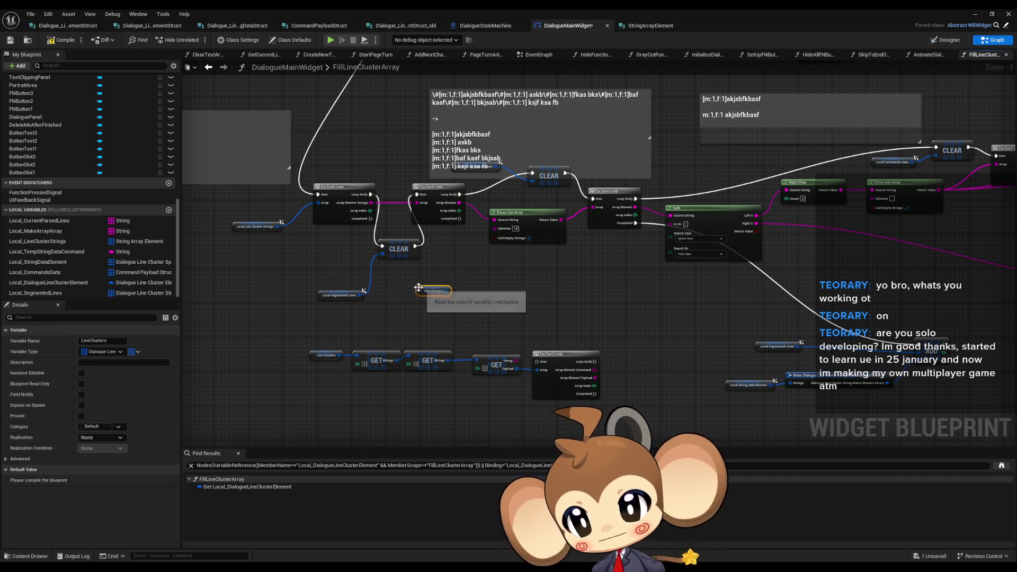
drag(449, 290, 499, 291)
text(add)
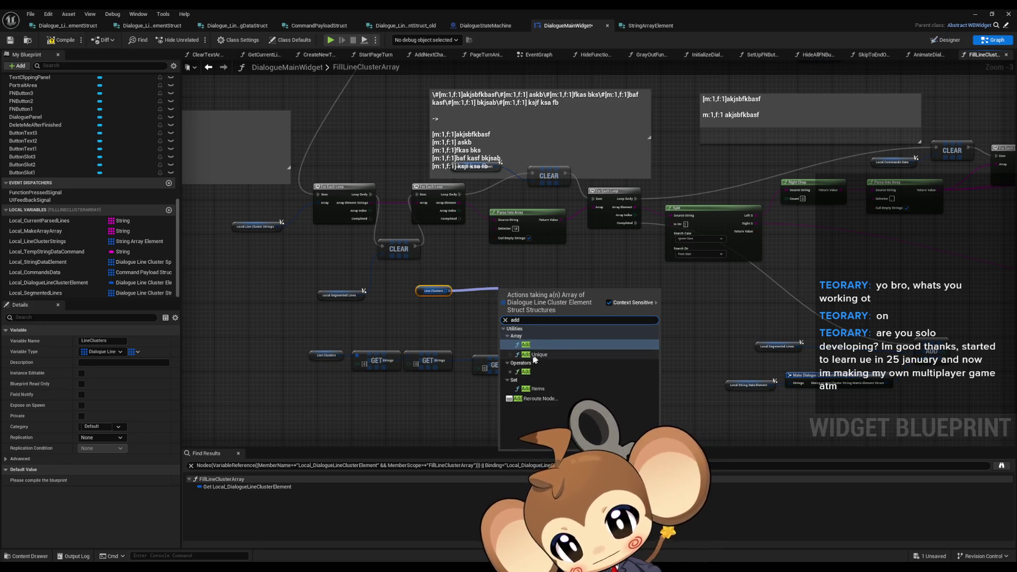
click(527, 344)
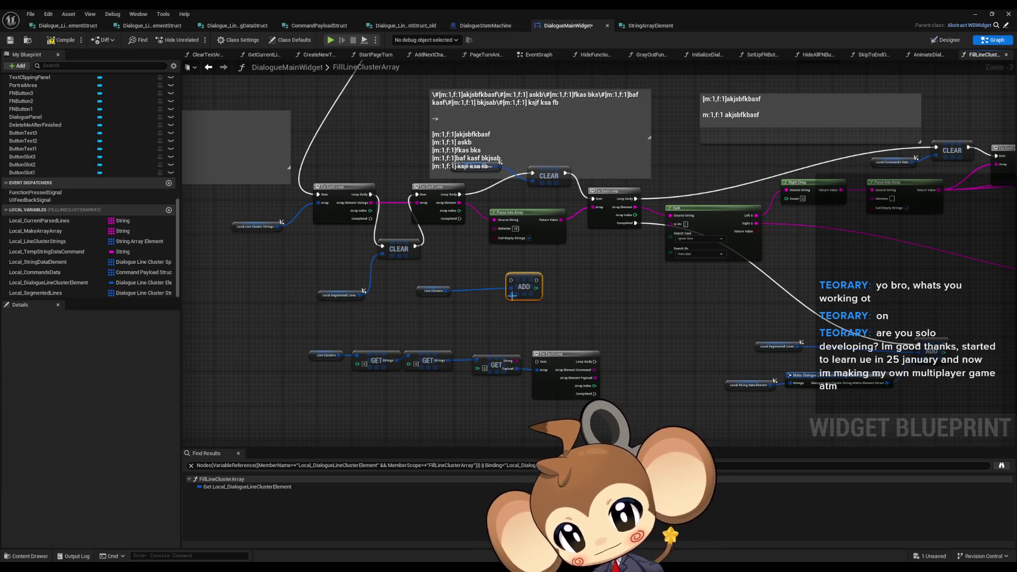
Feed the Add item a Make Dialogue Line Cluster Element Struct with a copied Local Segmented Lines getter.
drag(511, 295, 483, 303)
text(make)
key(Return)
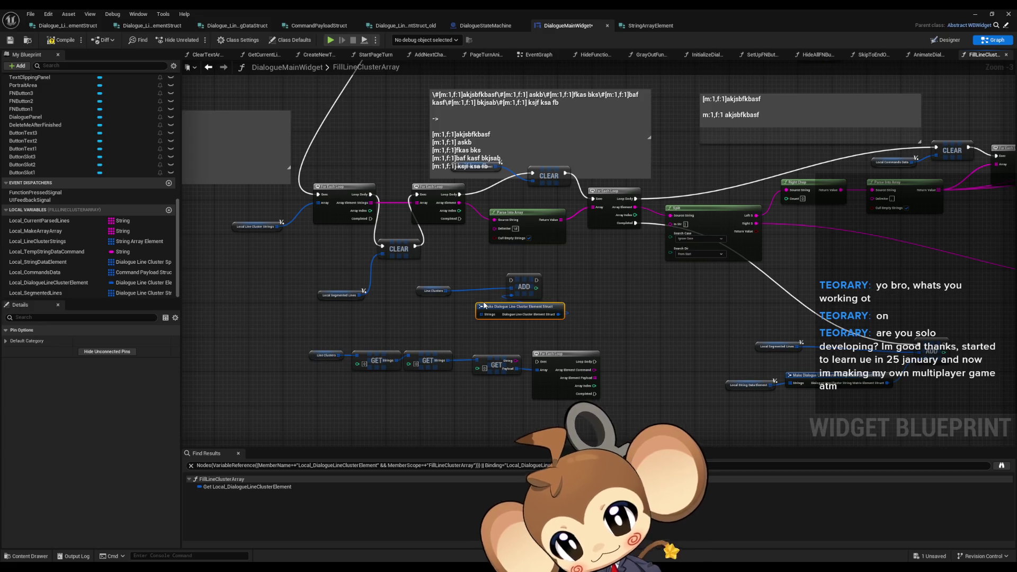
click(339, 295)
key(ctrl+c)
key(ctrl+v)
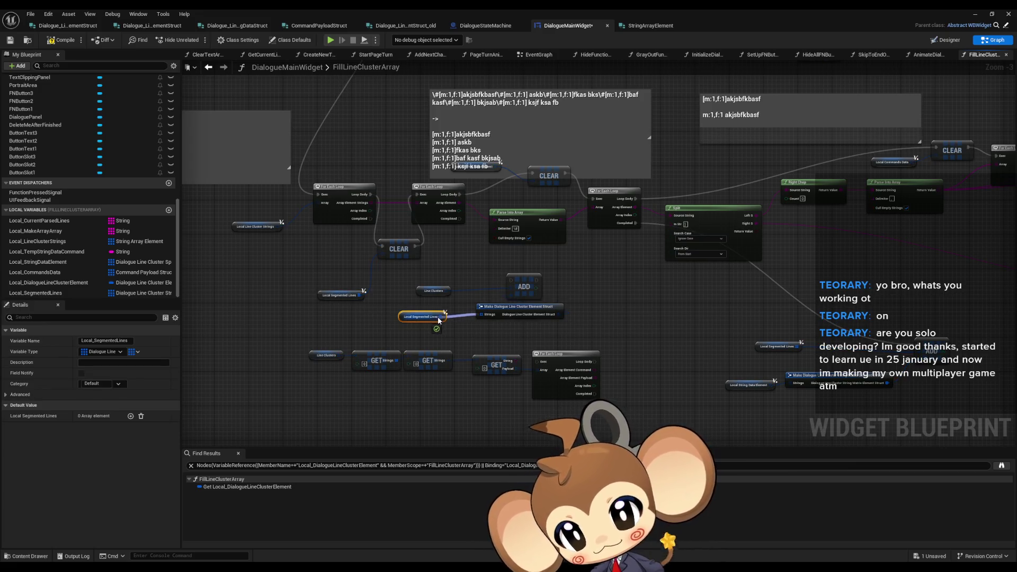
Wire the Clear node's exec output into the Line Clusters Add and shift the Make struct left.
mouse_move(511, 279)
mouse_down()
mouse_move(437, 241)
mouse_move(416, 247)
mouse_up()
click(412, 310)
mouse_move(412, 309)
mouse_down()
mouse_move(493, 324)
mouse_move(476, 309)
mouse_move(436, 311)
mouse_up()
click(644, 292)
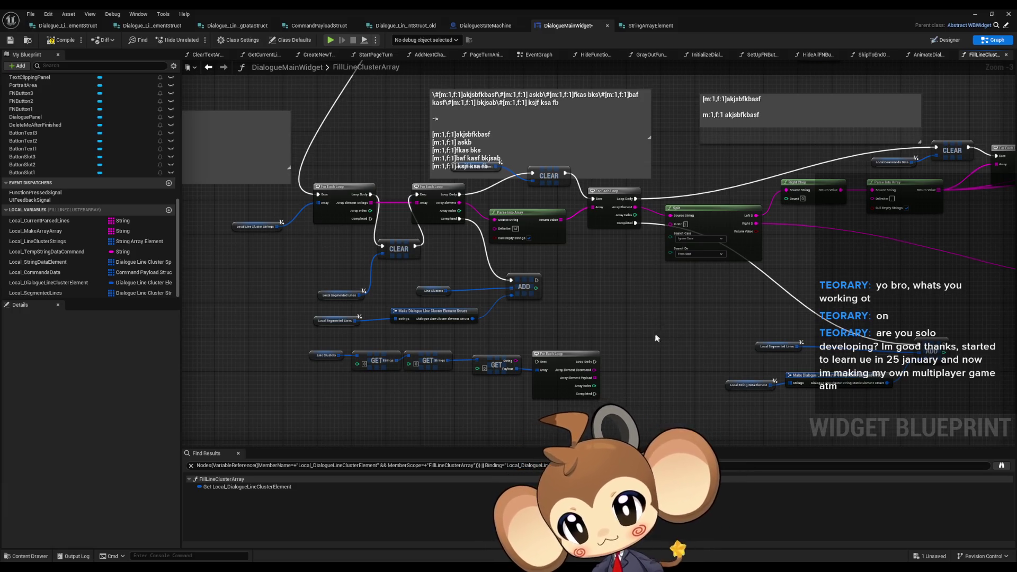
scroll(649, 337, down, 4)
scroll(647, 336, up, 2)
Add a Print String node off a For Each Loop's Completed output and bring up its options.
drag(654, 339, 513, 336)
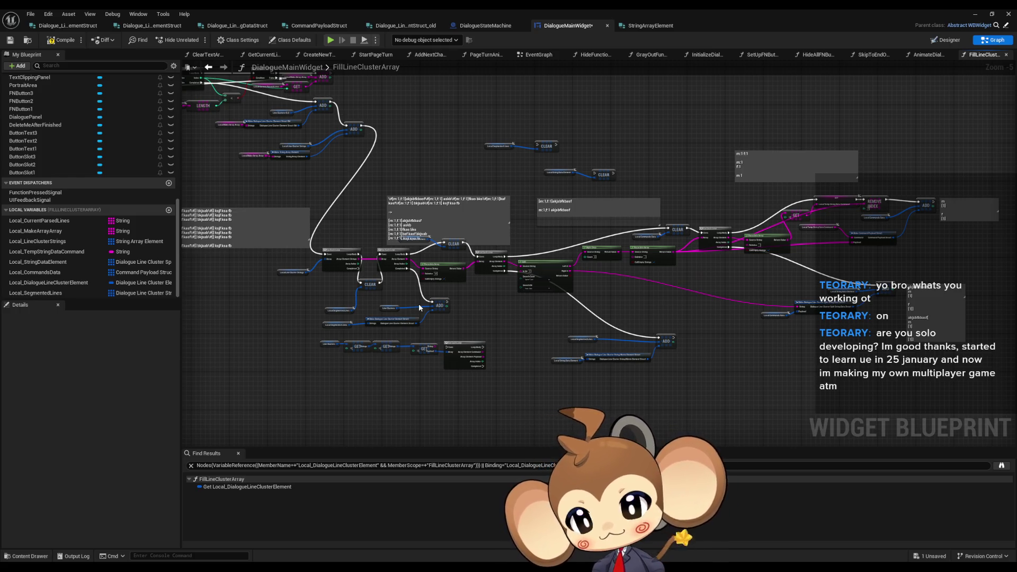
mouse_move(402, 287)
mouse_down()
mouse_move(433, 242)
mouse_move(383, 238)
mouse_move(341, 345)
mouse_up()
text(print)
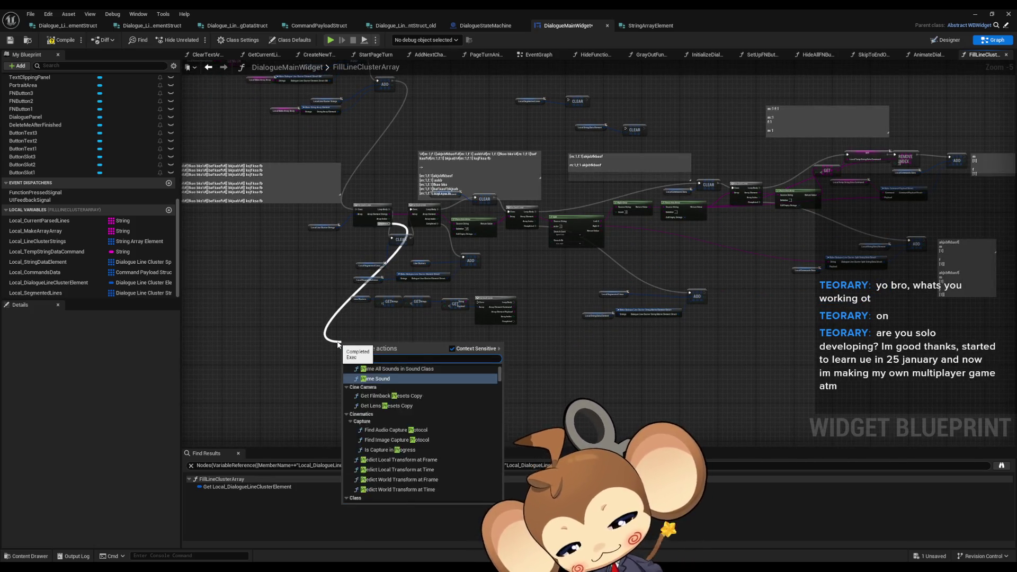
key(Return)
right_click(352, 344)
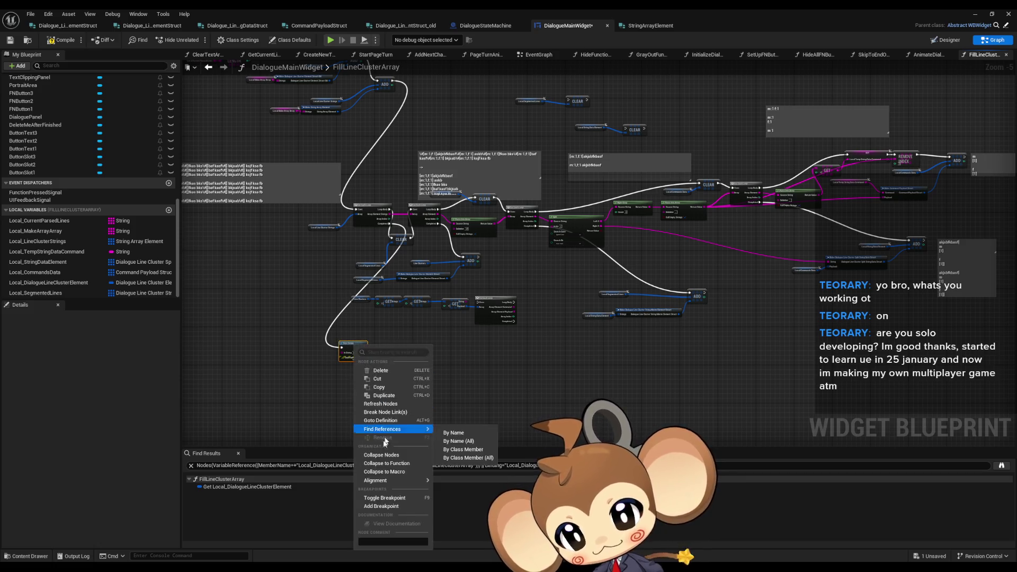
Dismiss the node options and restore the Blueprint editor to a smaller window moved up-left.
click(413, 479)
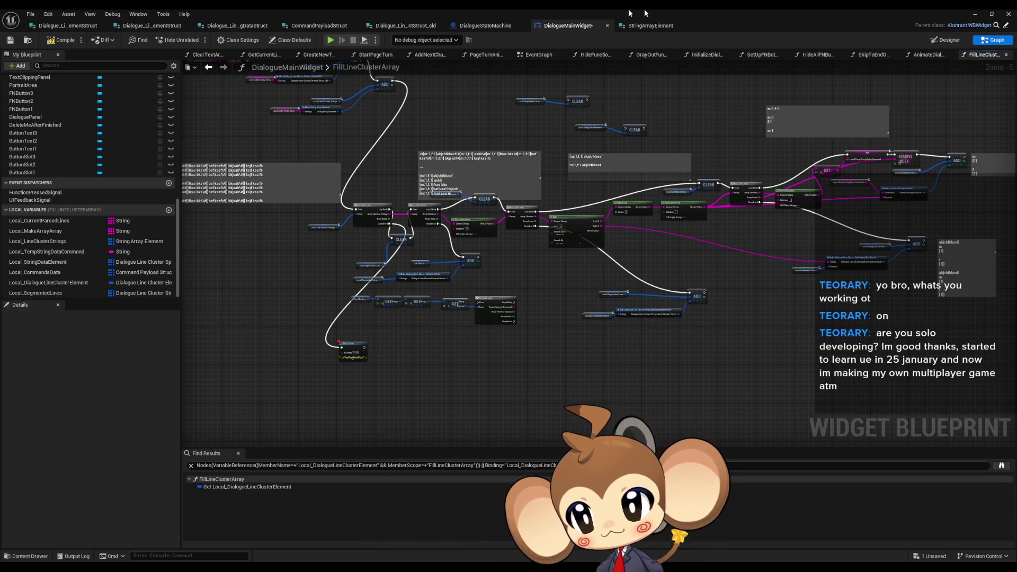
double_click(675, 9)
mouse_move(731, 162)
mouse_down()
mouse_move(492, 58)
mouse_move(546, 43)
mouse_up()
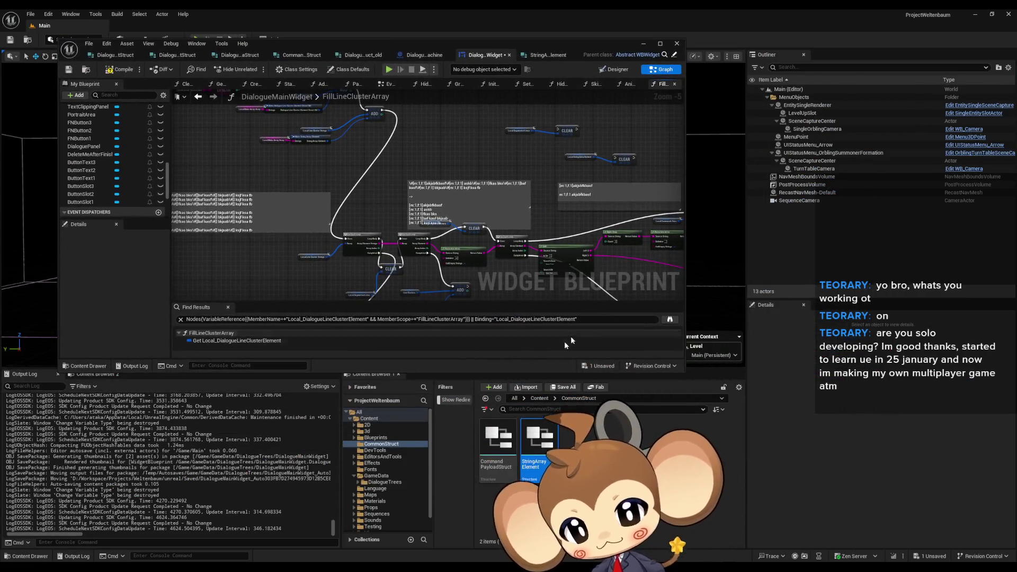
Open the 'yes' asset from Content > GameData > DialogueTrees in the Content Browser.
click(538, 399)
double_click(581, 503)
double_click(539, 434)
scroll(609, 466, down, 5)
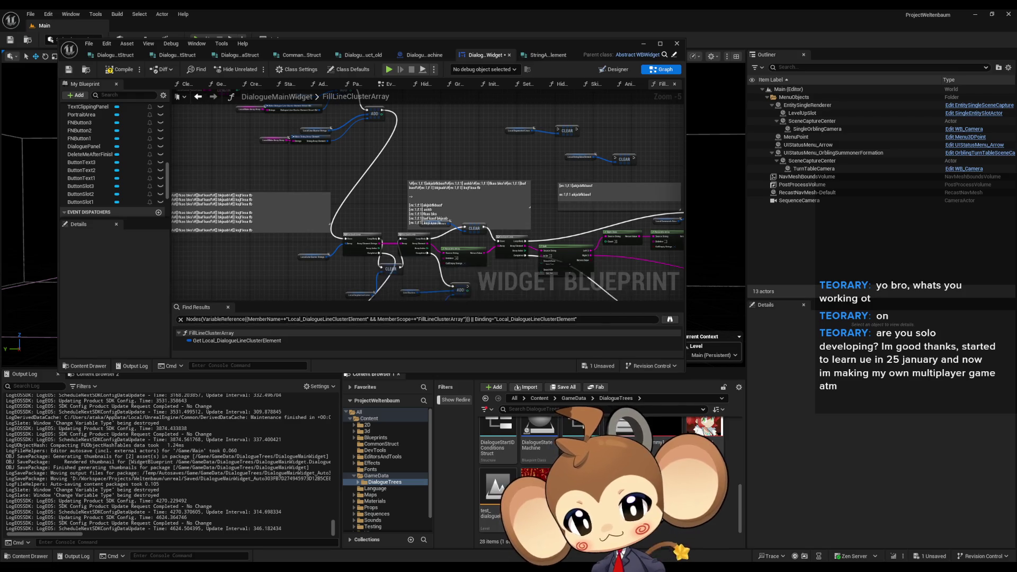
double_click(583, 439)
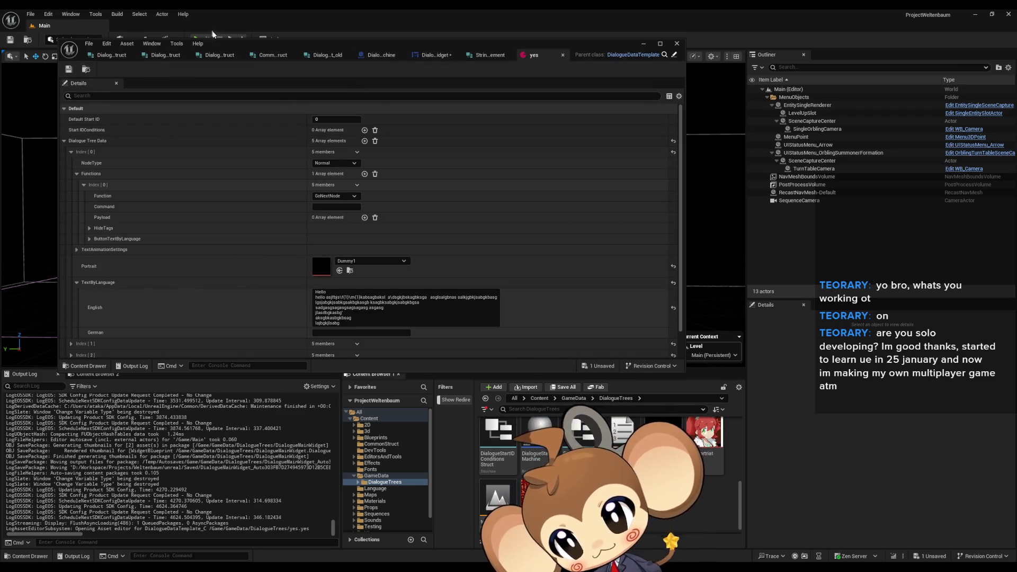
Type the \#[m:1:1:1;f:1] markup tag into the English text and select it for copying.
drag(305, 47, 433, 42)
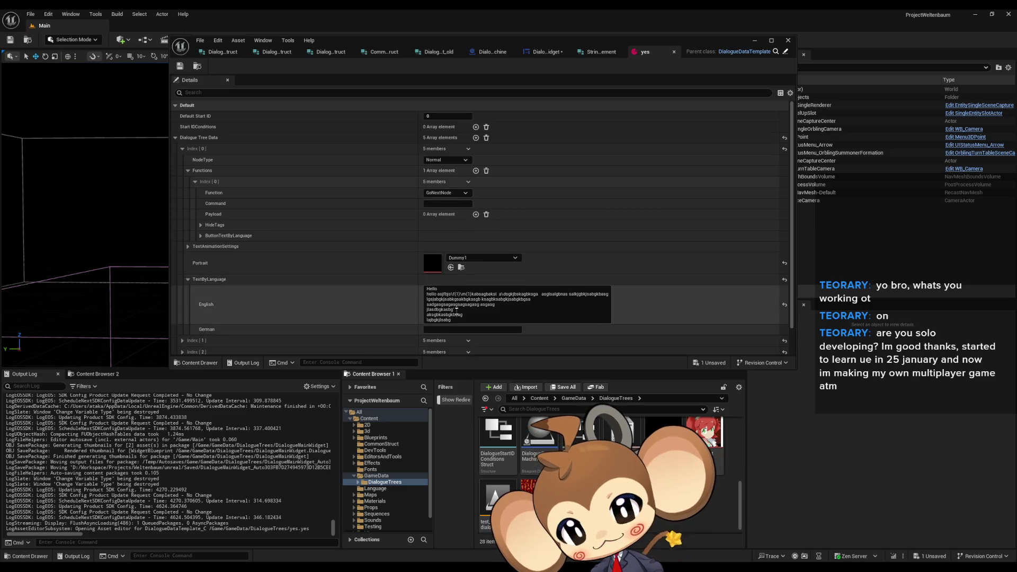
scroll(449, 278, down, 1)
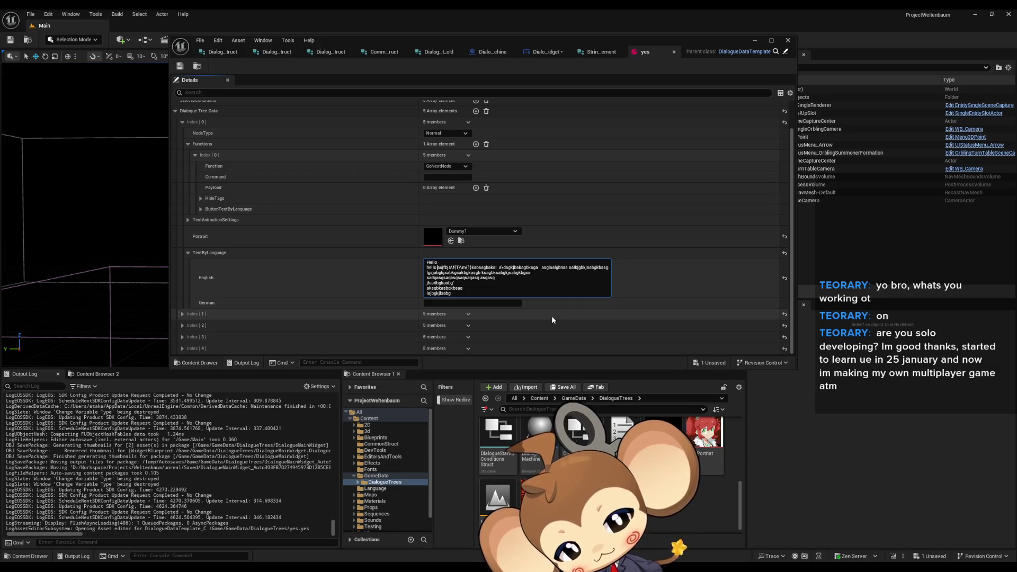
text(\[])
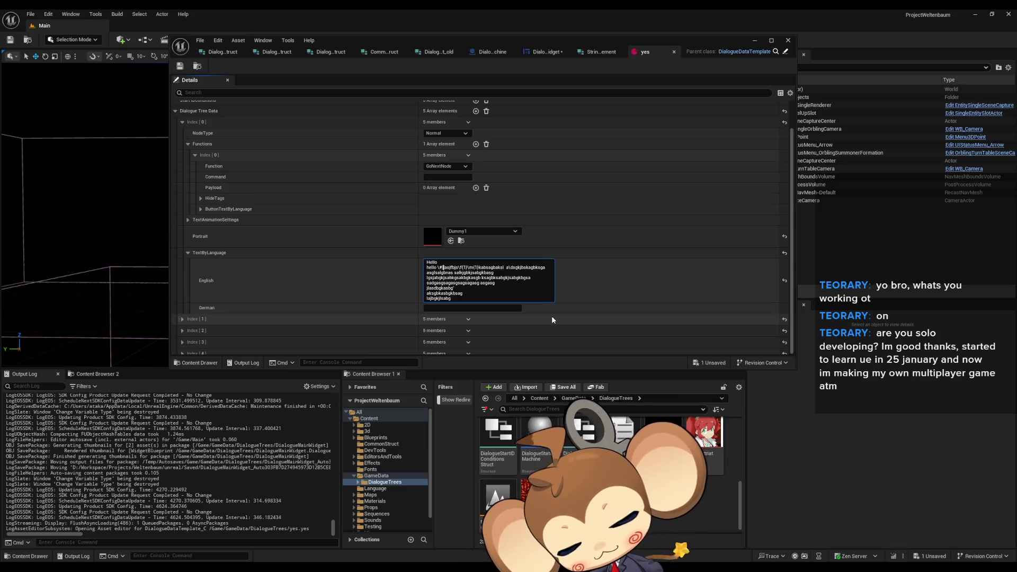
text(m:1:1:1;f:)
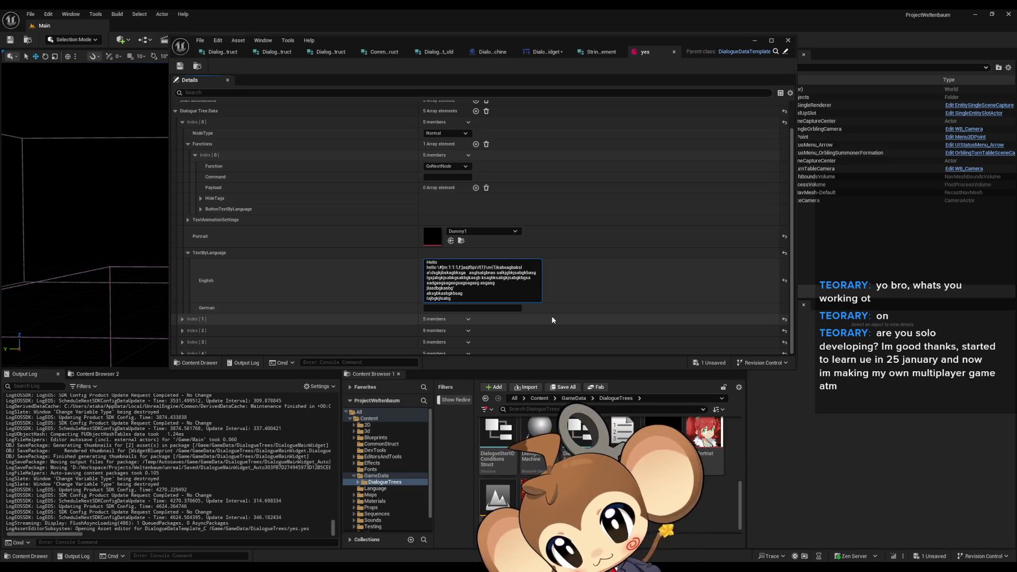
text(1)
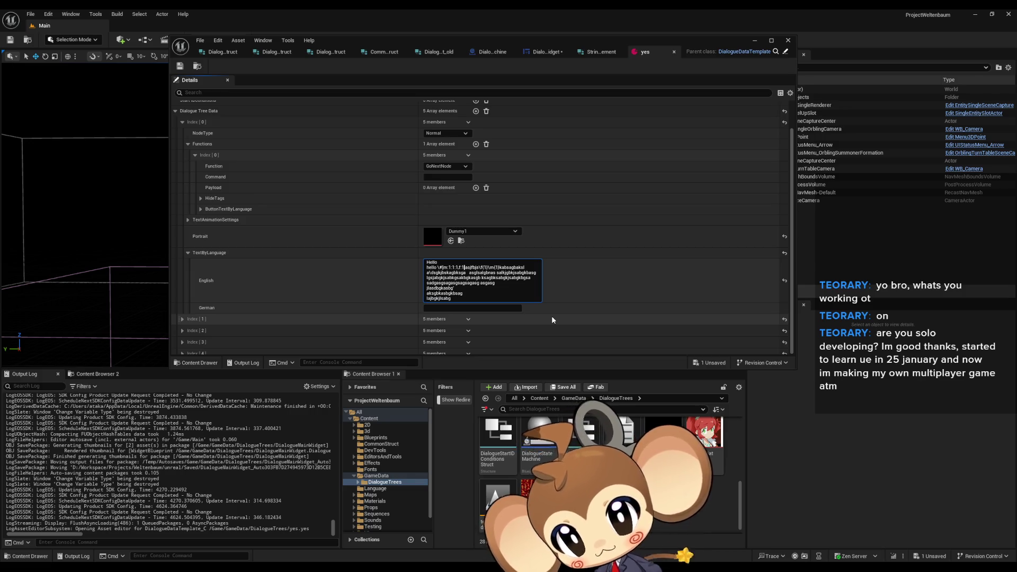
key(ctrl+shift+Left)
key(ctrl+shift+Left)
key(ctrl+shift+Left)
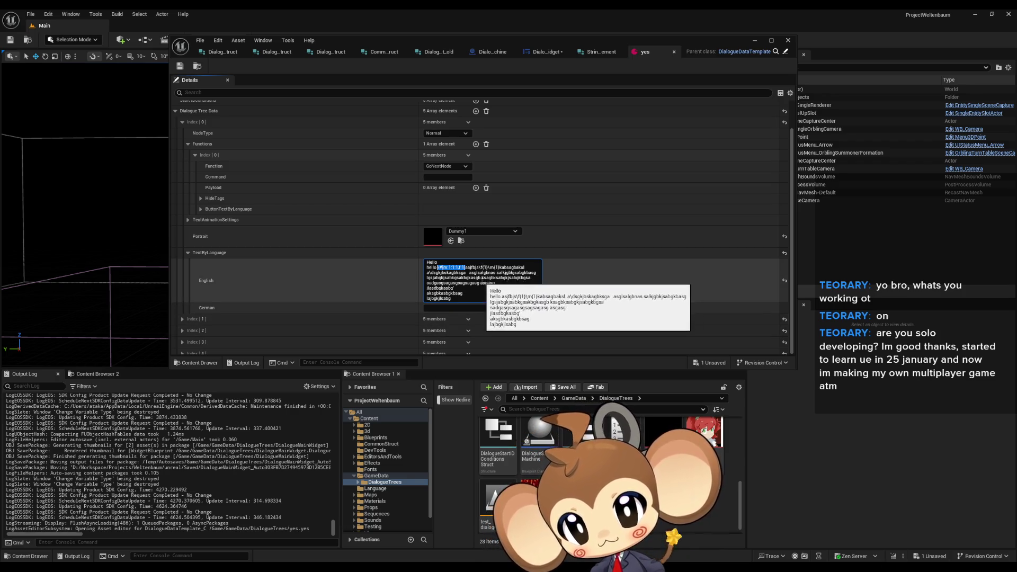
Paste the markup tag at three more spots in the English text and save the asset.
click(482, 267)
key(ctrl+v)
key(ctrl+v)
click(436, 283)
key(ctrl+v)
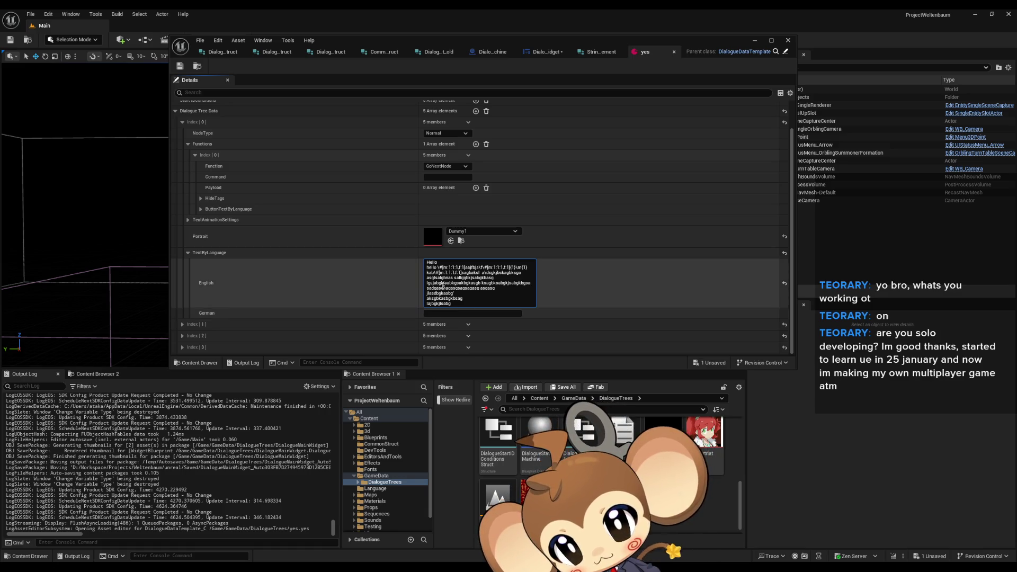
click(481, 282)
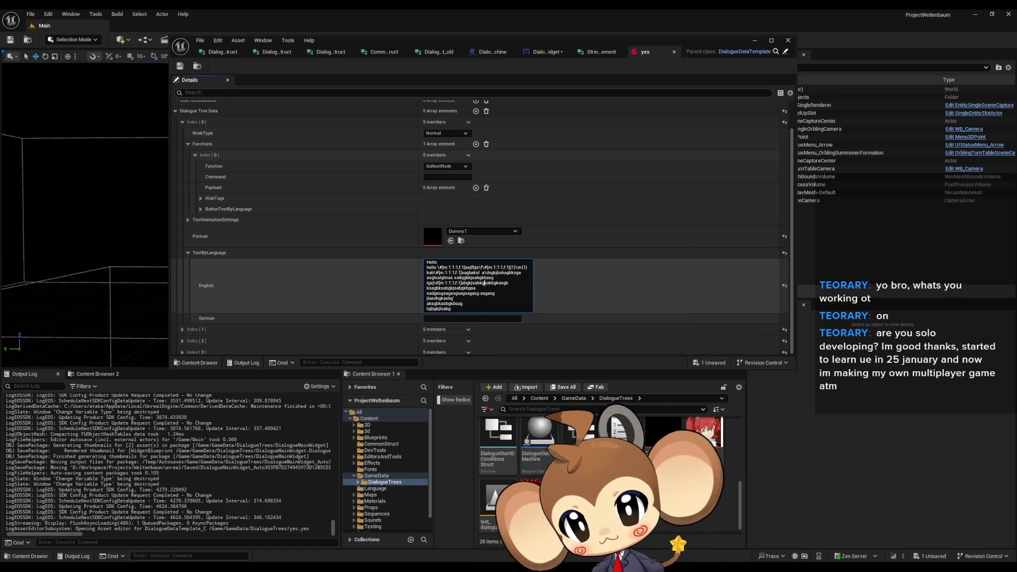
key(ctrl+v)
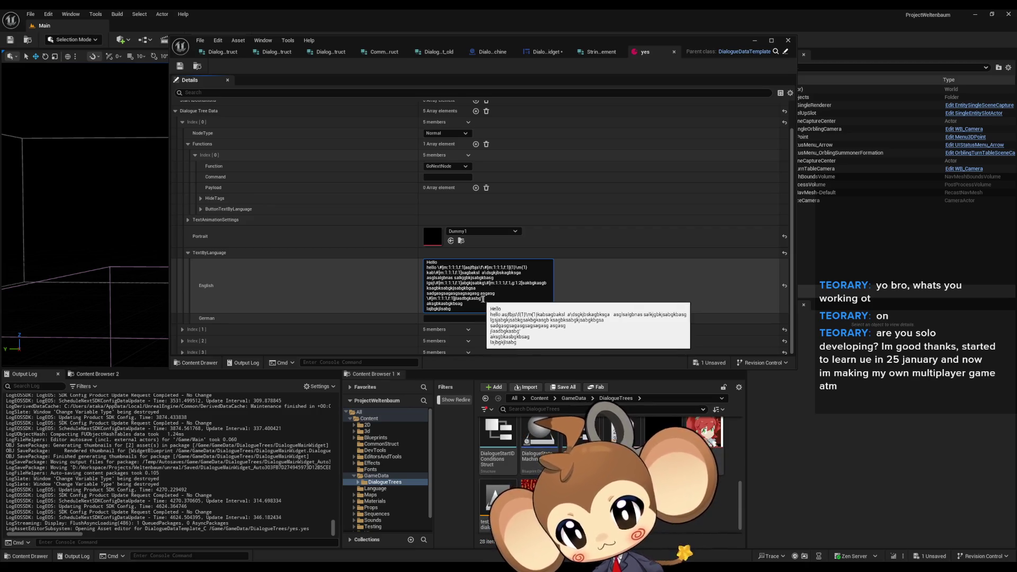
key(ctrl+s)
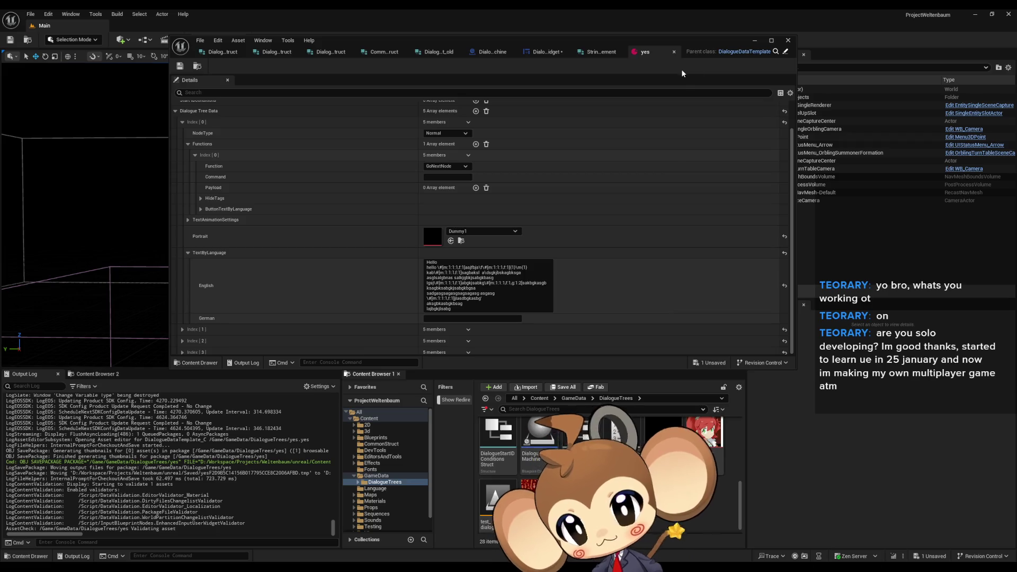
Minimize the asset editor, launch Play, load the saved game, and press E to trigger dialogue.
click(756, 41)
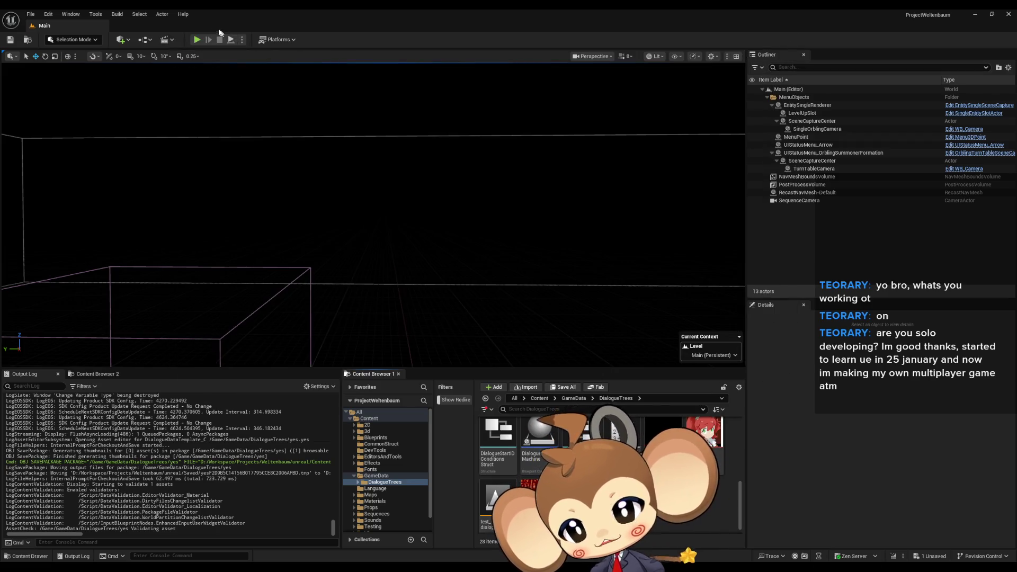
key(alt+p)
click(326, 182)
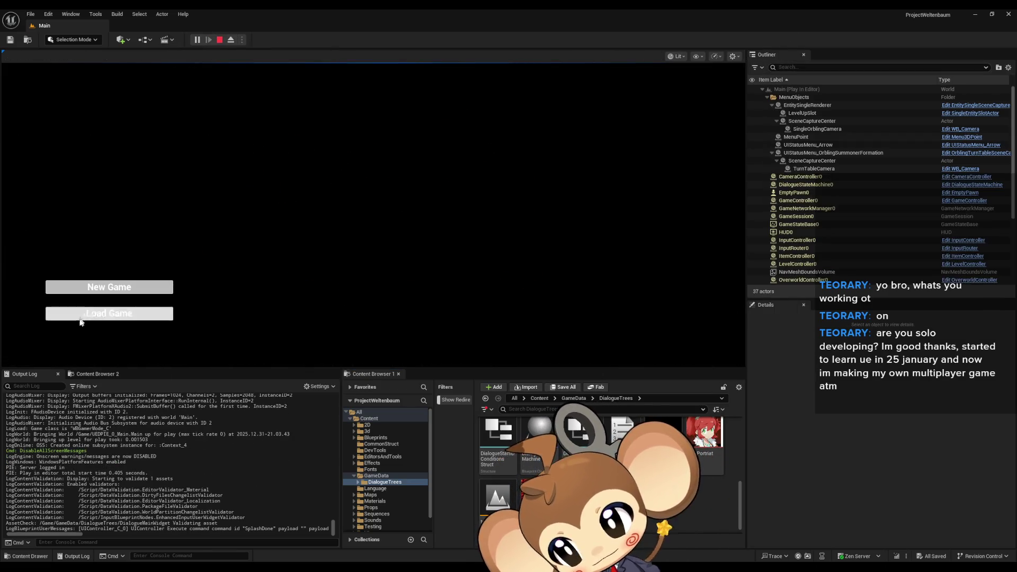
click(82, 313)
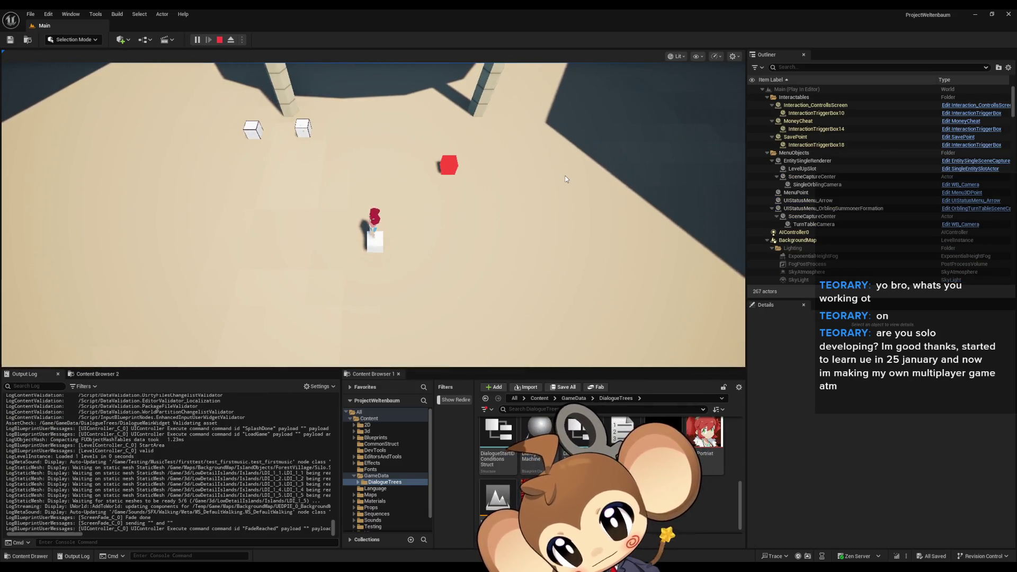
key(e)
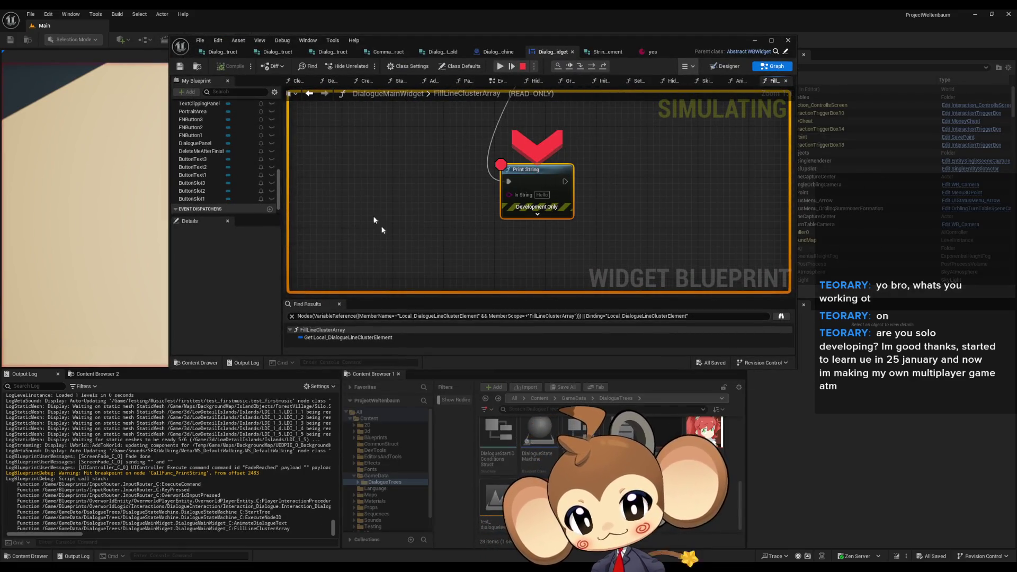
Move the blueprint editor aside and open the Blueprint Debugger from the Tools menu.
mouse_move(400, 41)
mouse_down()
mouse_move(494, 95)
mouse_move(594, 180)
mouse_up()
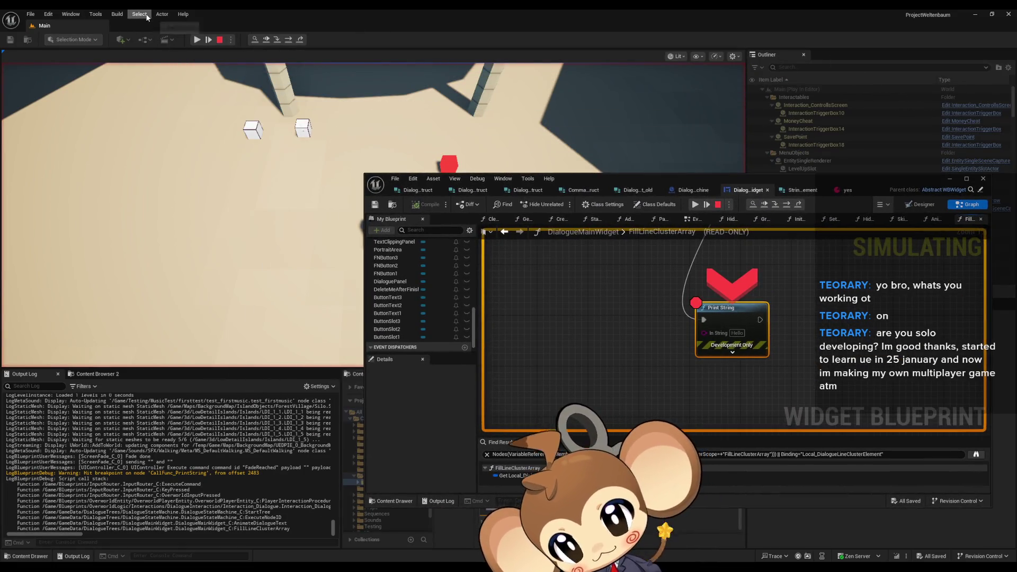
click(95, 14)
mouse_move(132, 215)
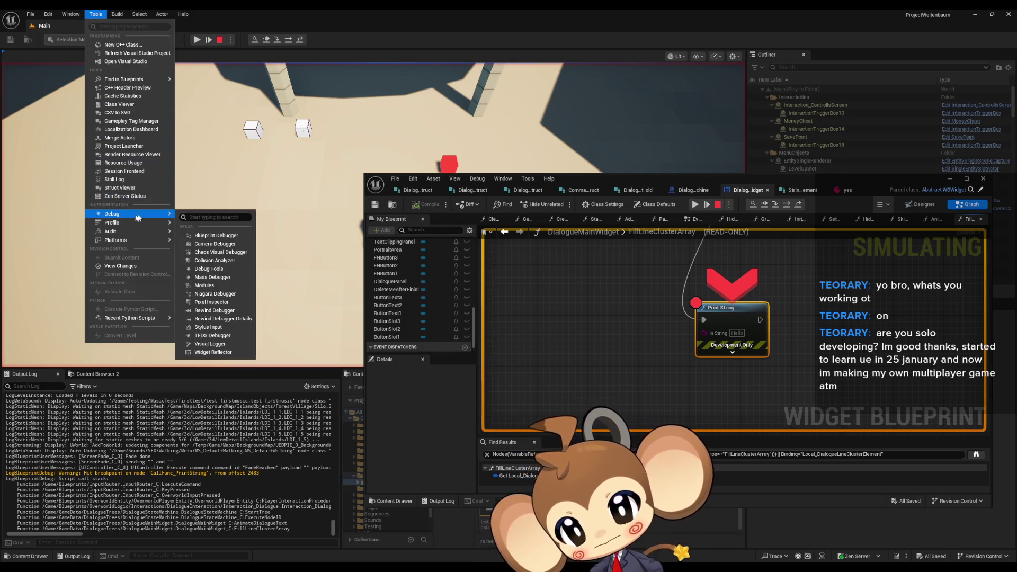
click(220, 239)
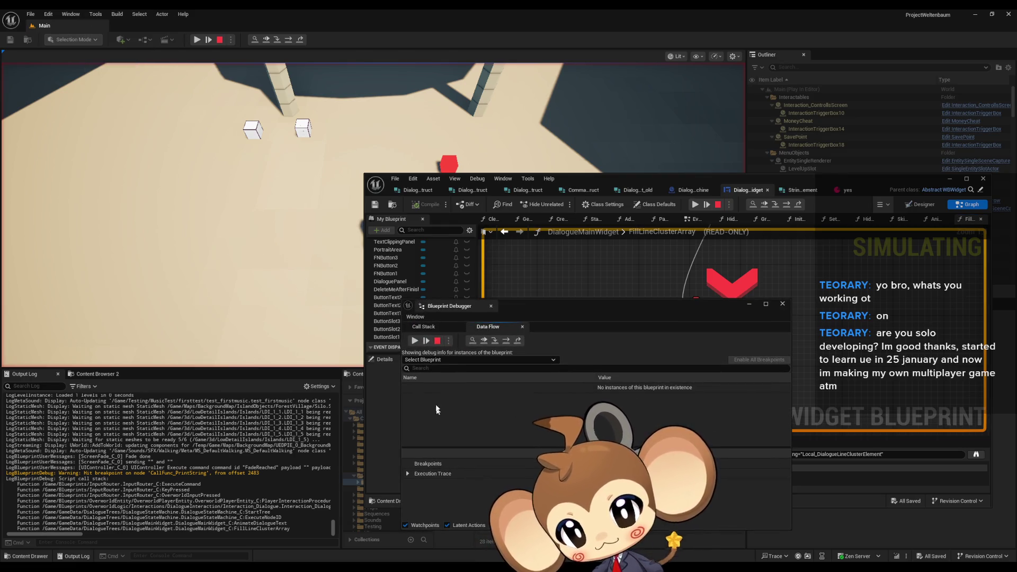
Debug DialogueMainWidget, expand DialogueMainWidget_C_0 and its Self variables, and maximize the window.
click(432, 360)
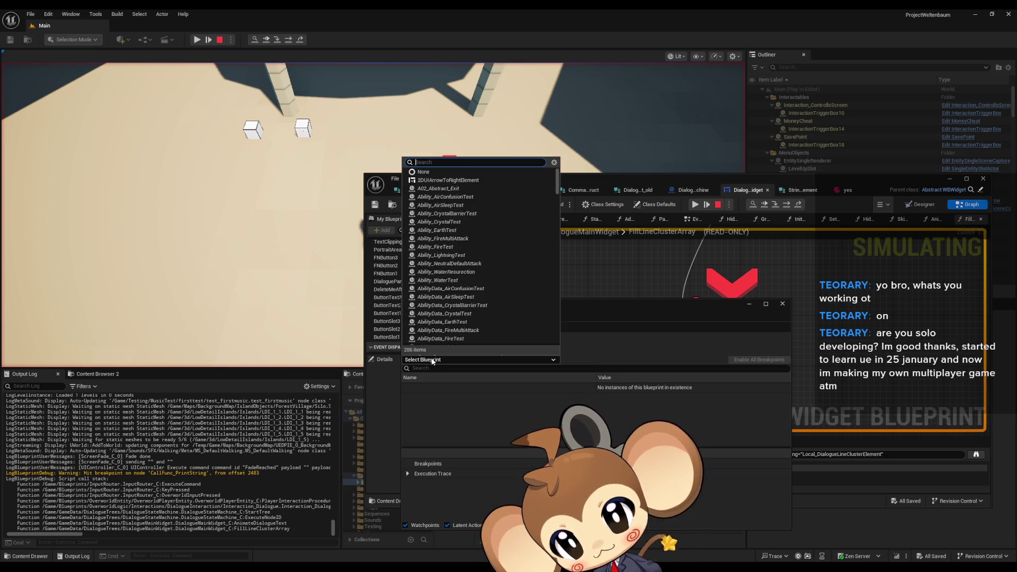
text(dial)
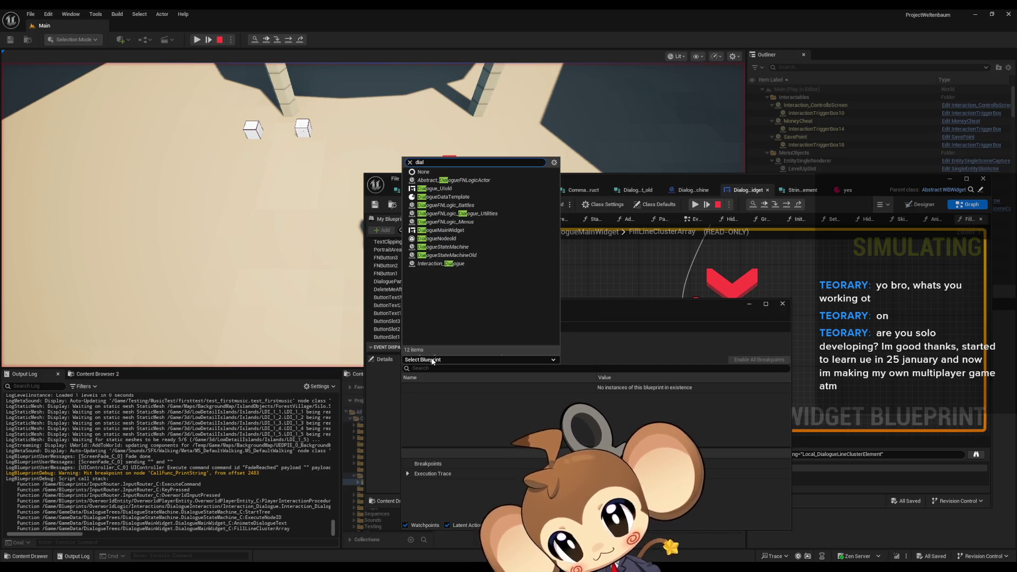
click(456, 230)
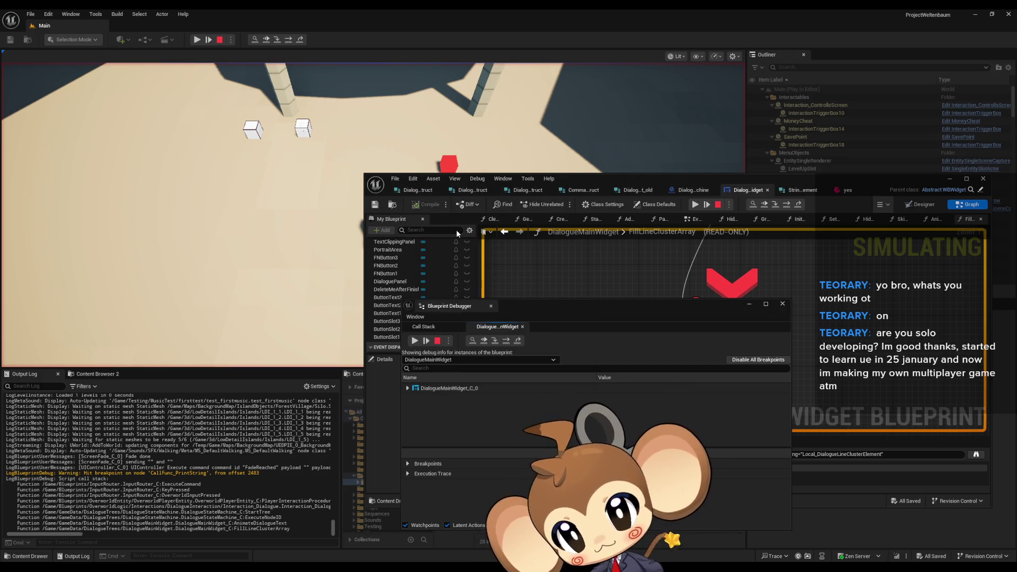
click(408, 388)
click(414, 399)
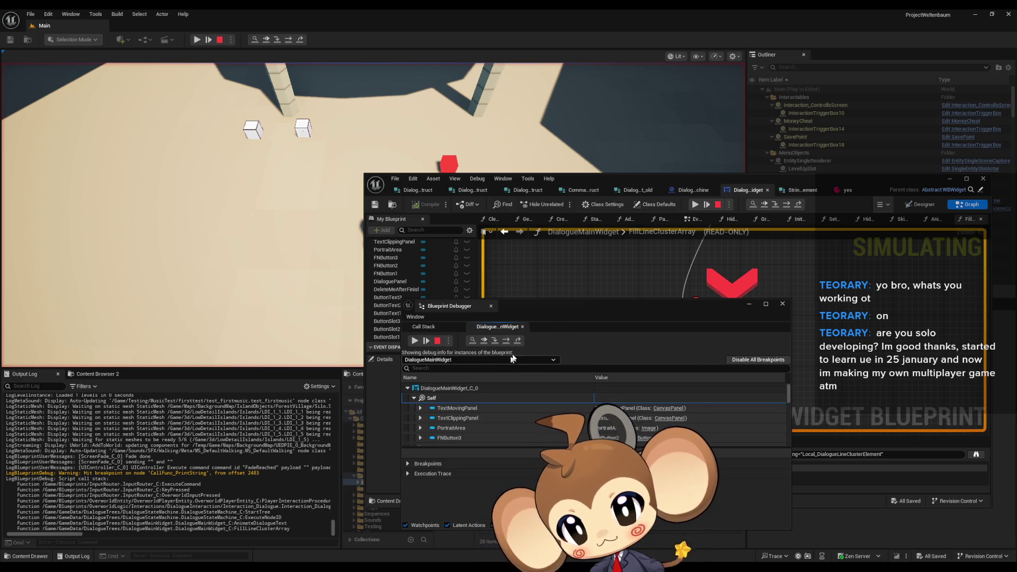
double_click(562, 309)
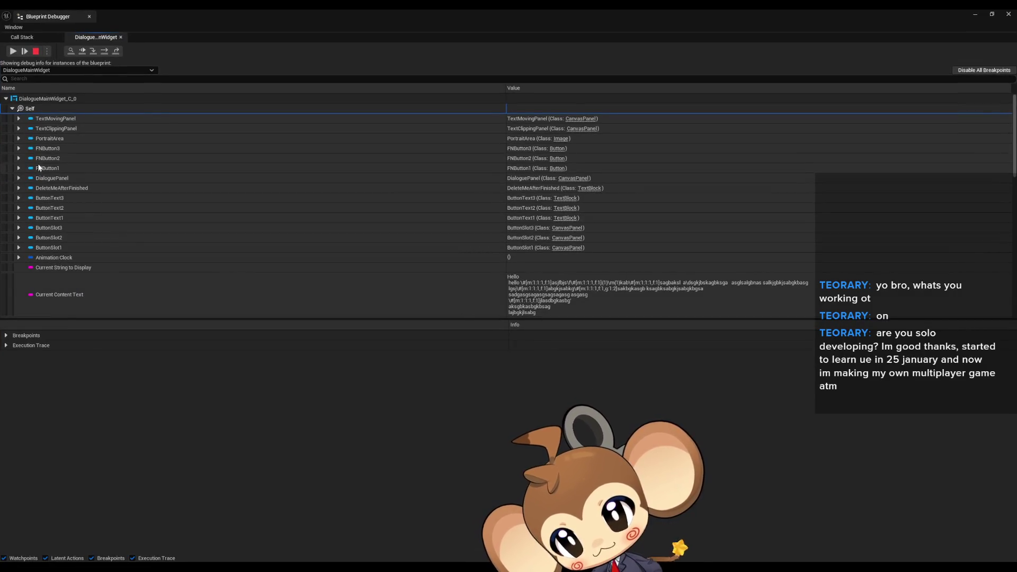
Expand Line Clusters element [0]'s Strings and briefly open string entries [0] through [2].
scroll(57, 127, down, 3)
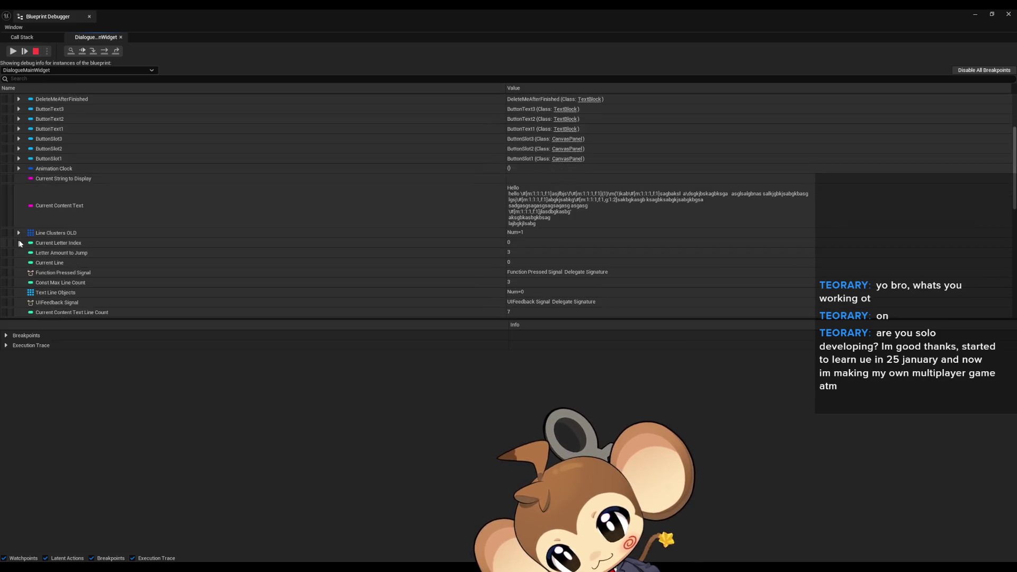
scroll(57, 232, down, 4)
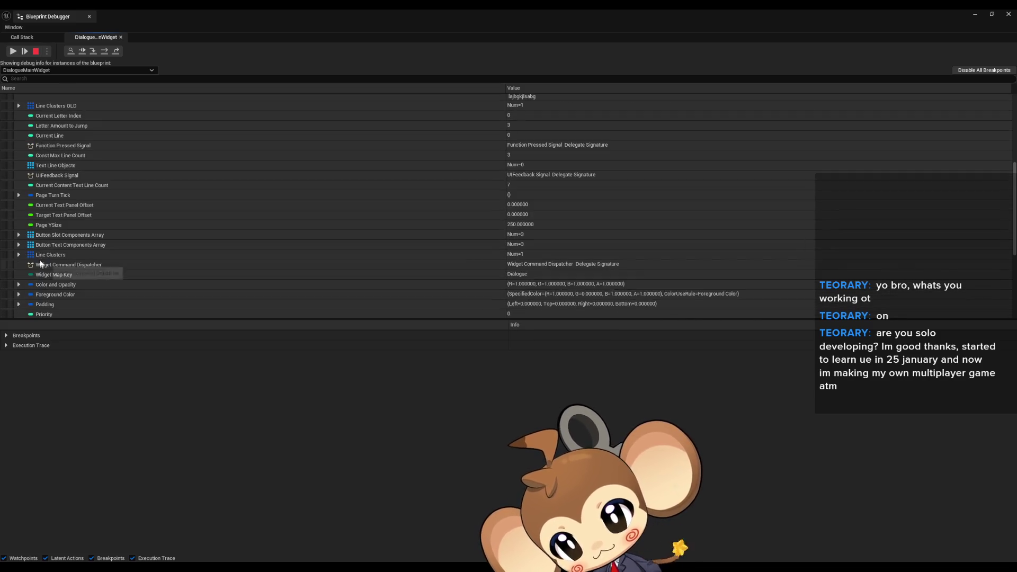
click(19, 254)
click(25, 264)
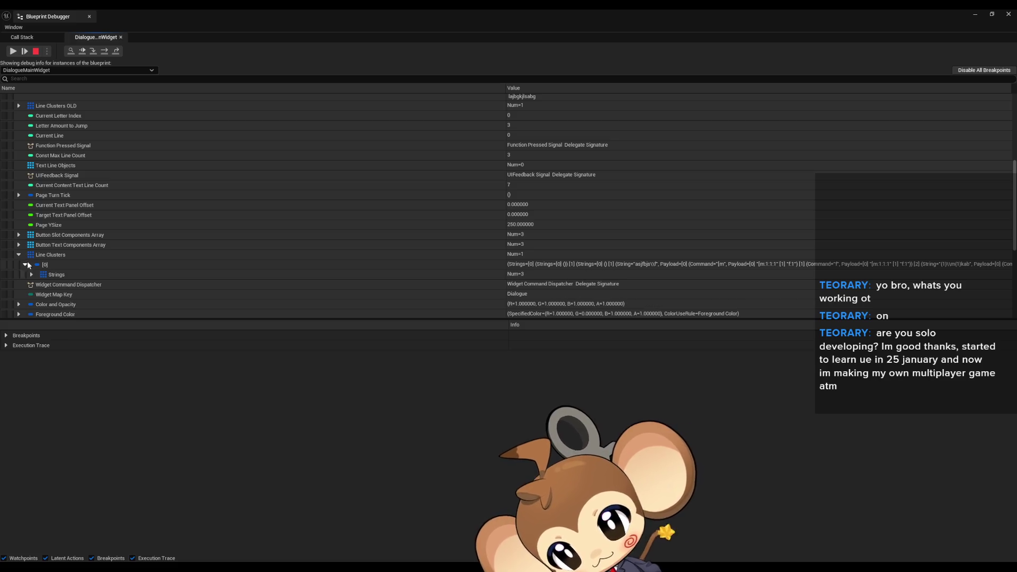
click(31, 274)
scroll(39, 244, down, 2)
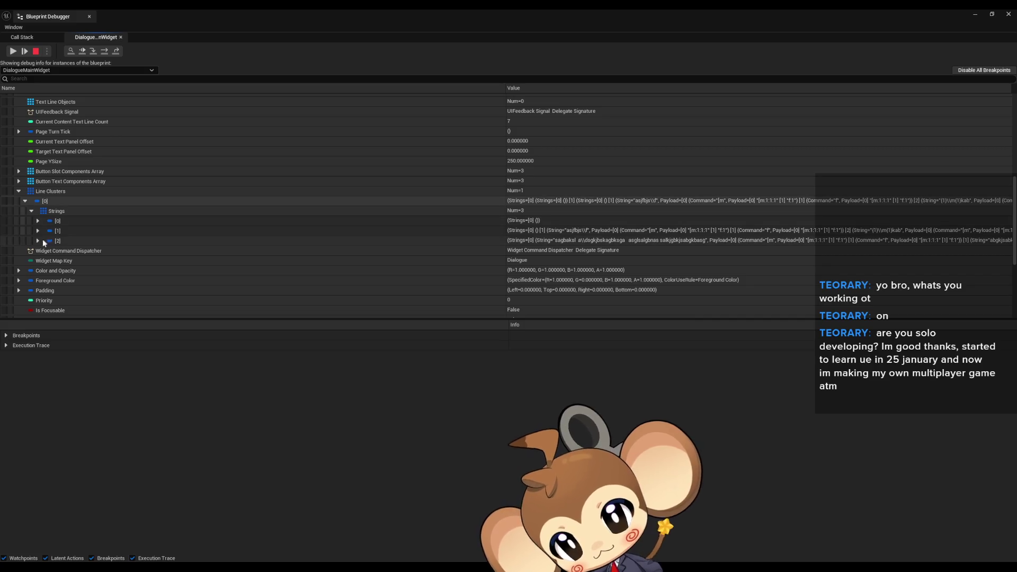
click(38, 240)
click(37, 231)
click(37, 220)
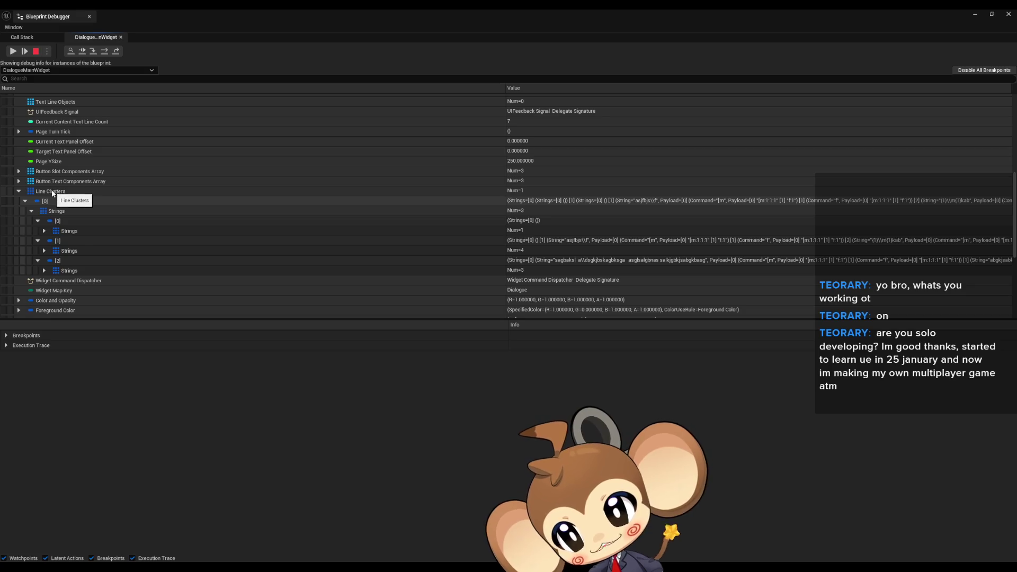
click(38, 261)
click(38, 240)
Inspect String and Payload values in entries [0] and [1], then shrink the debugger window.
click(44, 230)
click(51, 241)
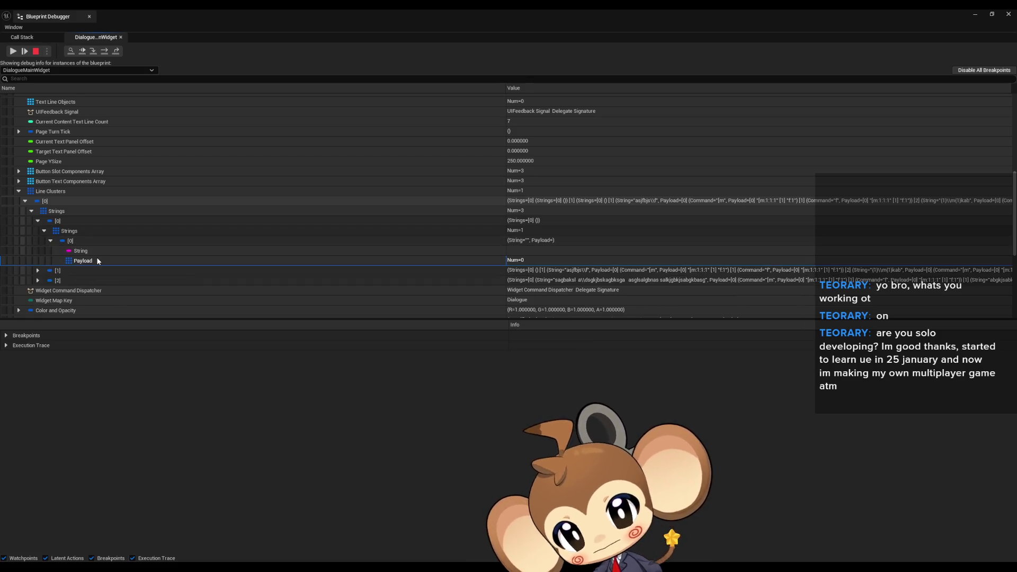
click(82, 251)
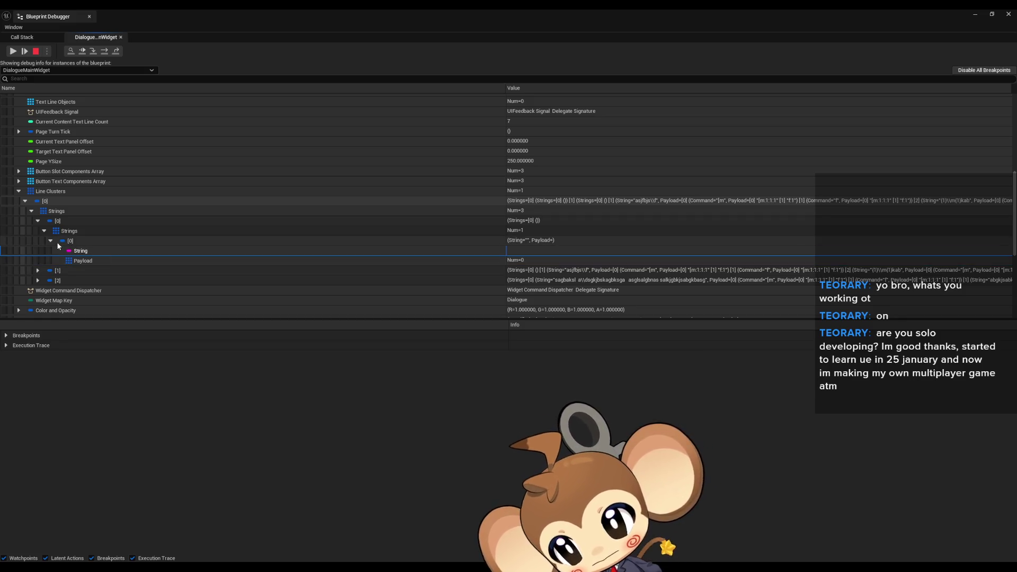
click(38, 270)
click(44, 280)
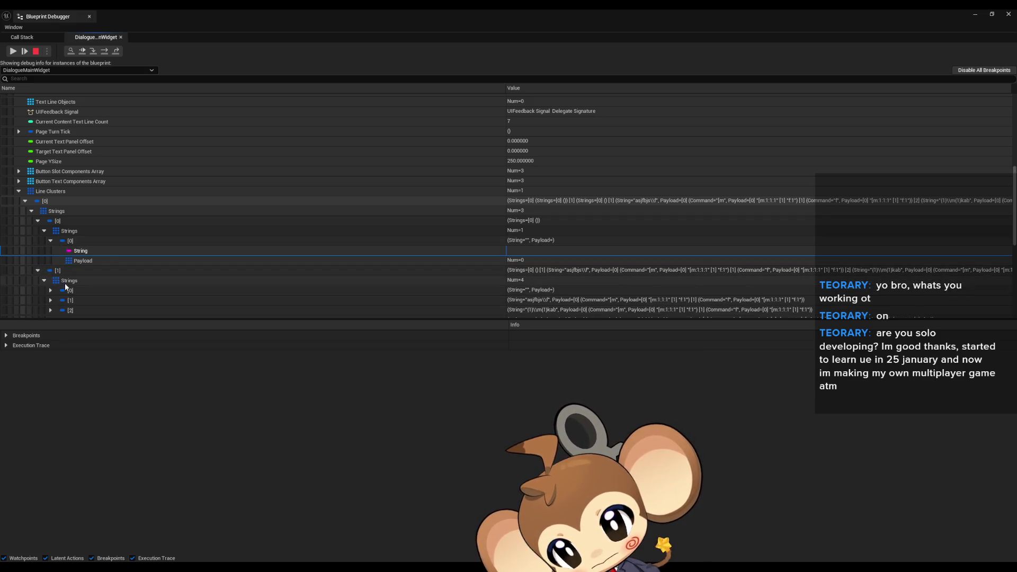
scroll(56, 273, down, 2)
click(53, 269)
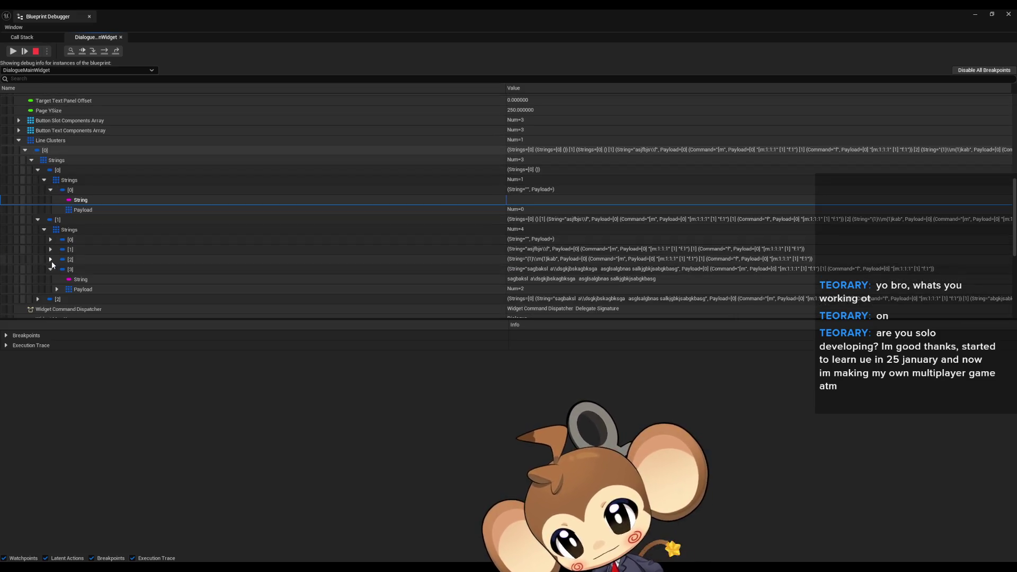
click(82, 288)
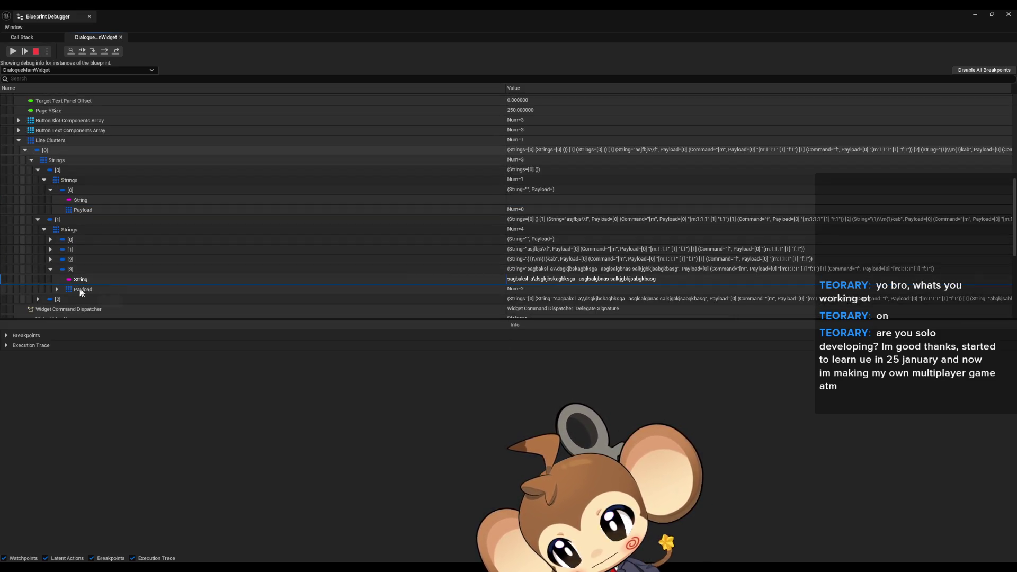
double_click(85, 292)
scroll(85, 292, down, 2)
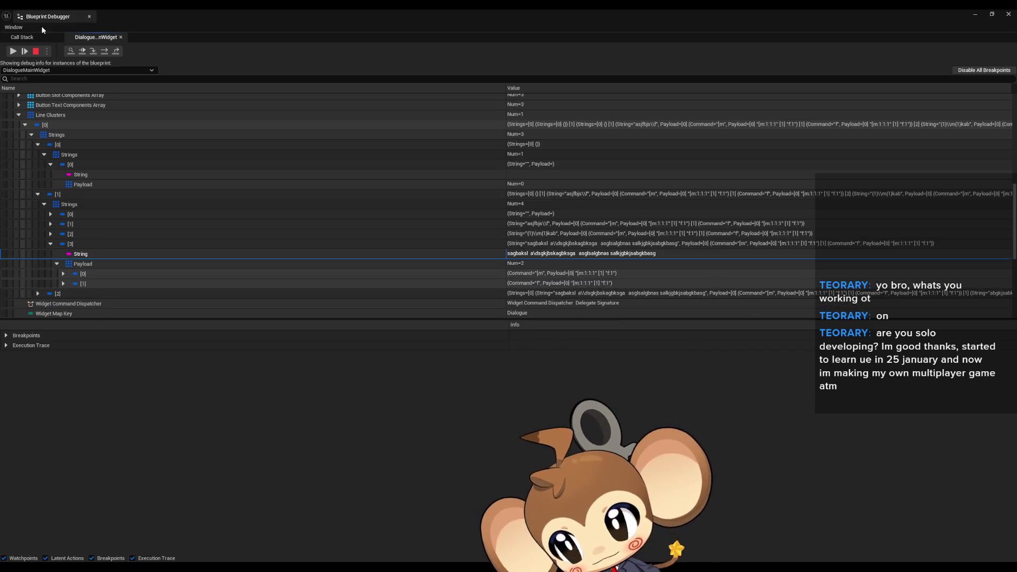
double_click(129, 14)
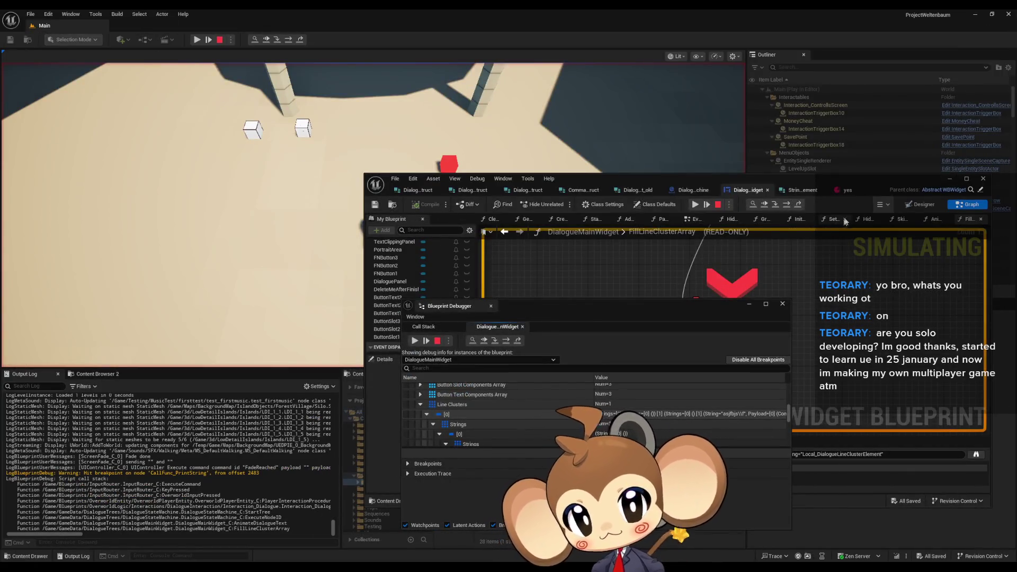
Bring up the yes dialogue asset and re-check Index [0] of its Dialogue Tree Data.
click(841, 190)
scroll(697, 354, up, 2)
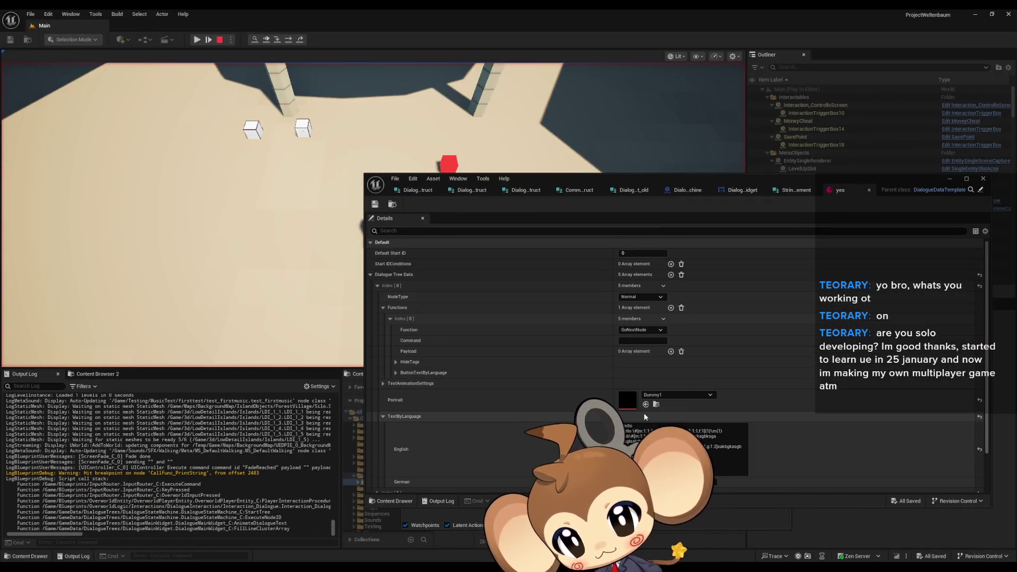
click(378, 287)
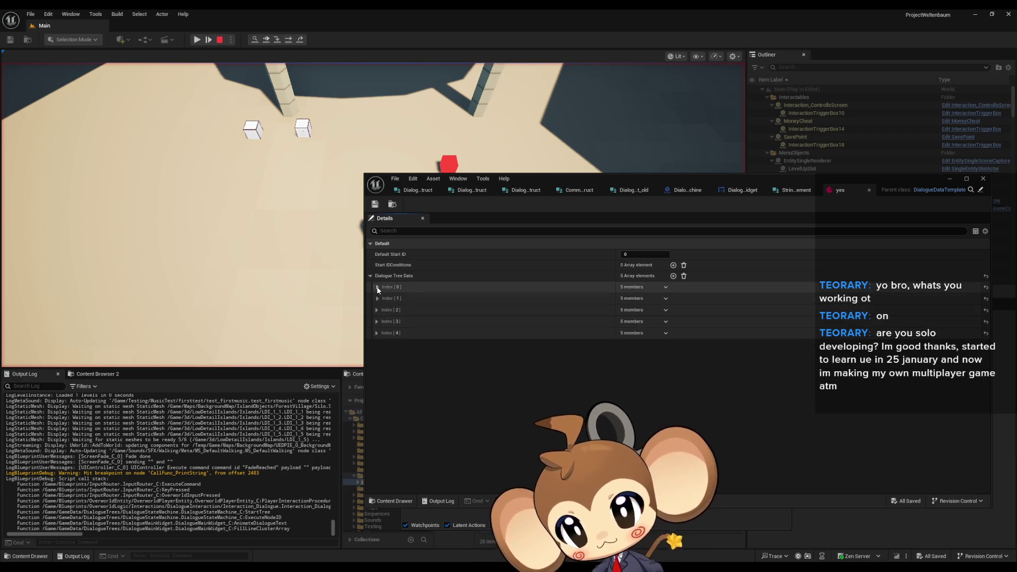
click(377, 287)
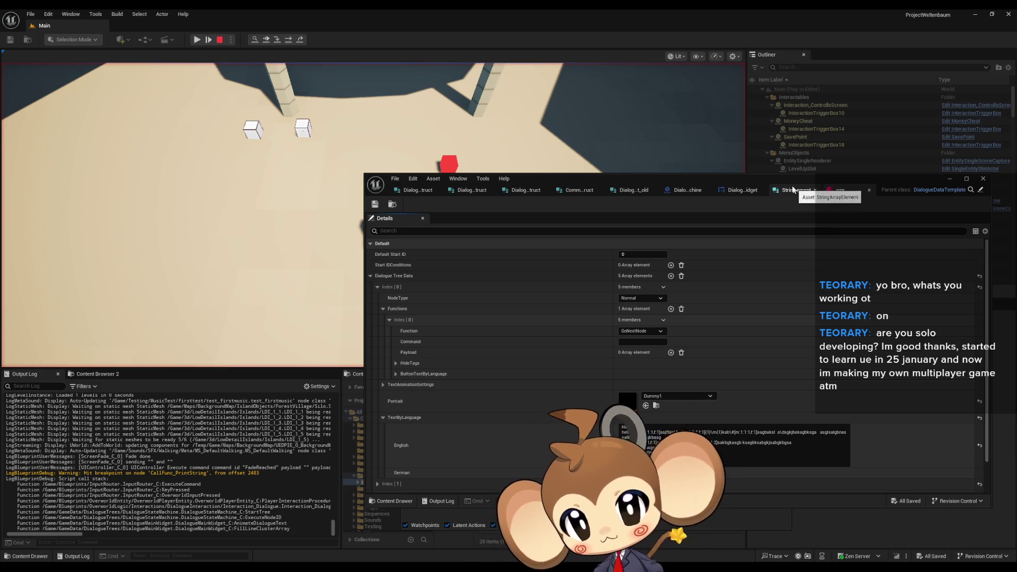
Maximize the Blueprint Debugger and move the yes asset window down and left.
drag(755, 183, 818, 165)
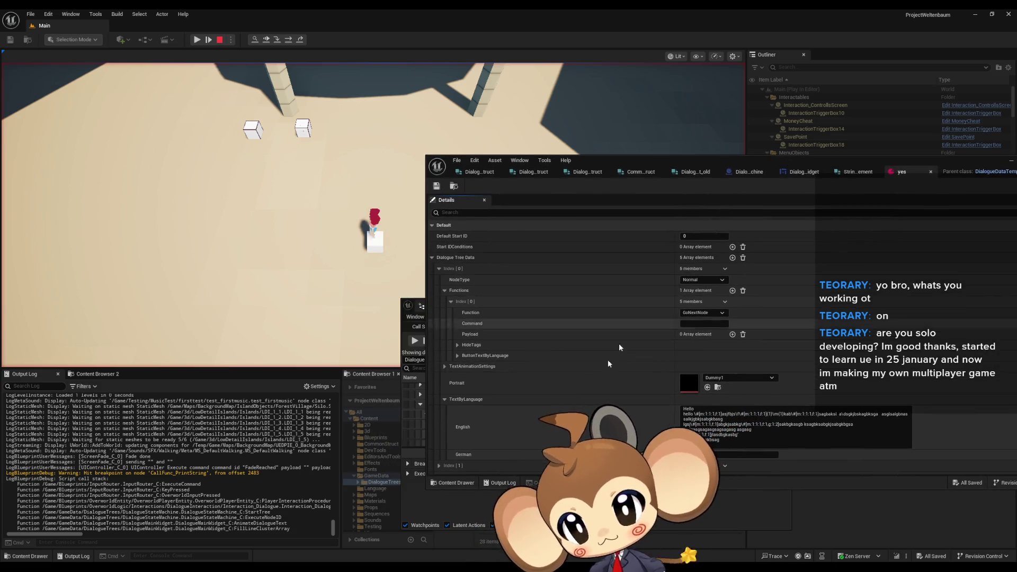
click(413, 318)
drag(536, 309, 253, 209)
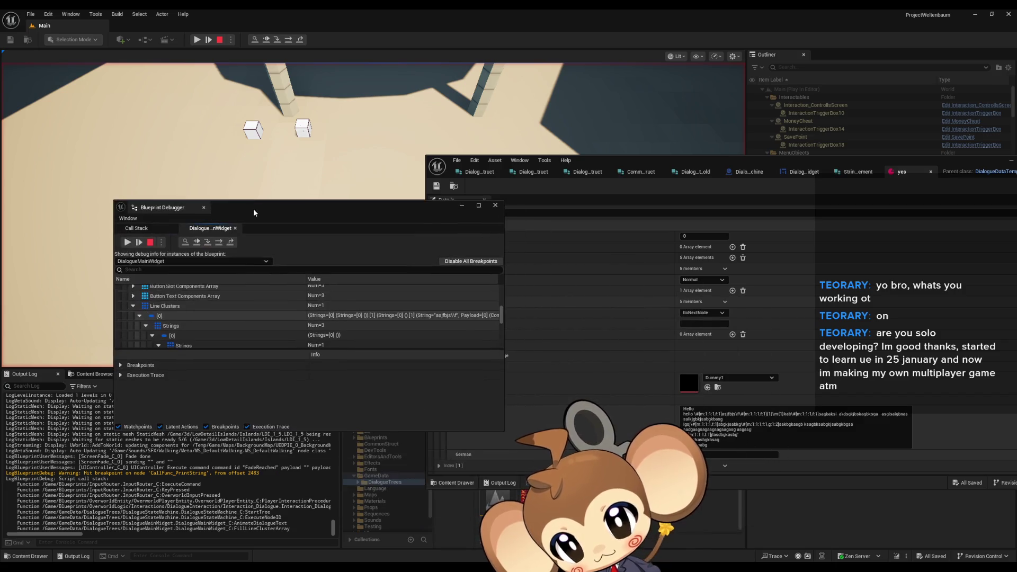
double_click(253, 209)
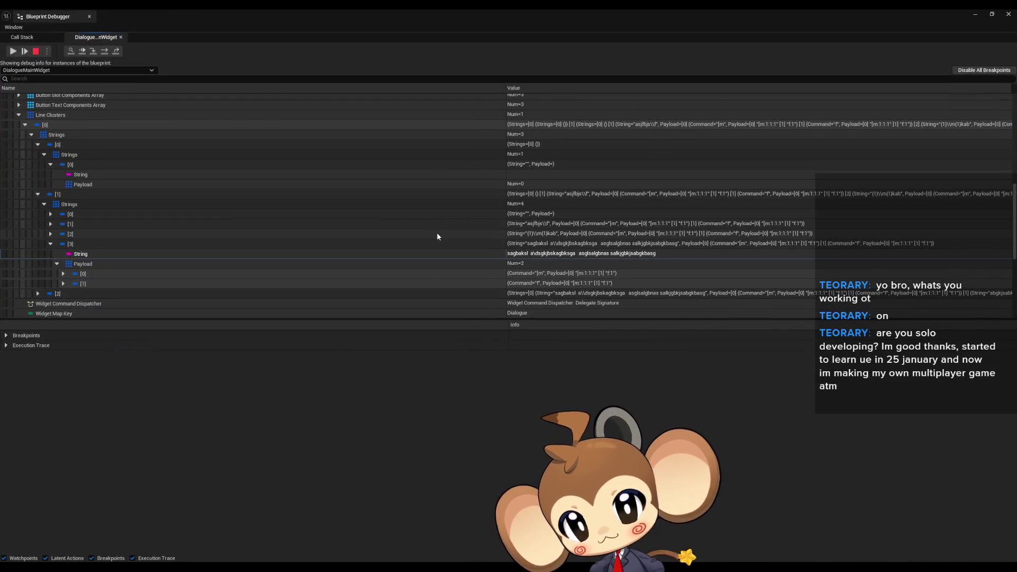
mouse_move(398, 567)
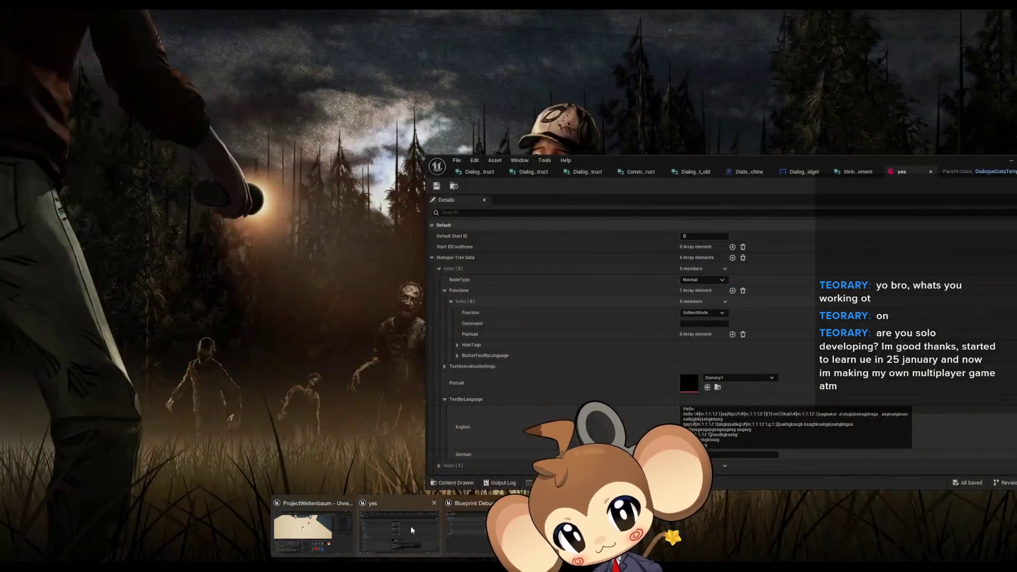
click(411, 526)
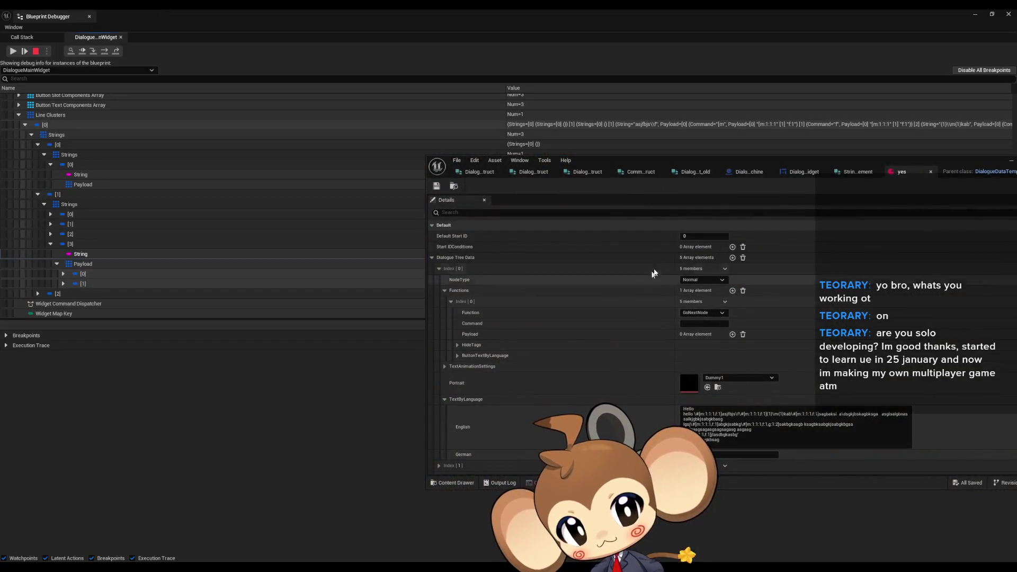
mouse_move(670, 161)
mouse_down()
mouse_move(477, 305)
mouse_move(392, 329)
mouse_up()
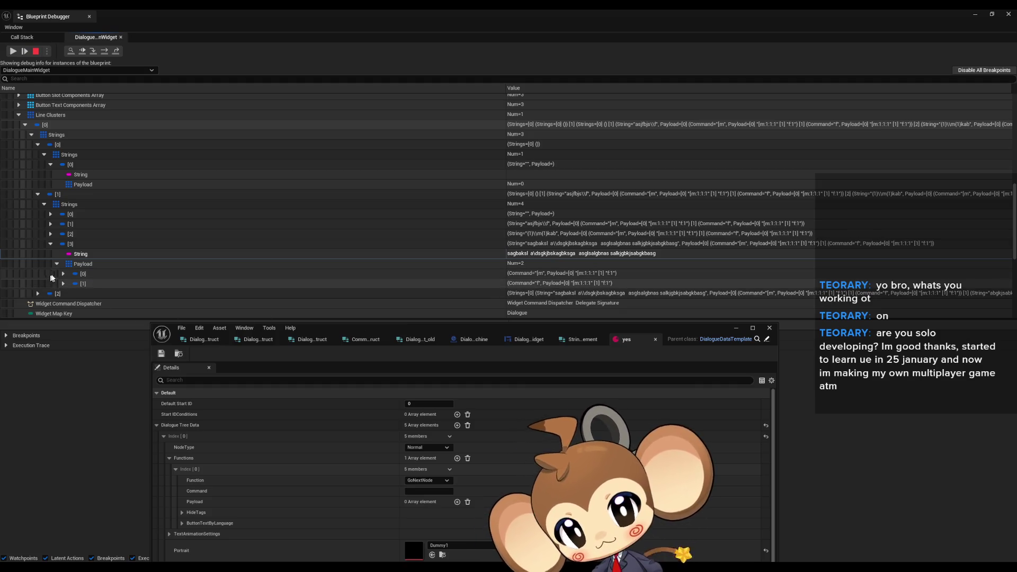
Expand line cluster entry [2] down to string [2]'s String and Payload.
scroll(455, 233, up, 3)
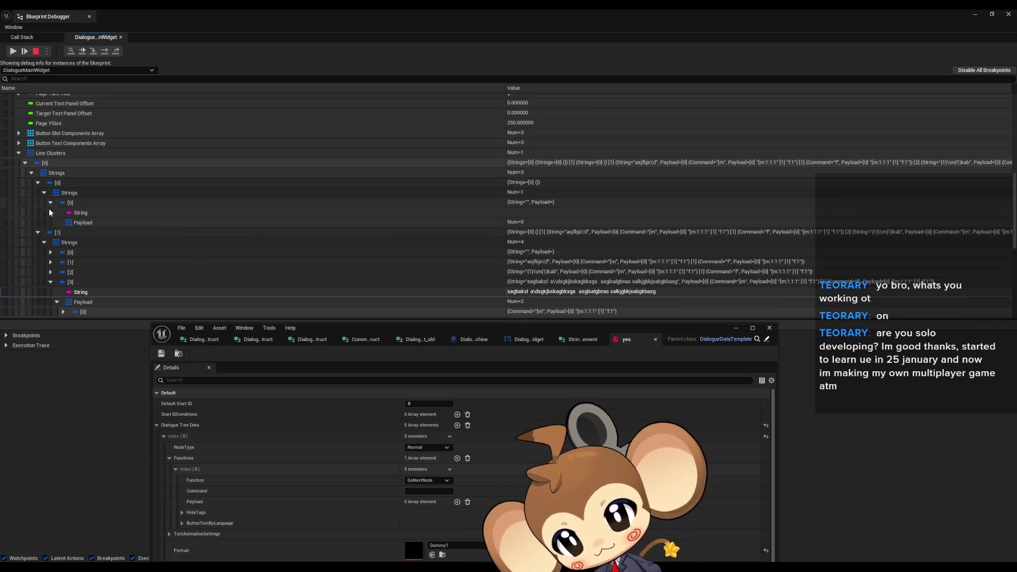
scroll(42, 251, down, 6)
click(38, 255)
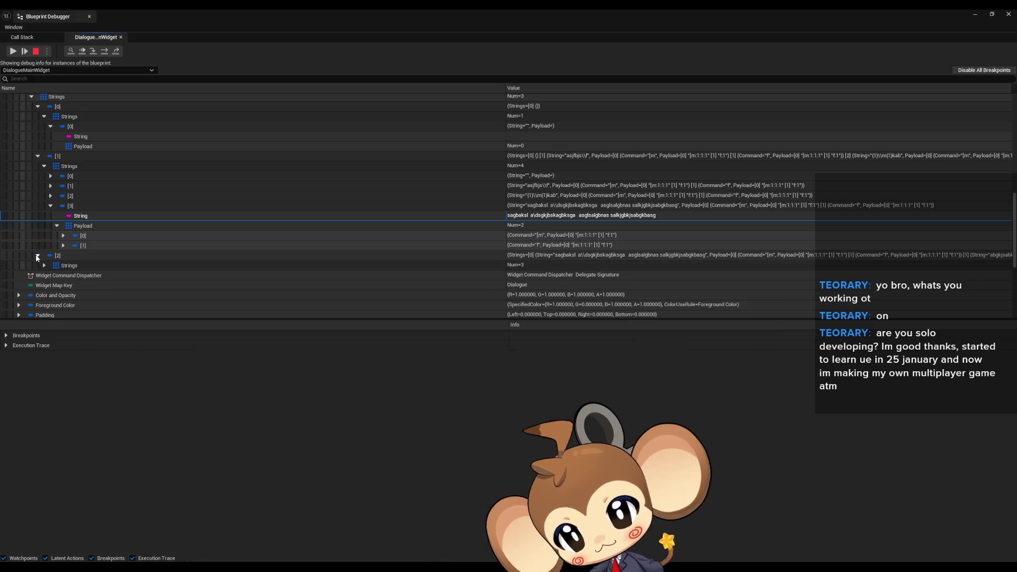
click(44, 265)
scroll(43, 265, down, 2)
click(50, 270)
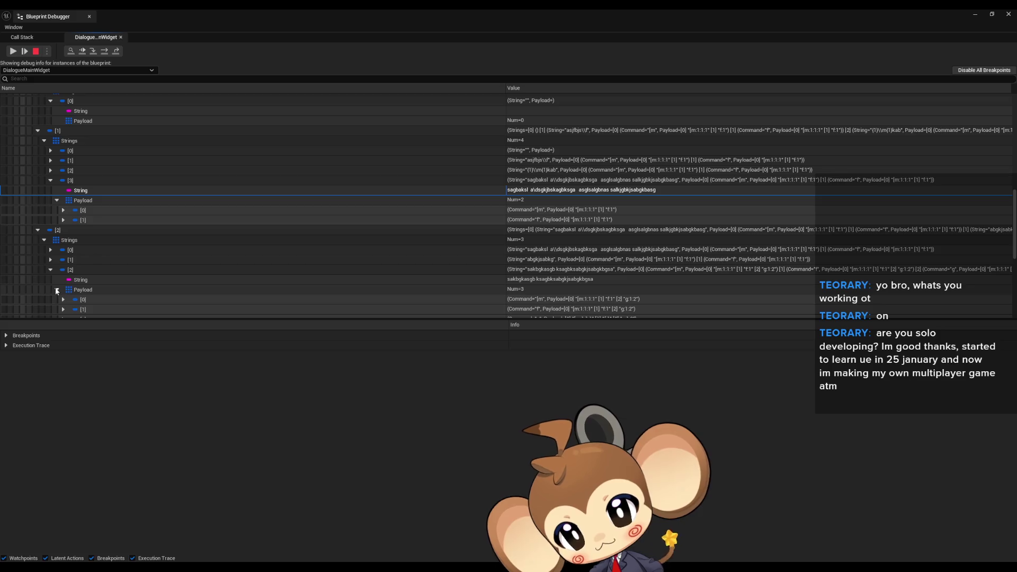
click(56, 289)
Inspect the text stored in strings [0], [1] and [2] of entry [2].
scroll(81, 261, down, 3)
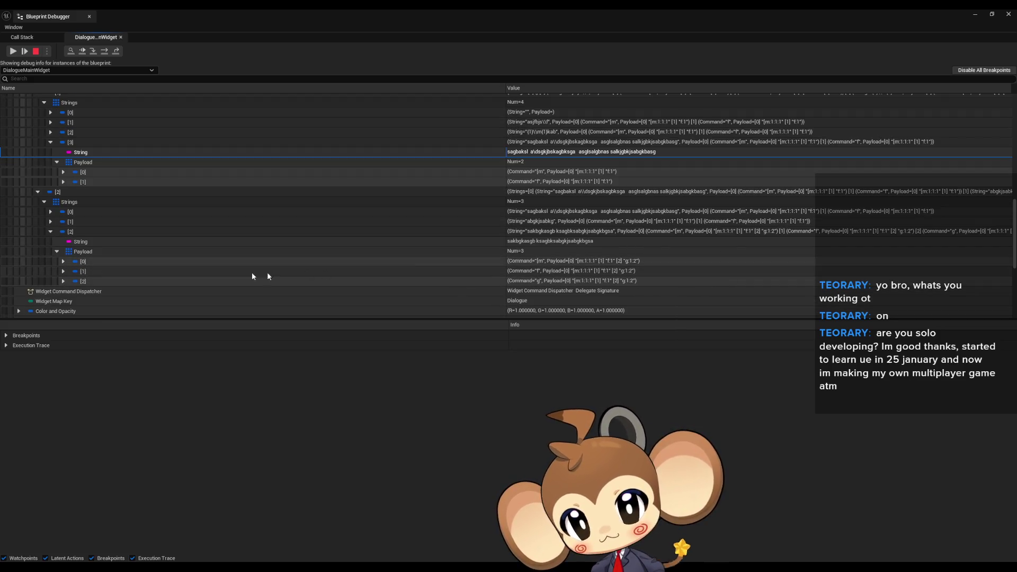
click(71, 243)
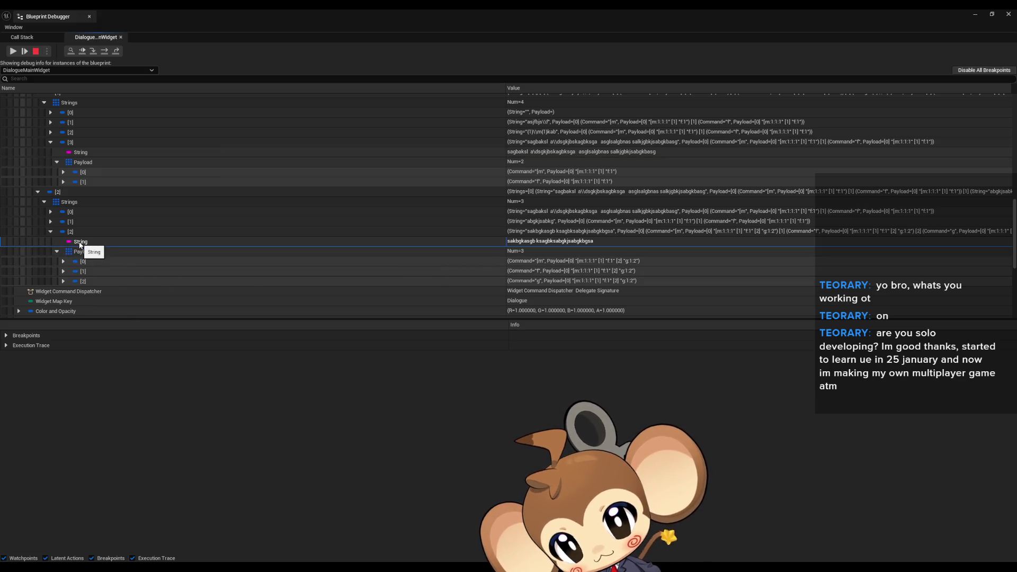
click(57, 252)
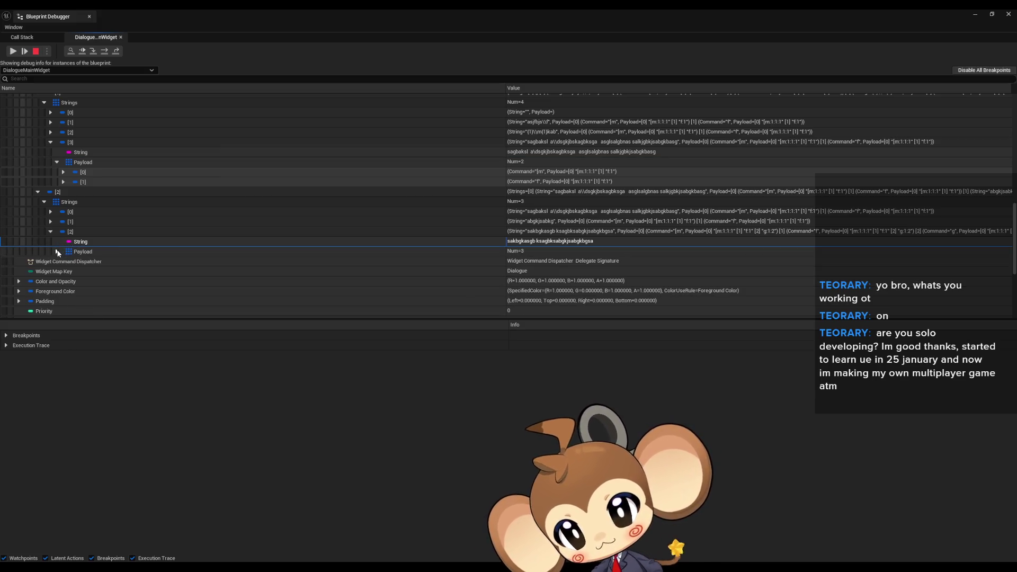
click(50, 222)
click(50, 211)
click(100, 222)
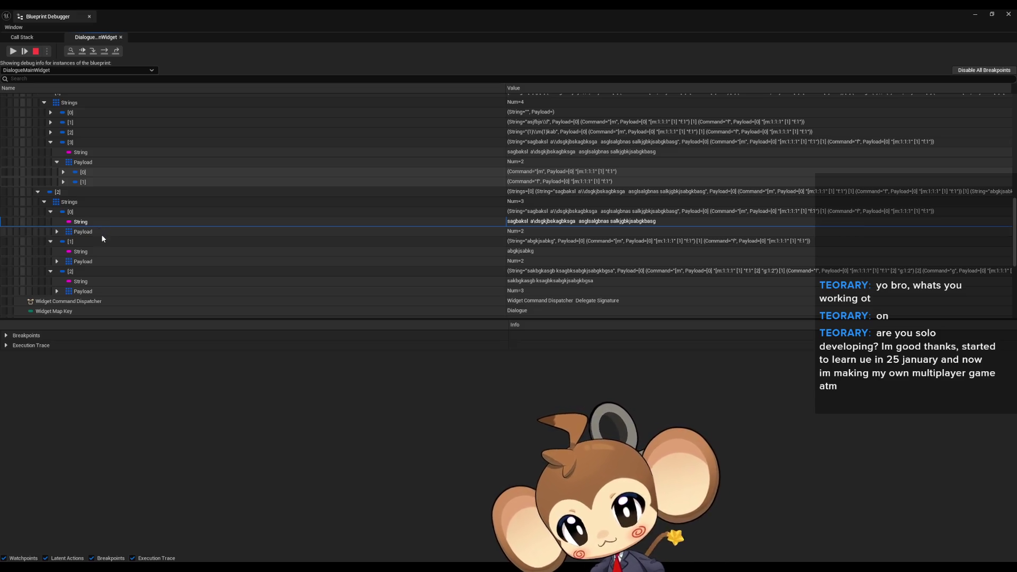
click(82, 252)
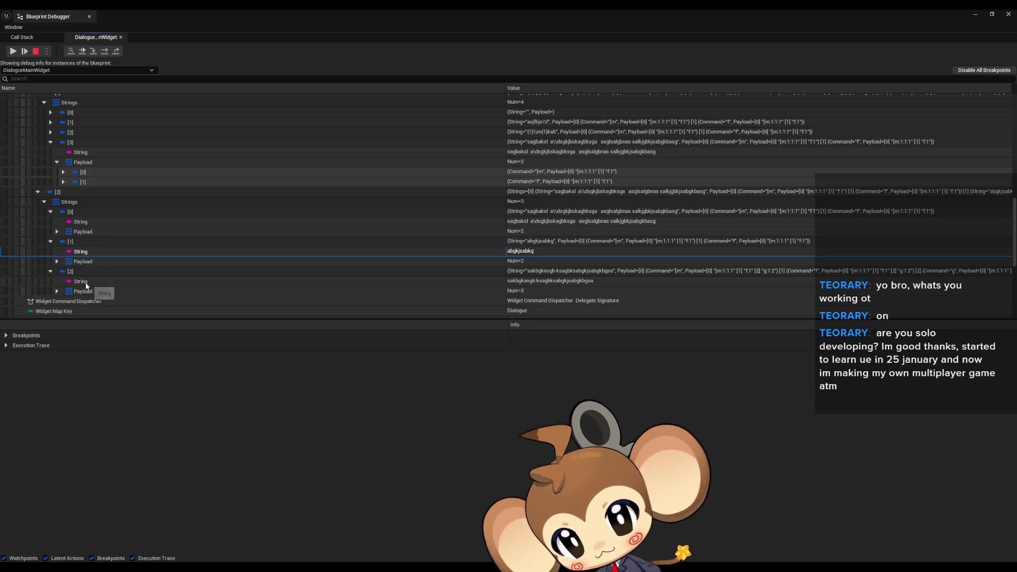
Expand strings [0]–[2] of entry [1] and inspect them, noting string [0] is empty.
scroll(92, 265, up, 2)
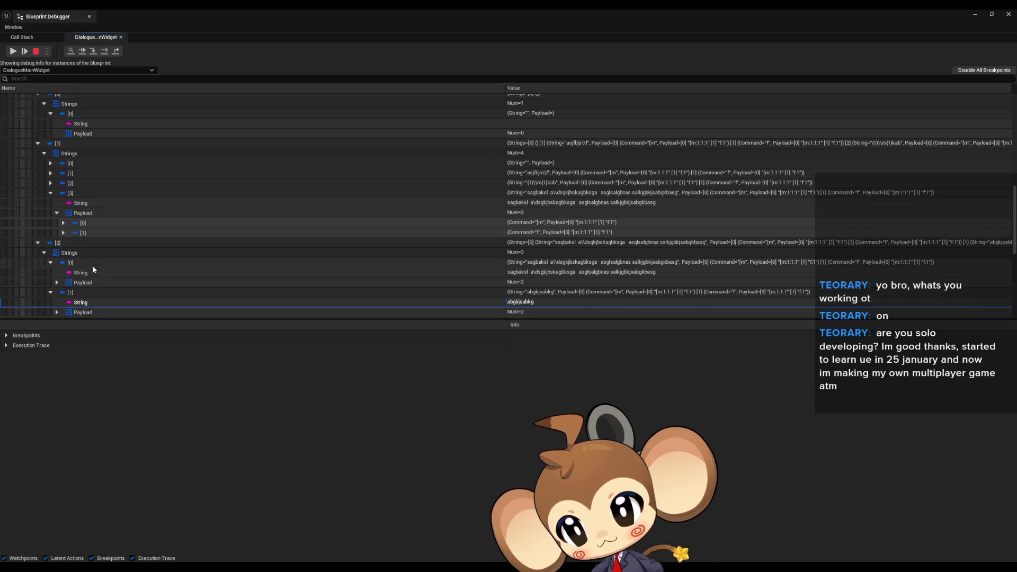
click(57, 213)
click(50, 183)
click(50, 173)
click(50, 163)
click(86, 174)
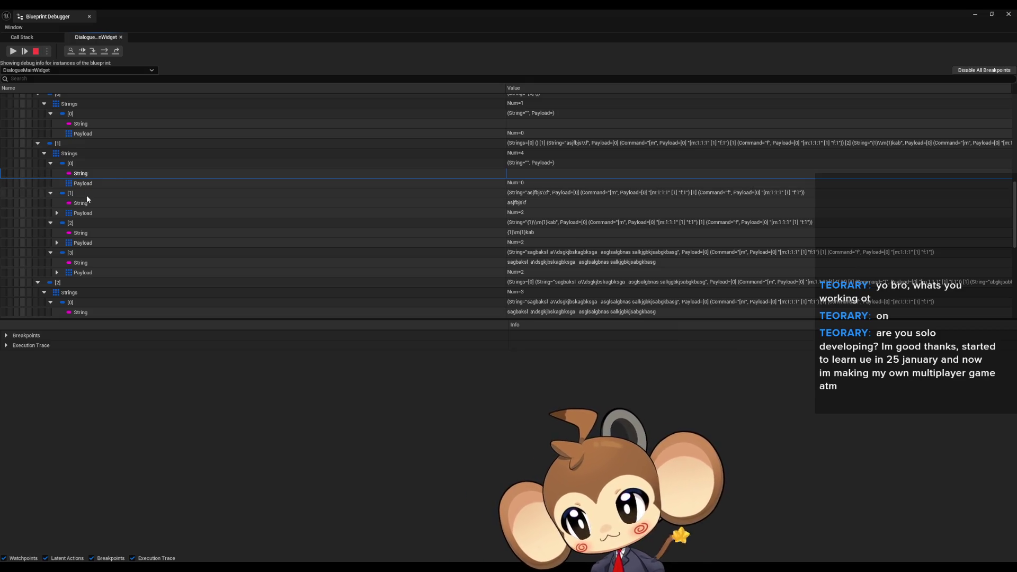
click(80, 203)
click(88, 173)
Collapse entries [1] and [2] and check the first string's empty Payload (Num=0).
scroll(90, 176, up, 4)
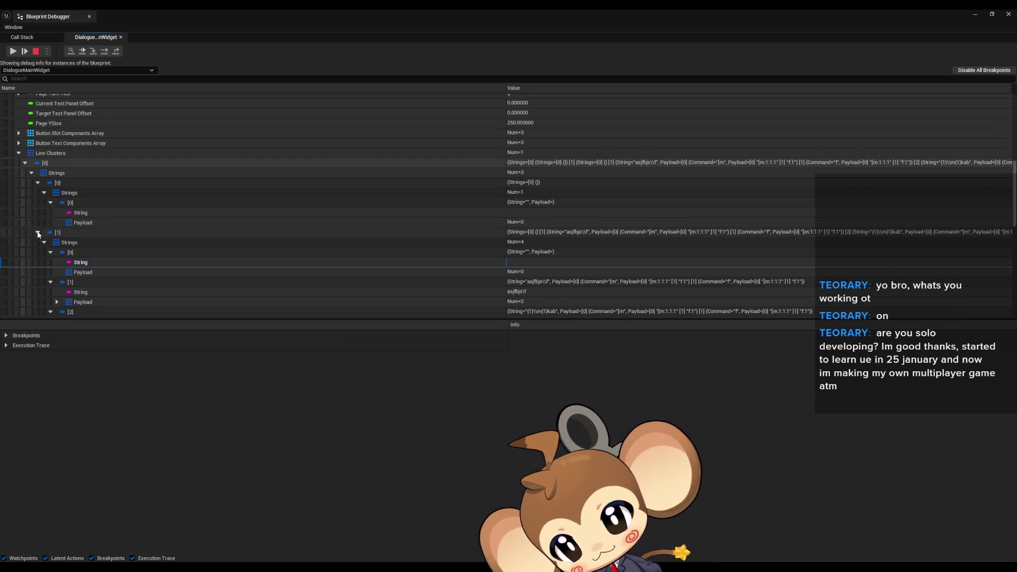
click(38, 233)
click(37, 242)
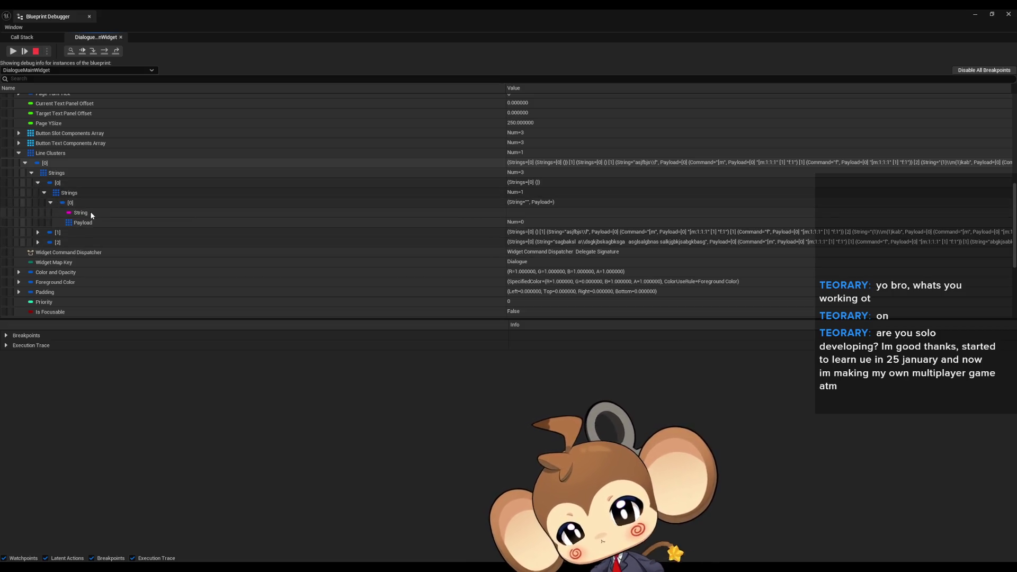
click(81, 222)
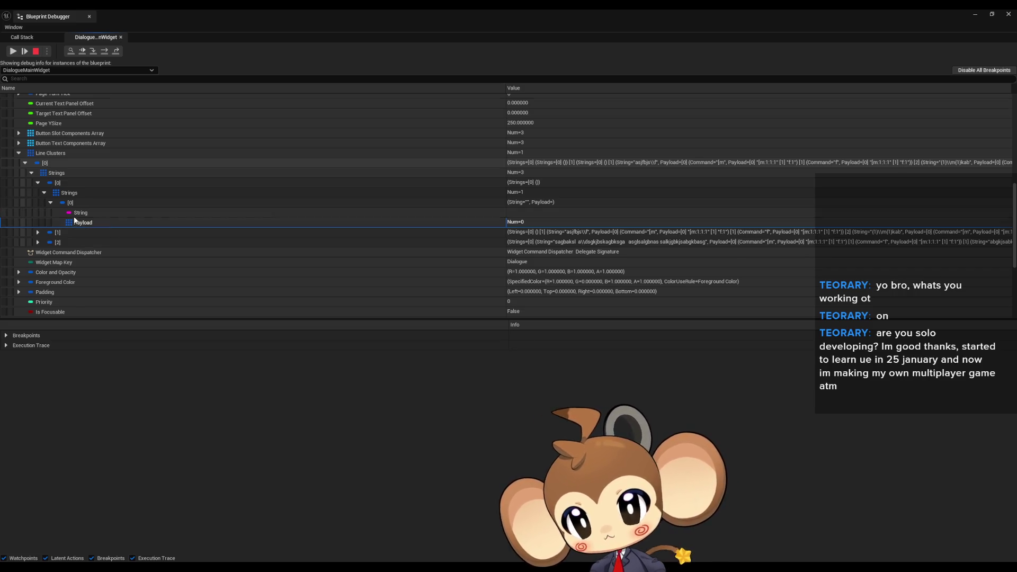
scroll(74, 218, up, 3)
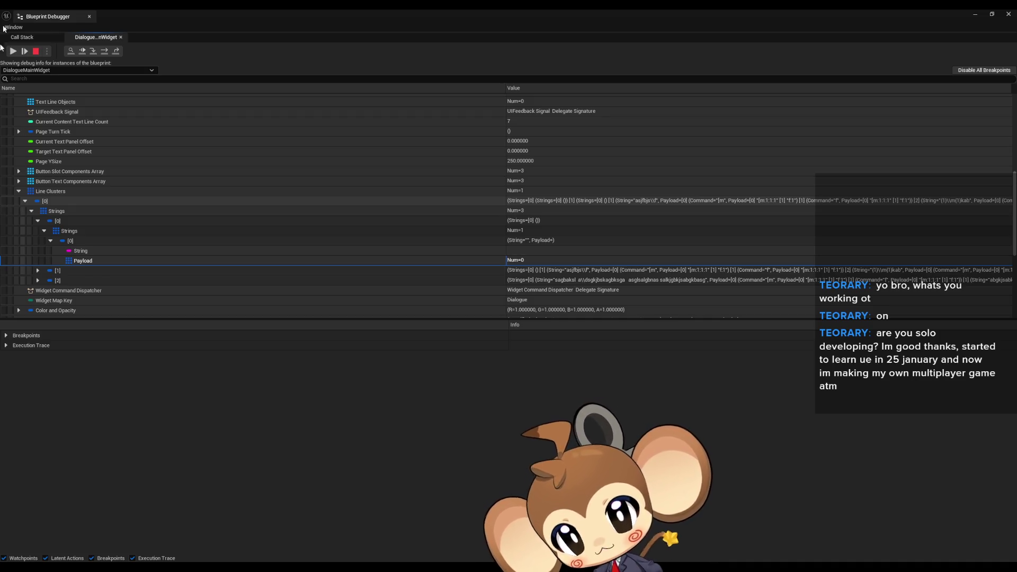
Stop the debug play session, minimize the debugger, and raise the yes asset editor window.
click(36, 50)
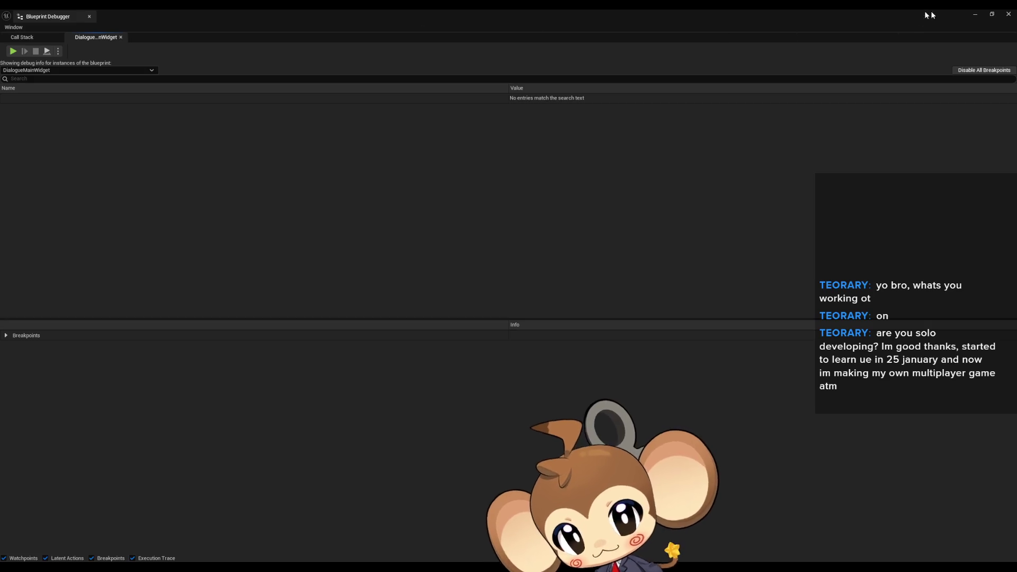
click(975, 15)
drag(526, 333, 520, 127)
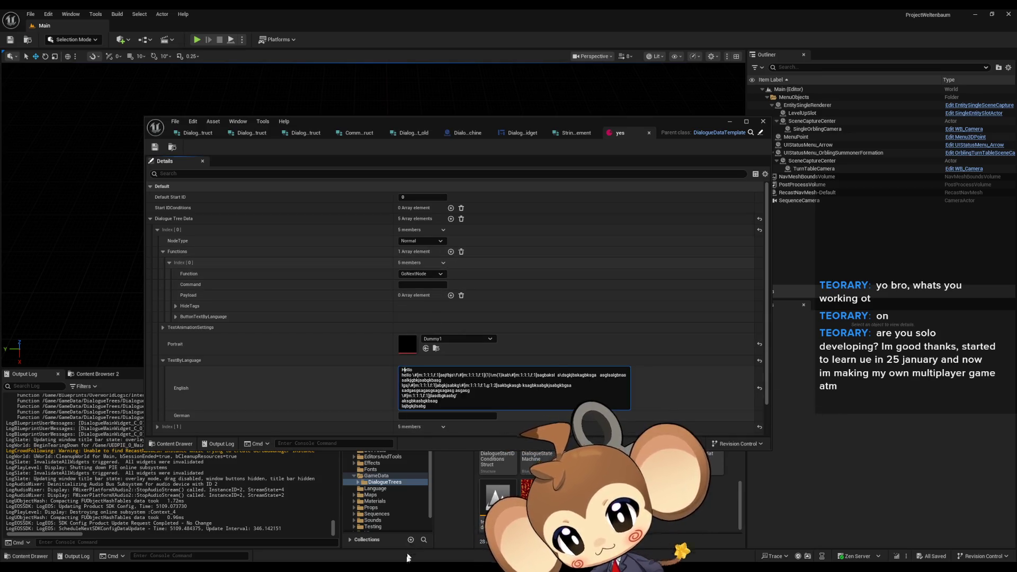
Hide the floating debugger, maximize the yes asset editor, and return to DialogueMainWidget.
mouse_move(397, 567)
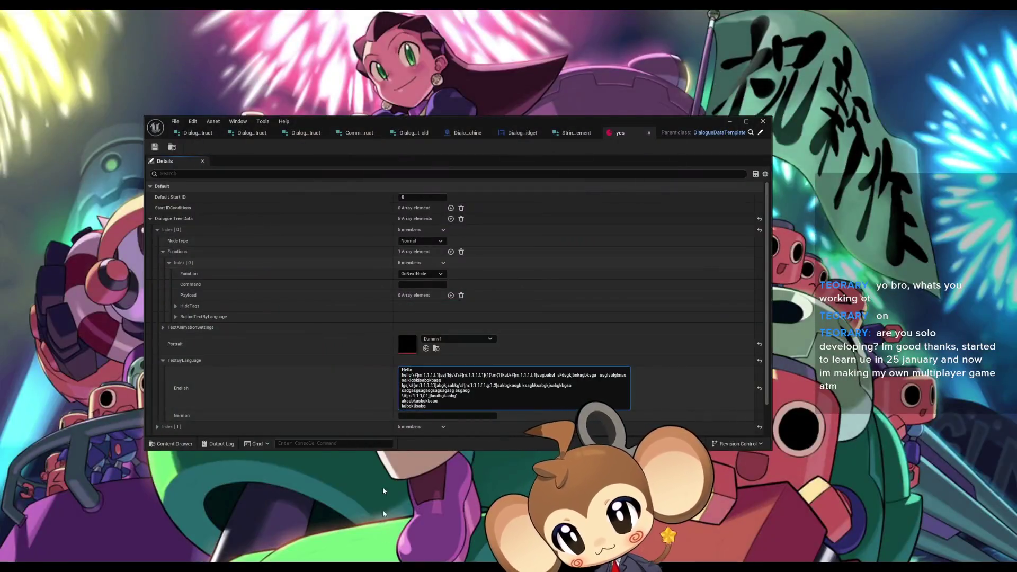
click(407, 546)
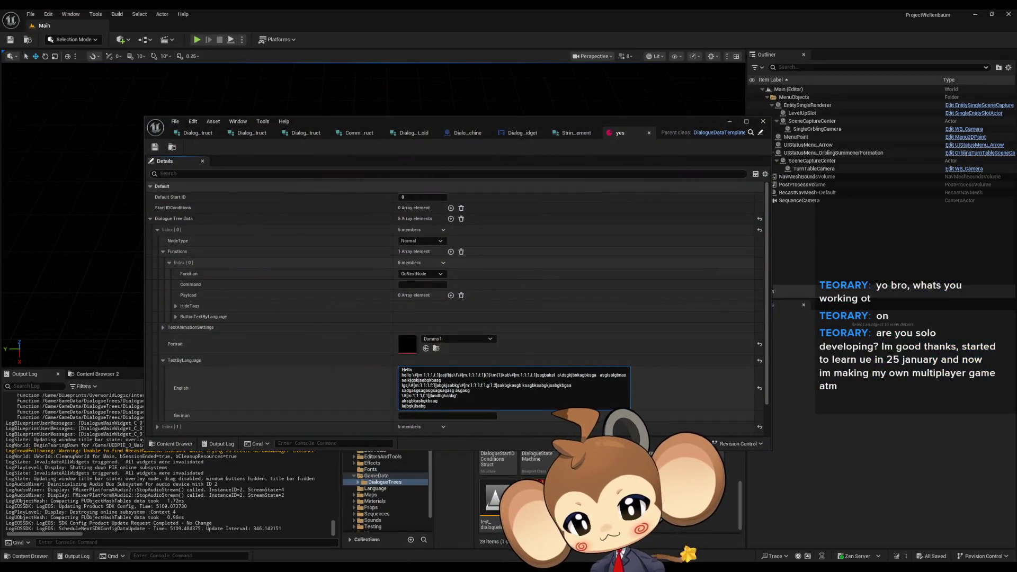
mouse_move(408, 564)
click(477, 541)
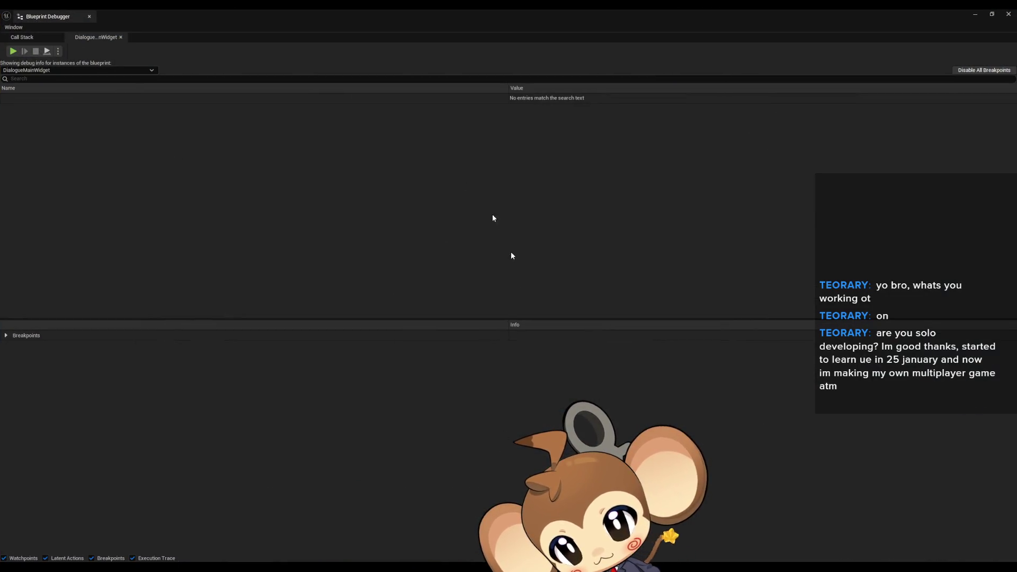
double_click(161, 17)
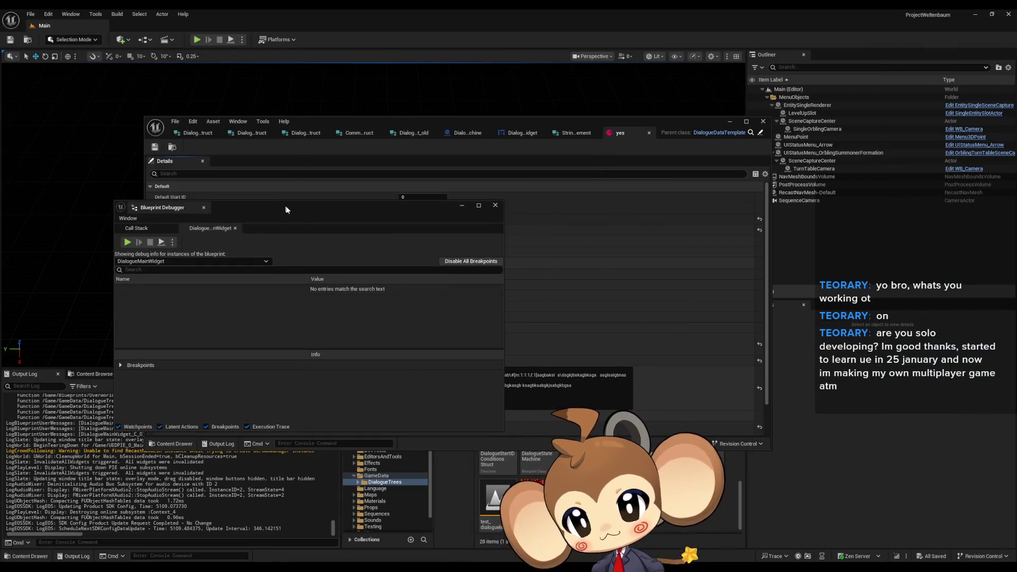
click(286, 192)
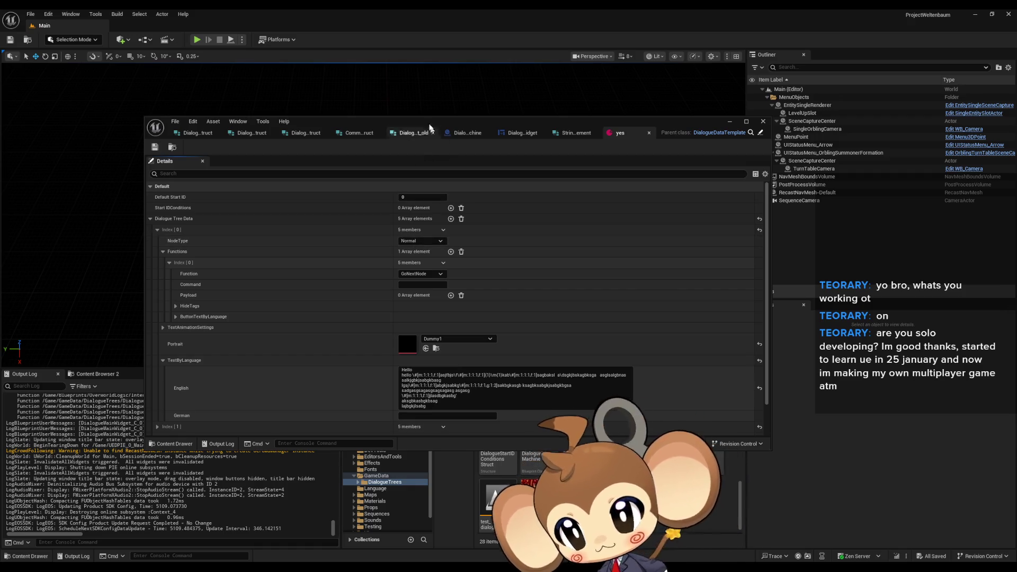
double_click(696, 121)
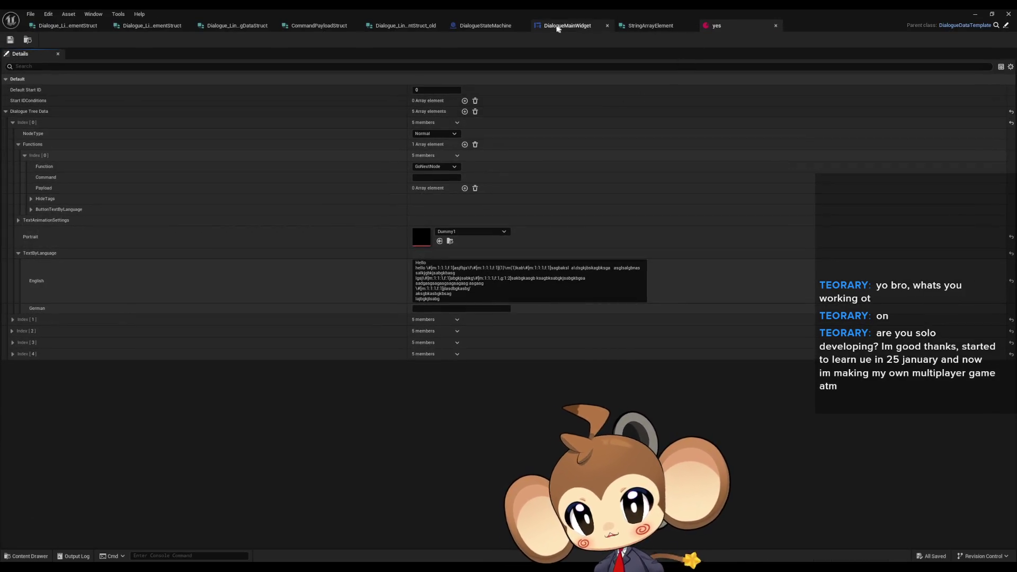
click(563, 26)
Pan the FillLineClusterArray graph to the loop nodes and nudge Local Segmented Lines slightly right.
scroll(479, 316, down, 5)
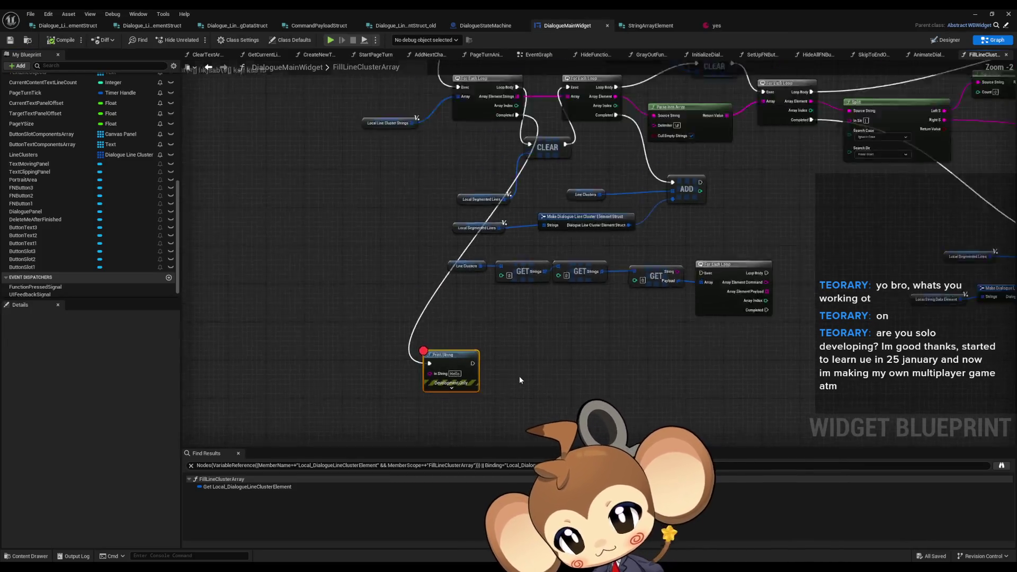
scroll(479, 317, up, 3)
click(432, 144)
scroll(515, 228, down, 4)
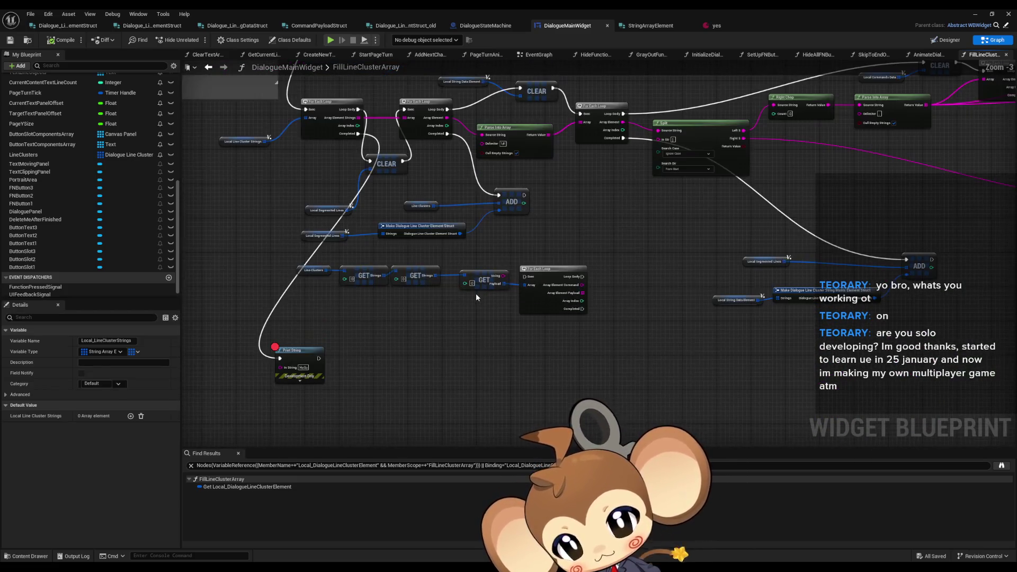
scroll(476, 294, up, 2)
scroll(484, 238, up, 1)
drag(460, 238, 496, 276)
drag(327, 293, 355, 296)
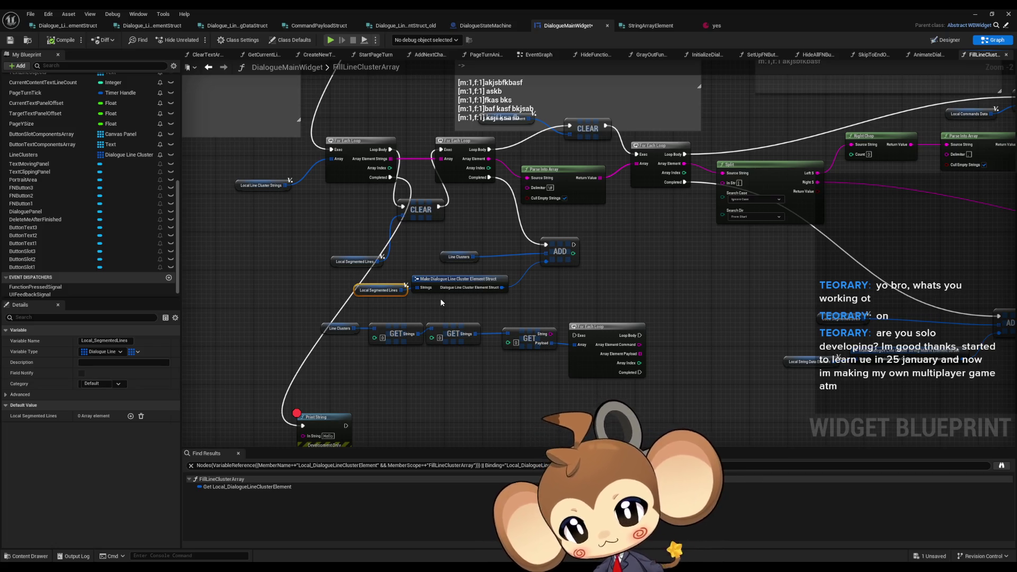
scroll(440, 297, down, 2)
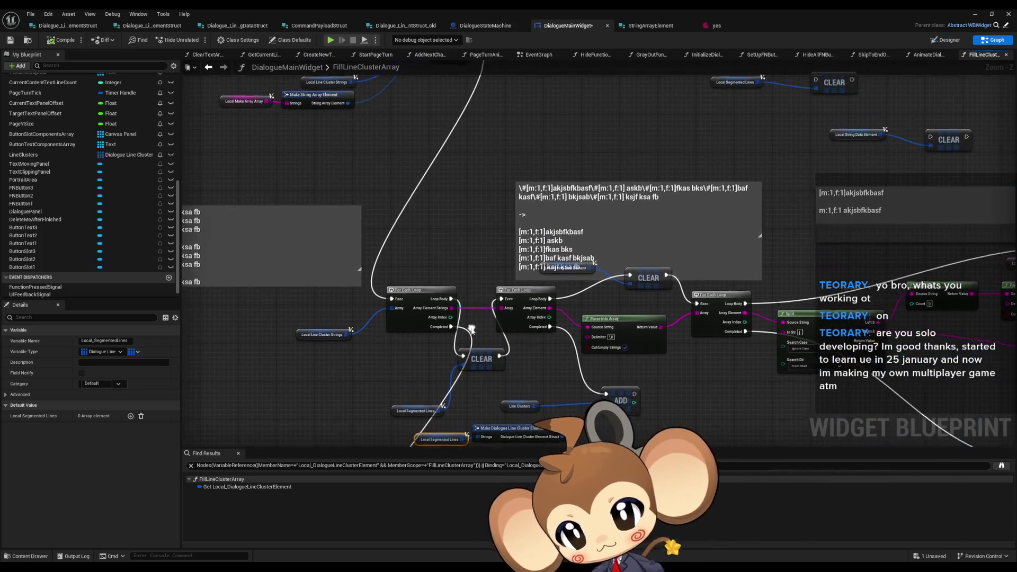
scroll(454, 312, down, 1)
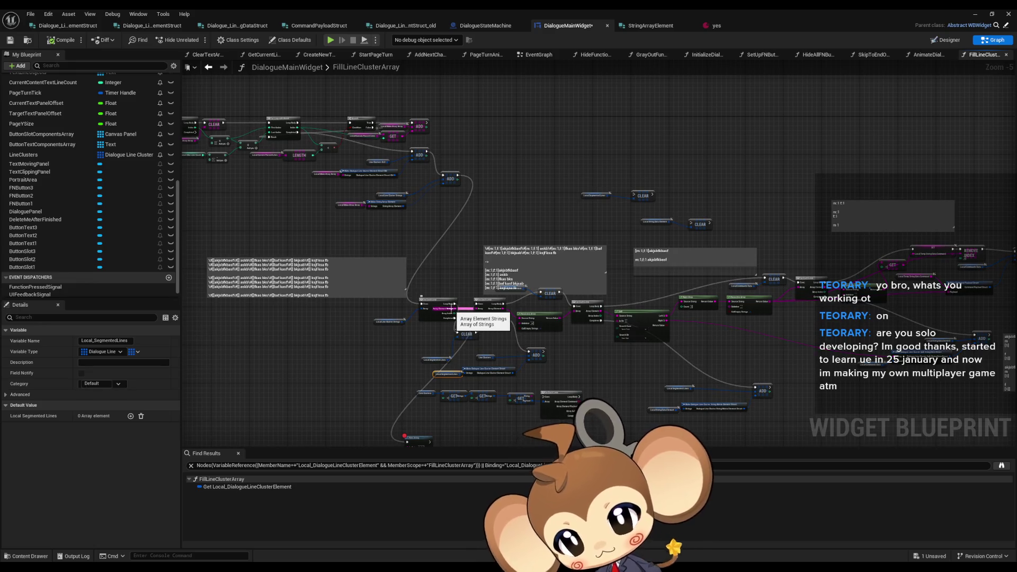
scroll(453, 310, up, 2)
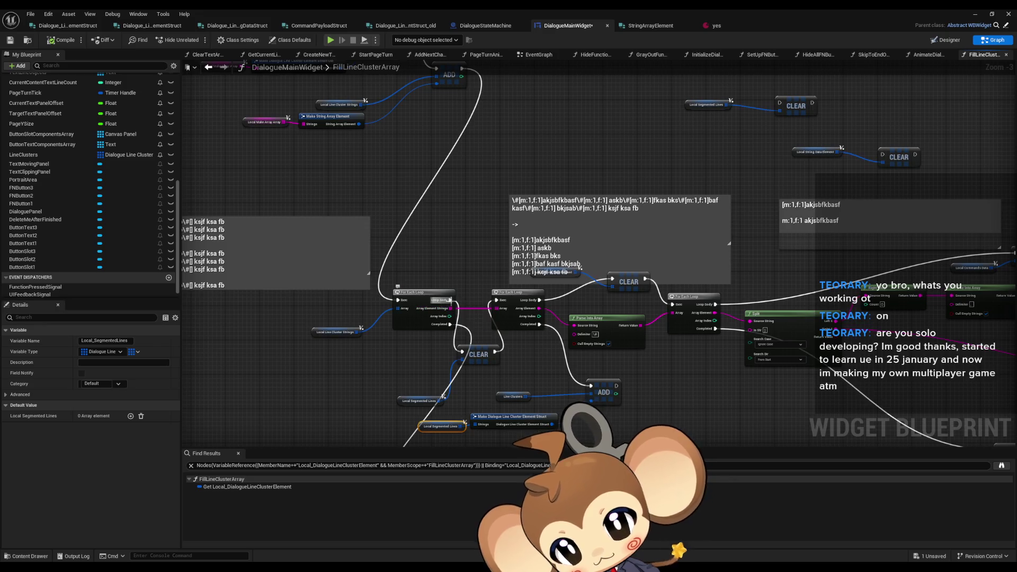
drag(486, 299, 447, 189)
Add a Print String node after the For Each Loop body.
text(print)
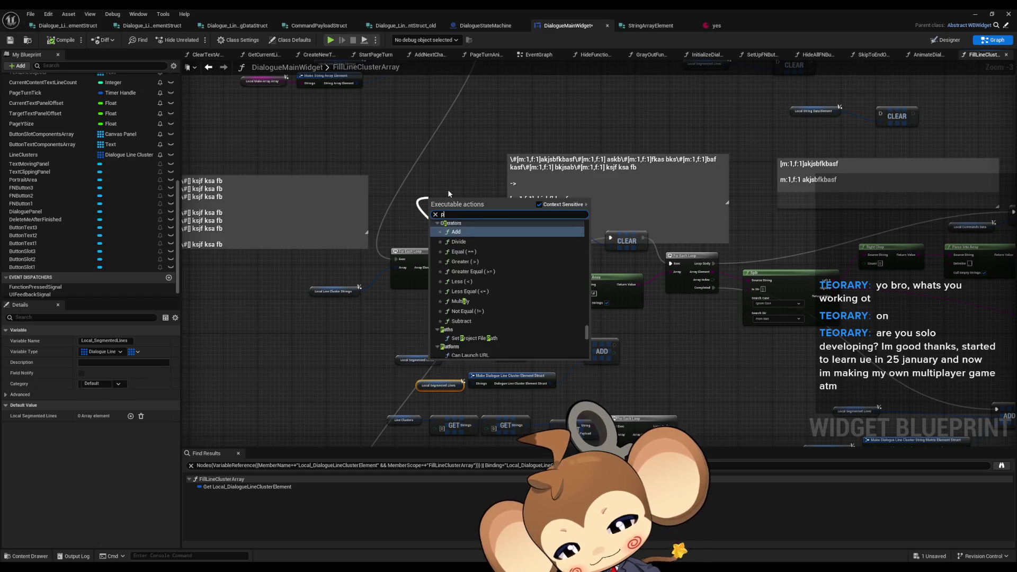
key(Return)
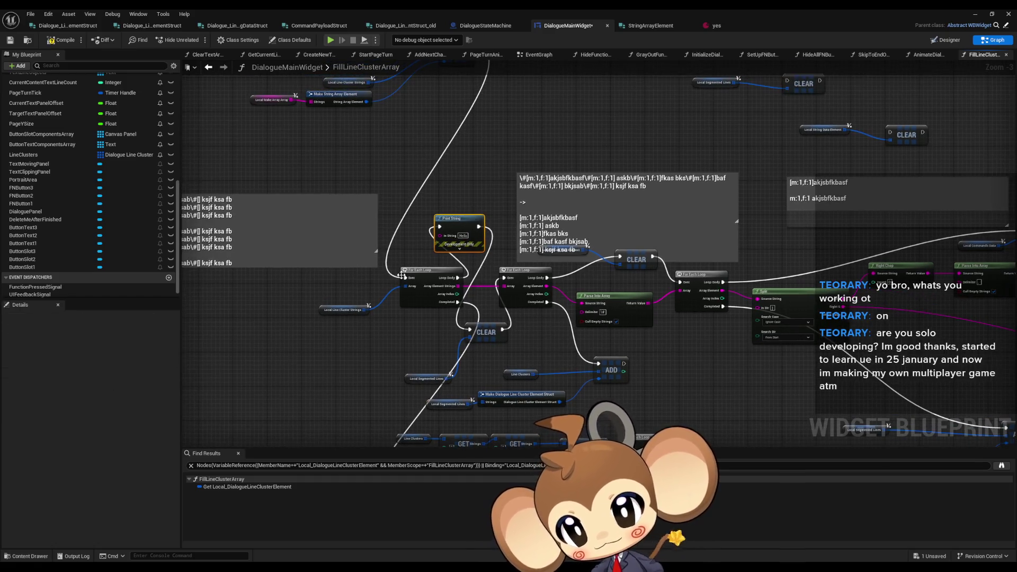
click(400, 280)
Add a Print String after the ADD node with the text 'Warning: starting'.
mouse_move(302, 288)
mouse_down()
mouse_move(516, 144)
mouse_move(500, 128)
mouse_up()
text(print)
click(537, 165)
text(Warning:)
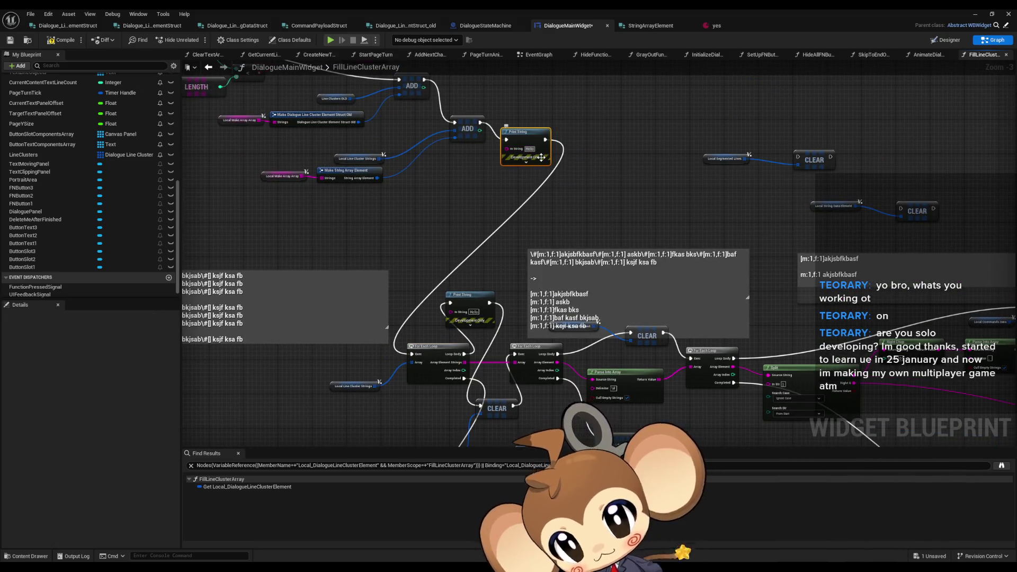
text( start)
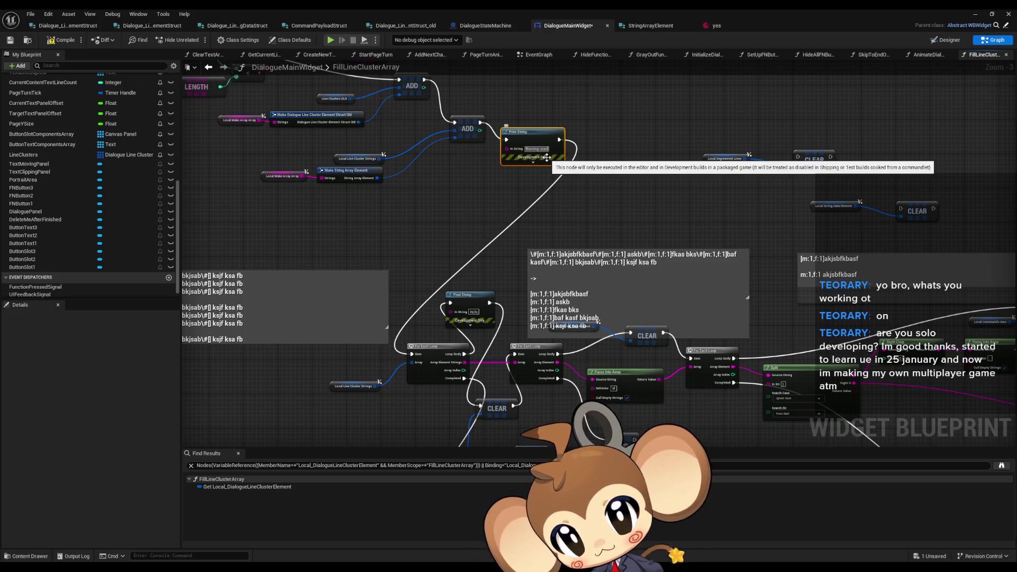
text(ing)
mouse_move(449, 312)
mouse_down()
mouse_move(463, 355)
mouse_move(482, 368)
mouse_up()
key(Escape)
Wire the inner loop's Array Element into Print String and launch Play in Editor.
mouse_move(415, 270)
mouse_down()
mouse_move(435, 266)
mouse_move(431, 259)
mouse_up()
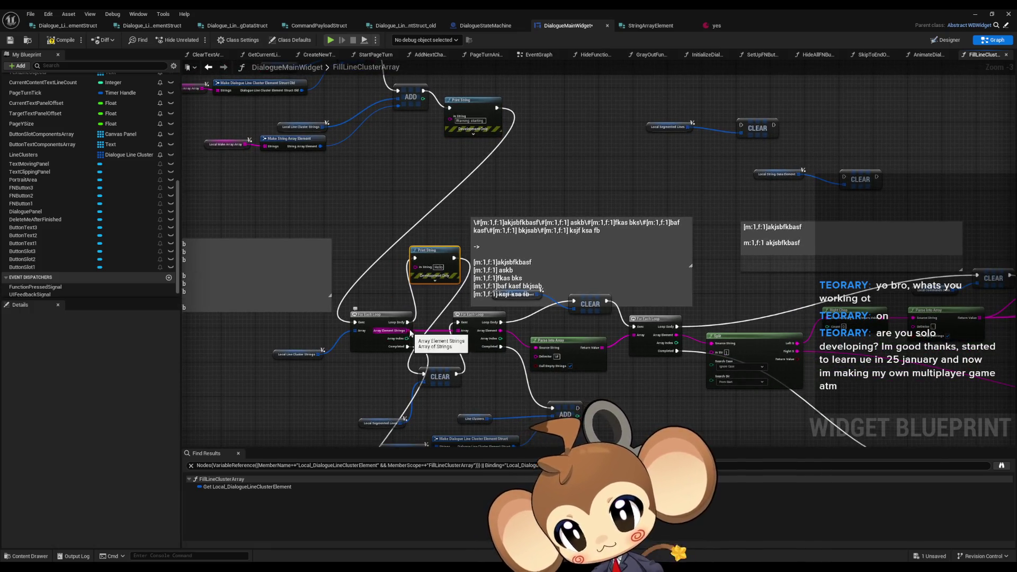
drag(407, 338, 430, 357)
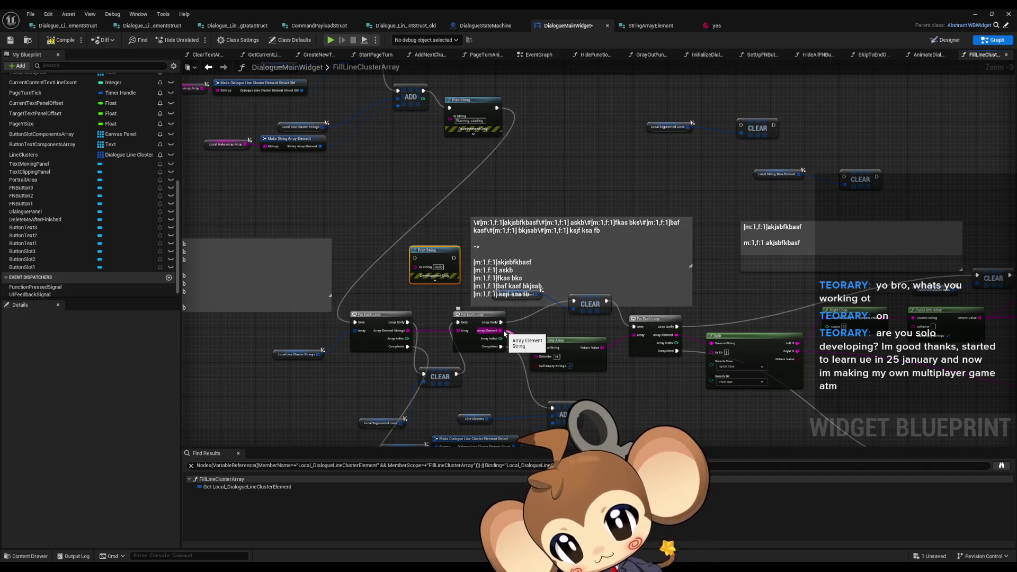
mouse_move(415, 266)
mouse_down()
mouse_move(521, 340)
mouse_move(519, 313)
mouse_move(471, 286)
mouse_move(508, 297)
mouse_move(521, 284)
mouse_move(462, 241)
mouse_up()
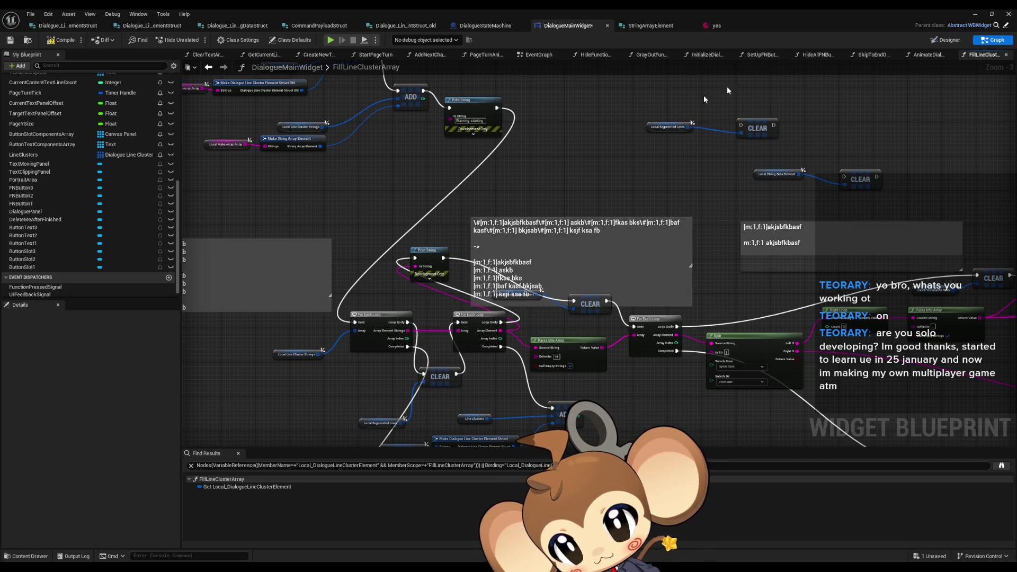
click(974, 14)
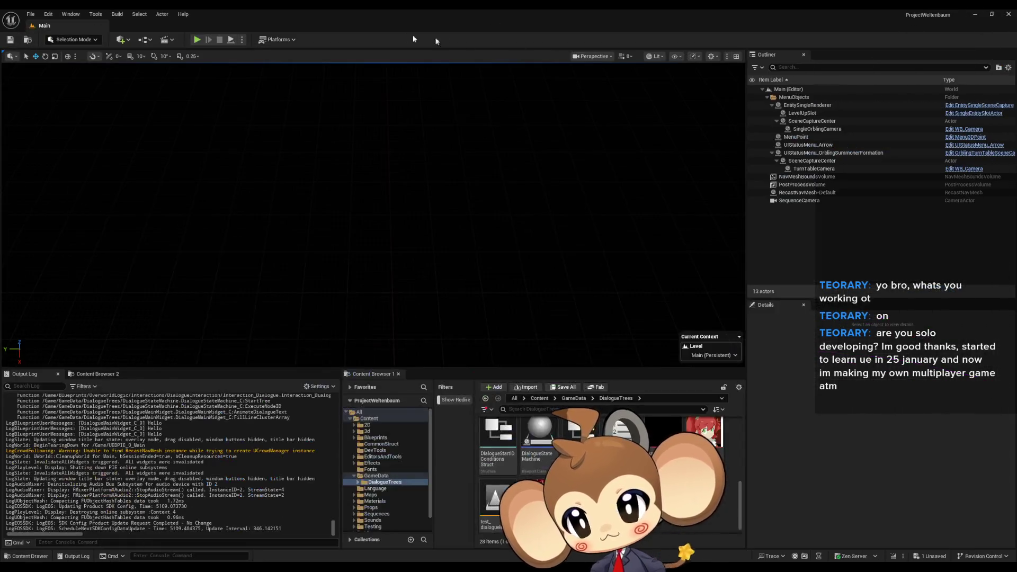
key(alt+p)
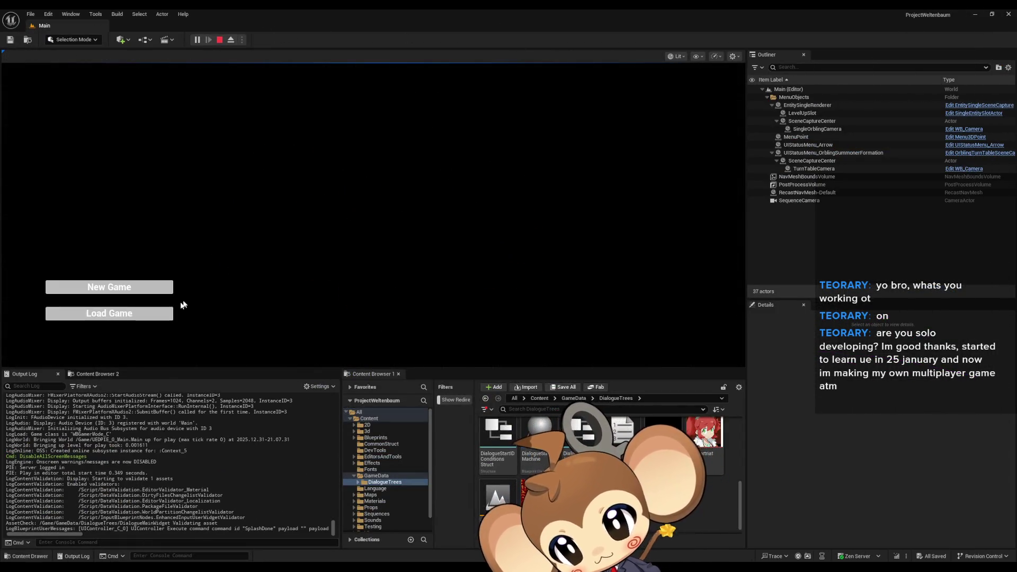
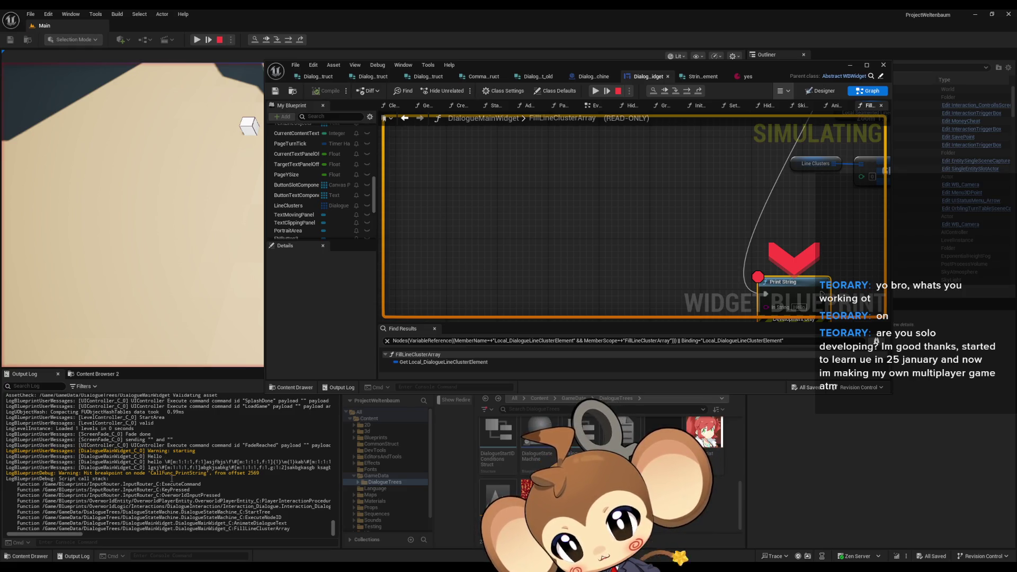
Inspect the Local Line Cluster Strings debug value down to element [0]'s Strings entries.
scroll(606, 252, down, 3)
scroll(547, 266, down, 3)
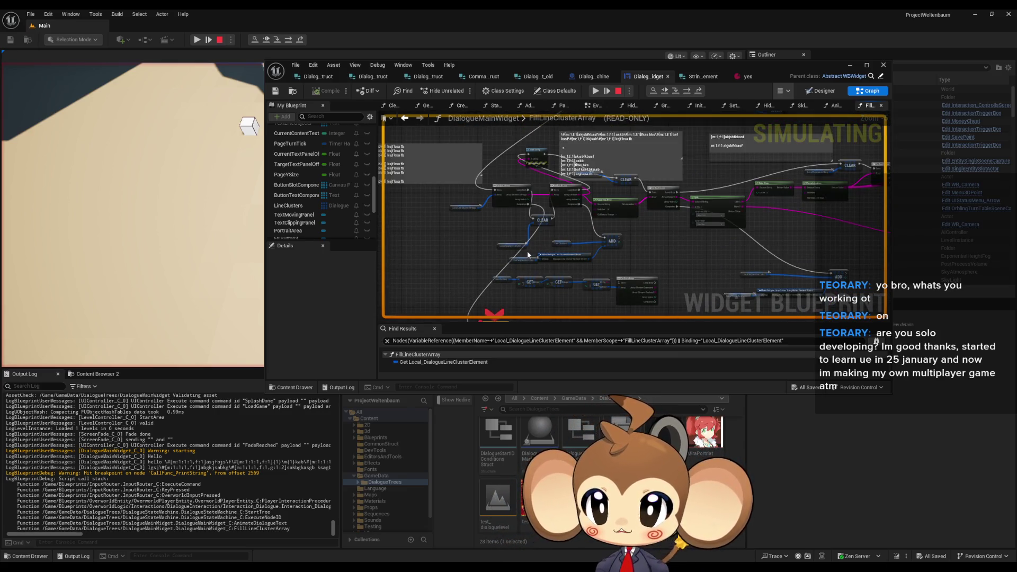
scroll(527, 255, up, 5)
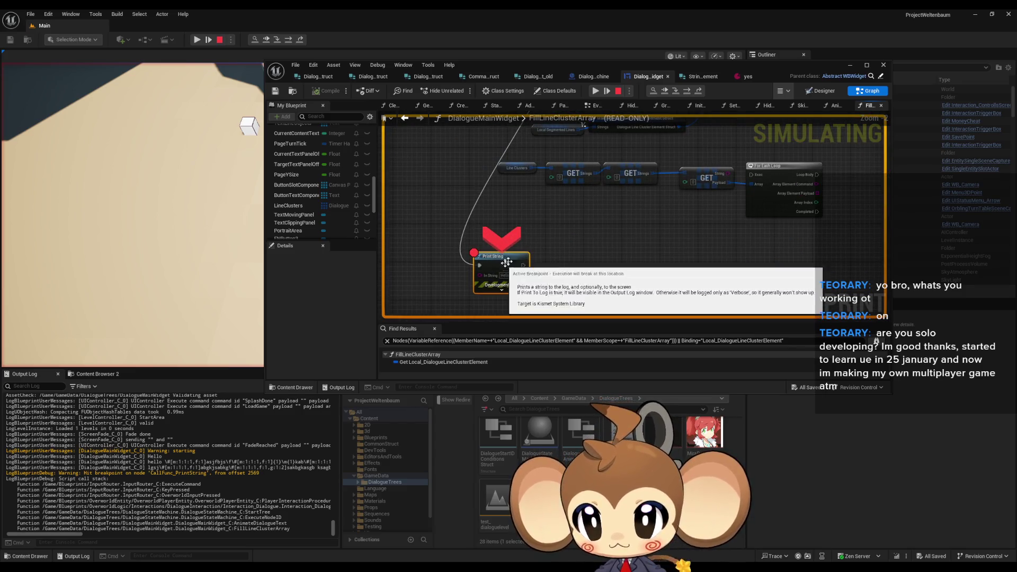
scroll(574, 275, down, 4)
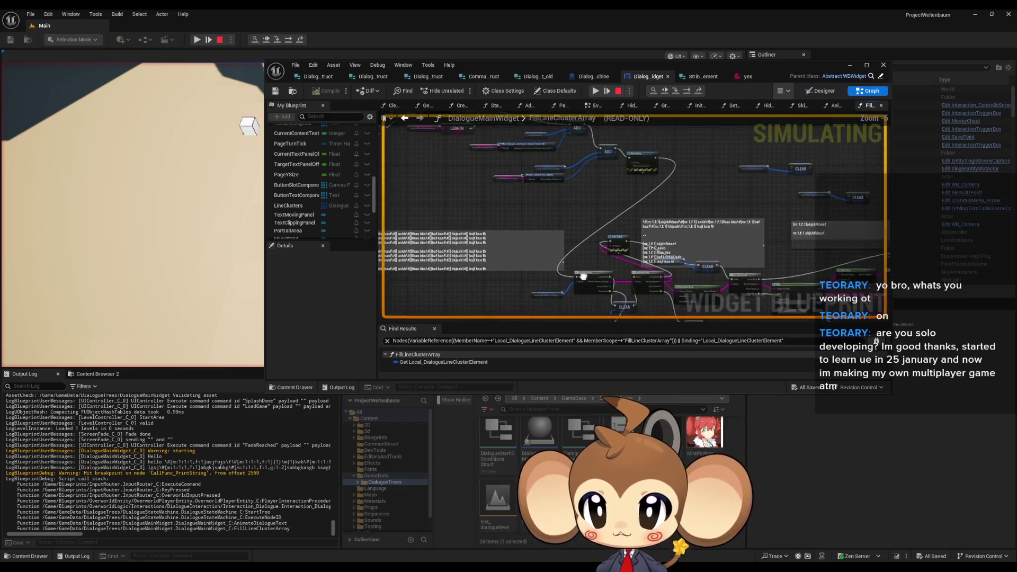
drag(573, 313, 581, 192)
scroll(572, 180, up, 3)
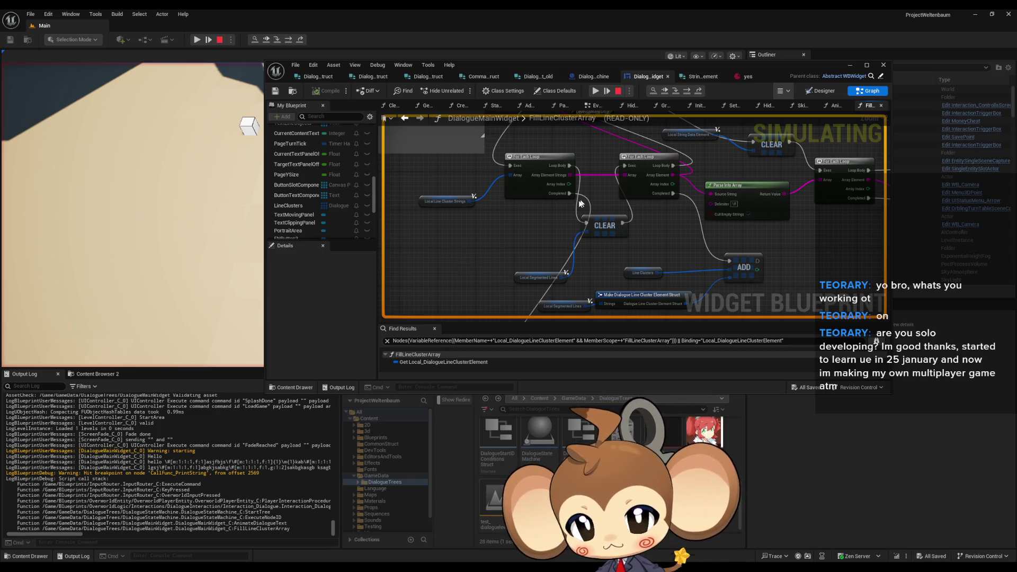
drag(468, 236, 468, 236)
mouse_move(444, 202)
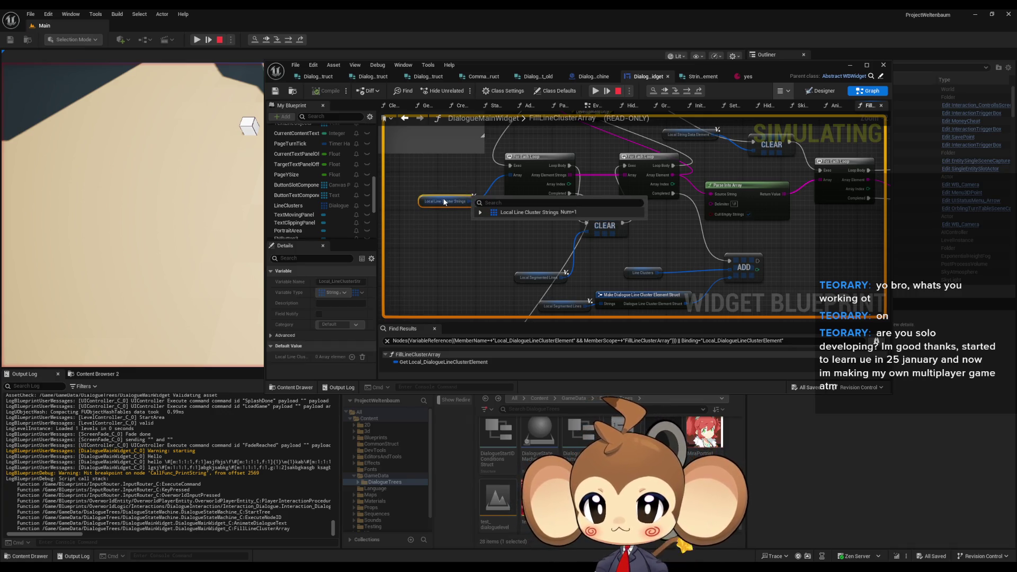
click(482, 211)
click(486, 223)
click(493, 232)
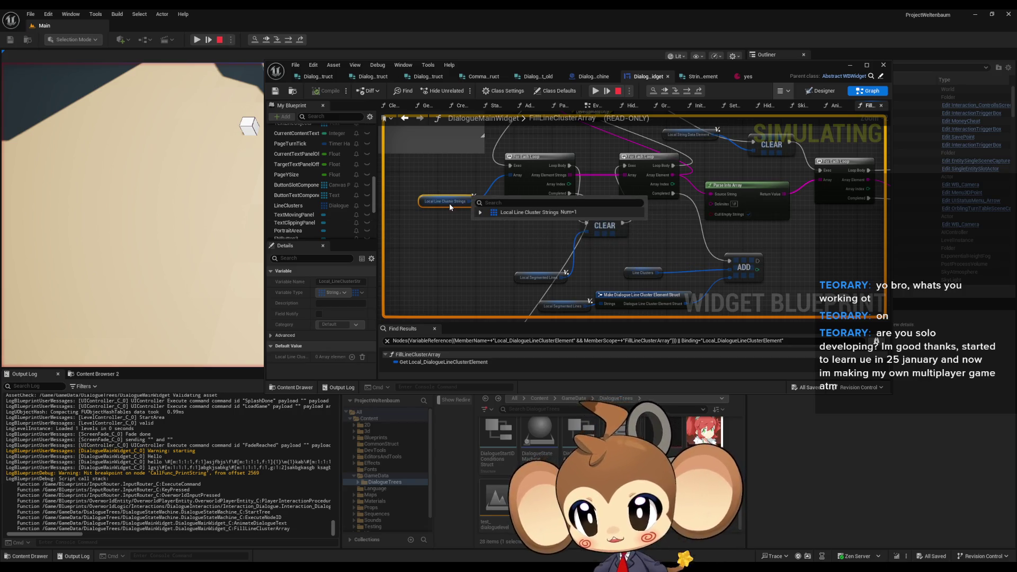
scroll(468, 202, down, 5)
scroll(468, 203, up, 5)
Inspect the Line Clusters OLD debug value and its element [0].
mouse_move(468, 237)
mouse_move(467, 238)
mouse_down()
mouse_move(497, 274)
mouse_move(550, 260)
mouse_up()
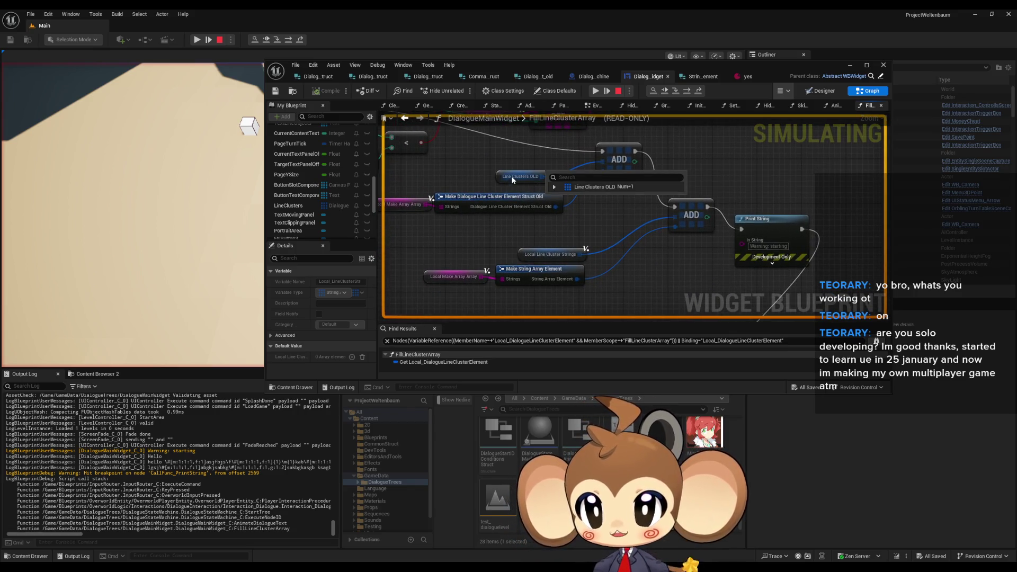
click(553, 187)
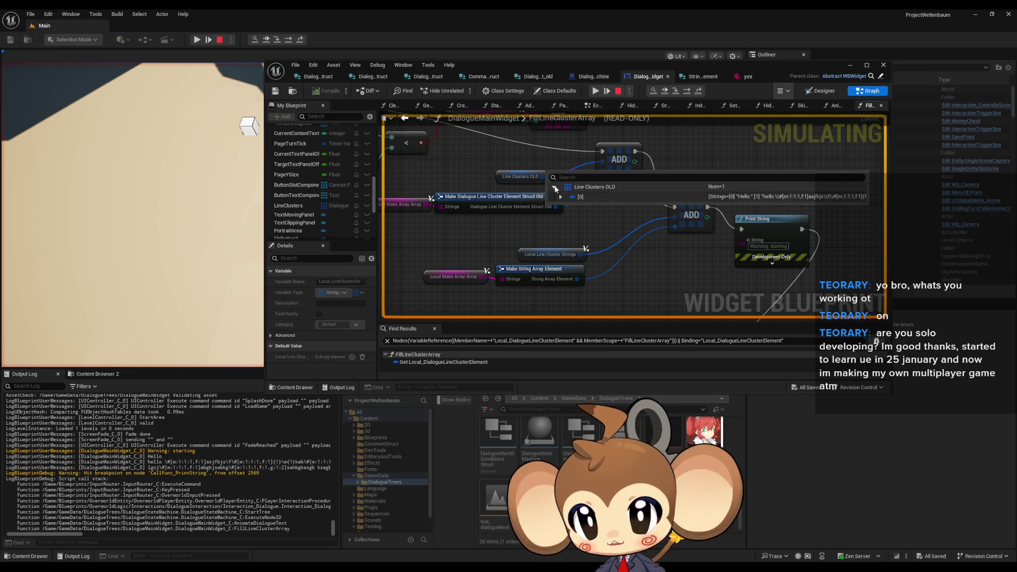
click(560, 197)
scroll(590, 208, down, 5)
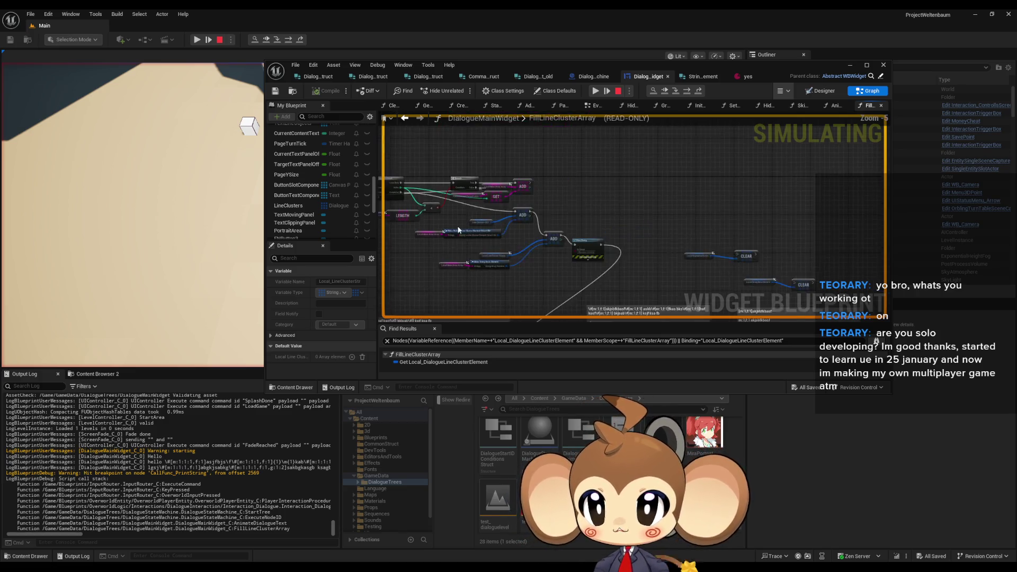
mouse_move(683, 202)
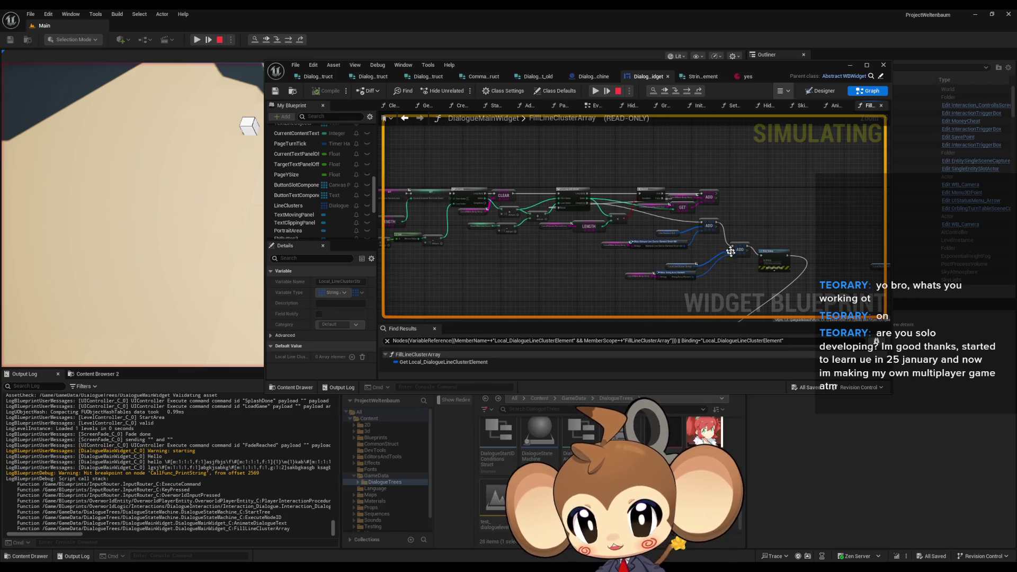
scroll(635, 227, up, 5)
Stop the simulation and move the Print String node below the ADD node.
click(618, 90)
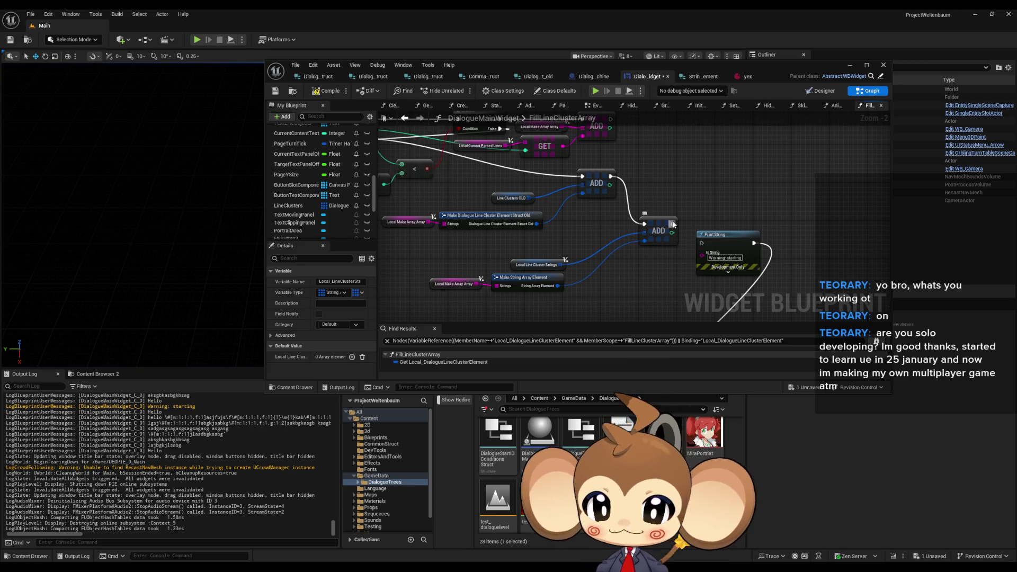
drag(715, 235, 645, 215)
scroll(645, 215, down, 2)
mouse_move(674, 280)
mouse_down()
mouse_move(525, 277)
mouse_move(651, 286)
mouse_move(658, 276)
mouse_up()
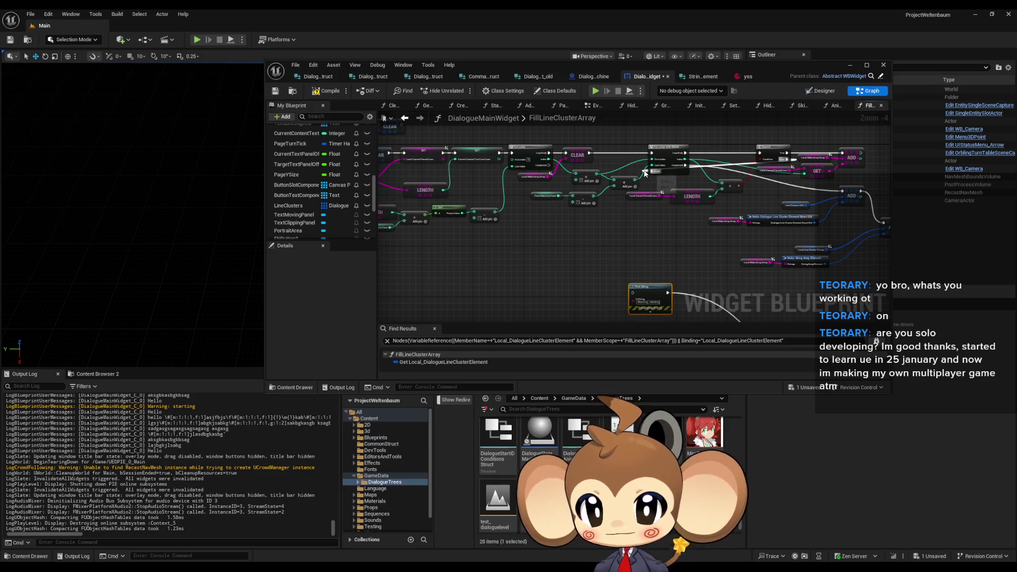
scroll(615, 191, up, 1)
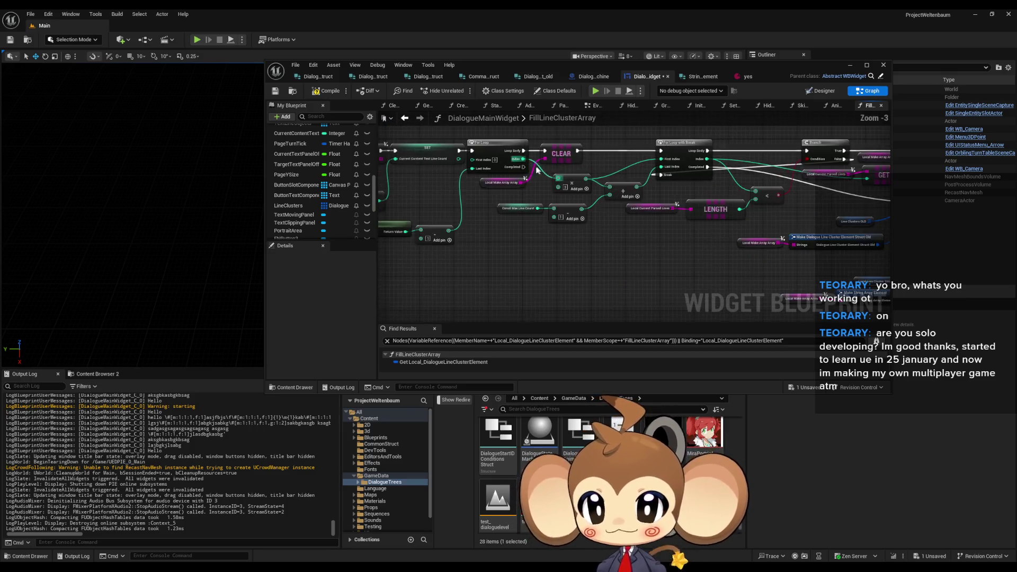
scroll(615, 192, down, 2)
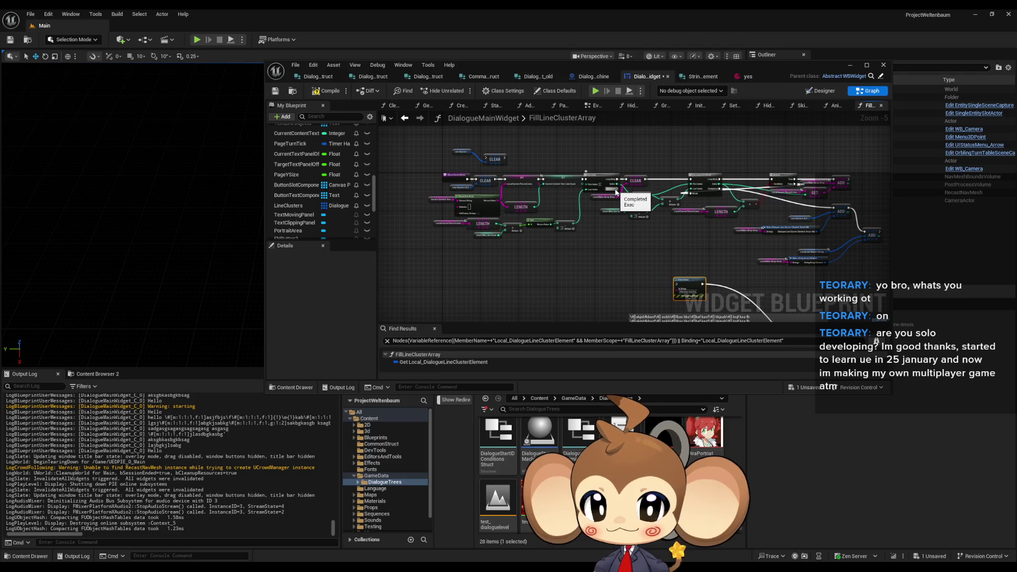
drag(615, 192, 343, 110)
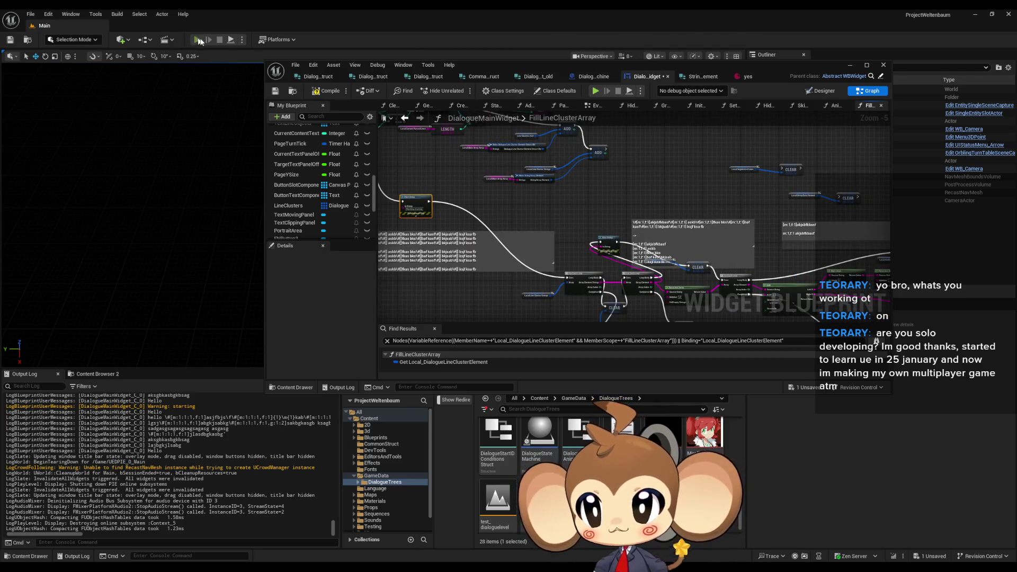
Restart Play in Editor, move the Blueprint editor aside and place the Blueprint Debugger over the graph.
click(197, 40)
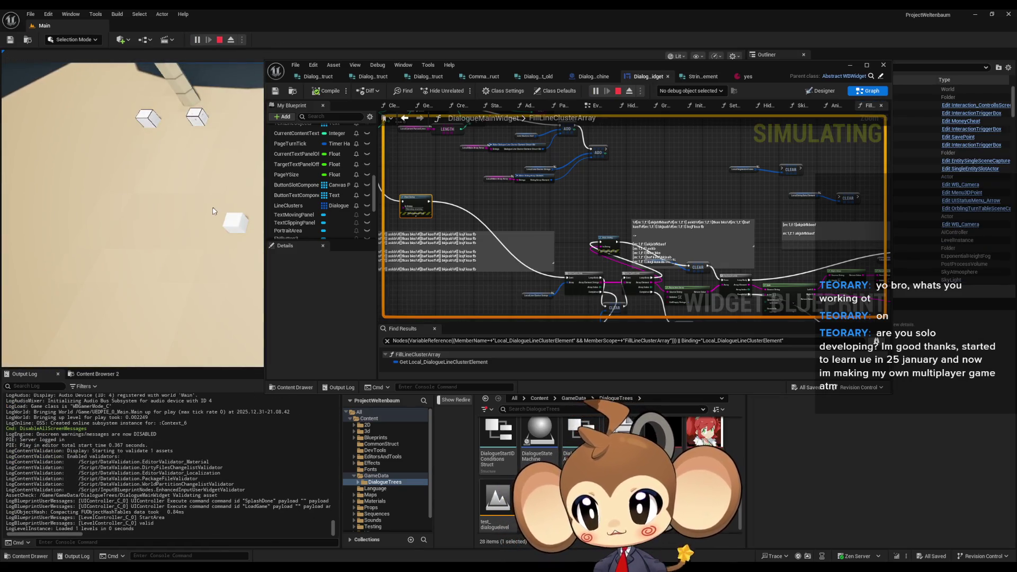
drag(509, 60, 679, 76)
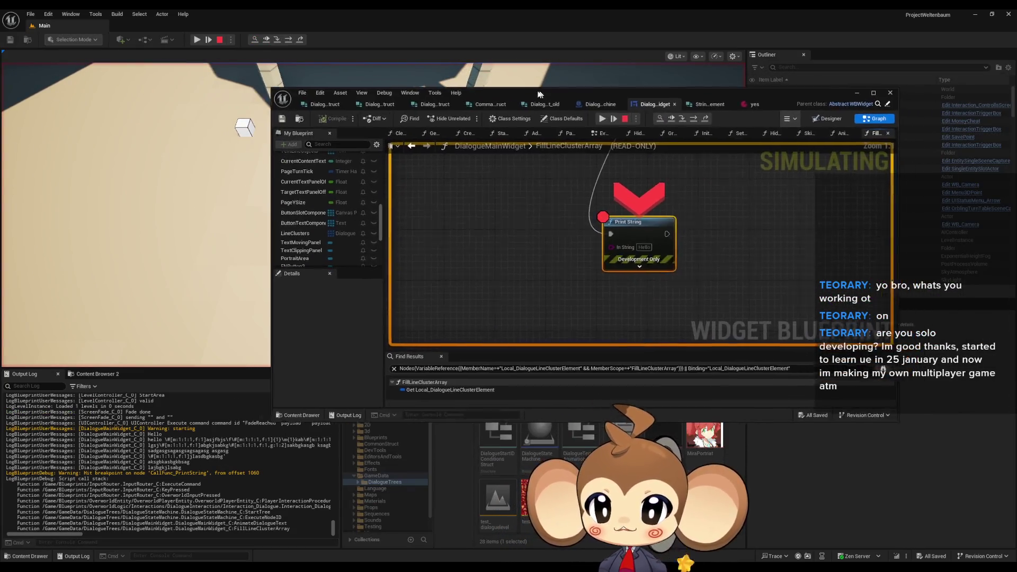
scroll(529, 227, down, 5)
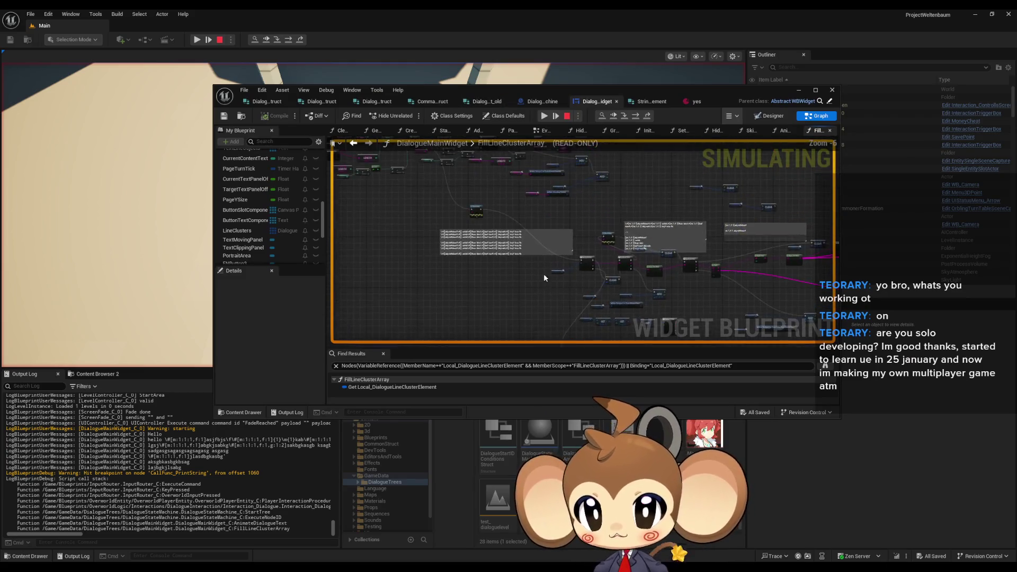
scroll(543, 276, up, 4)
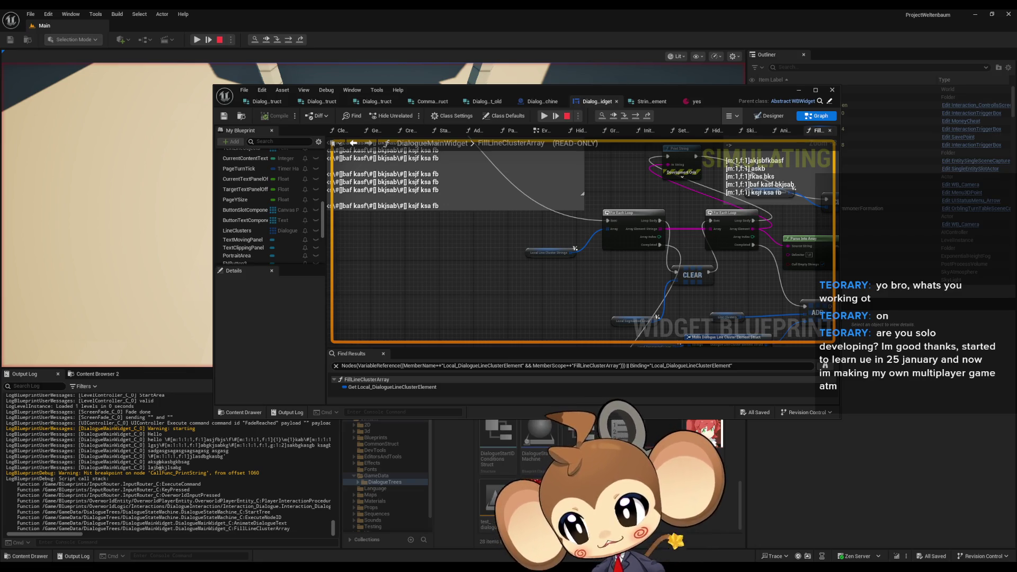
scroll(637, 314, down, 4)
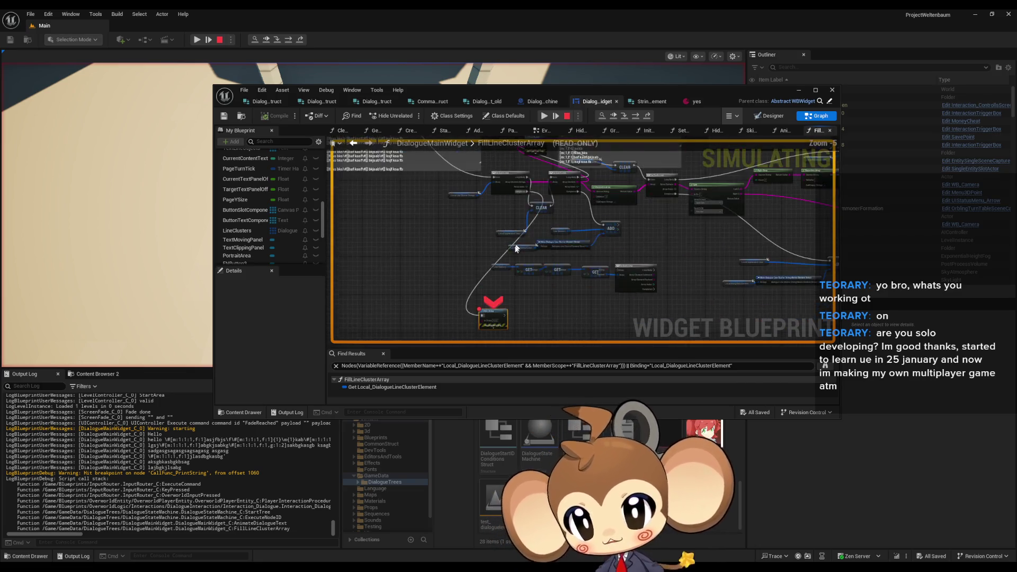
scroll(506, 318, up, 4)
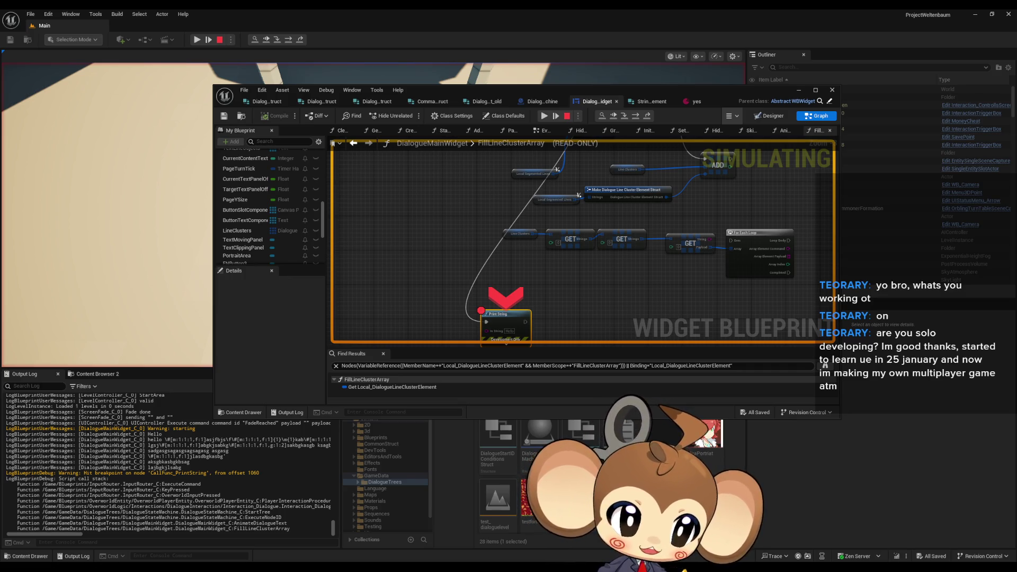
drag(439, 195, 274, 157)
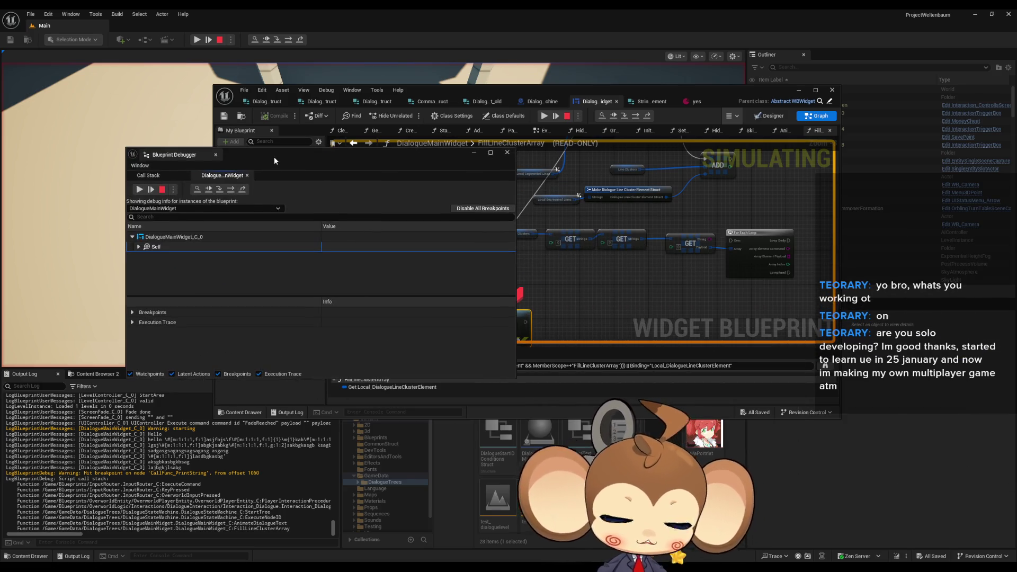
Expand the widget's variables, collapse Line Clusters OLD and list Line Clusters' three elements.
click(142, 248)
scroll(176, 272, down, 5)
scroll(176, 276, down, 5)
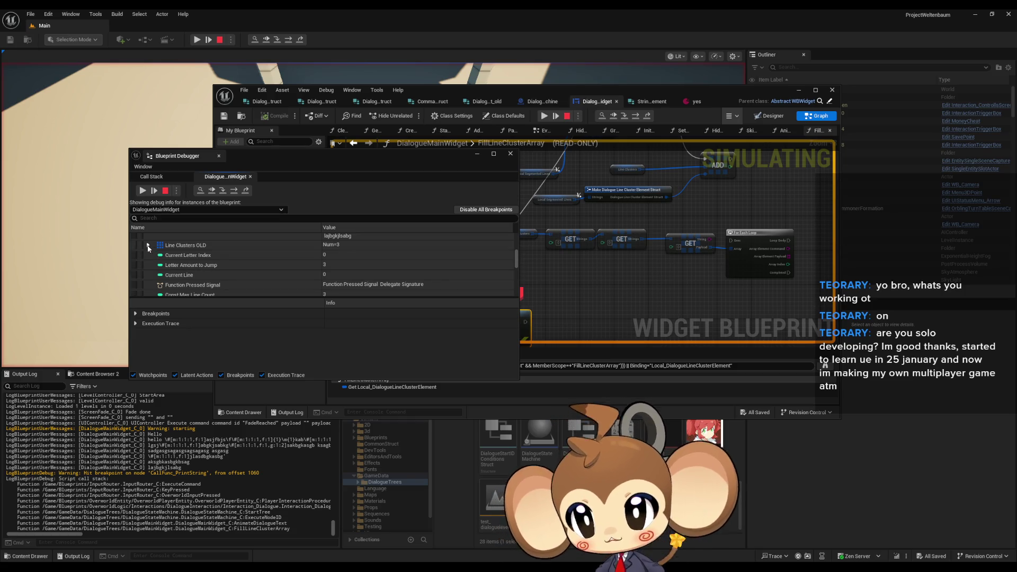
click(148, 246)
click(148, 279)
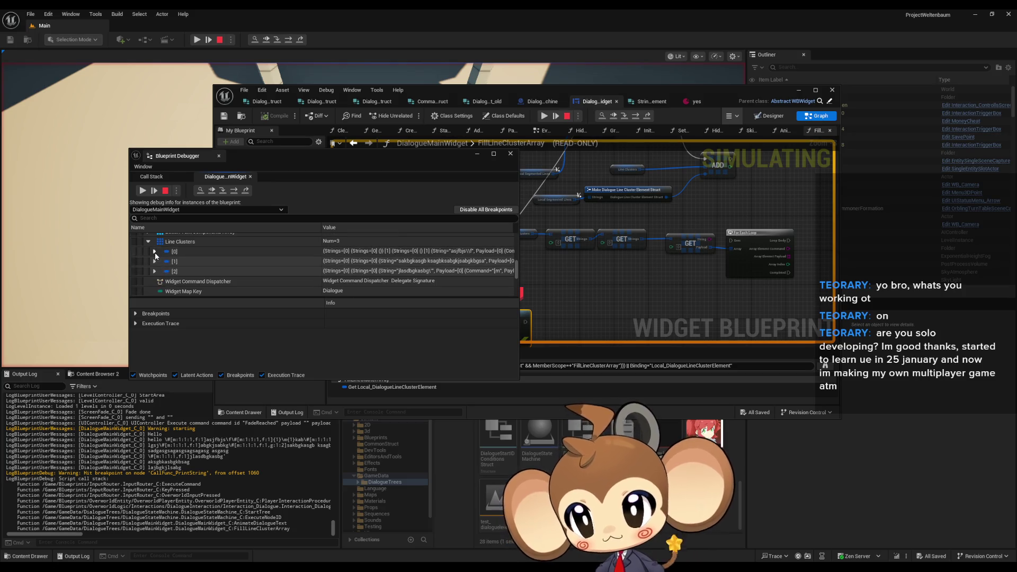
Drill into the first cluster's Strings, revealing entry [0]'s nested String and Payload.
click(154, 251)
click(161, 261)
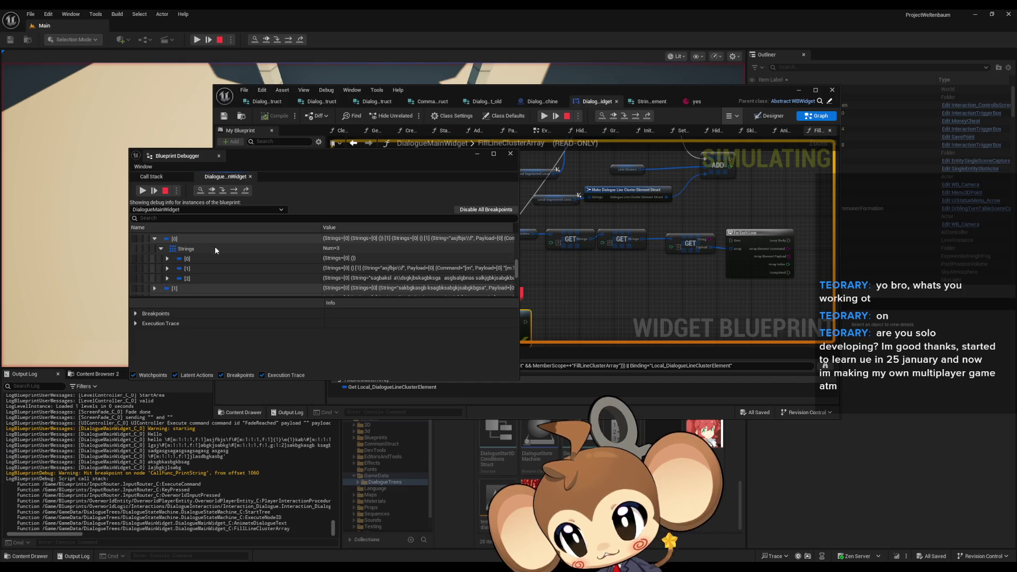
click(166, 259)
click(174, 268)
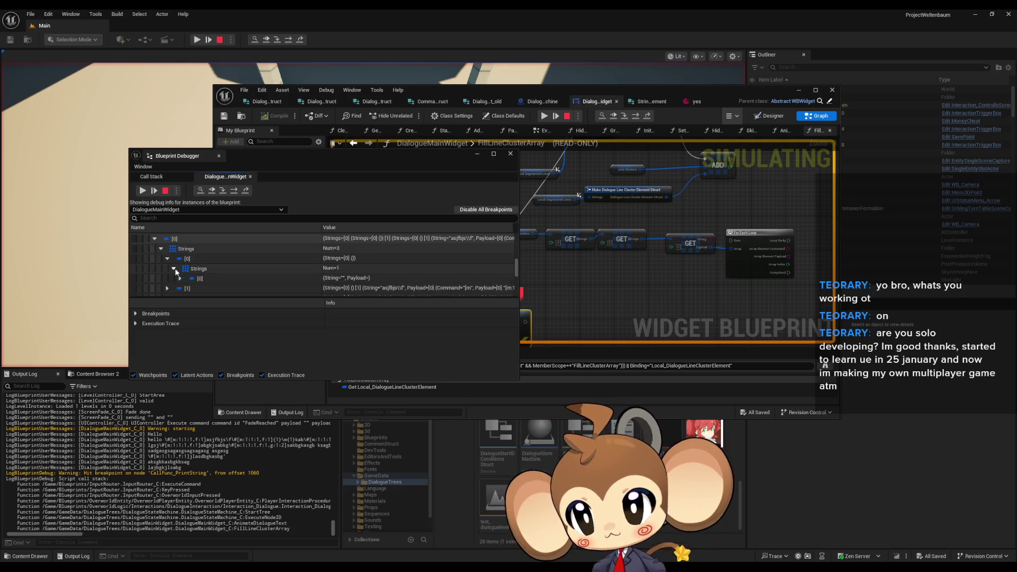
click(180, 279)
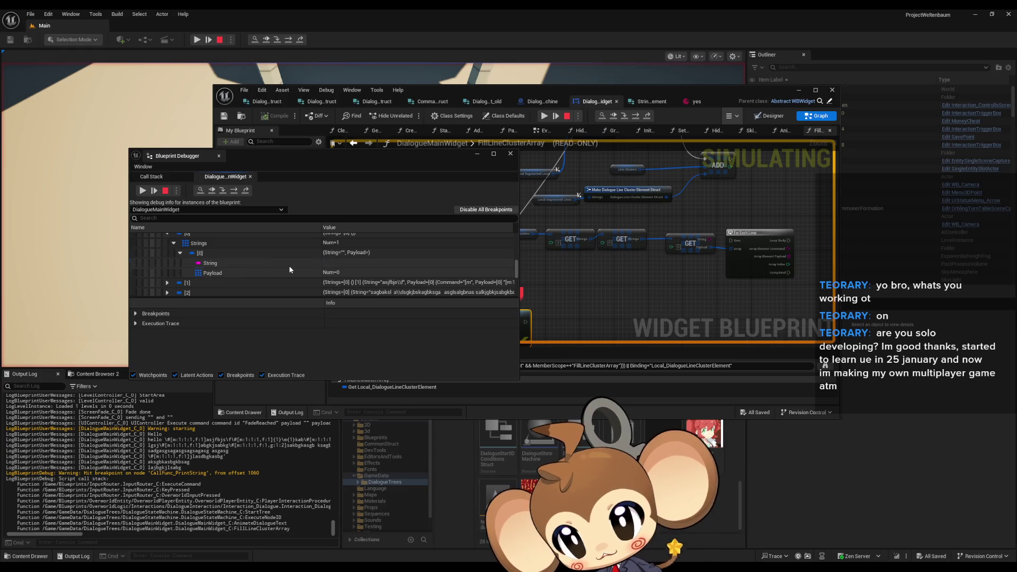
scroll(196, 276, up, 2)
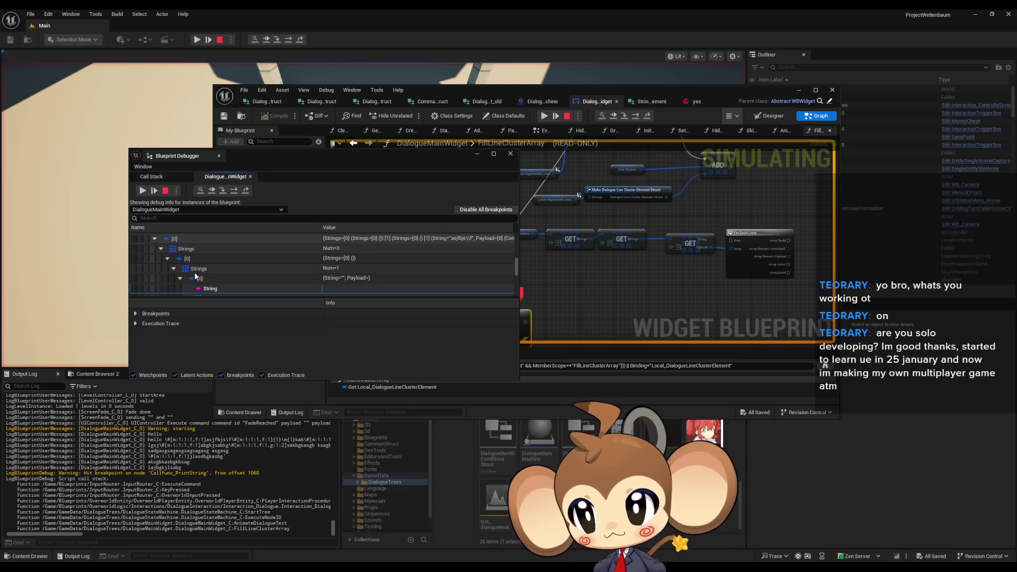
click(181, 278)
click(174, 268)
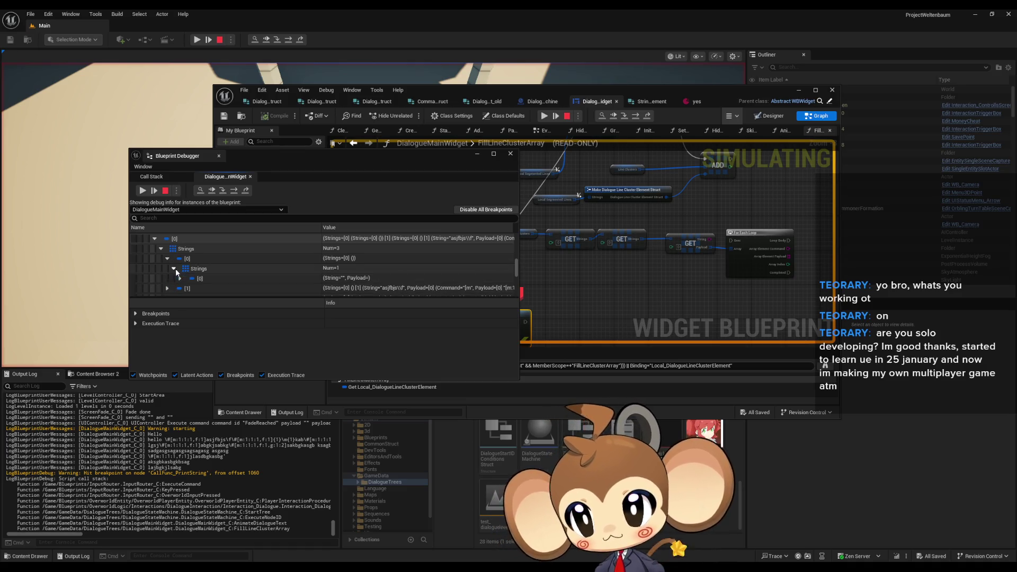
scroll(176, 269, down, 1)
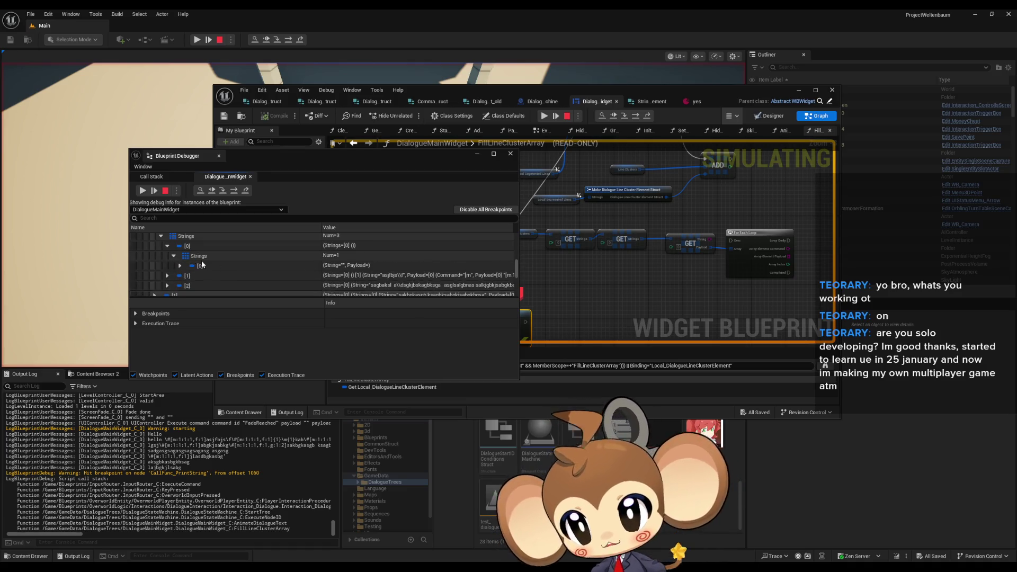
Check the String value of the first cluster's first string entry, then collapse it.
click(227, 267)
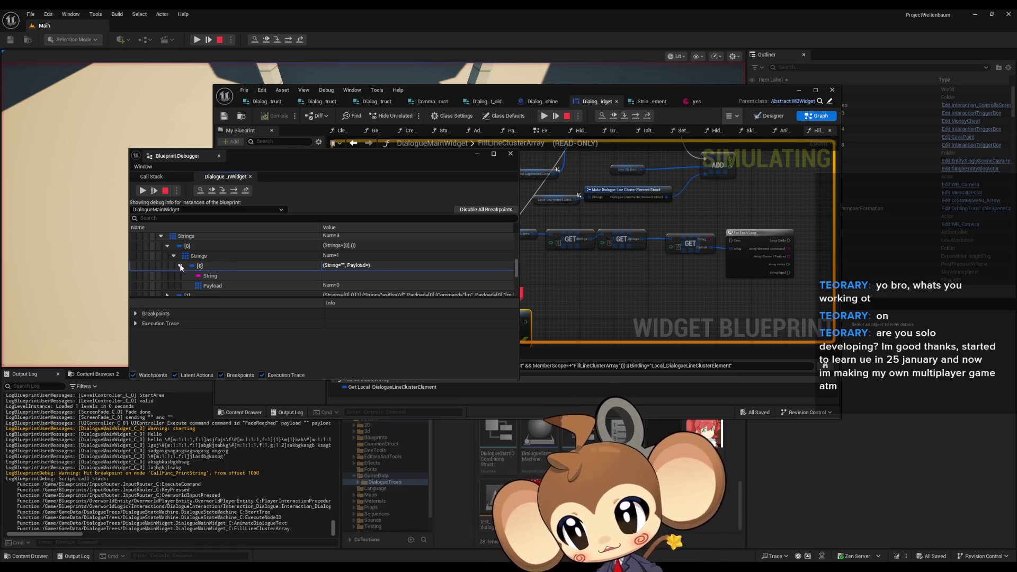
click(179, 265)
click(233, 262)
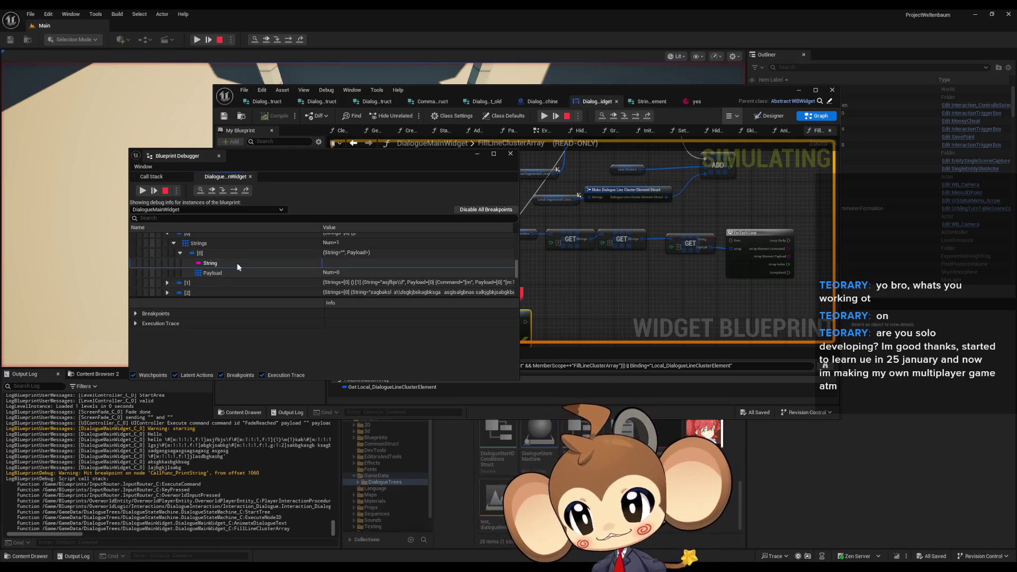
click(181, 253)
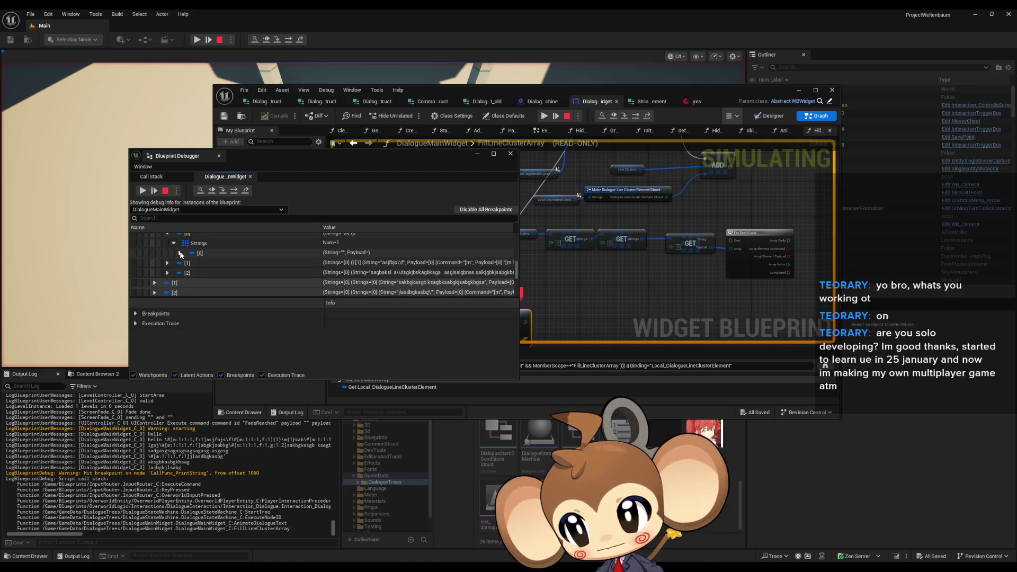
Open the second cluster's four string entries and inspect the text stored in entry [1].
click(173, 242)
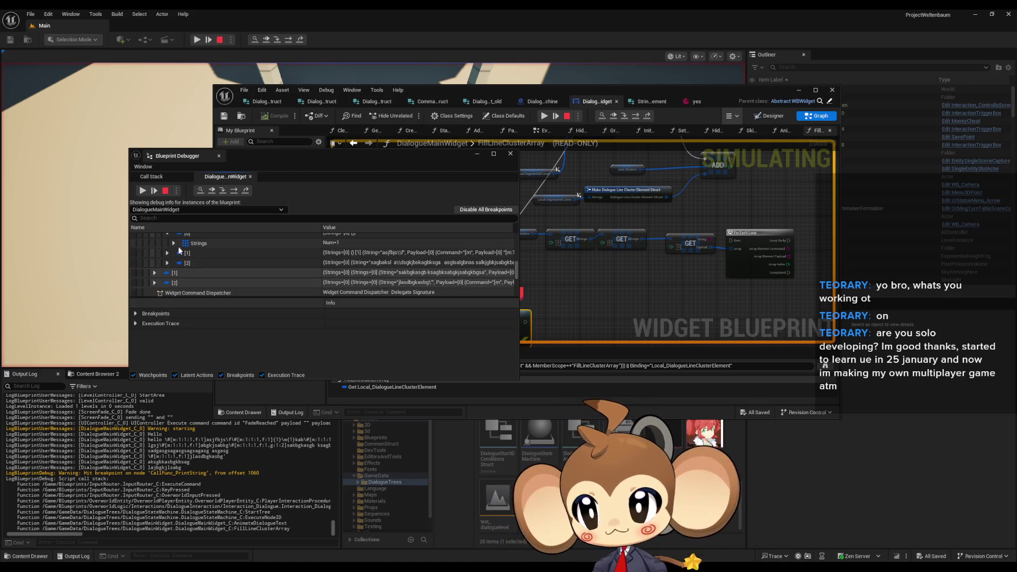
click(167, 252)
click(175, 263)
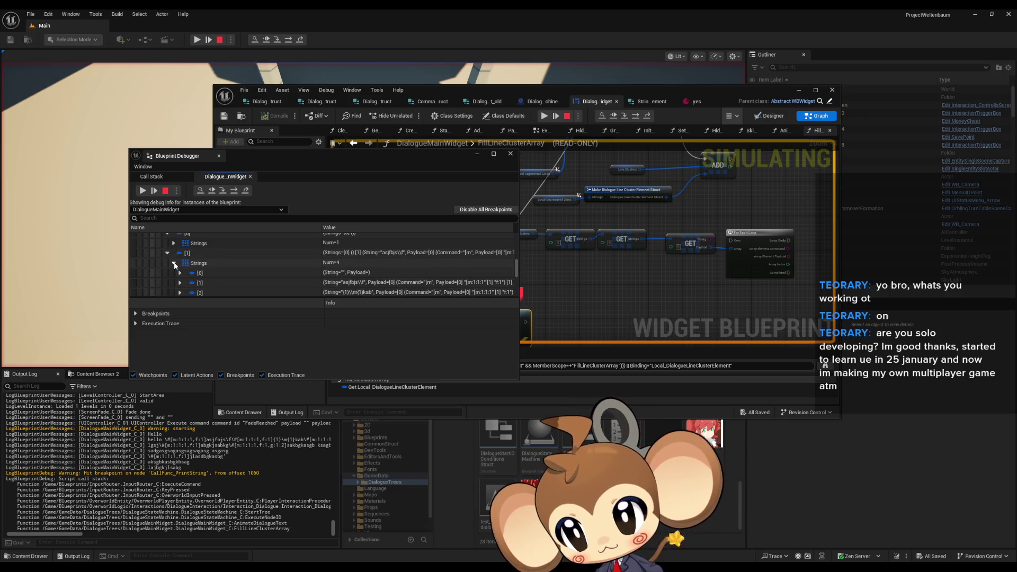
scroll(181, 254, down, 1)
click(181, 248)
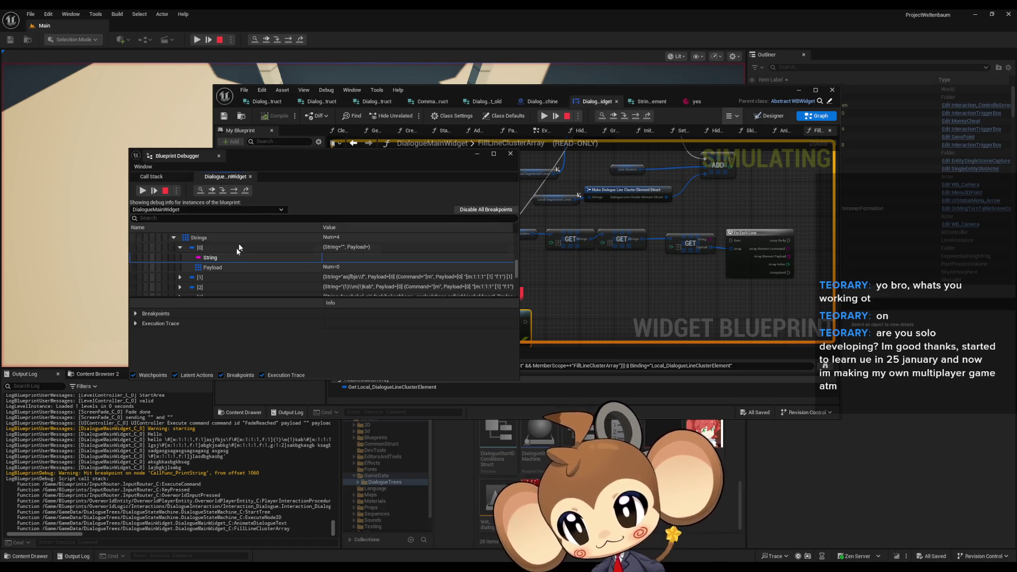
click(180, 248)
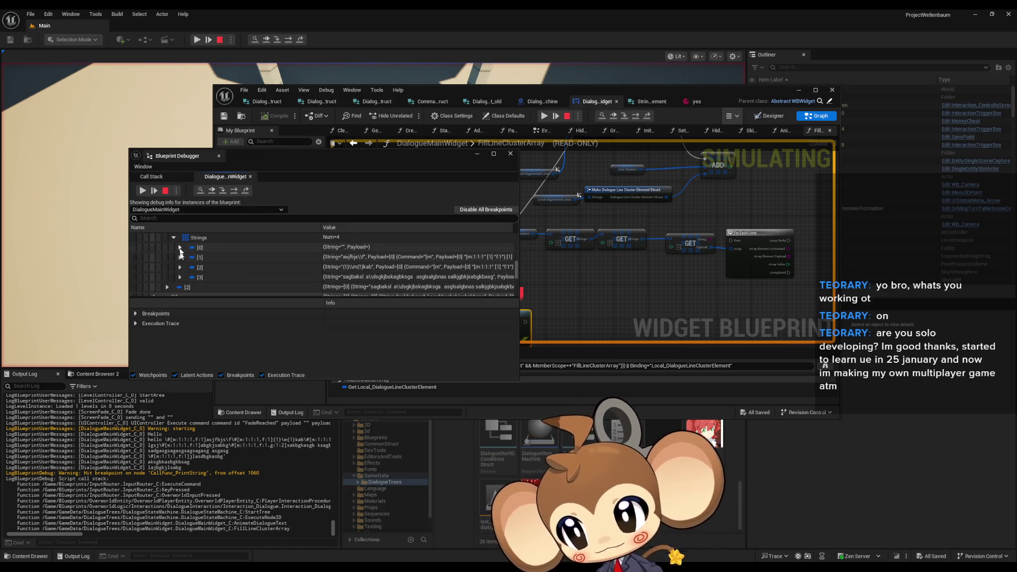
click(180, 257)
click(240, 271)
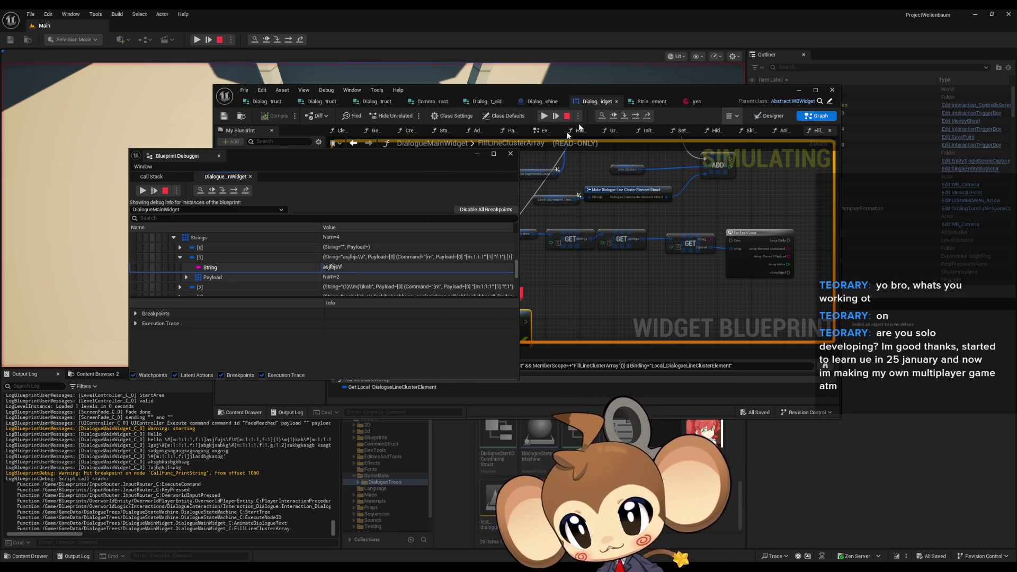
Compare the yes asset's English text with the debugged string, then expand entry [1]'s Payload.
click(691, 101)
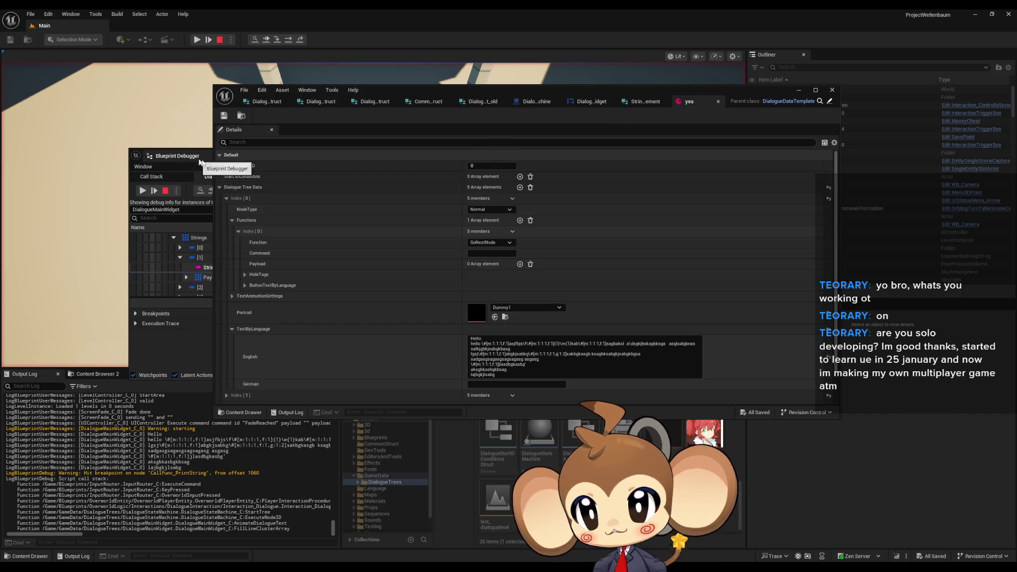
click(483, 348)
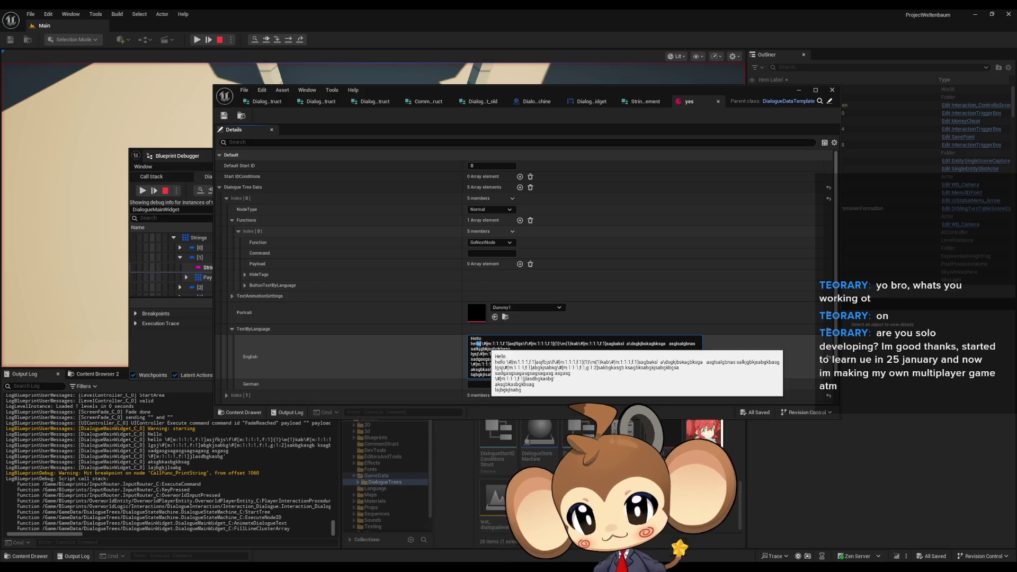
drag(482, 343, 500, 343)
double_click(517, 344)
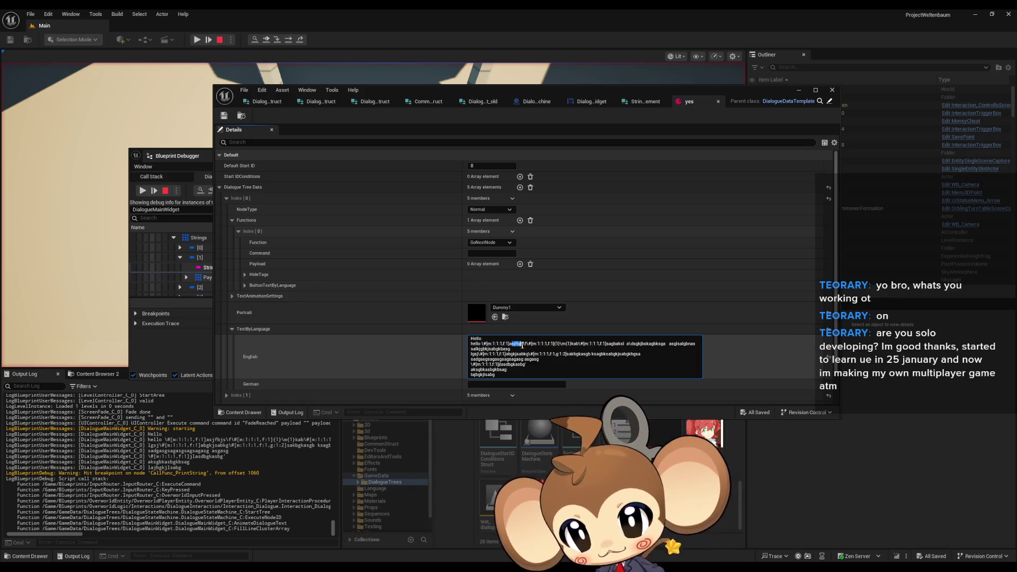
click(177, 352)
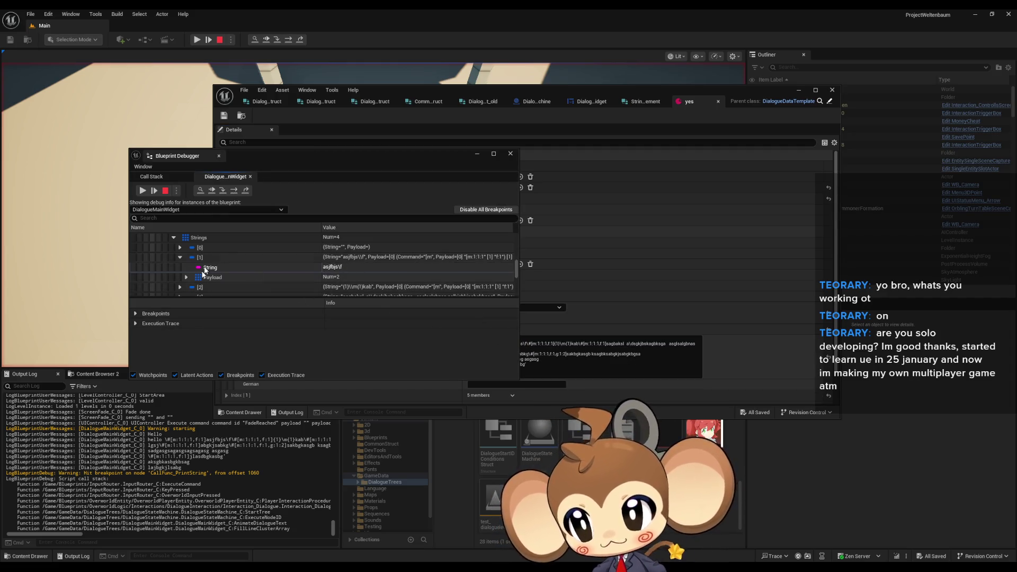
click(187, 277)
Expand Payload entry [0] (command [m) and inspect its nested payload values like [m:1:1:1.
drag(293, 160, 231, 131)
scroll(177, 233, down, 2)
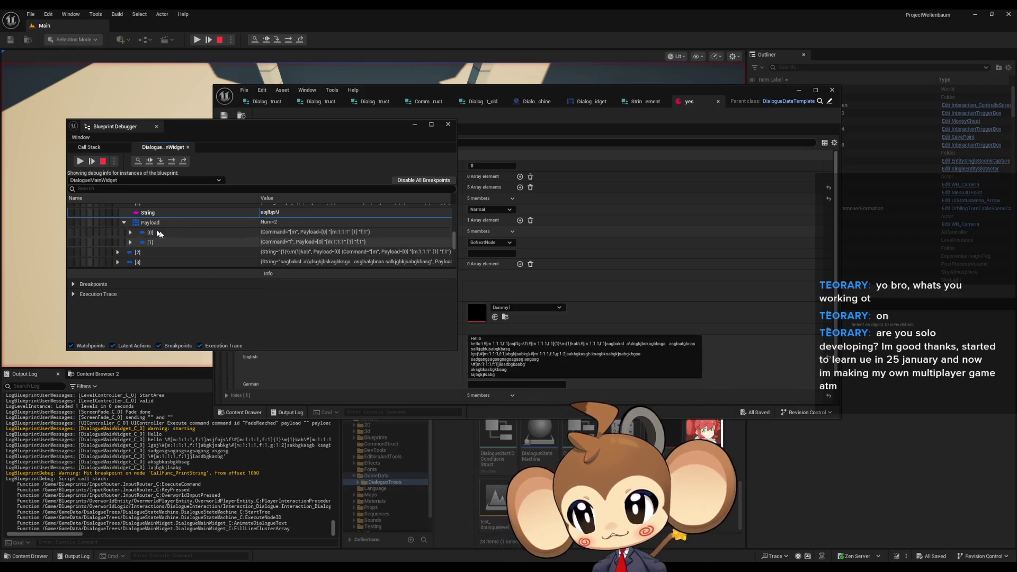
double_click(158, 233)
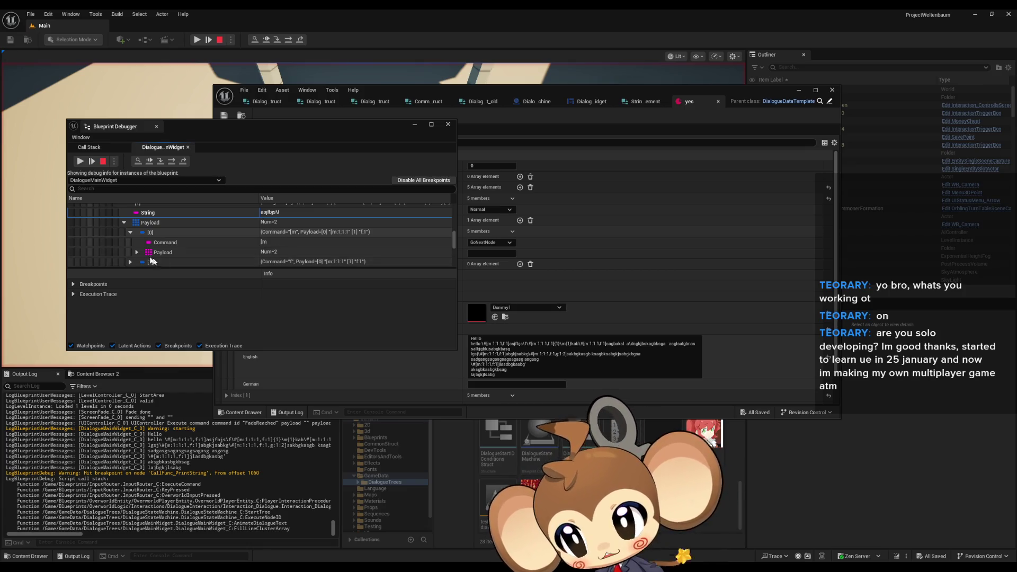
click(137, 252)
scroll(167, 246, down, 1)
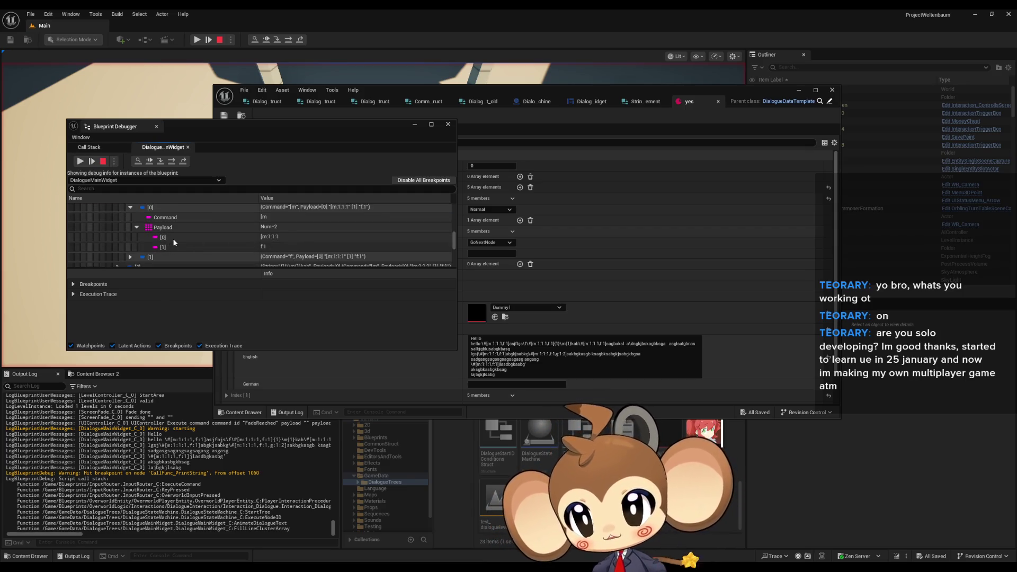
click(275, 237)
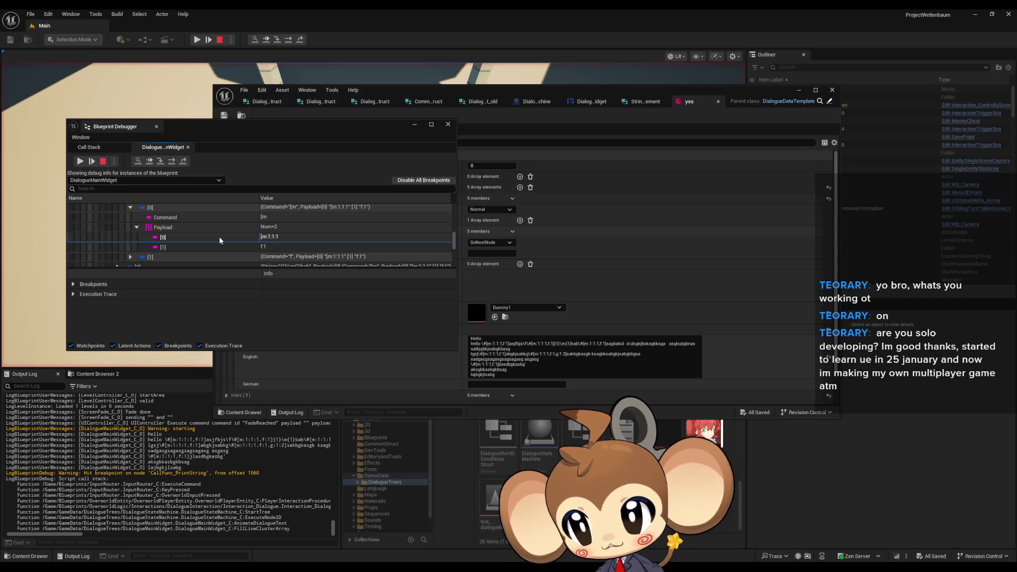
click(169, 229)
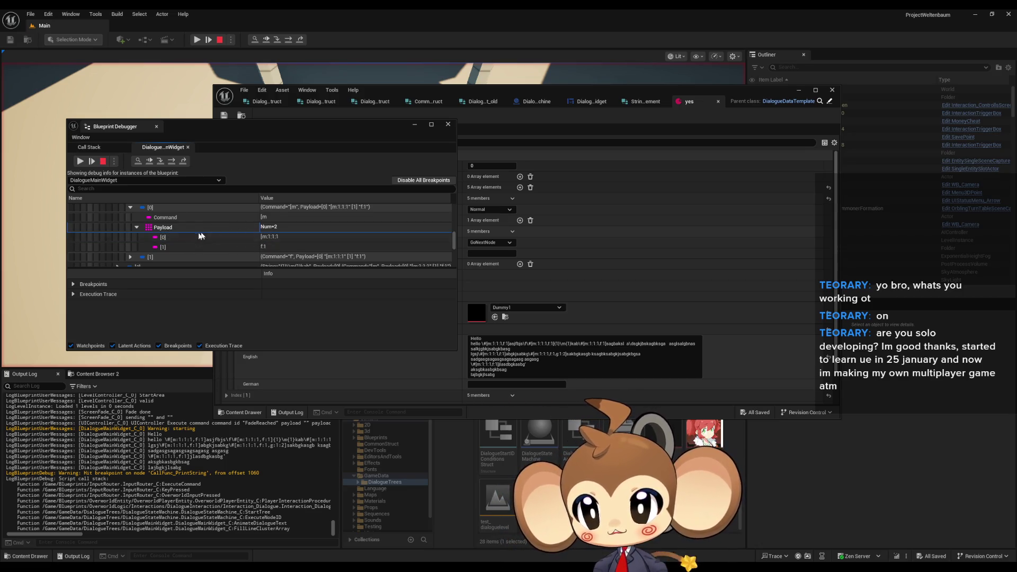
scroll(195, 251, up, 1)
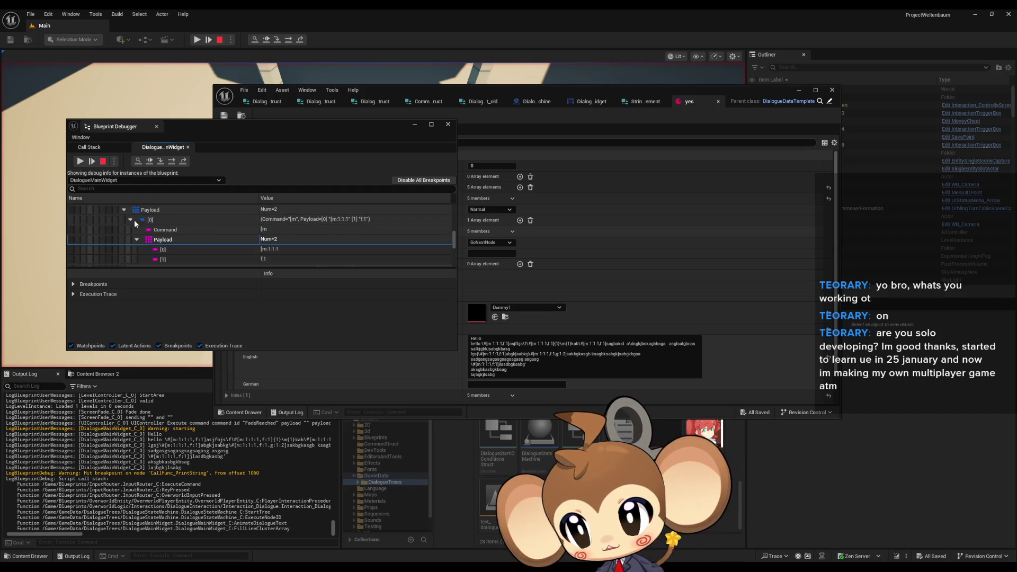
click(137, 240)
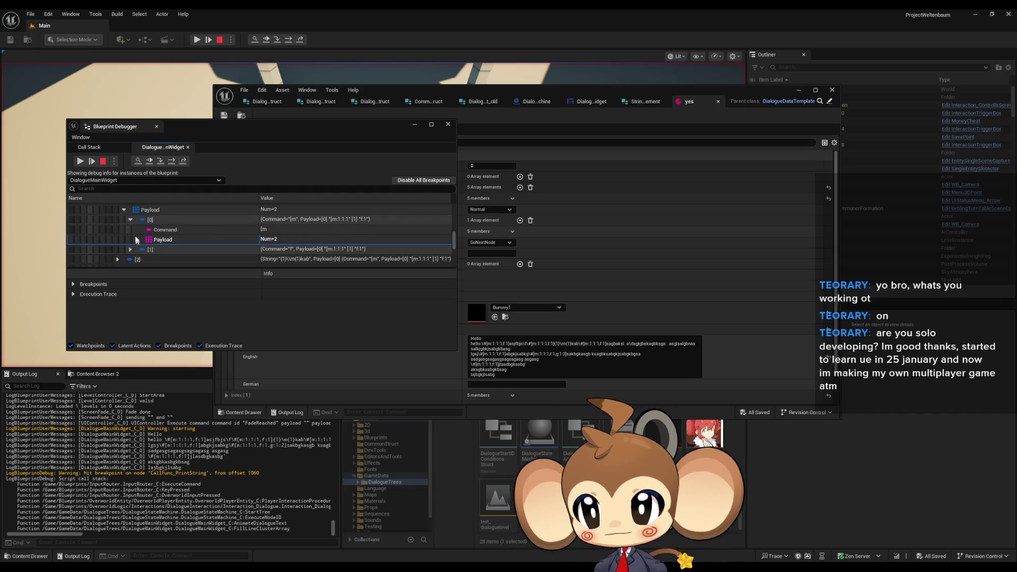
click(130, 220)
Expand Payload entry [1] with command f and its nested two-item Payload.
click(130, 229)
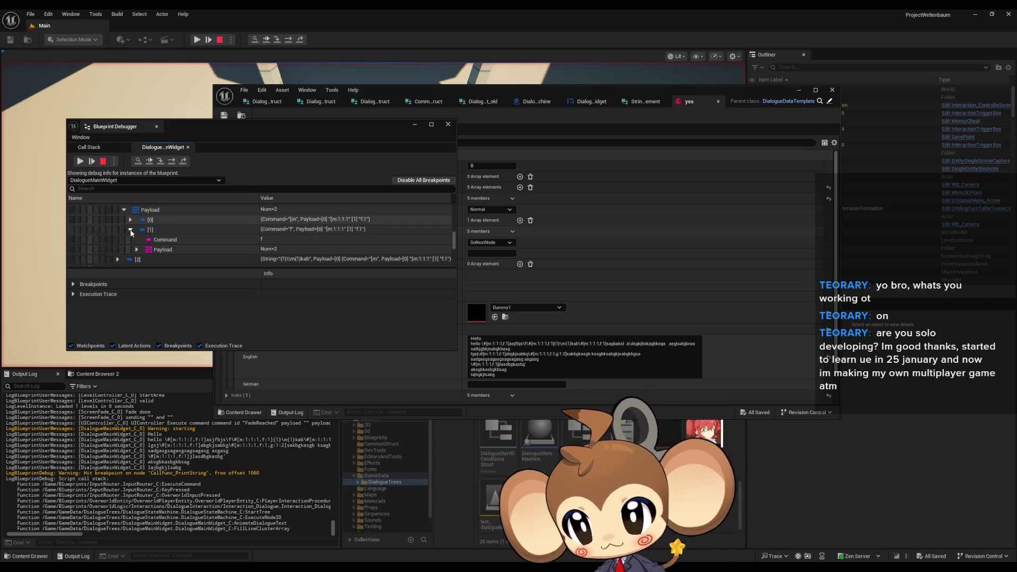
click(137, 249)
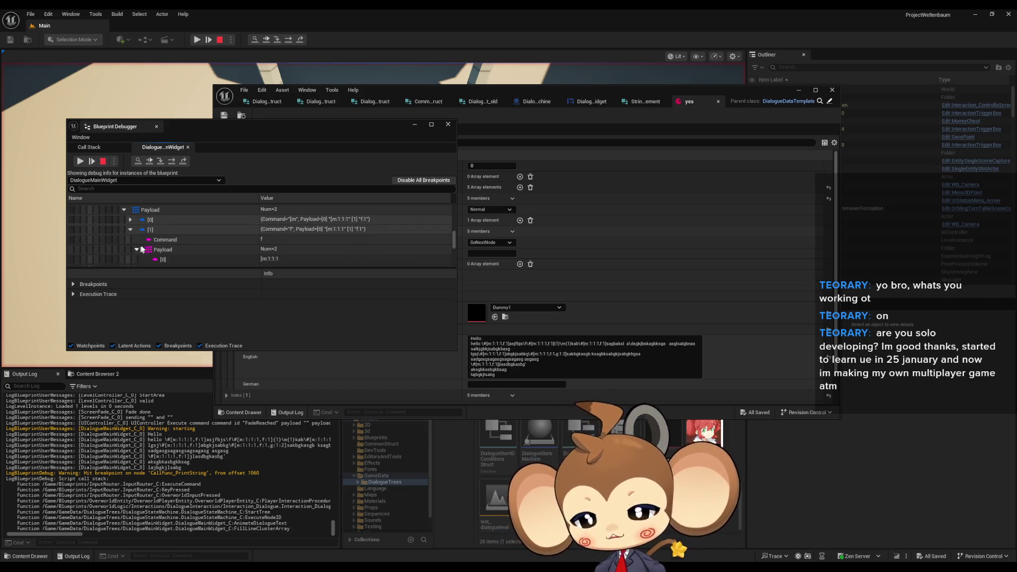
scroll(186, 255, down, 2)
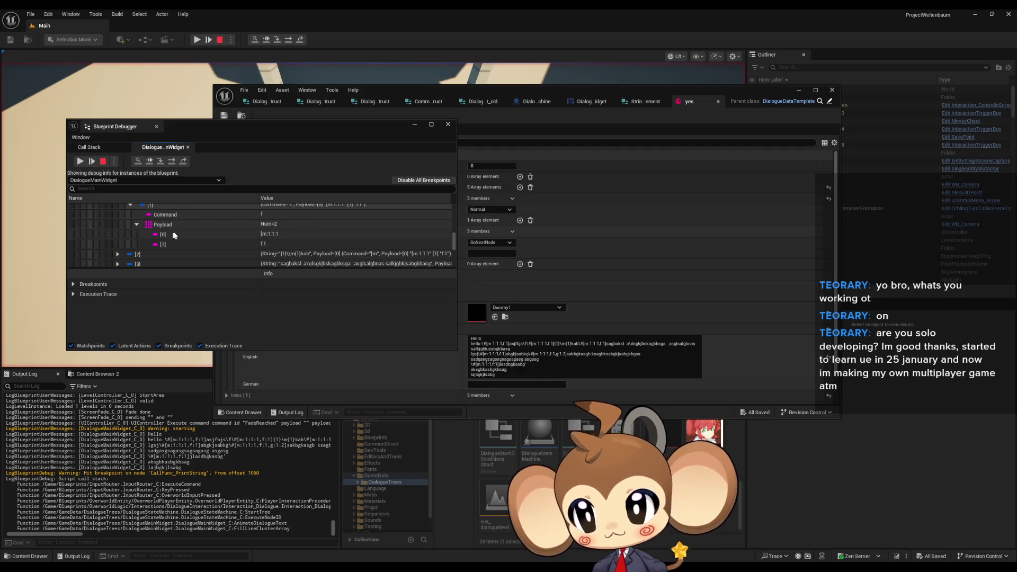
scroll(174, 231, up, 2)
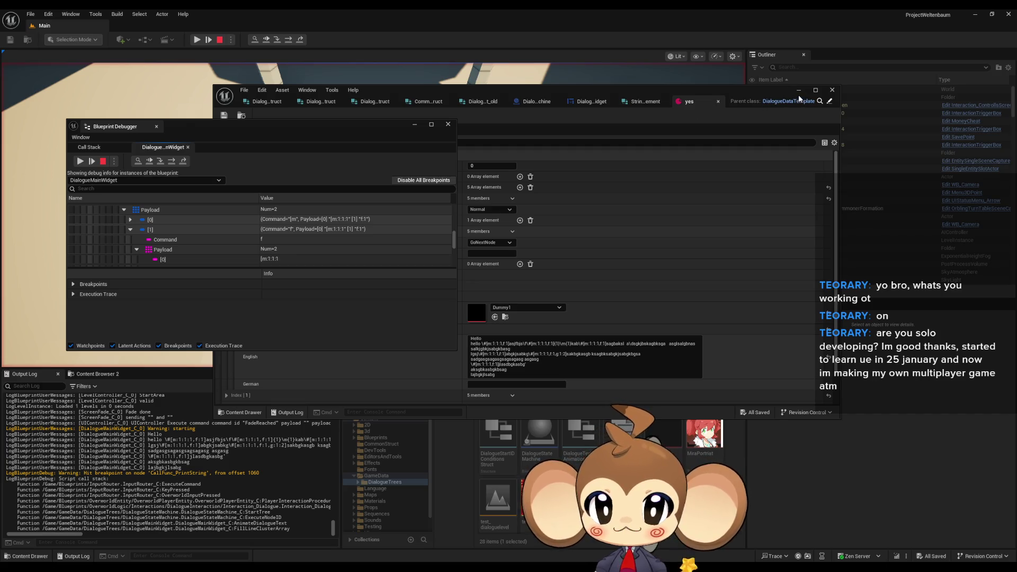
Stop the play session and locate the Right Chop node in the DialogueMainWidget graph.
click(218, 41)
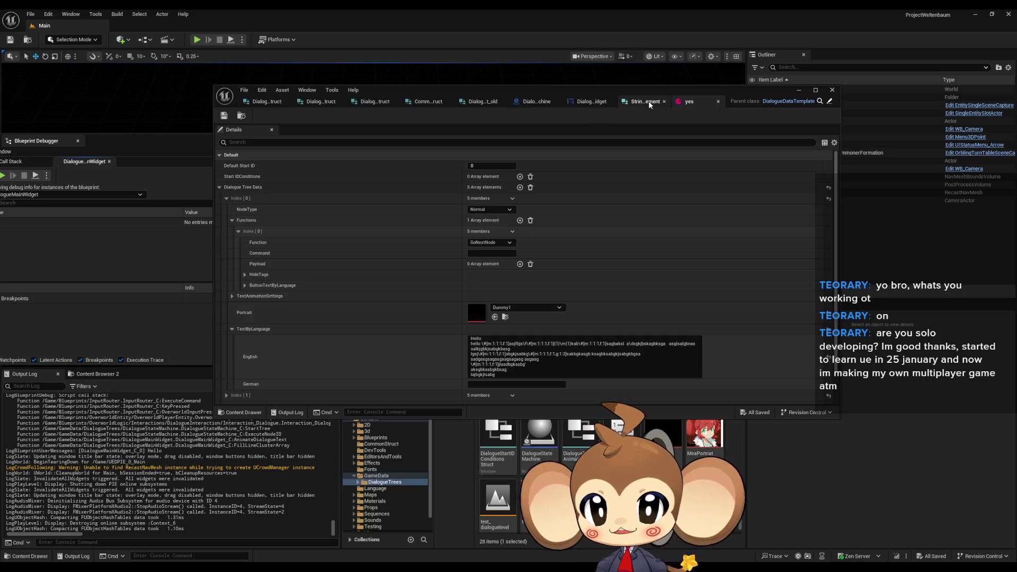
click(593, 102)
mouse_move(621, 236)
mouse_down()
mouse_move(577, 275)
mouse_move(520, 259)
mouse_up()
scroll(604, 255, up, 1)
drag(611, 183, 507, 191)
mouse_move(619, 173)
mouse_down()
mouse_move(660, 264)
mouse_move(606, 257)
mouse_up()
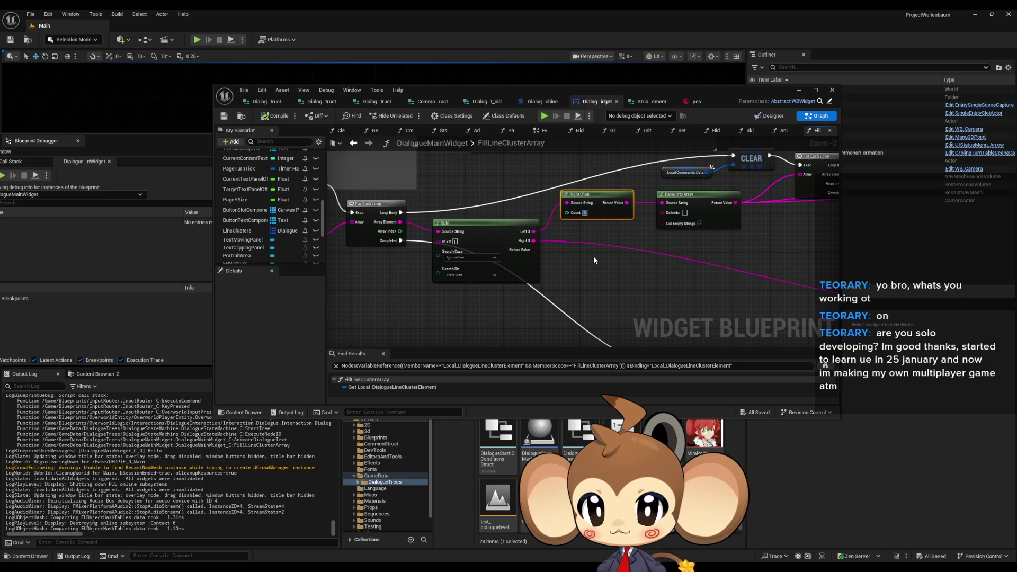
click(582, 254)
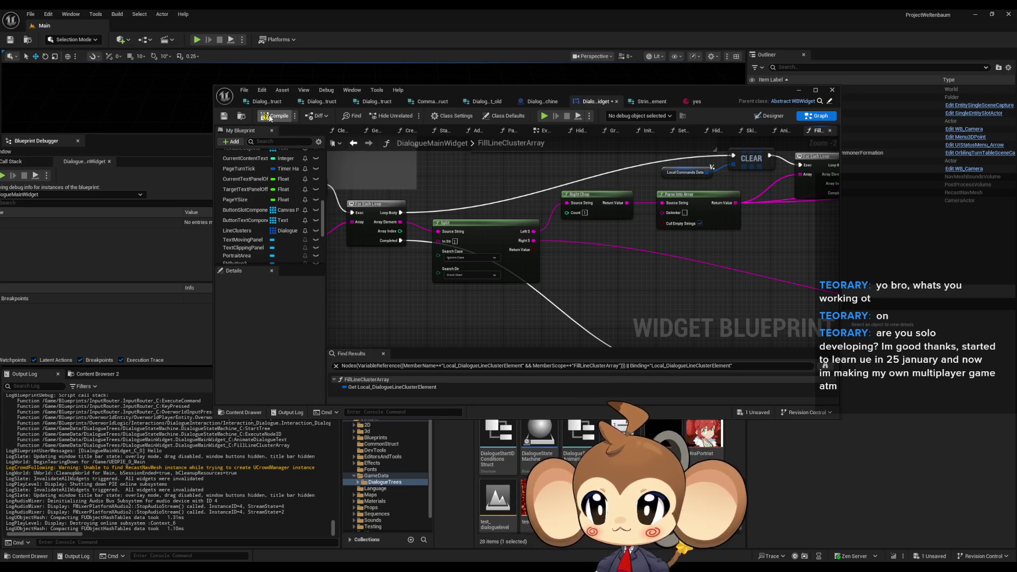
Play again, center the Blueprint Debugger window and load the saved game.
click(197, 40)
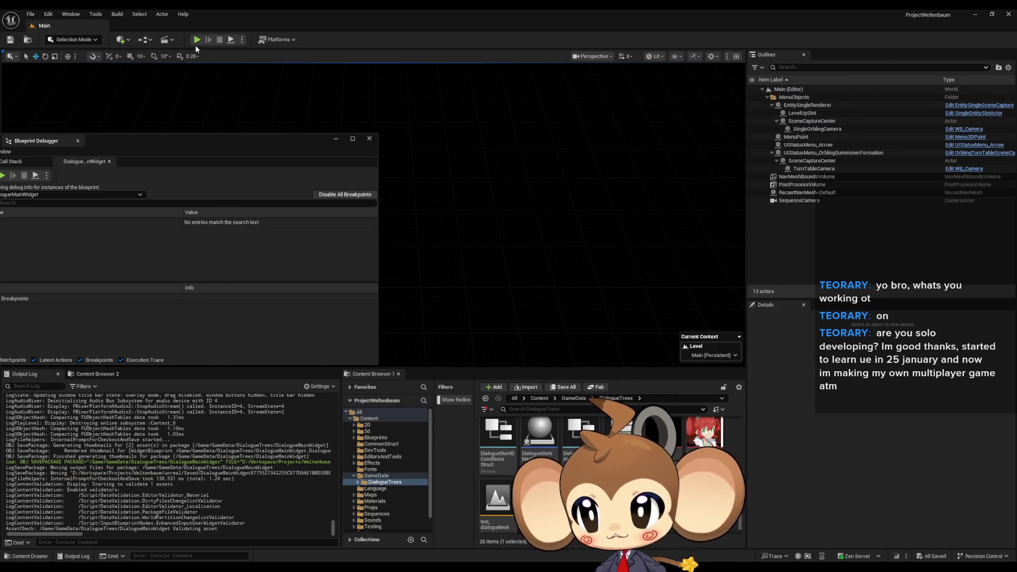
mouse_move(223, 144)
mouse_down()
mouse_move(520, 145)
mouse_move(532, 113)
mouse_up()
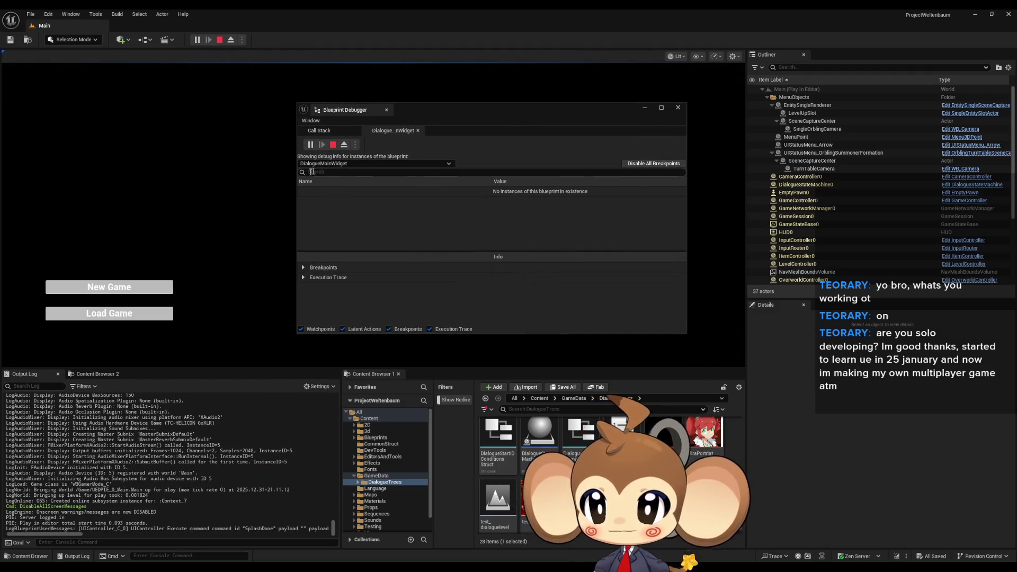
click(156, 313)
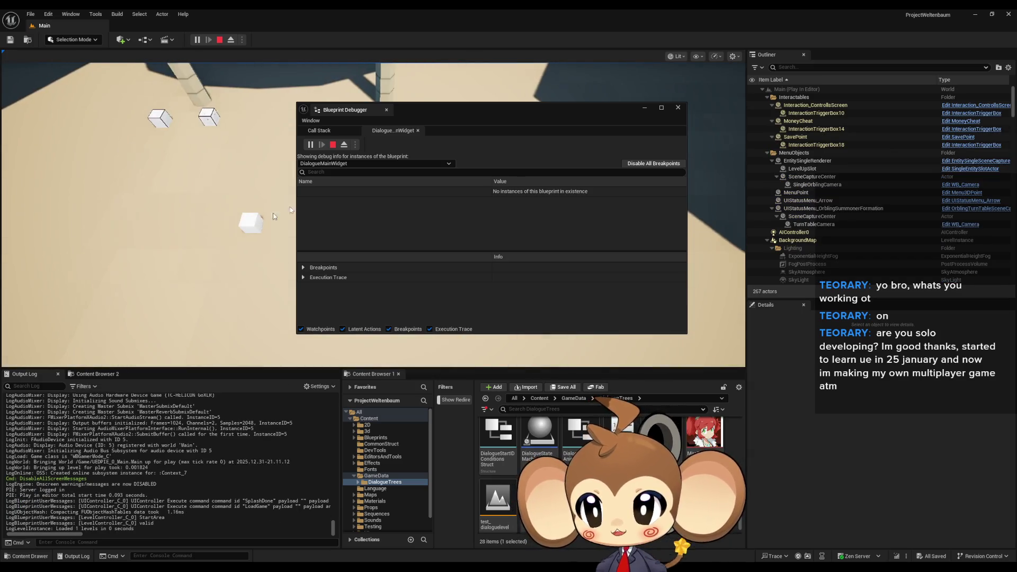
Advance the dialogue with E to hit the breakpoint and show DialogueMainWidget_C_0 in the Debugger.
key(e)
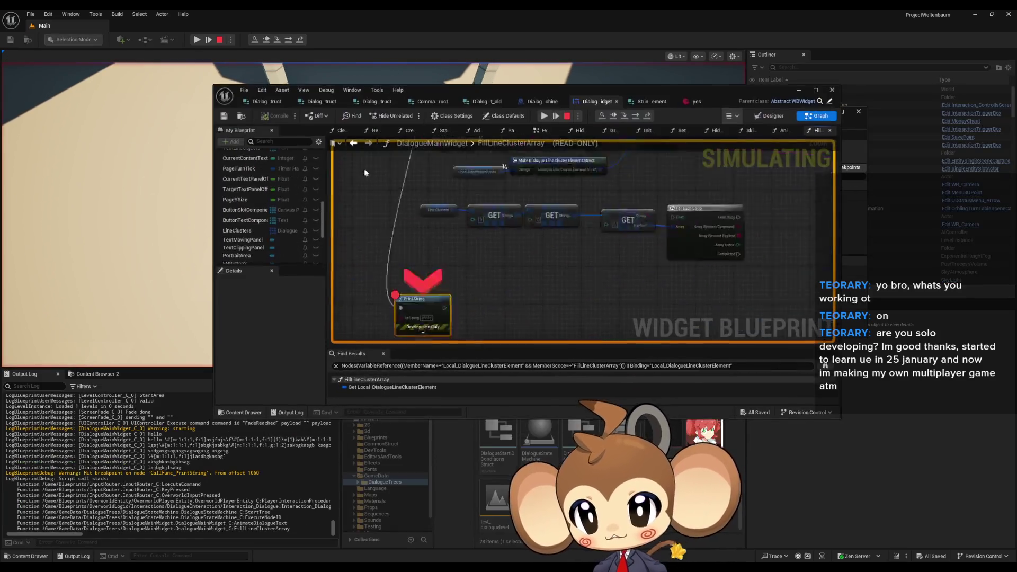
scroll(543, 265, down, 5)
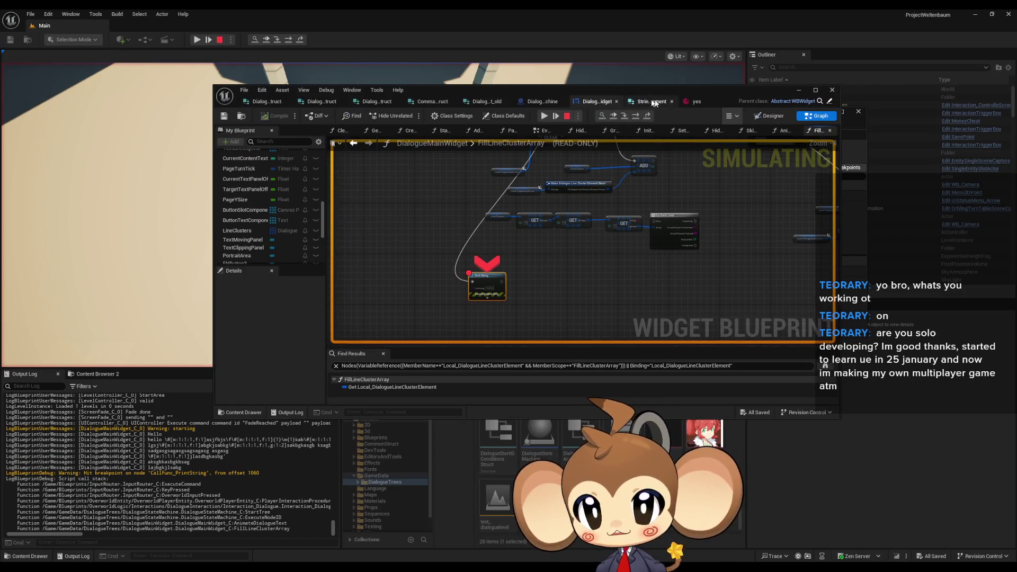
drag(704, 92, 628, 106)
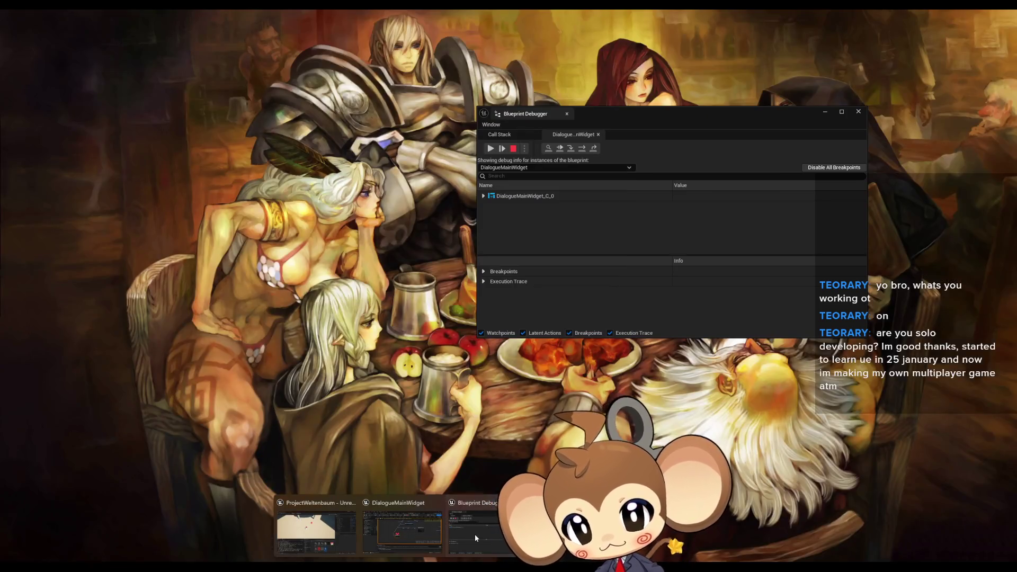
click(475, 534)
click(483, 196)
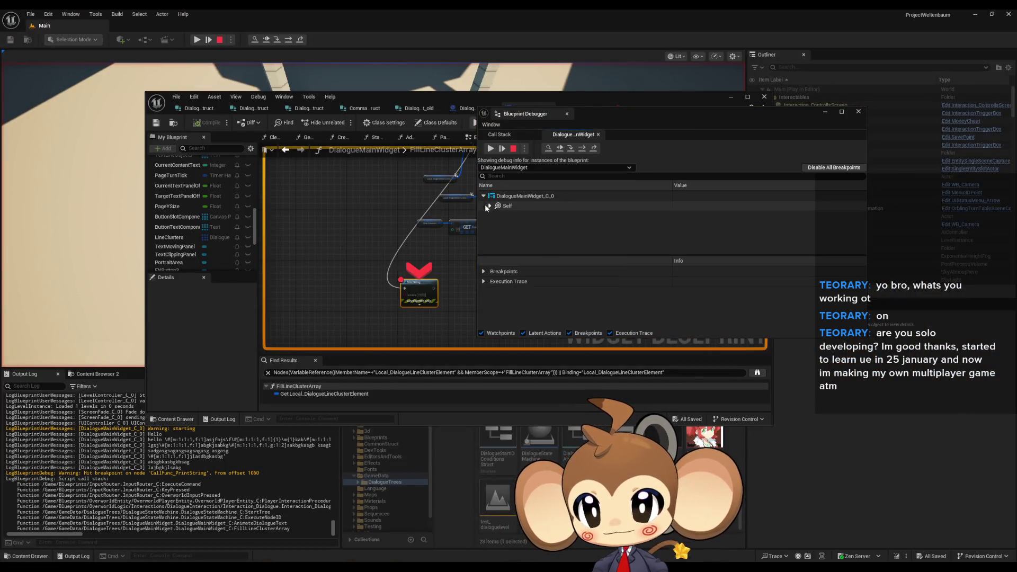
Scroll DialogueMainWidget_C_0's variables to Line Clusters and expand its elements [0] to [2].
scroll(508, 220, down, 3)
scroll(508, 221, down, 10)
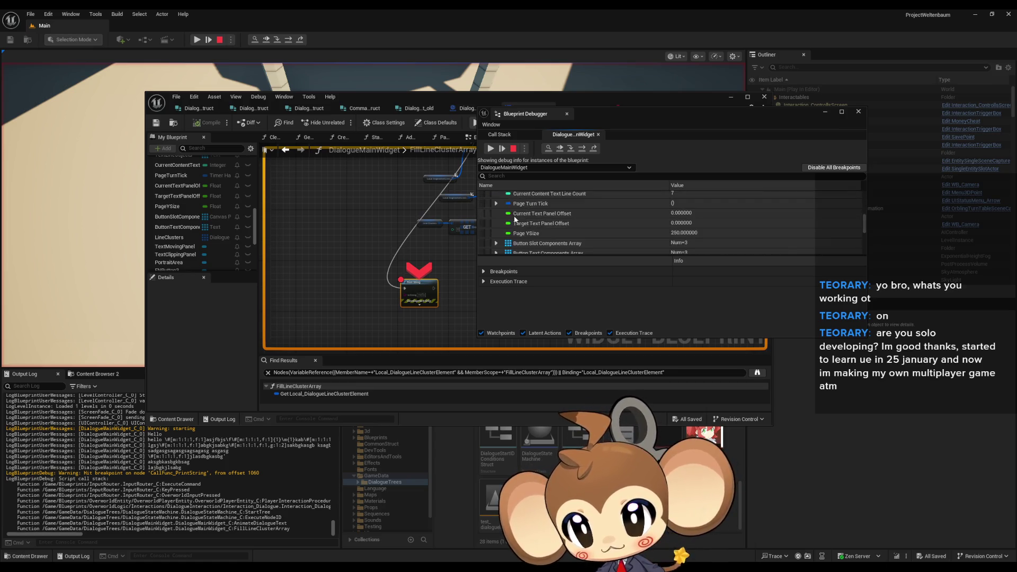
scroll(546, 230, up, 5)
scroll(541, 230, down, 2)
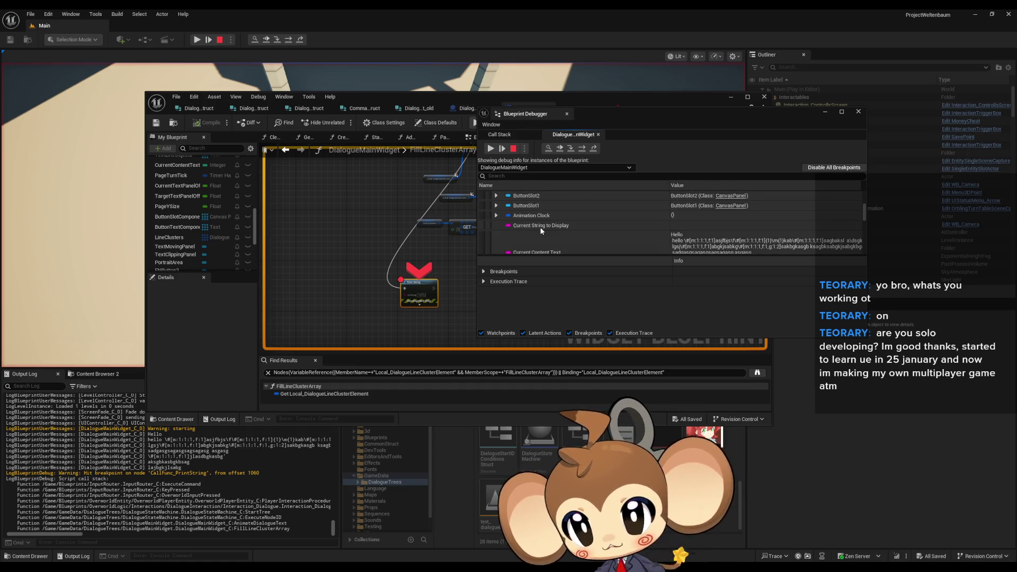
scroll(541, 231, up, 3)
scroll(542, 226, down, 3)
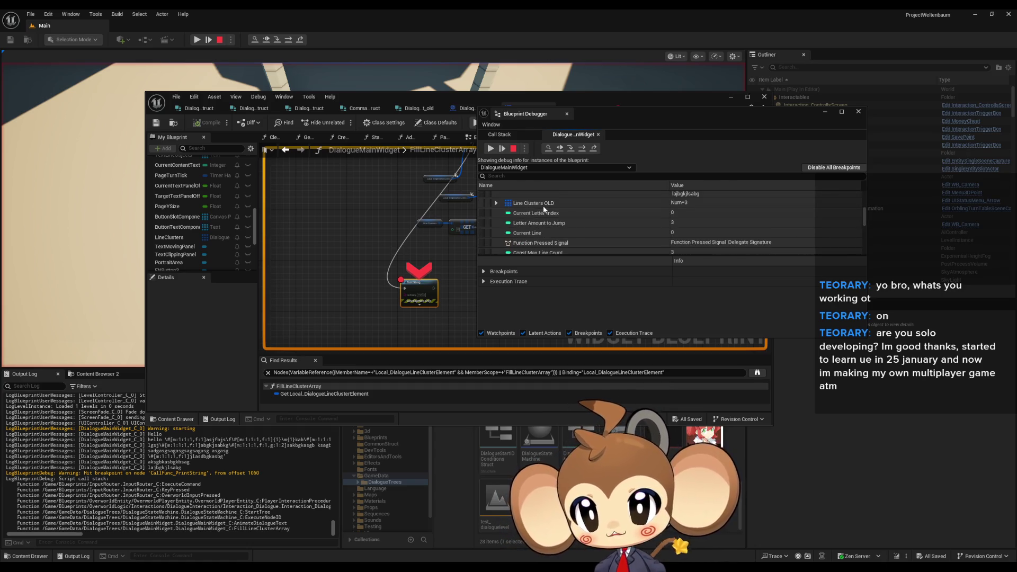
scroll(533, 225, down, 2)
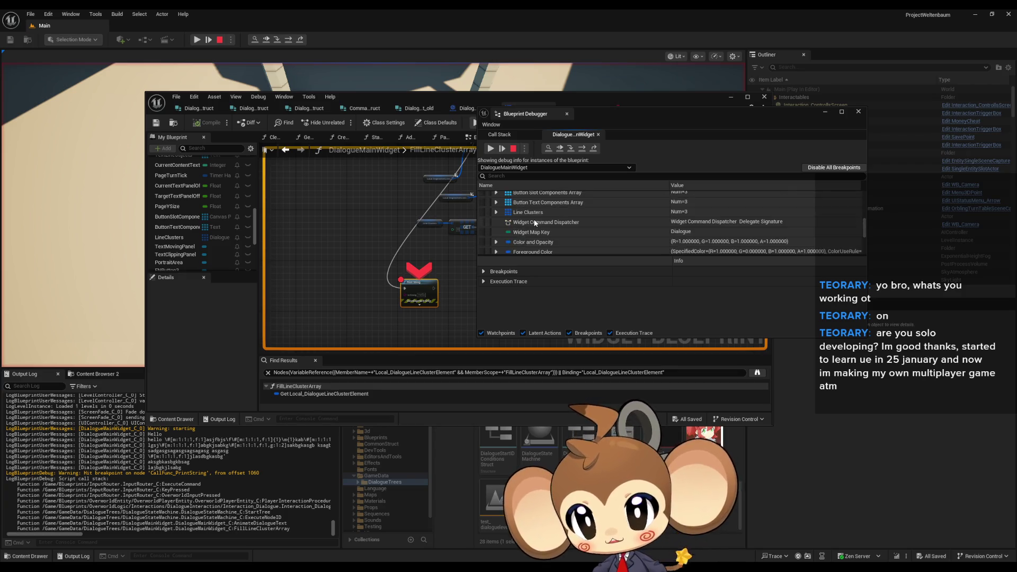
click(496, 213)
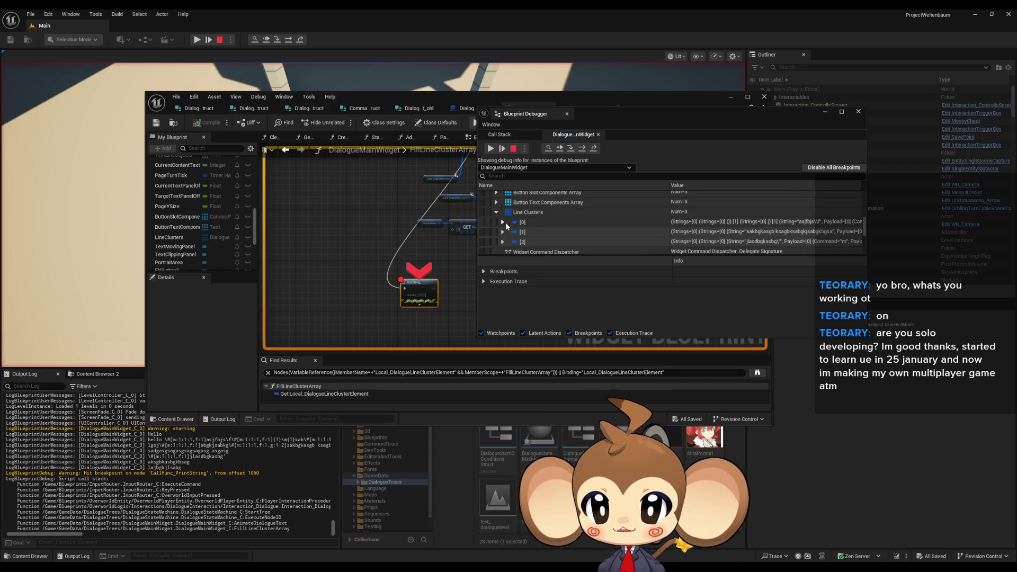
Expand line cluster [0] down to Strings entry [1]'s nested item [0] and inspect its String.
click(502, 222)
scroll(510, 212, down, 1)
click(508, 206)
click(515, 226)
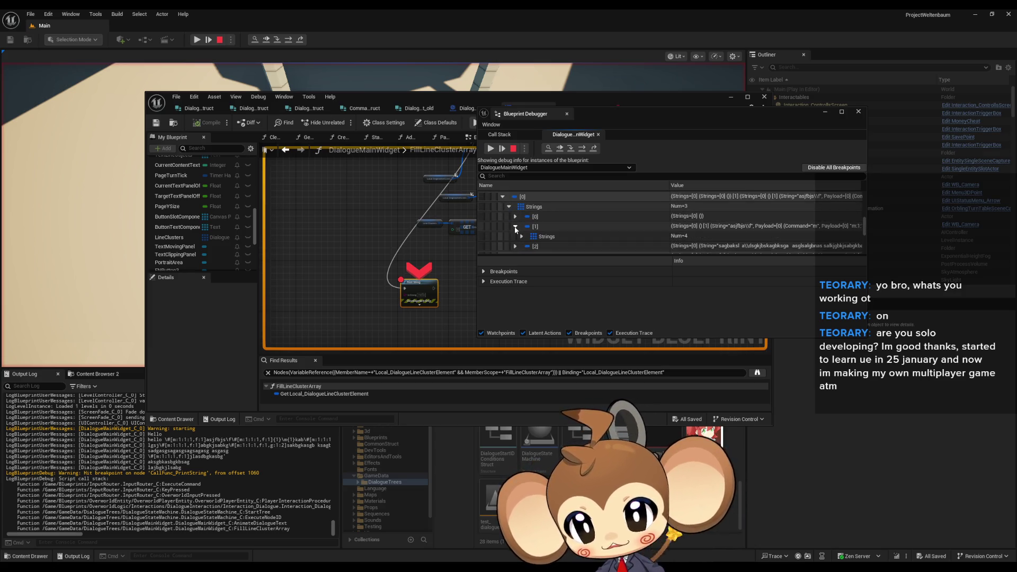
click(521, 236)
scroll(533, 222, down, 1)
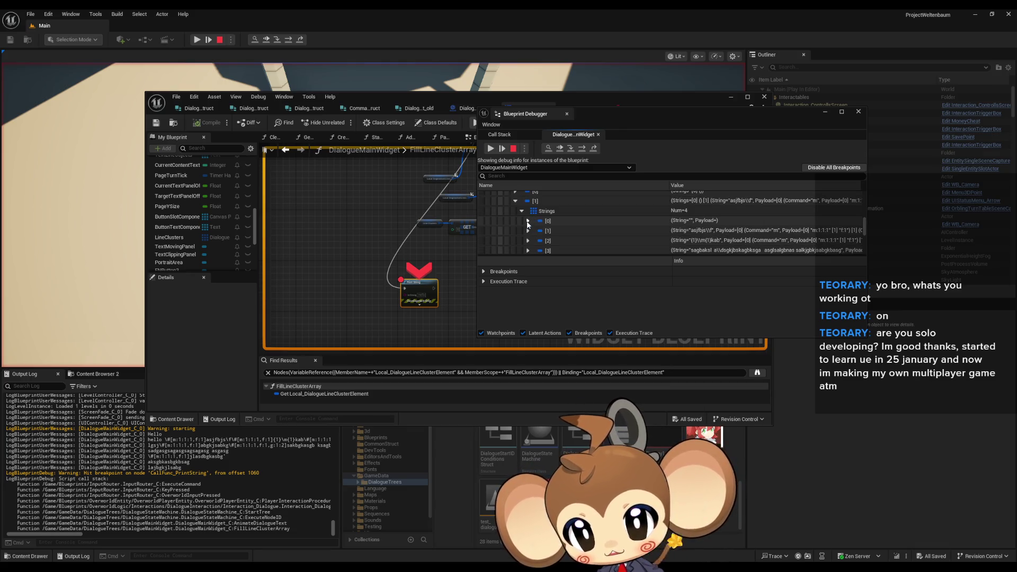
click(528, 221)
scroll(551, 218, down, 1)
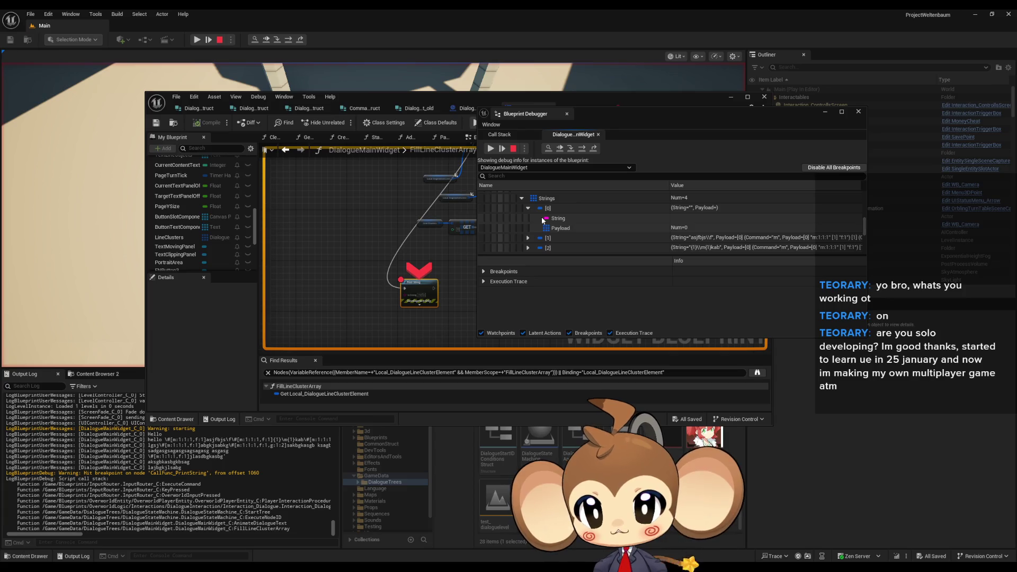
click(557, 219)
Collapse the nested entries and toggle the first line cluster closed and open again.
click(527, 208)
click(521, 199)
scroll(526, 205, up, 2)
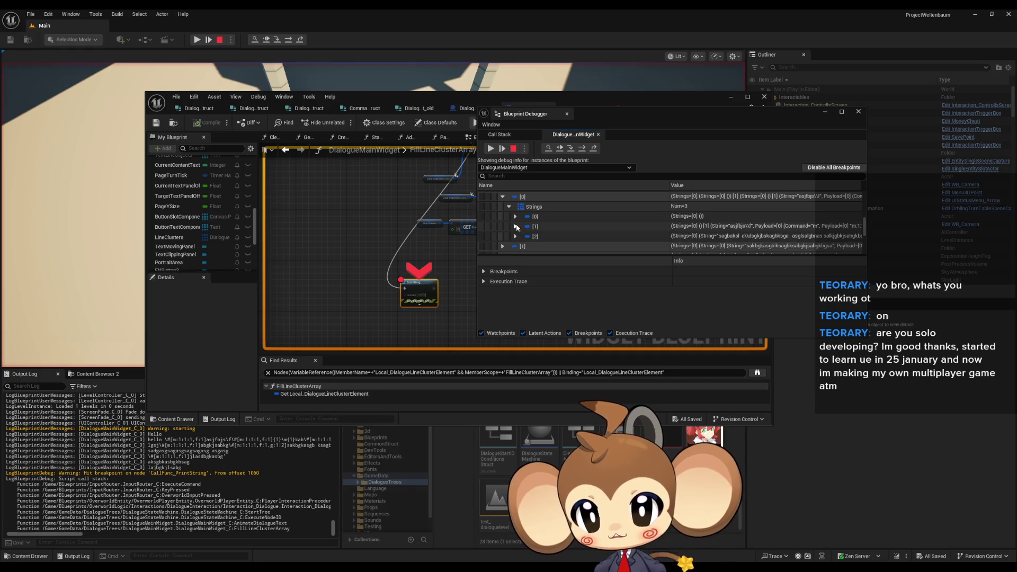
scroll(519, 222, up, 1)
click(502, 210)
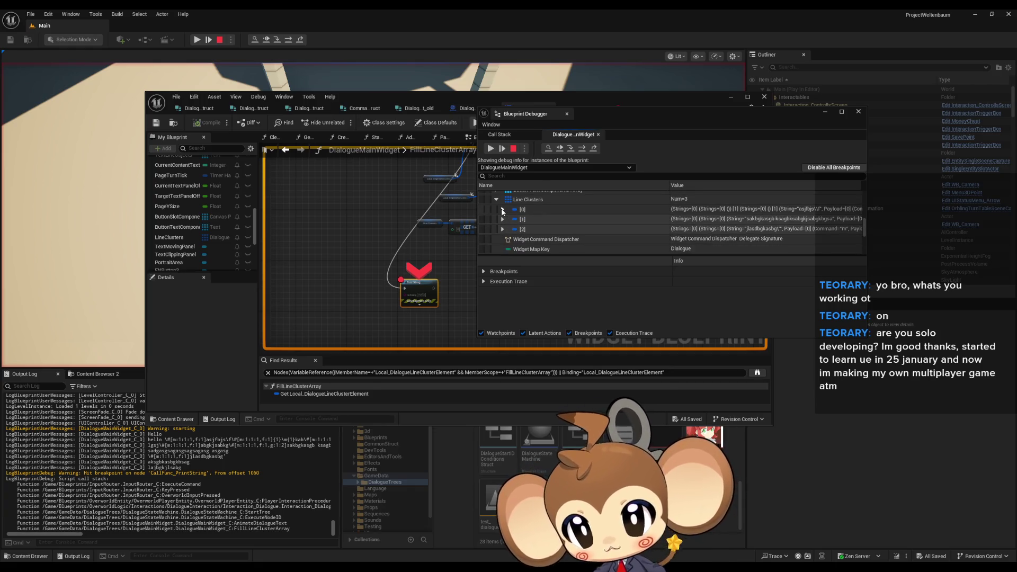
click(503, 210)
click(504, 211)
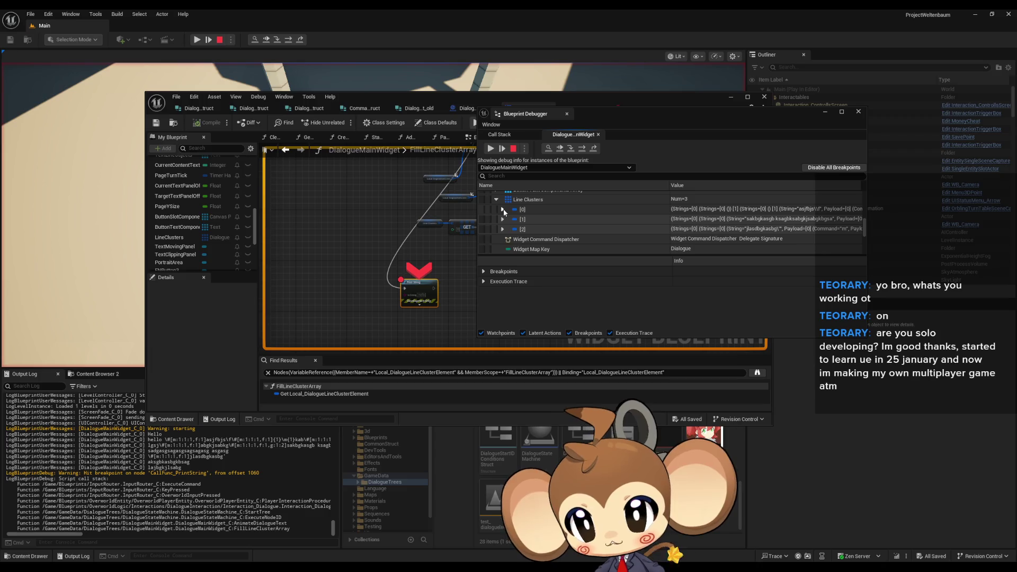
click(502, 209)
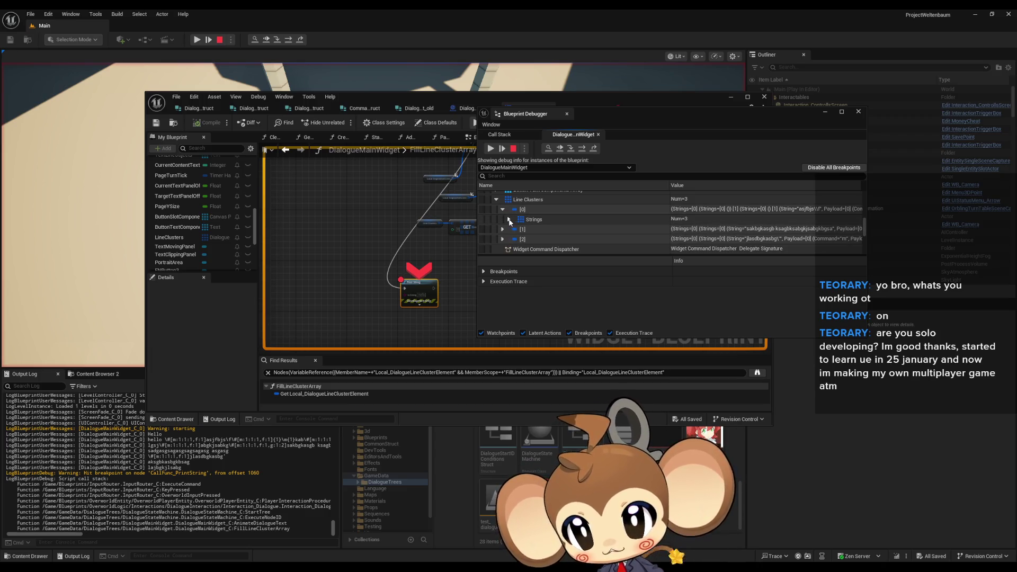
Expand cluster [0]'s three Strings entries one by one, then collapse everything back.
click(509, 220)
scroll(512, 222, down, 1)
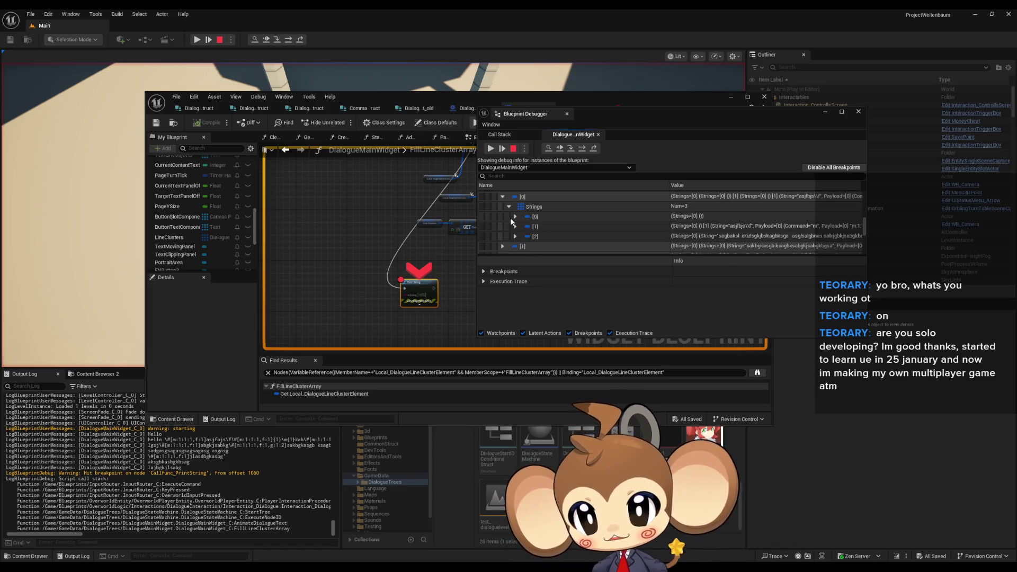
scroll(518, 226, down, 1)
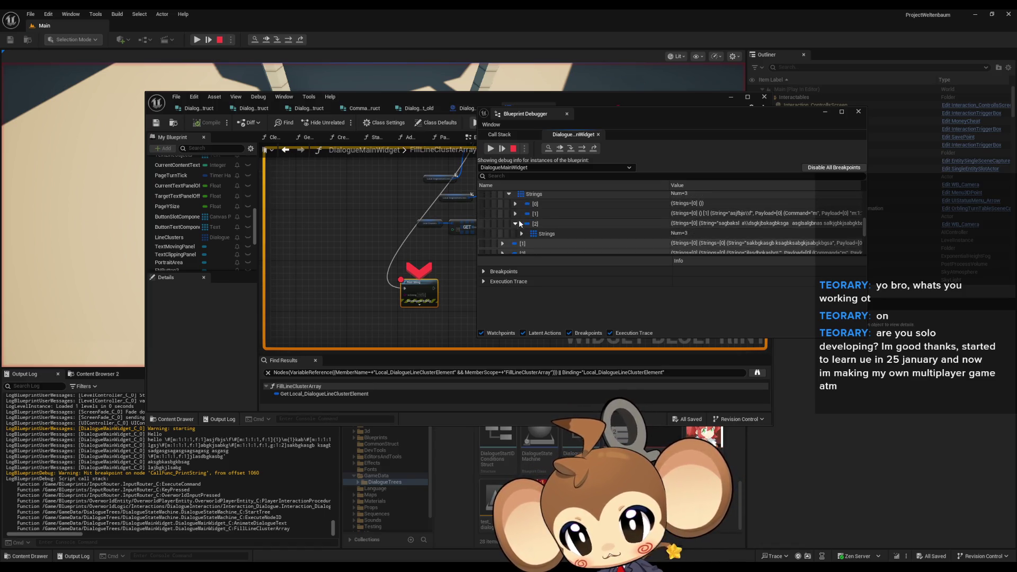
click(516, 204)
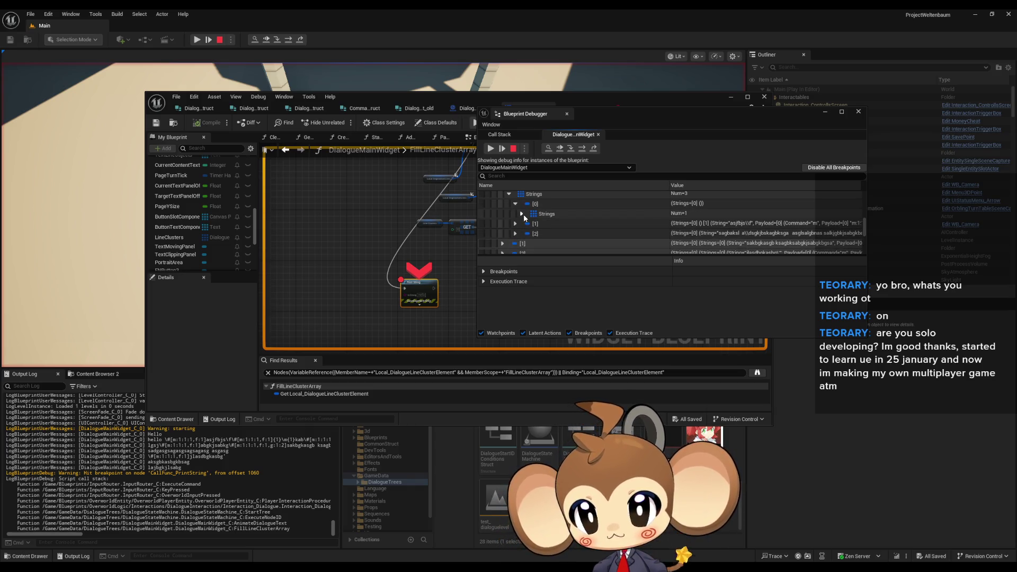
click(515, 203)
click(515, 223)
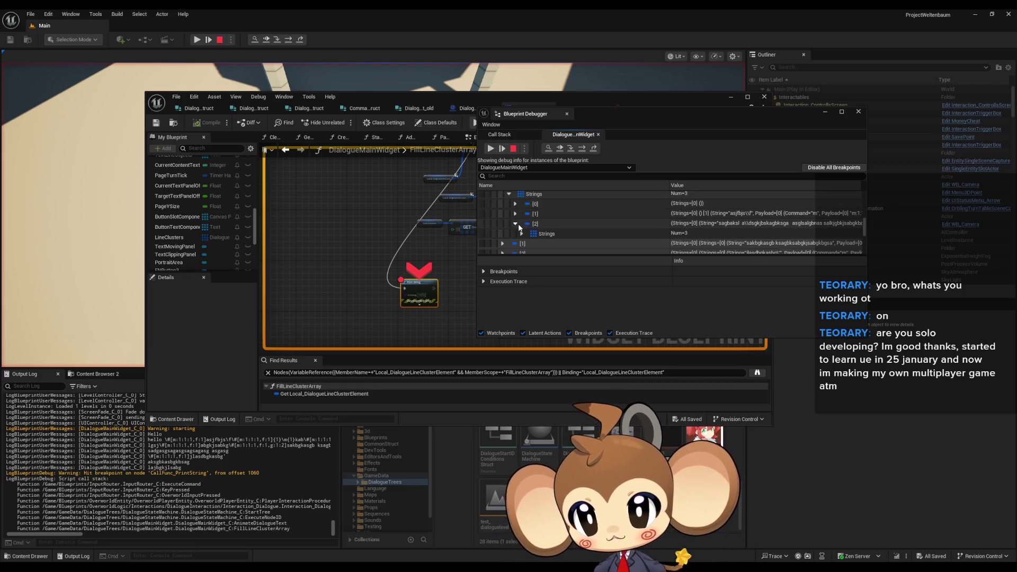
click(516, 224)
click(515, 203)
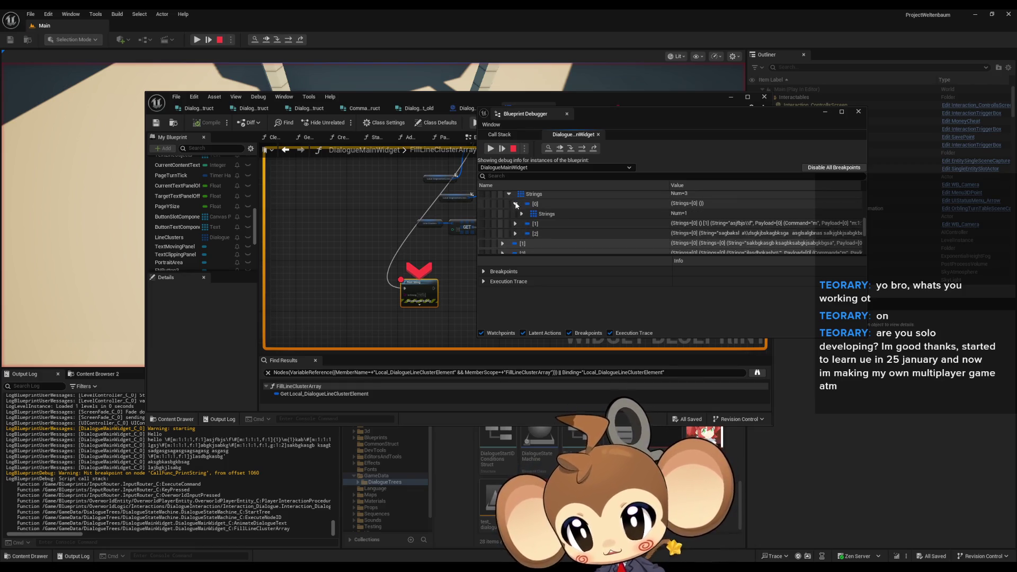
click(522, 213)
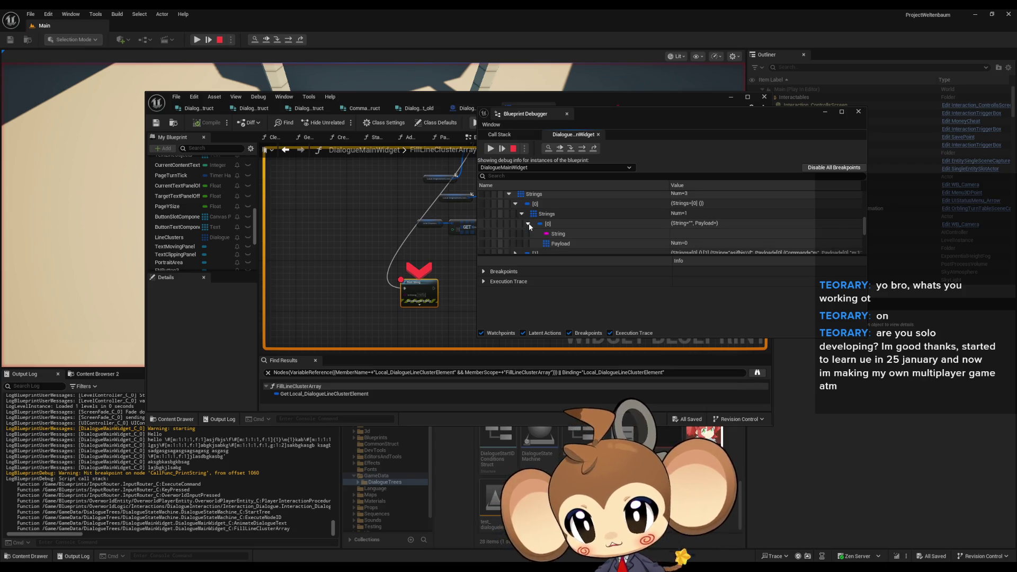
click(523, 214)
click(515, 204)
click(515, 213)
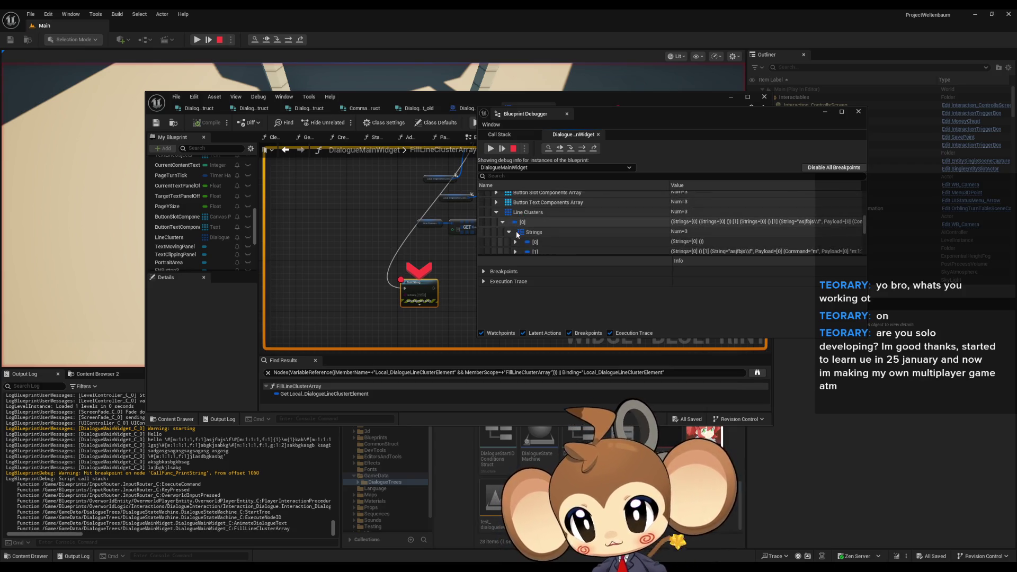
click(503, 223)
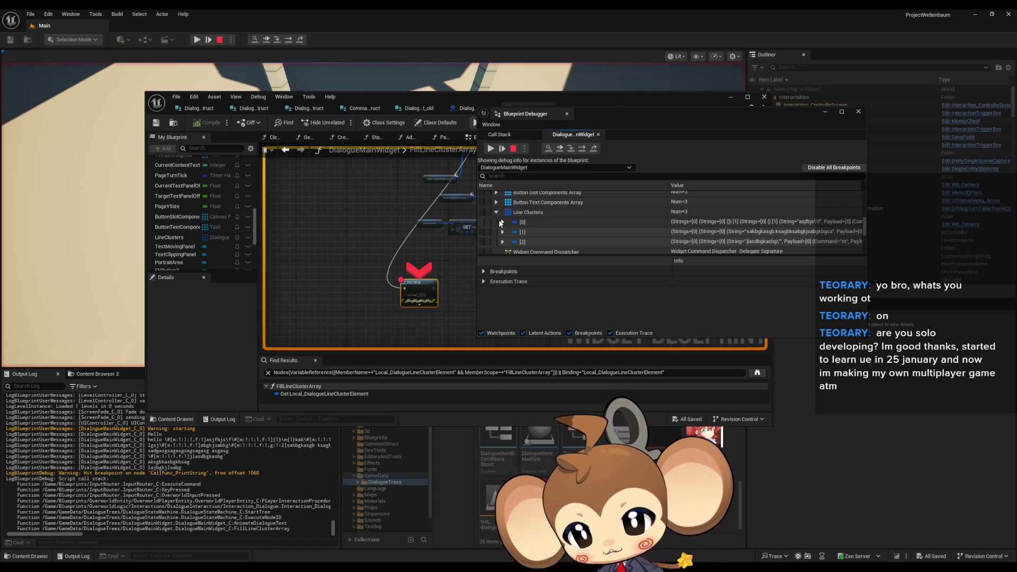
Re-expand cluster [0]'s Strings entry [0] to reveal a nested item with empty String and Payload.
click(503, 223)
click(509, 232)
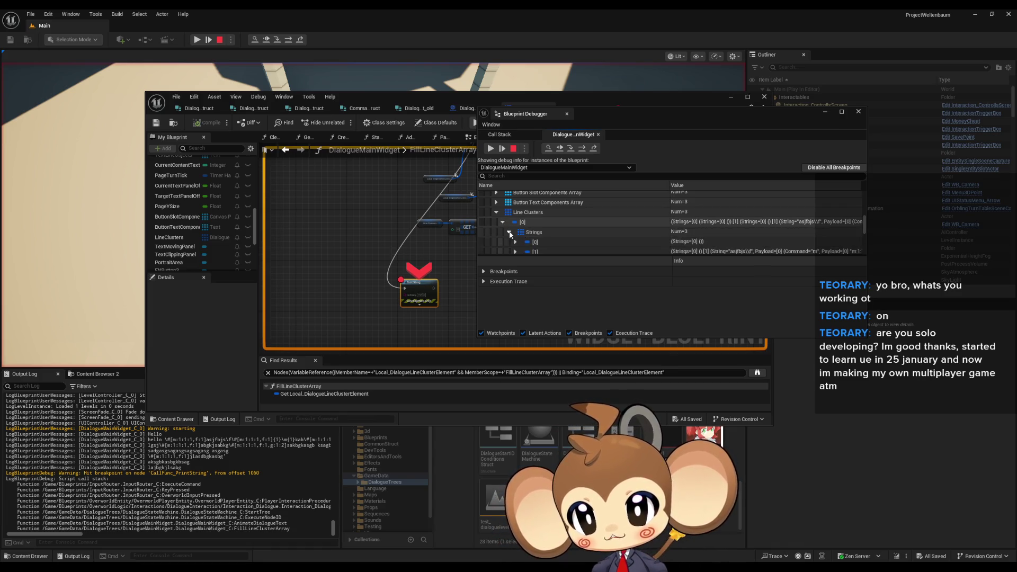
scroll(516, 219, down, 1)
click(515, 216)
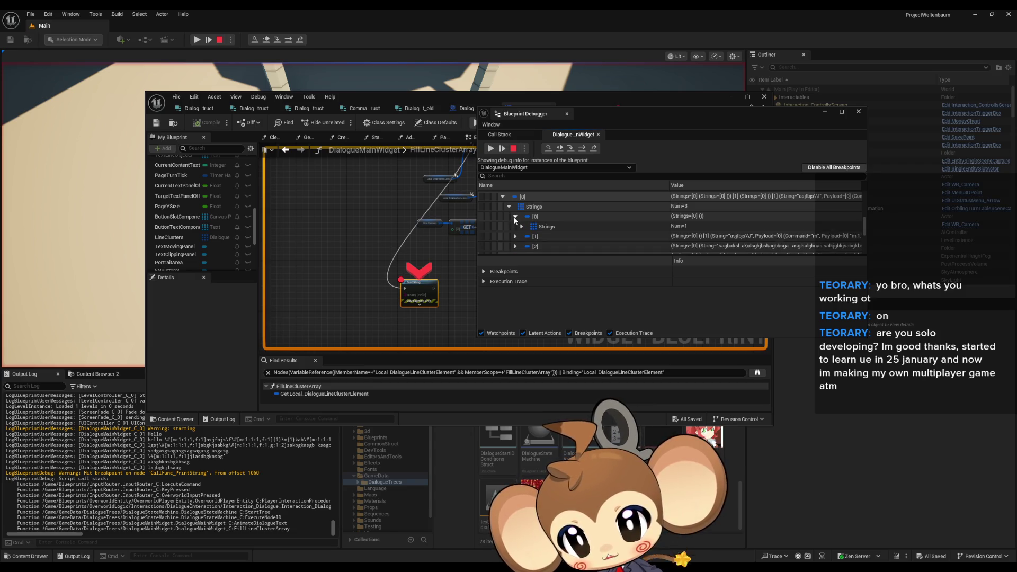
click(523, 226)
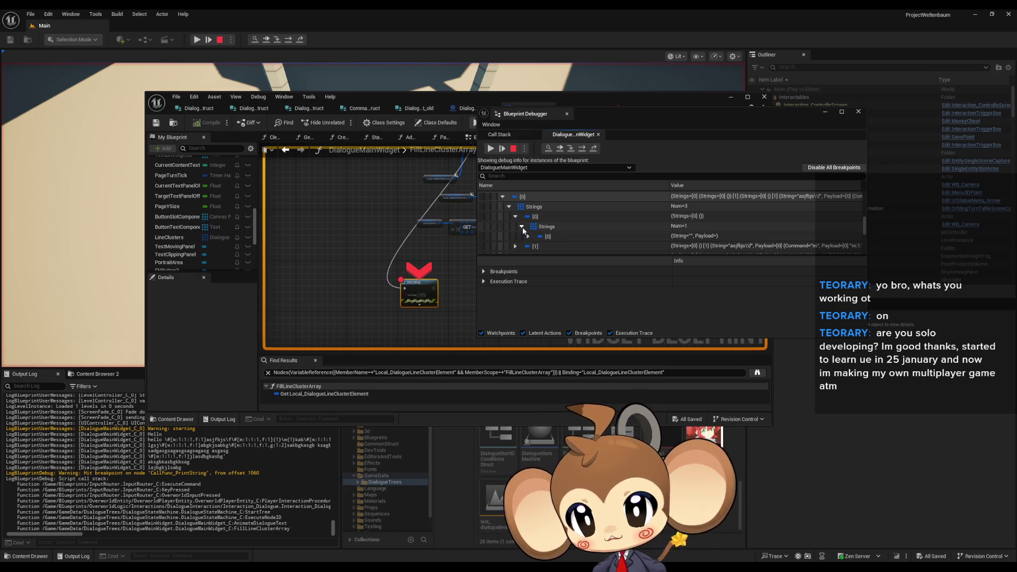
click(522, 227)
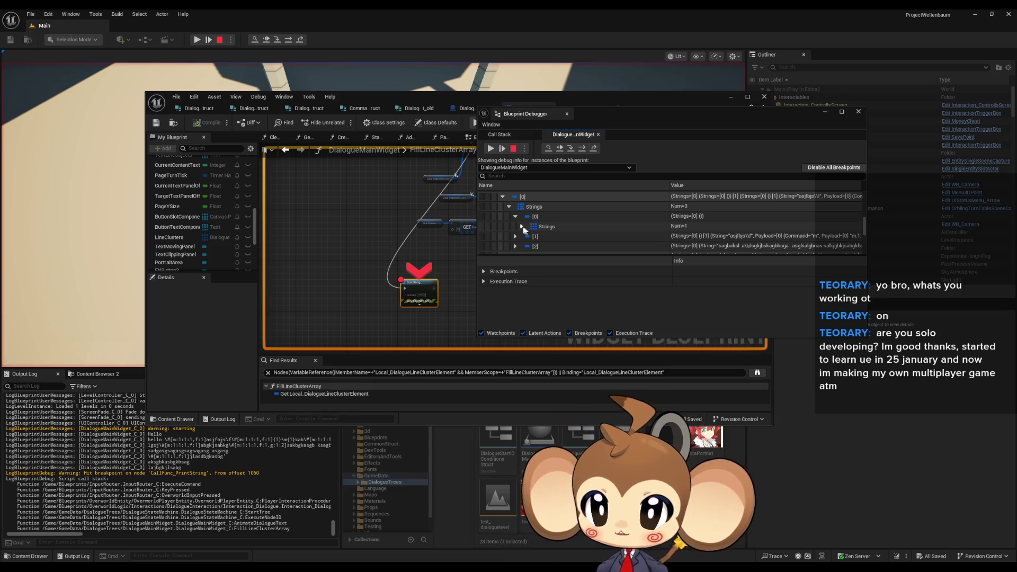
scroll(519, 238, up, 2)
scroll(527, 250, down, 1)
Collapse and reopen the first cluster so its Strings array lists all three entries.
click(539, 219)
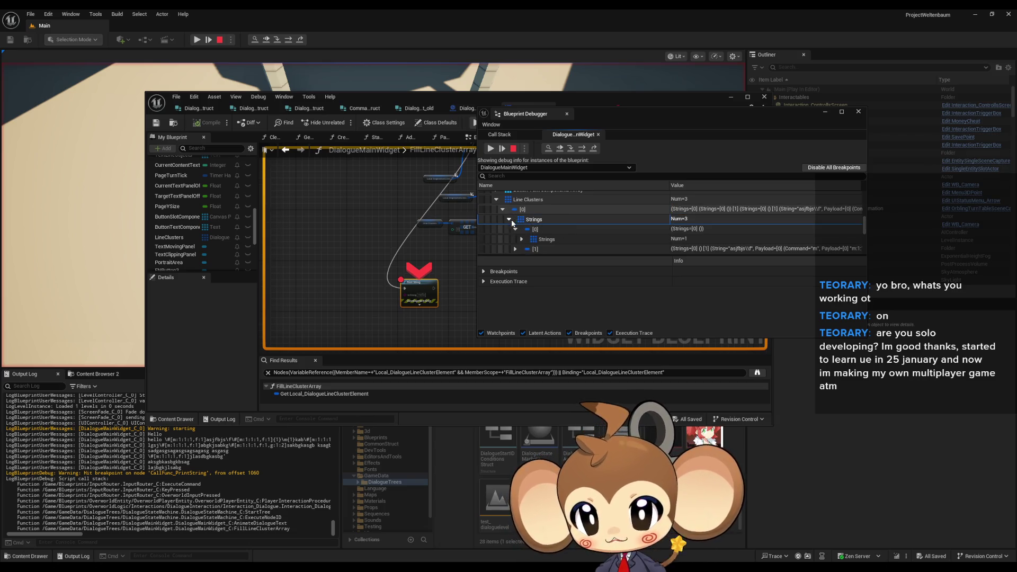
click(509, 219)
click(502, 210)
click(503, 210)
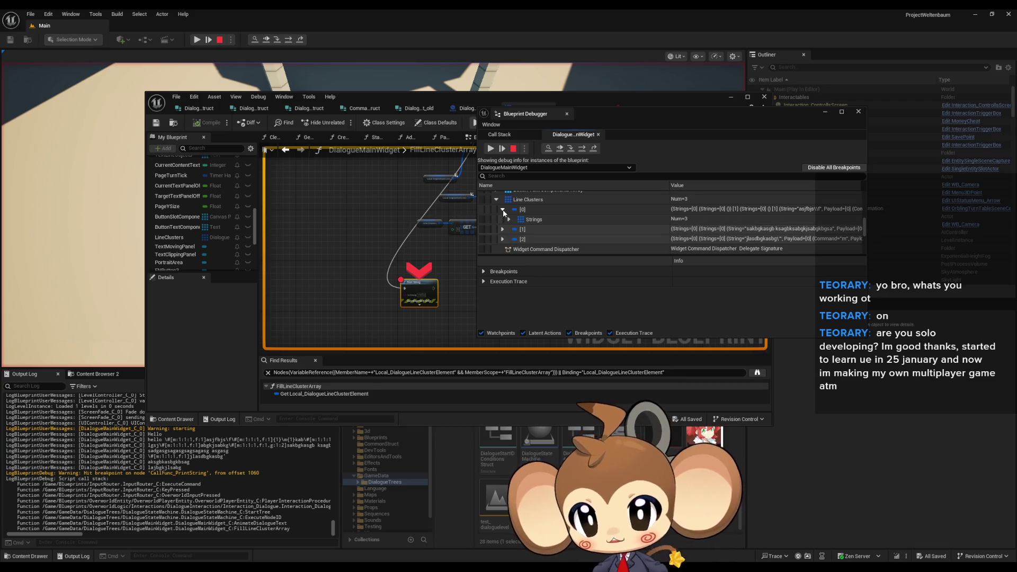
click(540, 220)
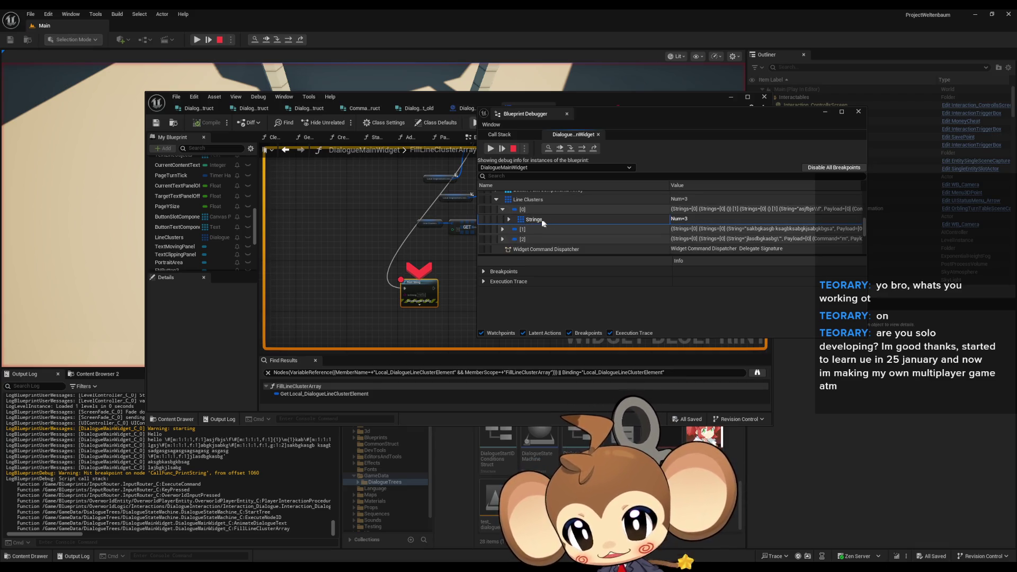
click(508, 220)
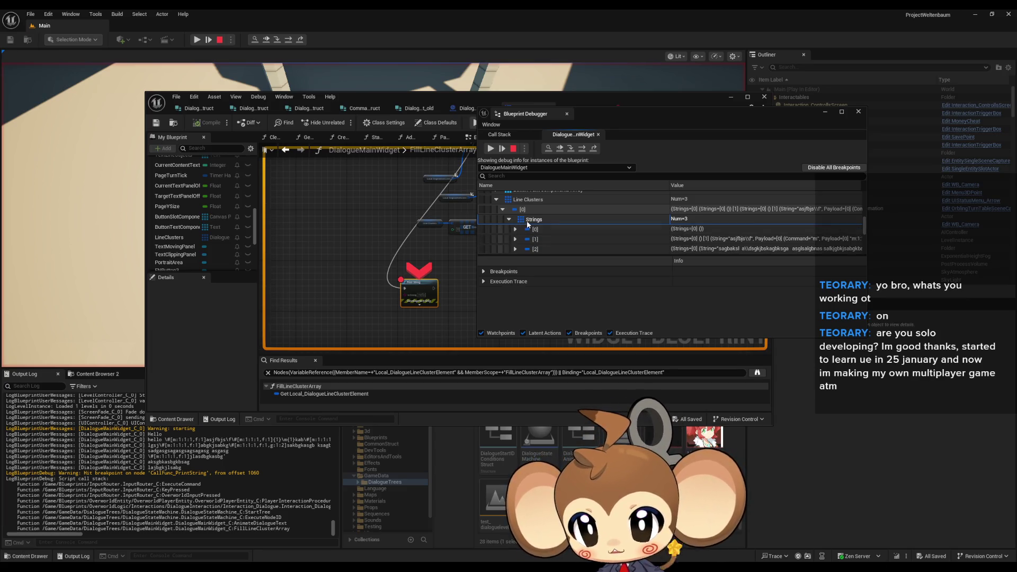
click(515, 230)
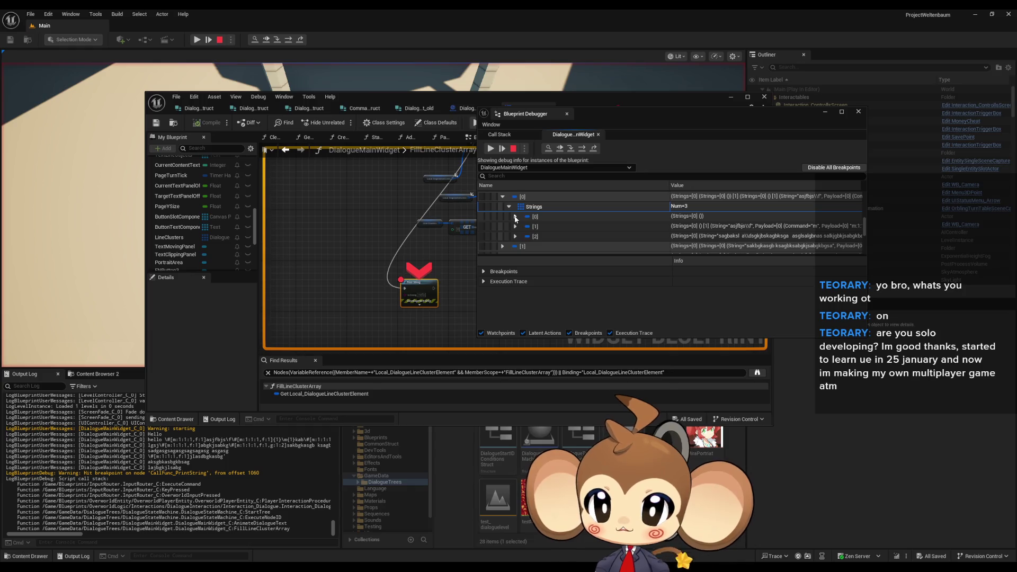
Check the first Strings entry's nested item String and Payload, then collapse it.
scroll(516, 219, up, 1)
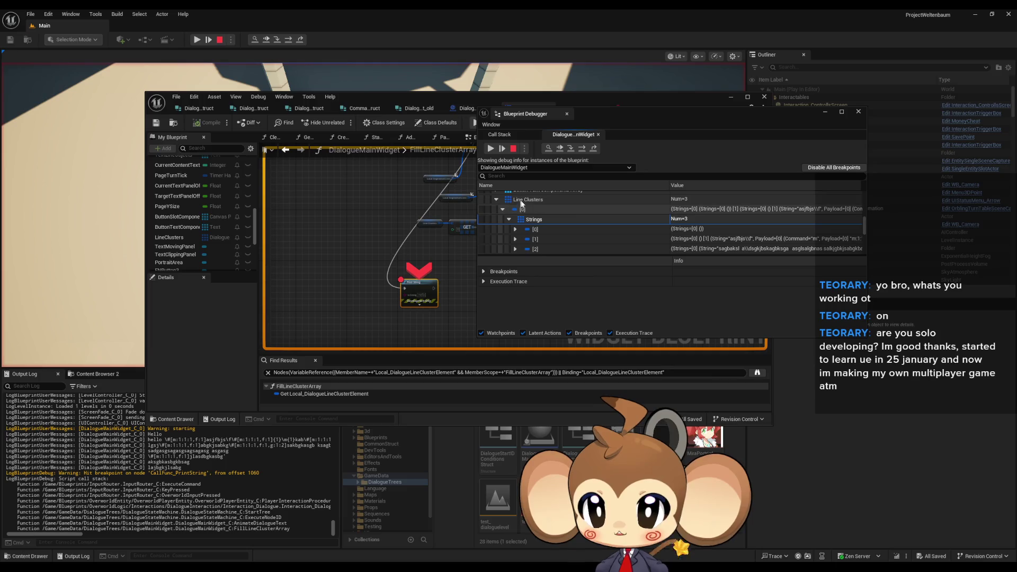
scroll(531, 222, down, 1)
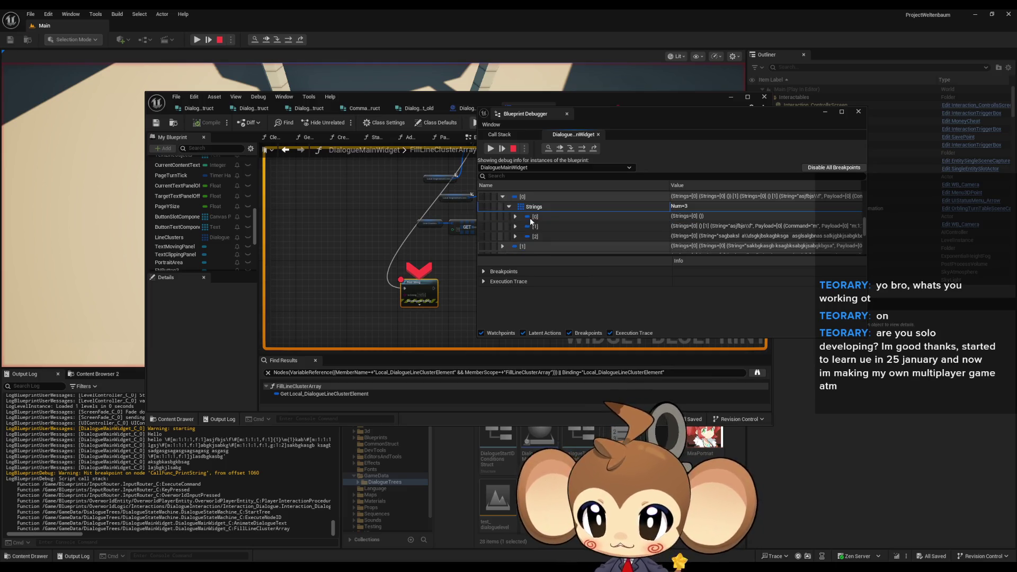
click(516, 216)
click(522, 226)
scroll(532, 222, down, 1)
click(529, 223)
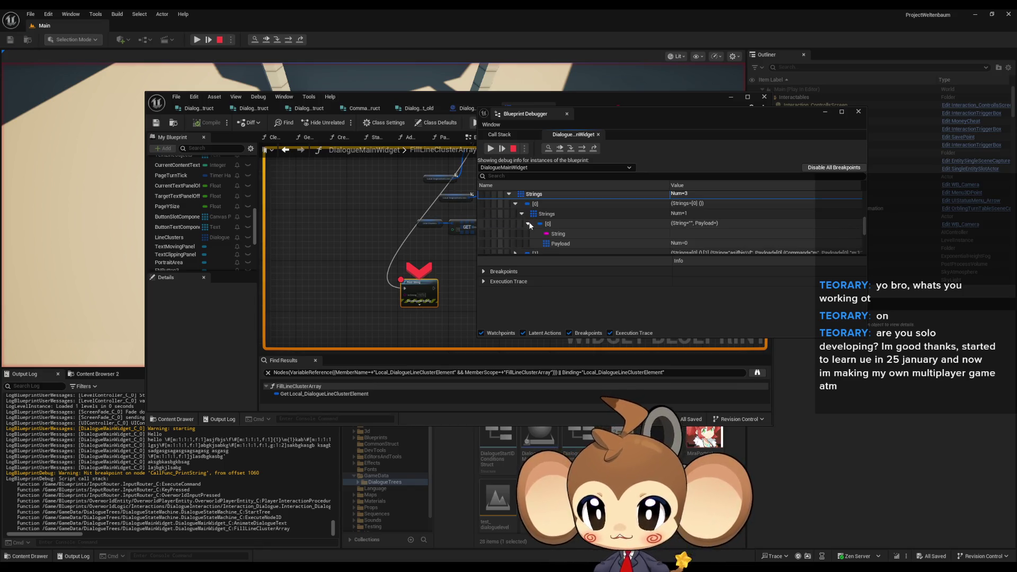
click(529, 223)
click(522, 213)
Expand the second Strings entry's four nested items and view items [0], [1] and [2].
click(516, 223)
scroll(526, 222, down, 1)
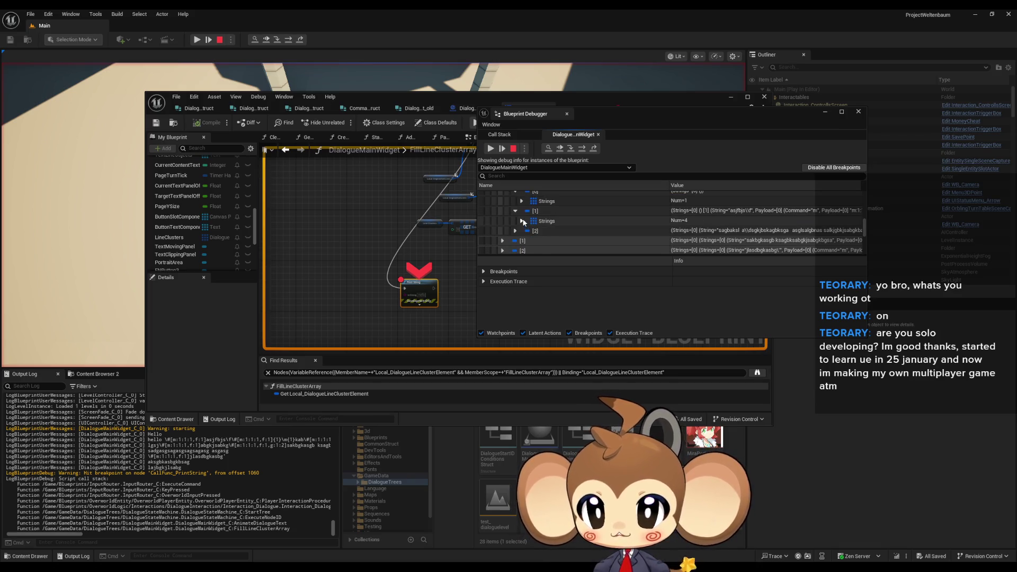
click(522, 221)
scroll(526, 218, down, 1)
click(527, 219)
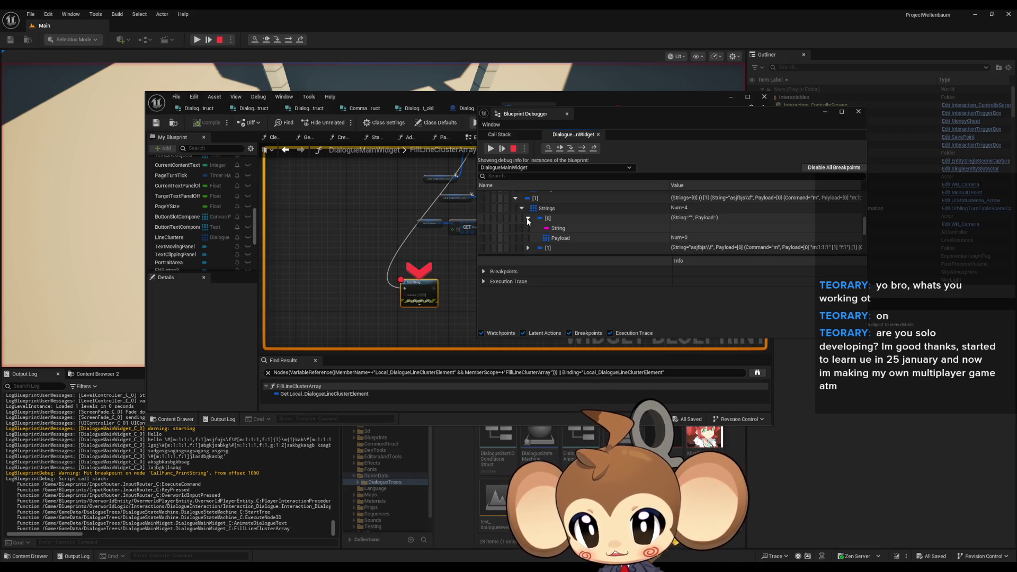
click(528, 218)
scroll(528, 219, down, 1)
click(528, 217)
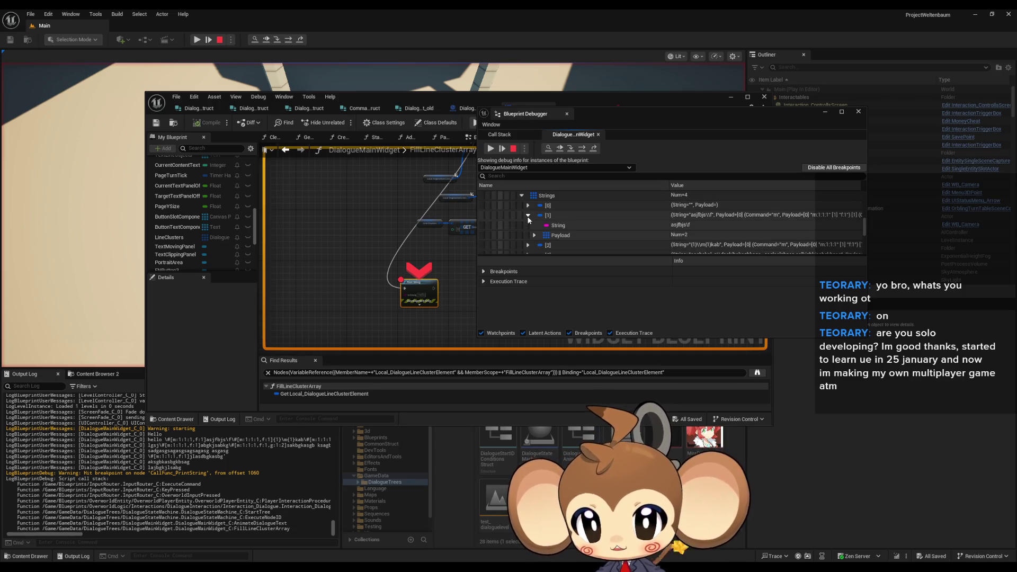
click(528, 216)
click(527, 225)
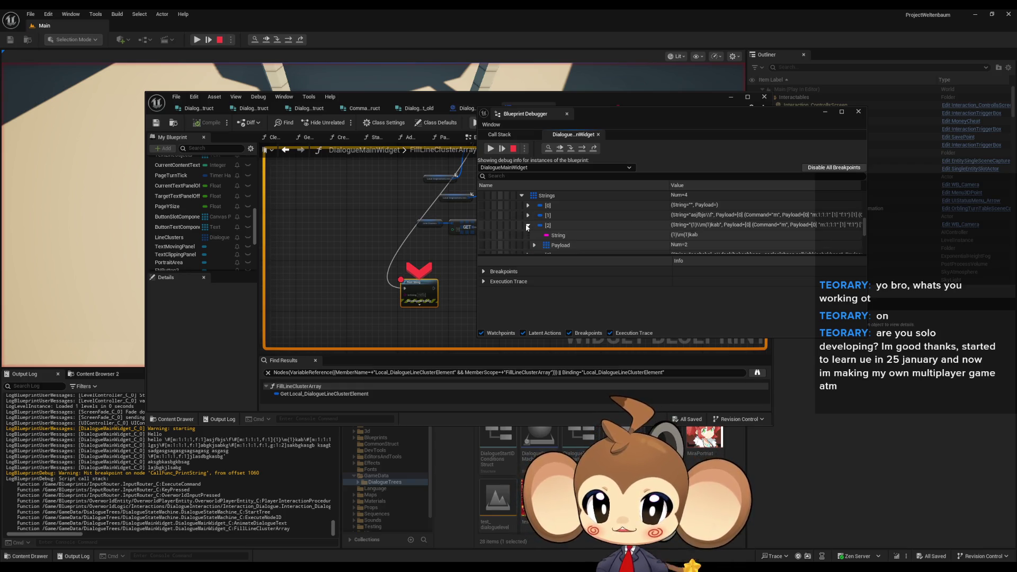
click(527, 226)
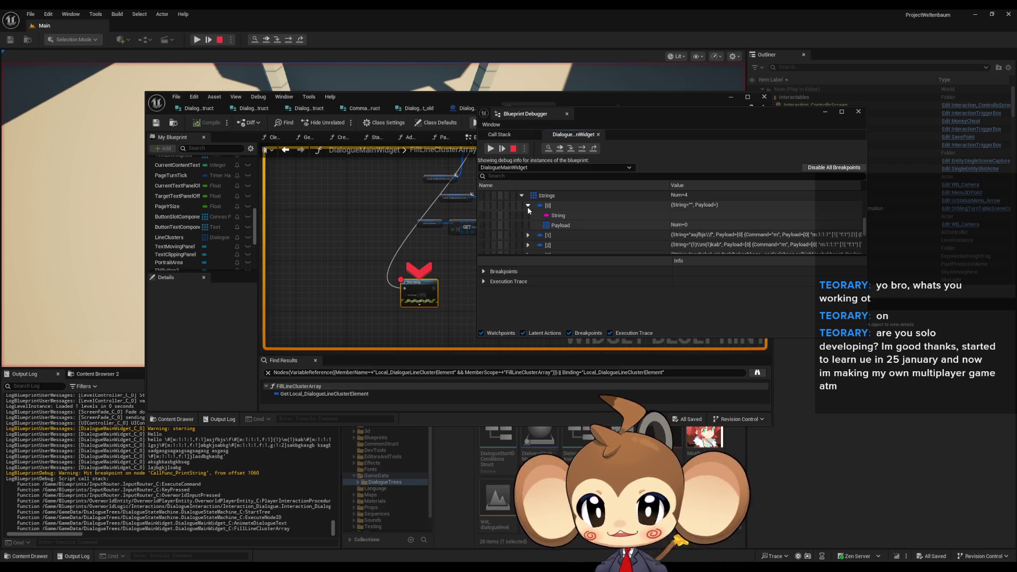
Open item [1]'s Payload: first element shows Command m with payloads m:1:1:1 and f:1.
click(529, 214)
scroll(530, 217, down, 1)
click(570, 212)
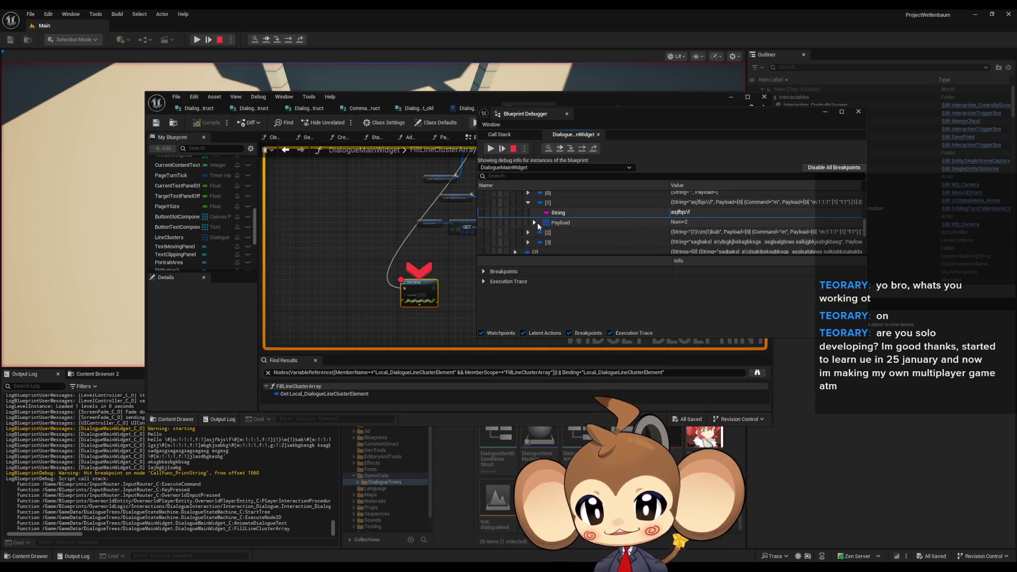
click(534, 223)
click(562, 232)
click(540, 233)
scroll(566, 228, down, 2)
click(674, 218)
click(547, 226)
scroll(585, 227, down, 1)
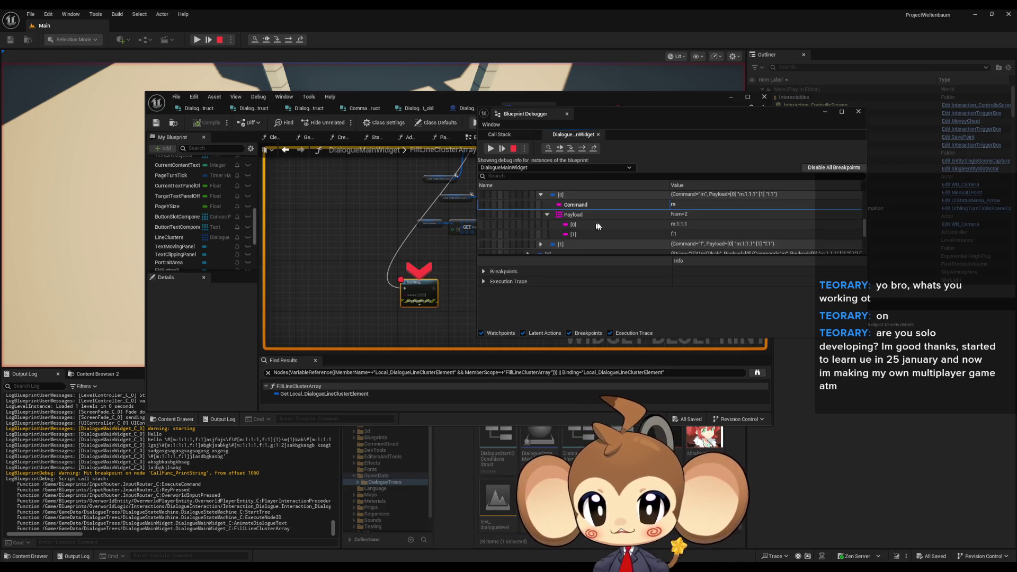
click(685, 235)
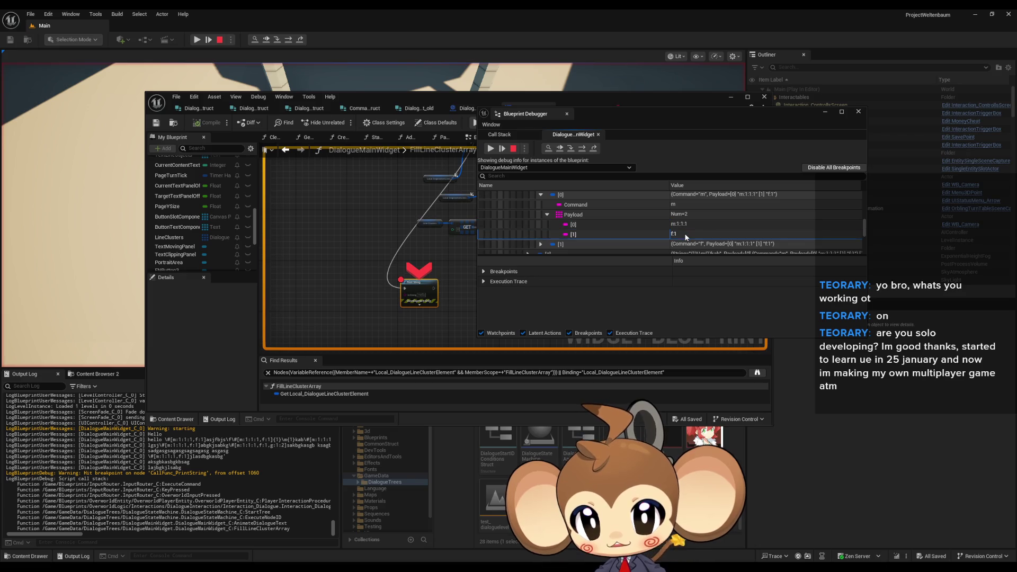
click(547, 215)
Inspect the second payload element's Command f and inner payload list, then return to the graph.
click(540, 224)
click(572, 234)
click(547, 244)
scroll(690, 222, down, 3)
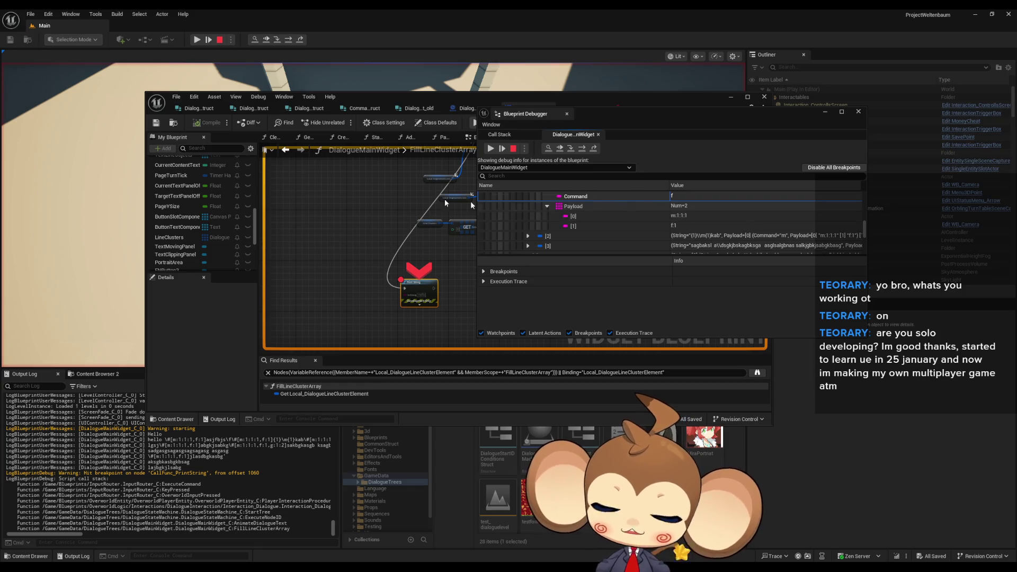
click(432, 210)
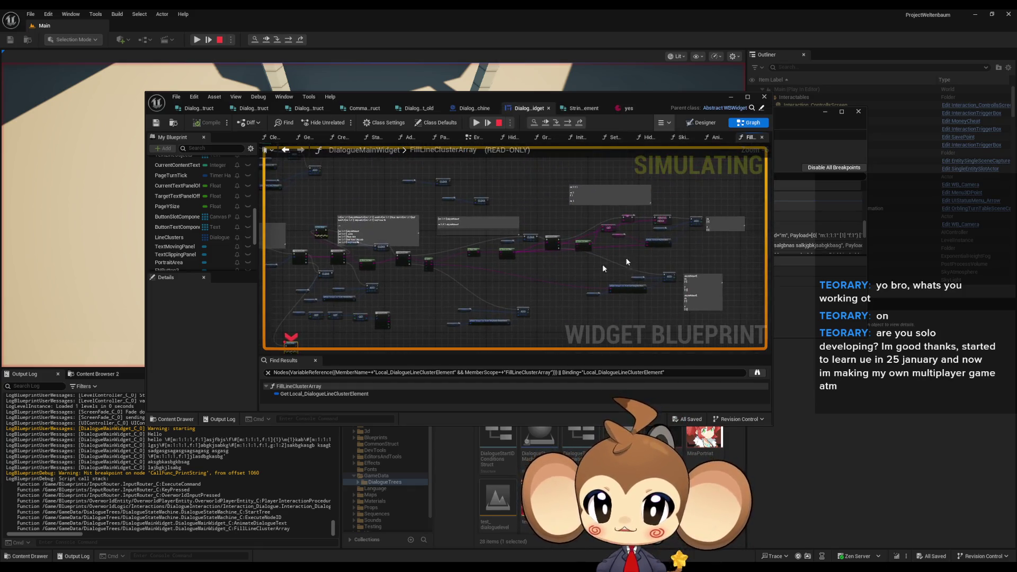
Wire the inner Parse Into Array's Return Value into Make Command Payload Struct's Payload and save.
scroll(613, 249, up, 5)
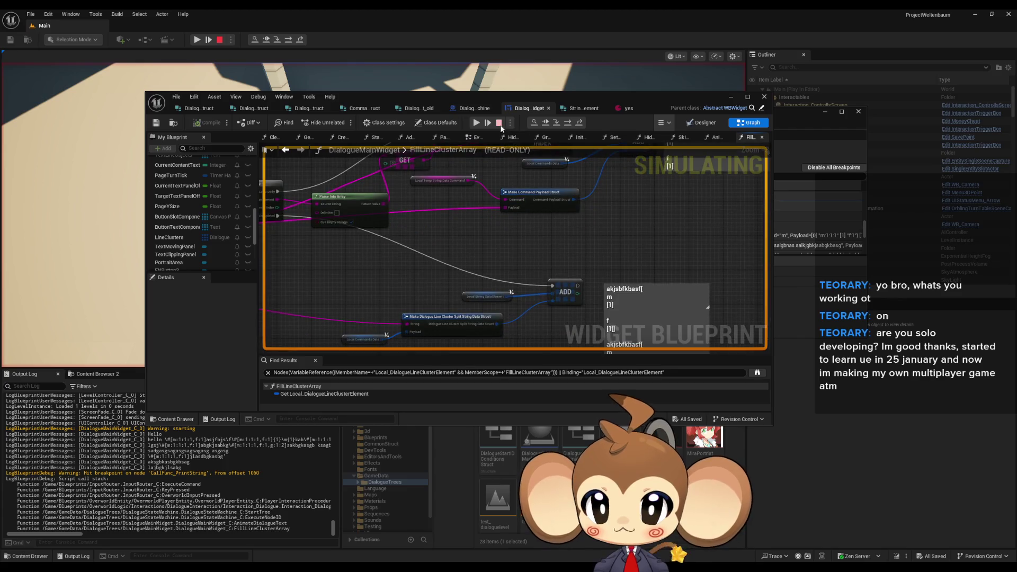
scroll(543, 241, up, 2)
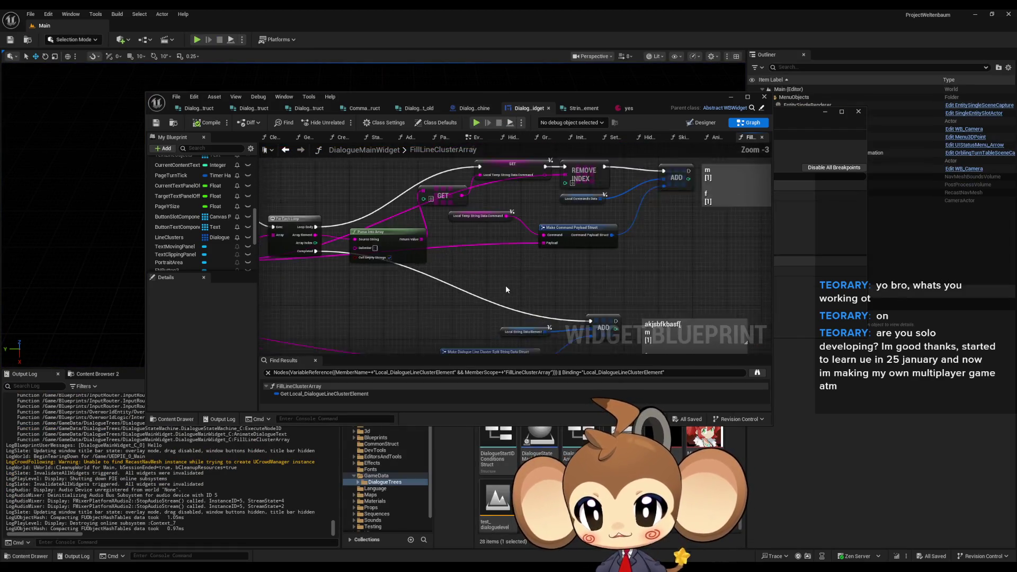
scroll(543, 242, down, 1)
scroll(641, 236, down, 1)
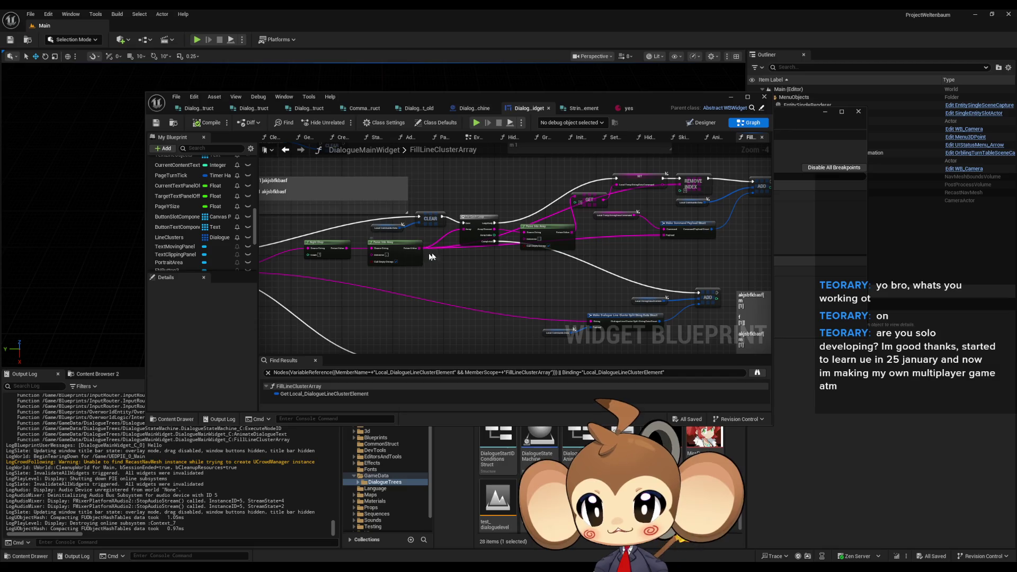
scroll(752, 211, up, 3)
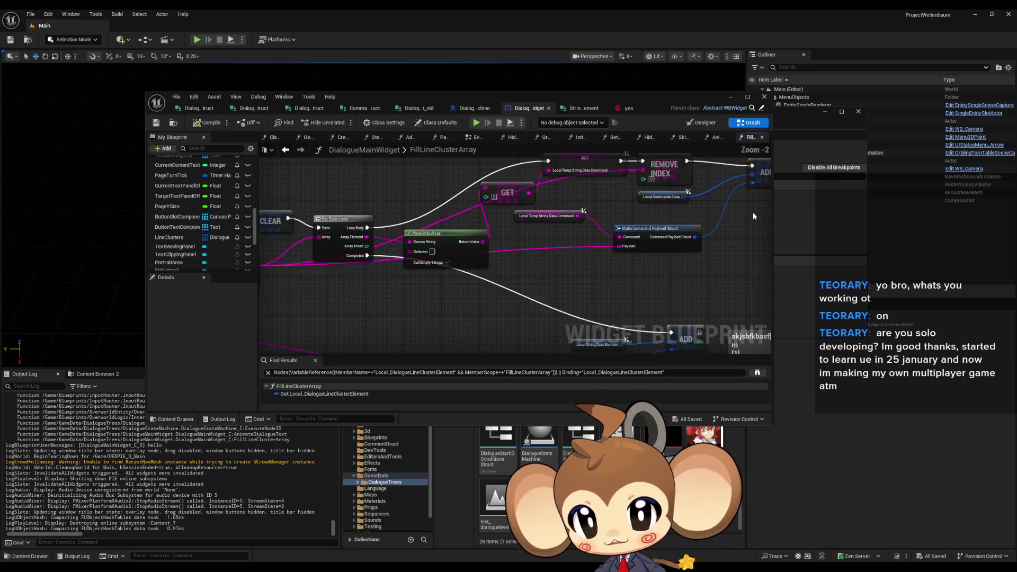
click(636, 194)
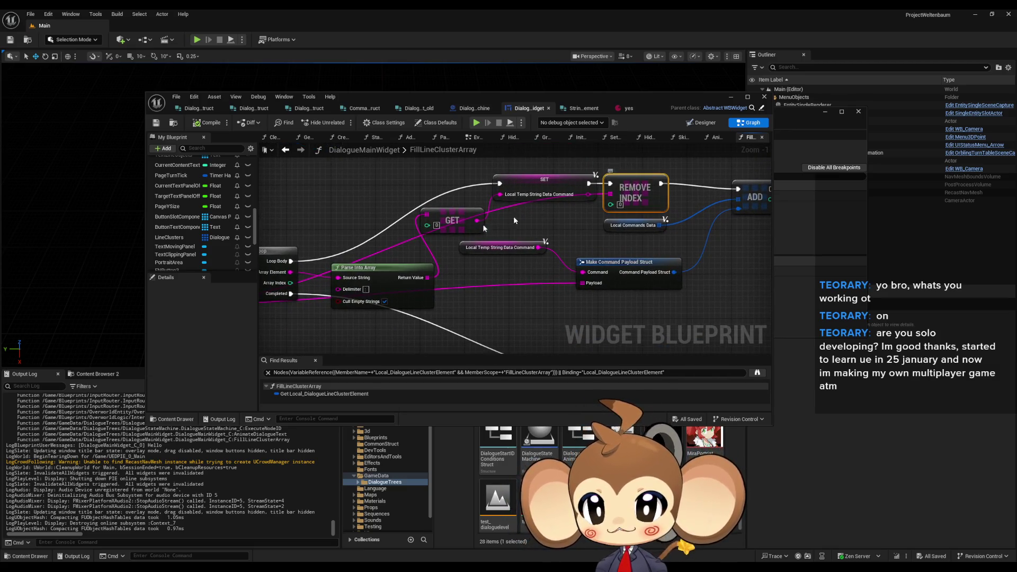
drag(509, 217, 456, 263)
scroll(456, 262, down, 1)
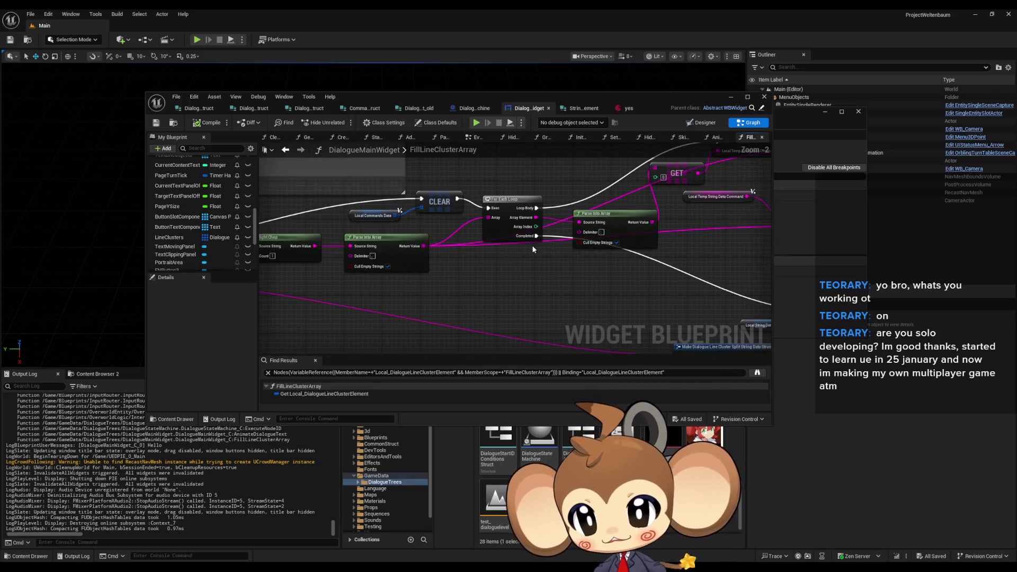
mouse_move(531, 244)
mouse_down()
mouse_move(509, 244)
mouse_move(502, 256)
mouse_up()
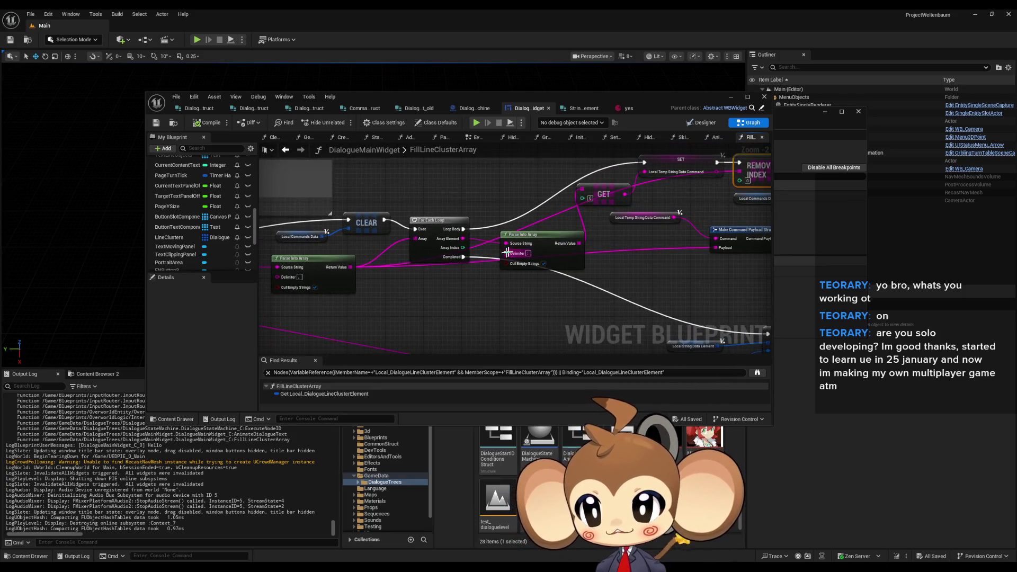
drag(651, 210, 643, 212)
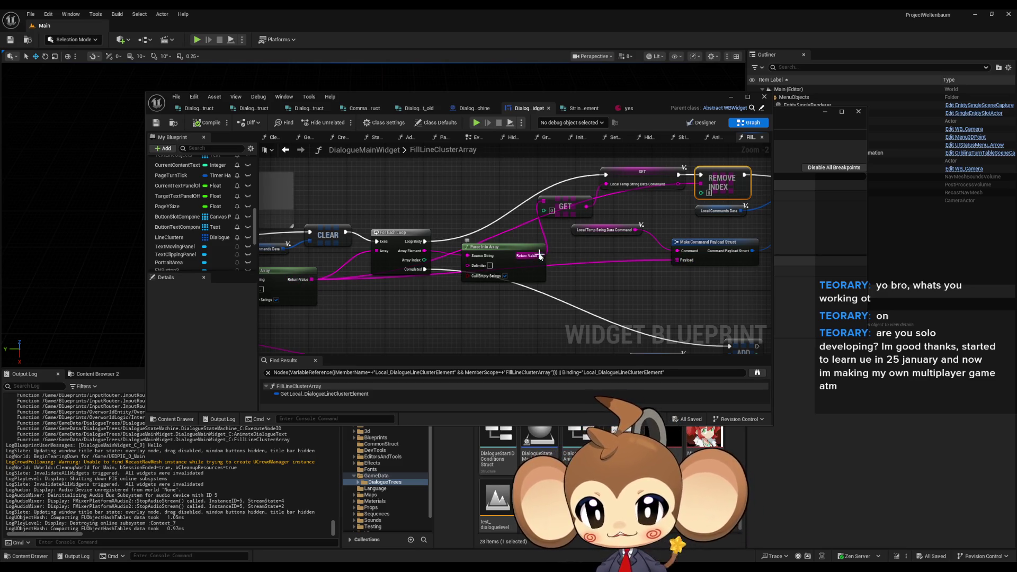
drag(676, 259, 540, 256)
key(ctrl+s)
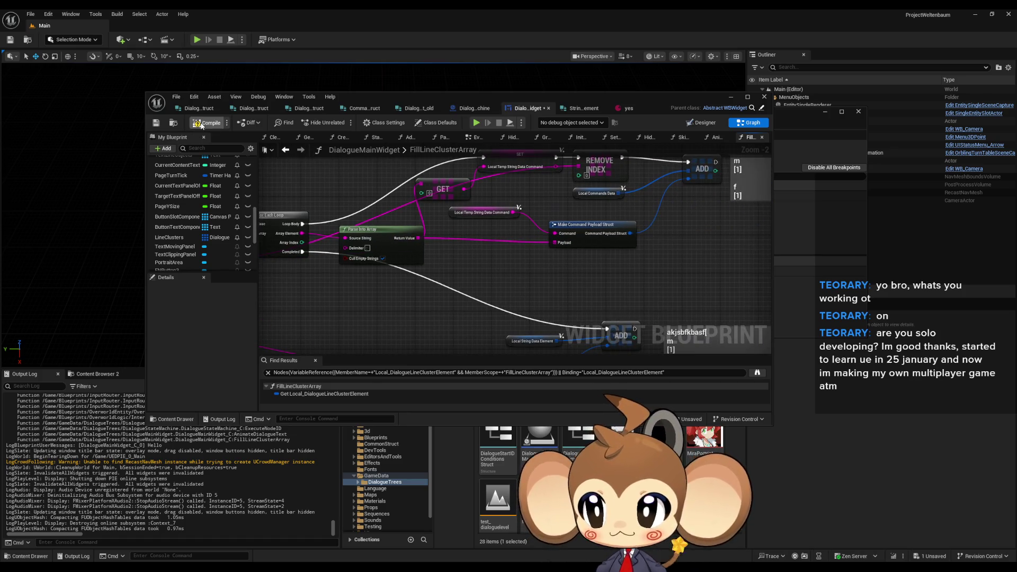
Untick Cull Empty Strings on the loop's Parse Into Array node and save with Ctrl+S.
scroll(504, 237, down, 1)
mouse_move(338, 307)
mouse_down()
mouse_move(544, 293)
mouse_move(566, 255)
mouse_move(518, 231)
mouse_up()
scroll(518, 231, down, 1)
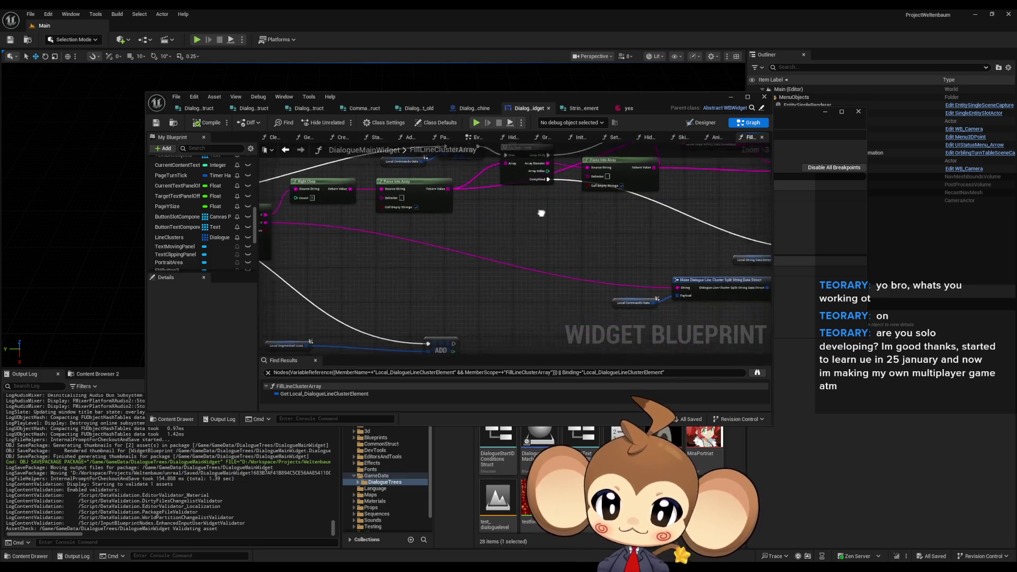
mouse_move(456, 234)
mouse_down()
mouse_move(514, 223)
mouse_move(699, 252)
mouse_up()
scroll(574, 256, up, 1)
mouse_move(574, 257)
mouse_down()
mouse_move(539, 277)
mouse_move(613, 297)
mouse_move(520, 287)
mouse_up()
click(506, 229)
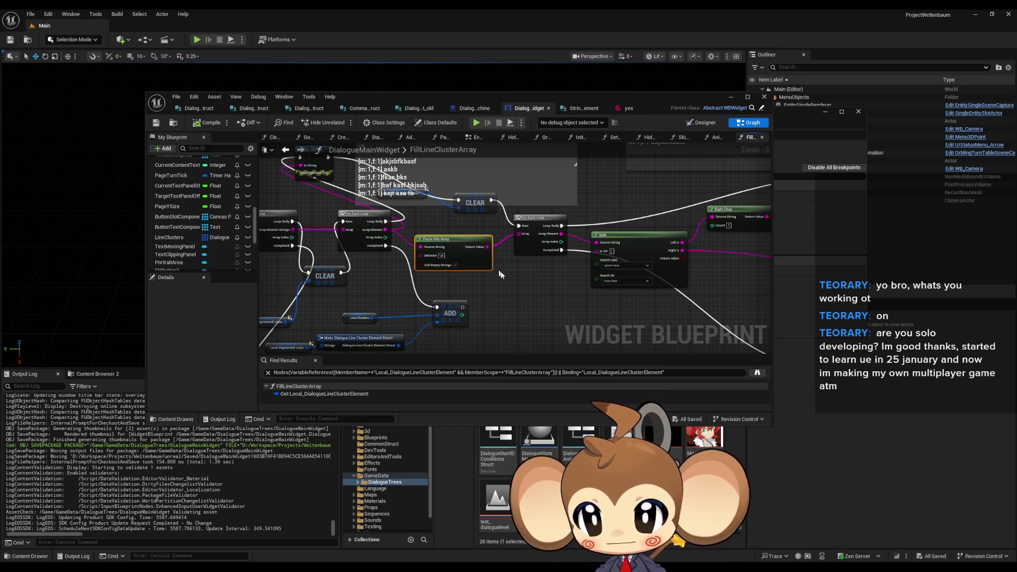
click(454, 265)
click(584, 293)
scroll(586, 290, up, 3)
key(ctrl+s)
Toggle Cull Empty Strings on the Parse Into Array again, then compile and save DialogueMainWidget.
scroll(499, 240, down, 5)
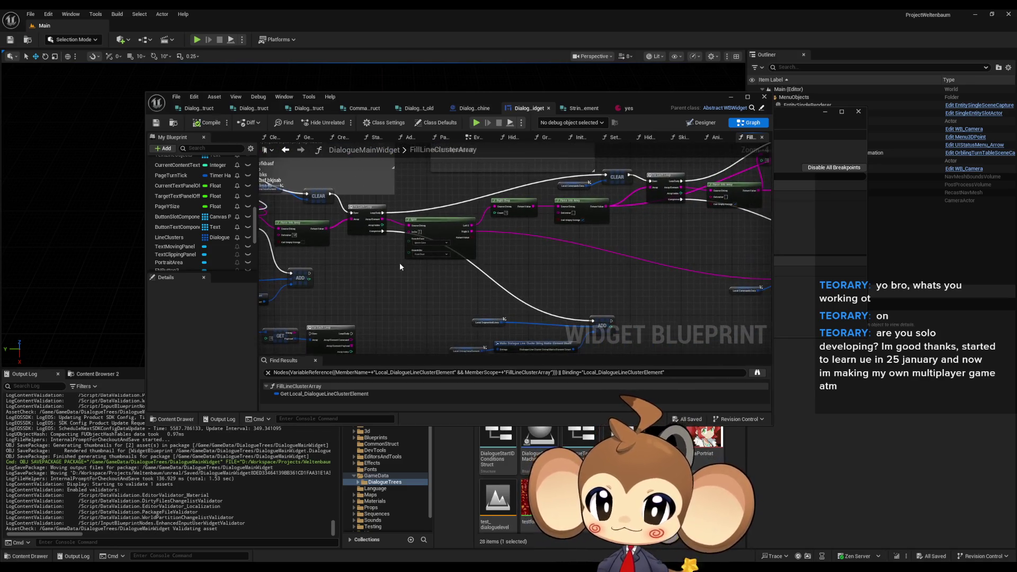
scroll(538, 246, up, 3)
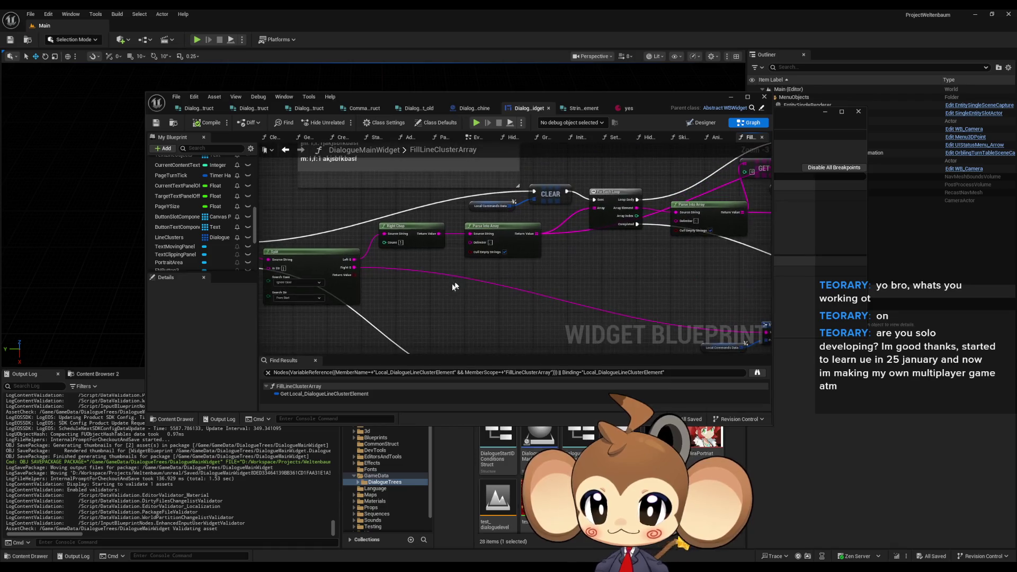
scroll(522, 254, down, 4)
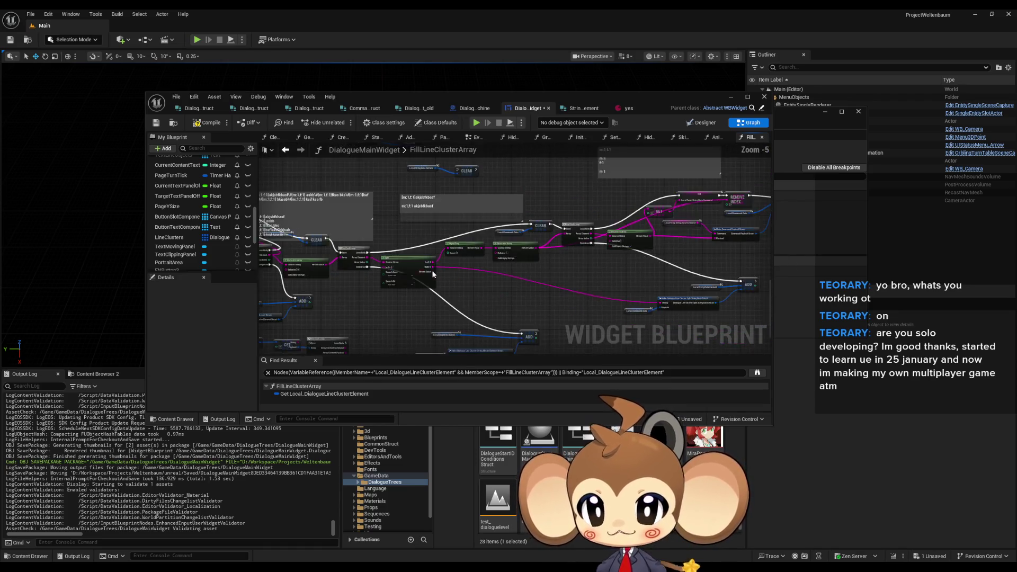
drag(689, 249, 687, 250)
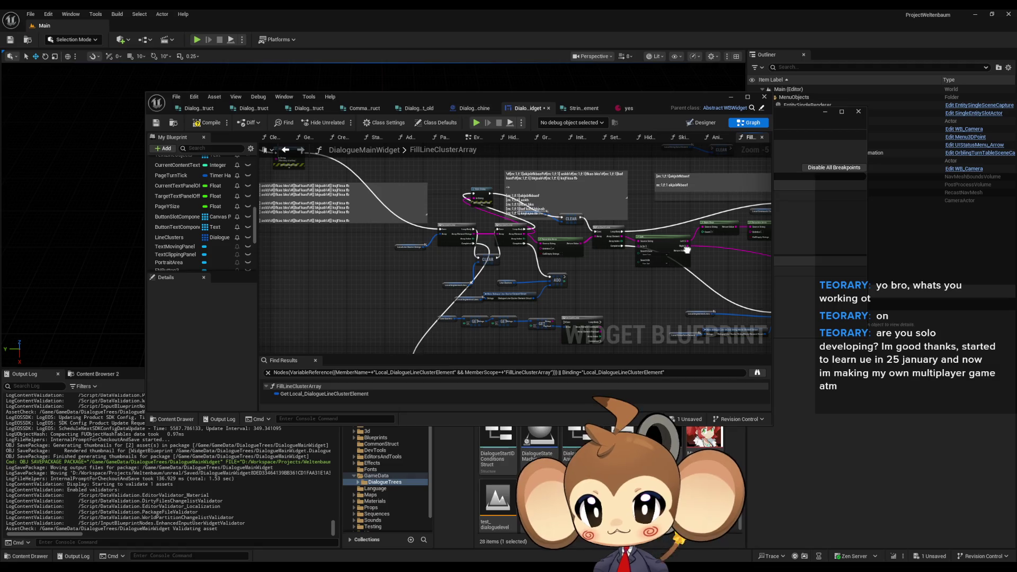
scroll(517, 234, up, 3)
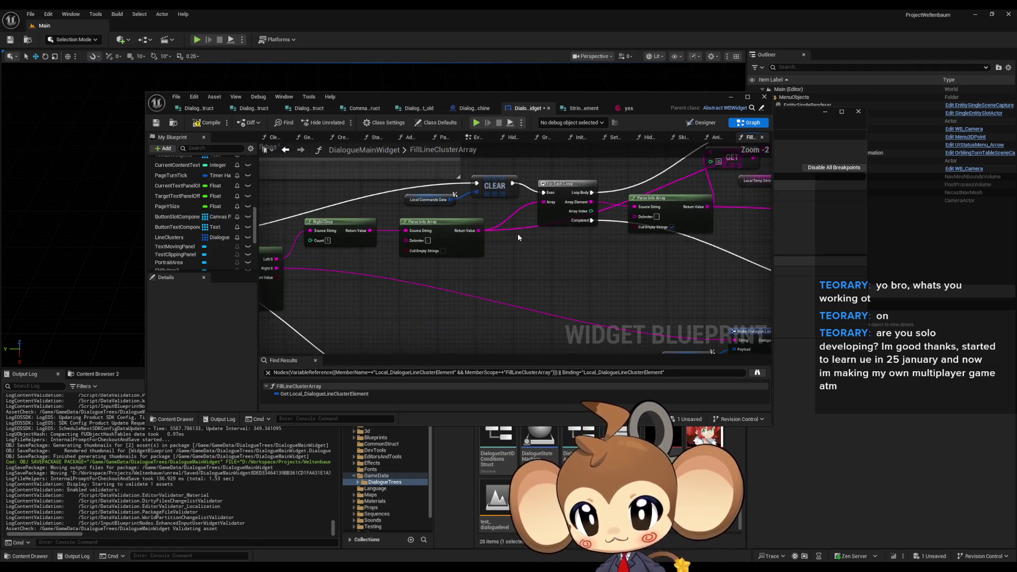
scroll(491, 243, up, 2)
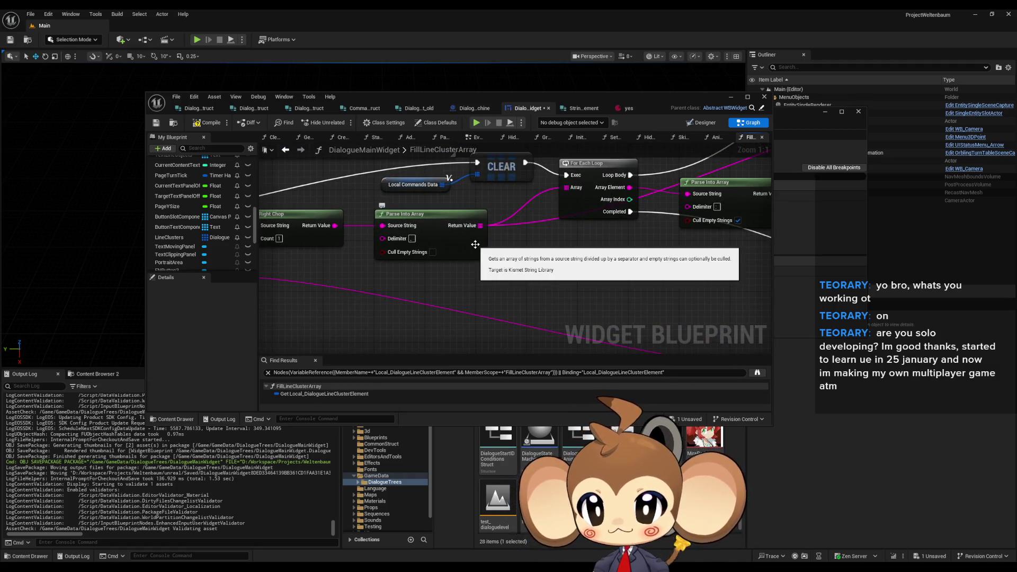
mouse_move(544, 247)
mouse_down()
mouse_move(393, 272)
mouse_move(377, 325)
mouse_move(332, 322)
mouse_up()
scroll(367, 318, down, 1)
click(456, 303)
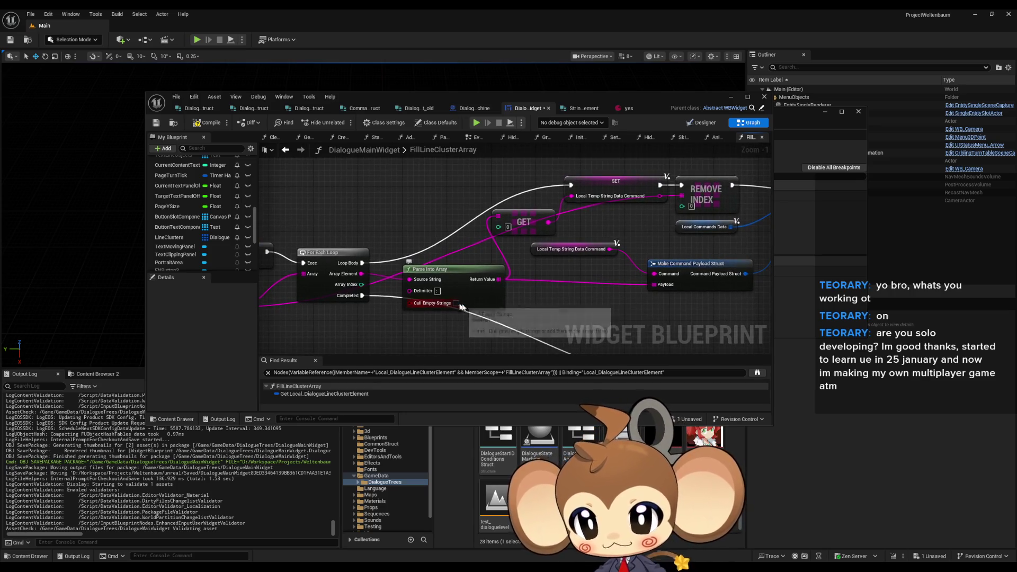
drag(510, 303, 204, 304)
scroll(374, 271, down, 2)
mouse_move(375, 271)
mouse_down()
mouse_move(431, 280)
mouse_move(609, 259)
mouse_up()
click(207, 123)
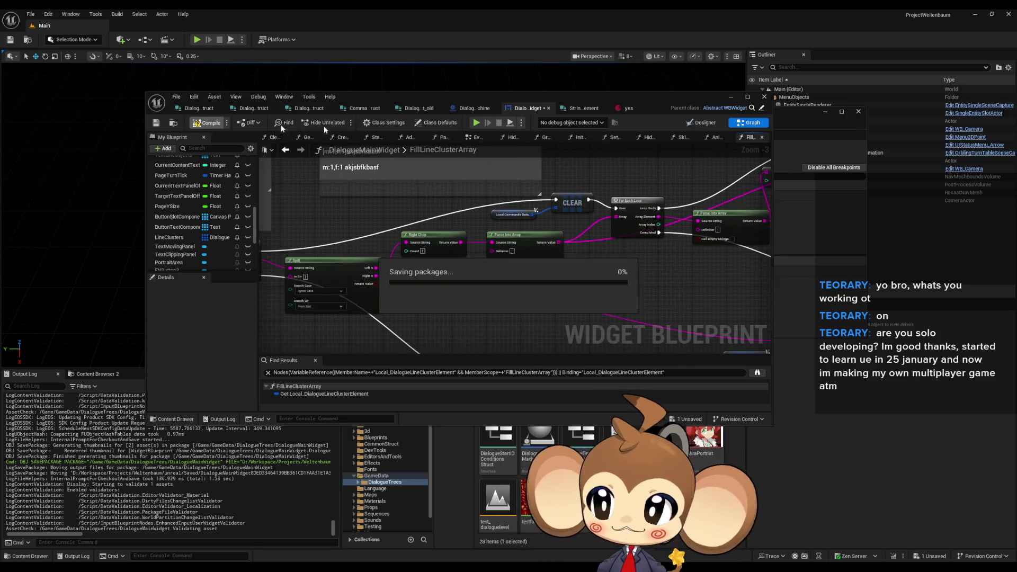
Start Play-In-Editor, pick Load Game from the menu and advance to trigger the dialogue.
click(731, 97)
click(197, 40)
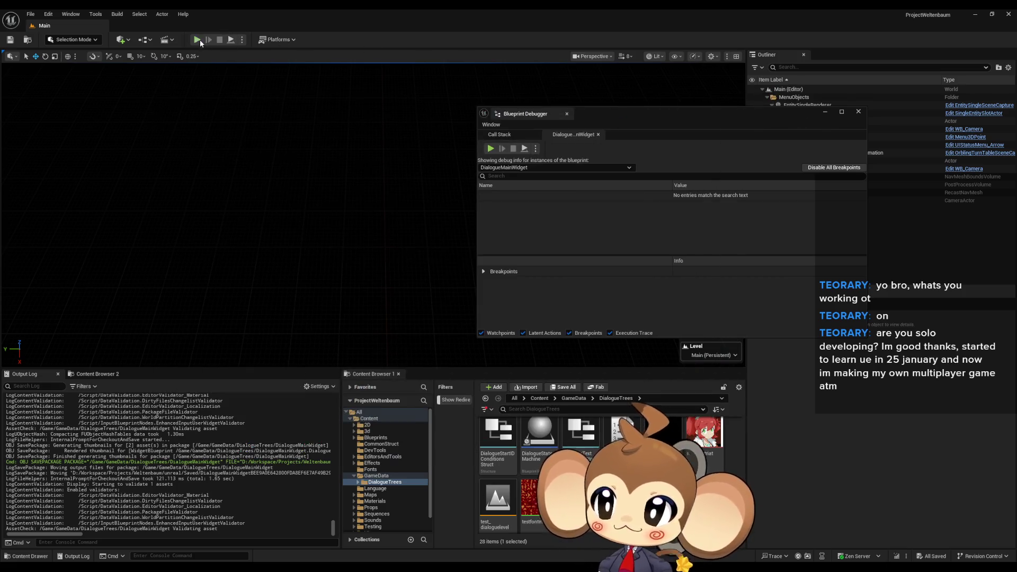
key(Down)
key(Return)
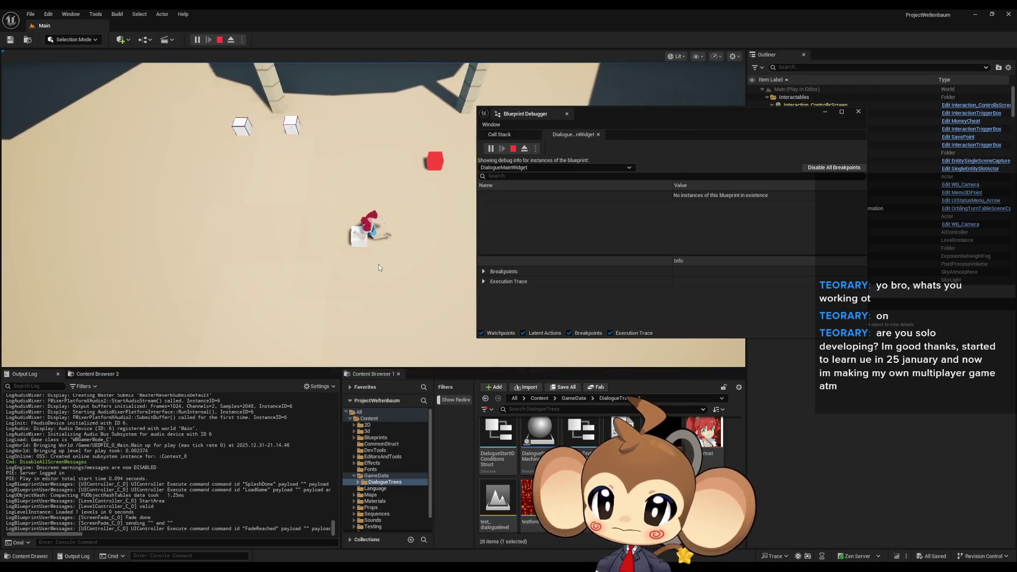
key(Return)
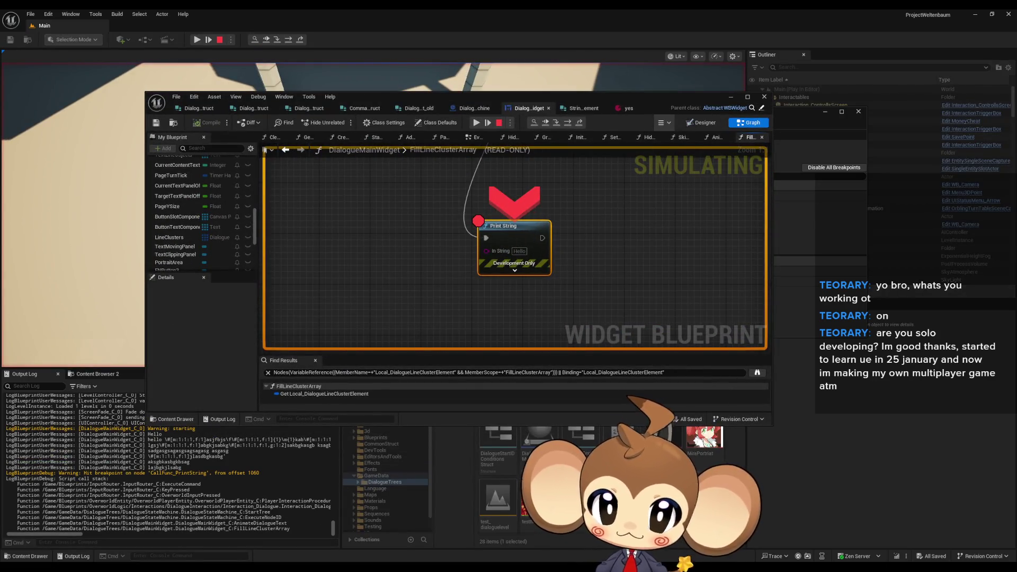
In the Blueprint Debugger, expand DialogueMainWidget > Self > Line Clusters.
click(808, 225)
click(483, 196)
click(490, 206)
scroll(558, 221, down, 10)
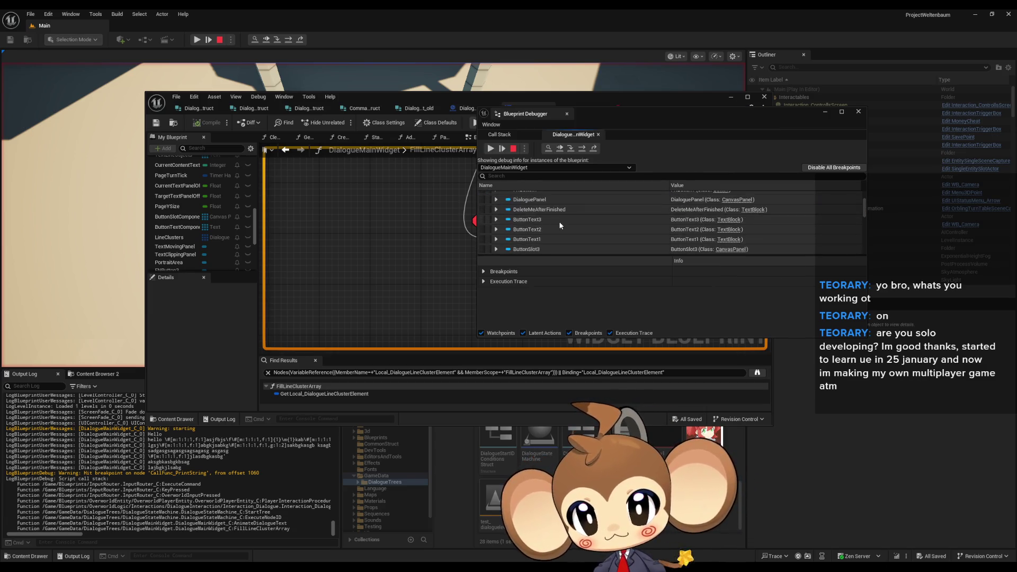
scroll(559, 221, down, 10)
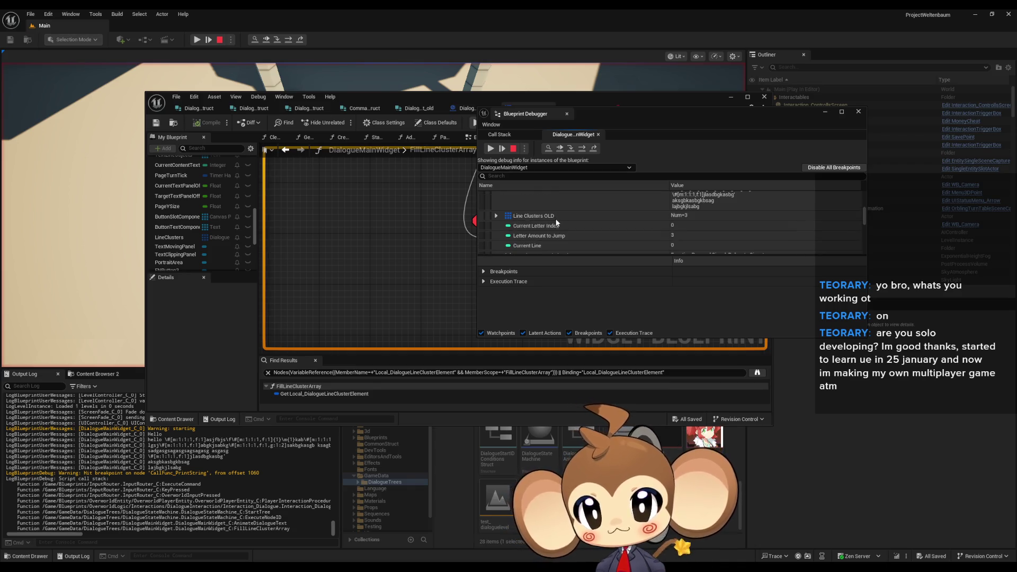
scroll(545, 233, up, 5)
click(496, 237)
scroll(499, 225, down, 3)
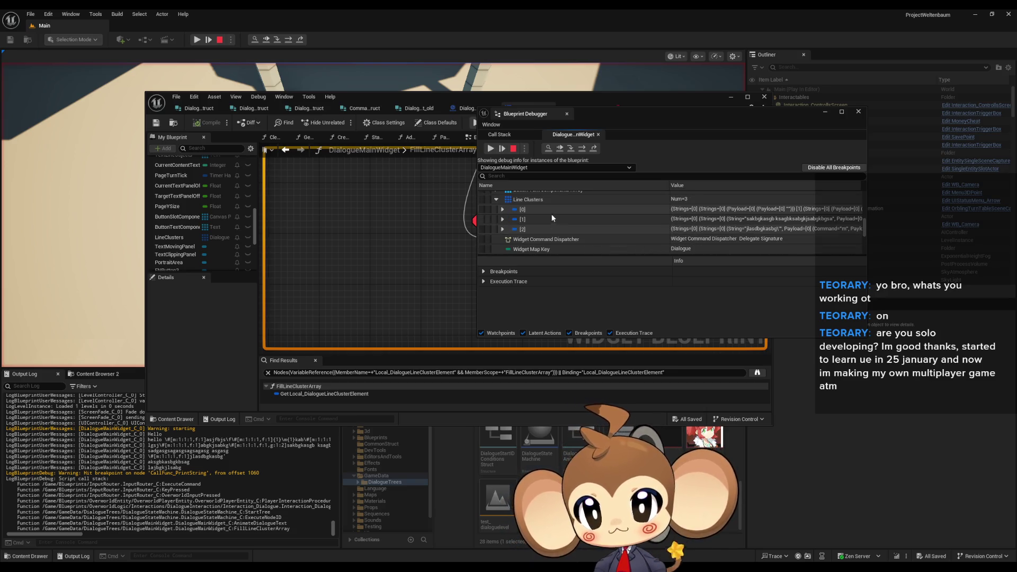
Drill into the first line cluster's first string down to its command's nested Payload values.
click(502, 210)
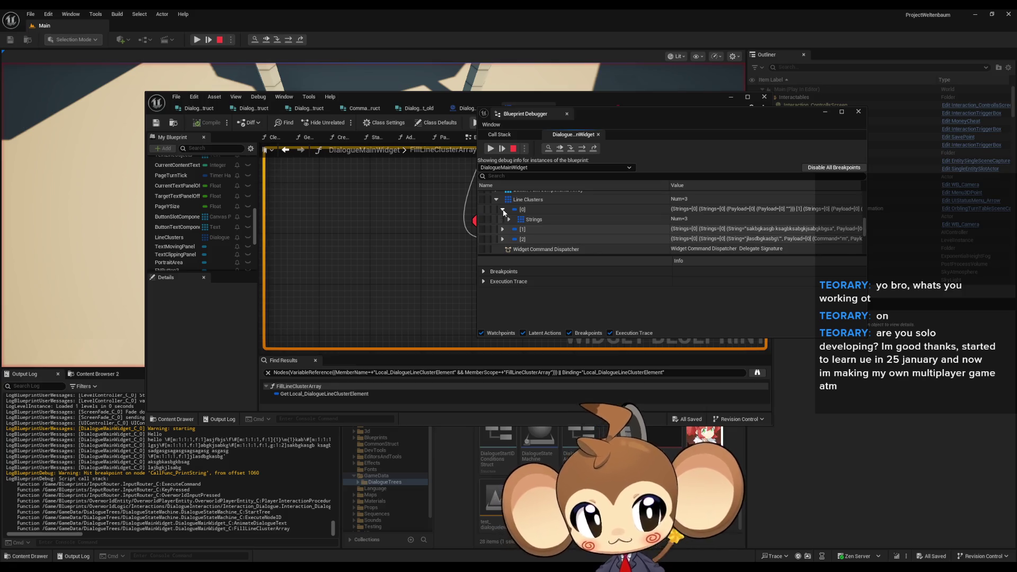
click(509, 220)
scroll(512, 219, down, 1)
click(516, 217)
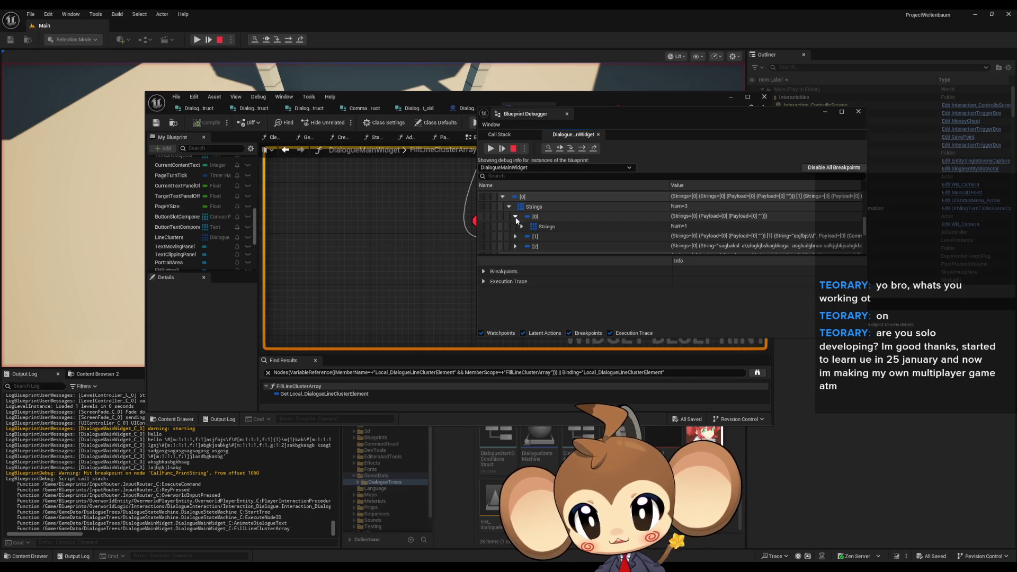
click(522, 226)
click(529, 236)
scroll(532, 232, down, 2)
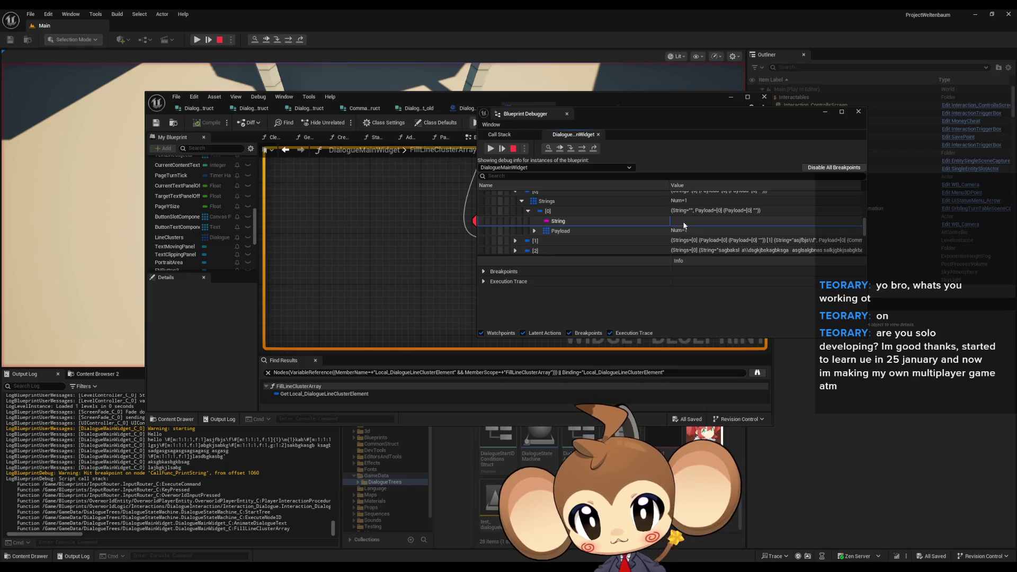
click(539, 232)
click(544, 239)
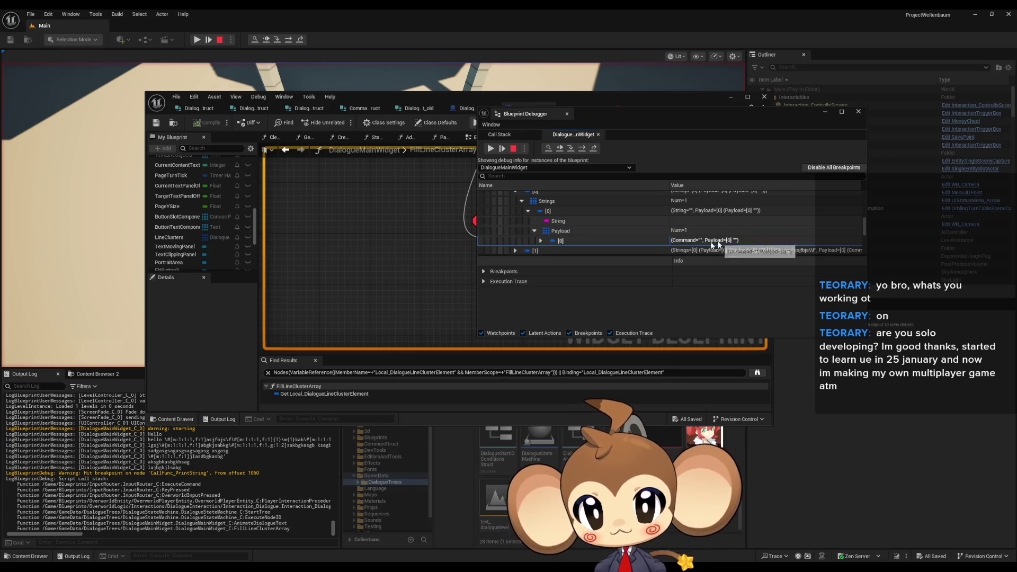
click(542, 239)
scroll(545, 236, down, 2)
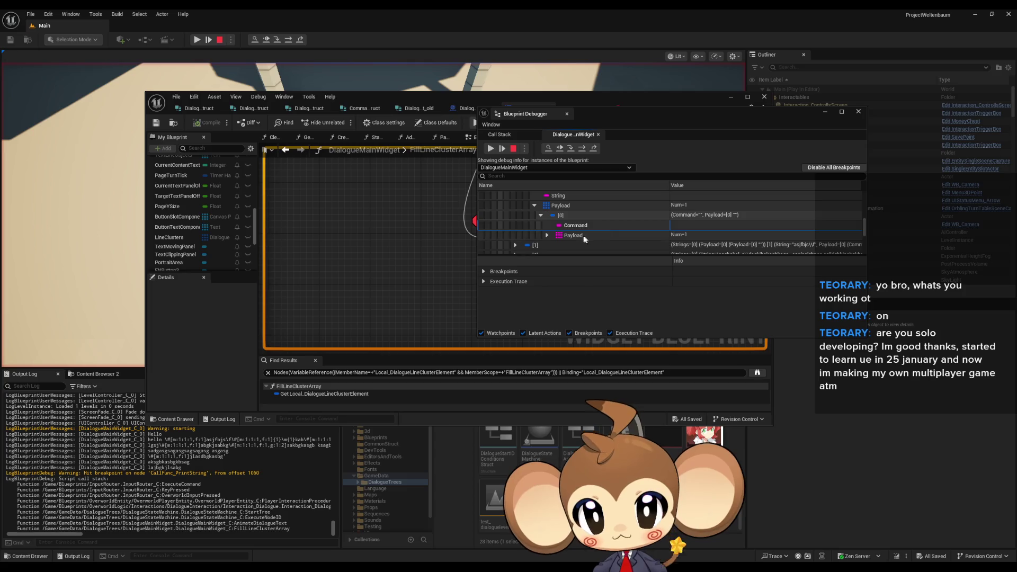
click(547, 236)
click(617, 246)
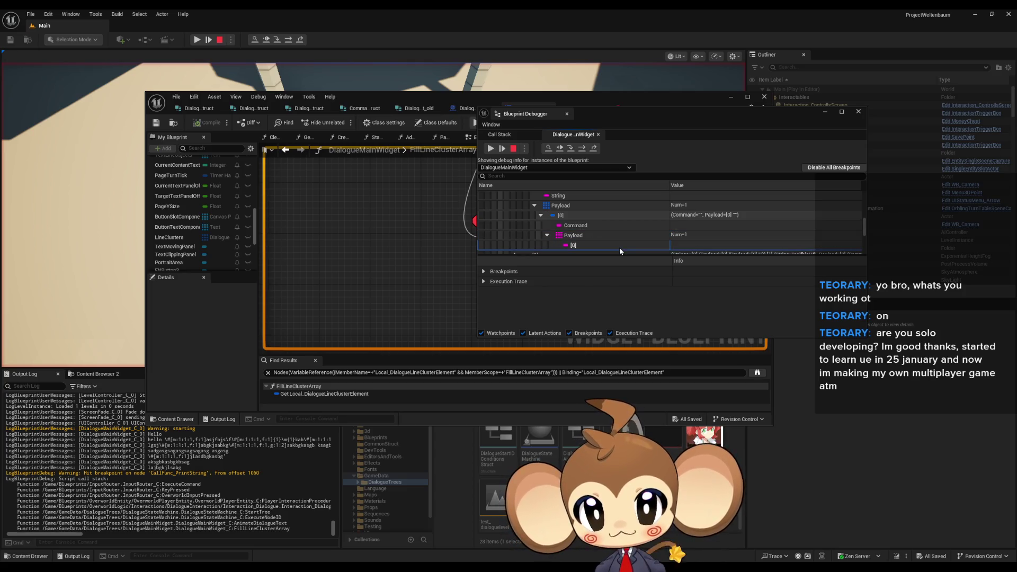
scroll(617, 243, down, 1)
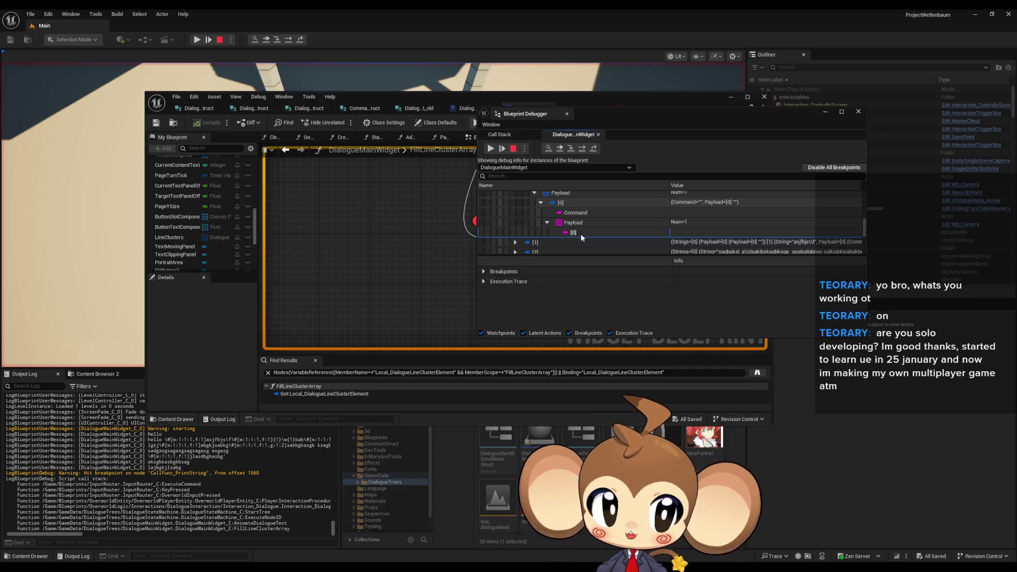
Collapse the first cluster's nested Payload, payload entry and Payload array.
click(549, 226)
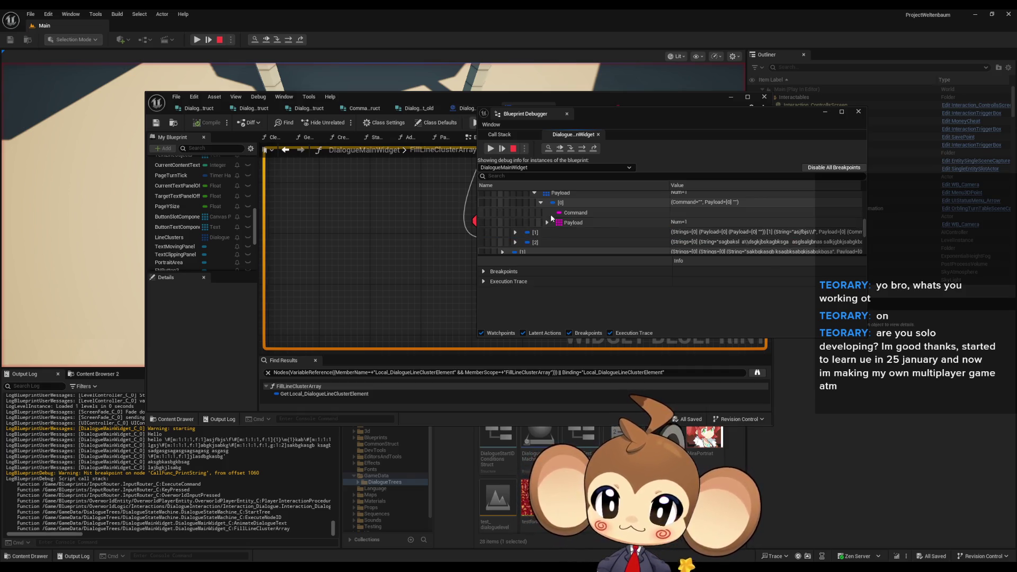
click(540, 203)
scroll(569, 212, up, 1)
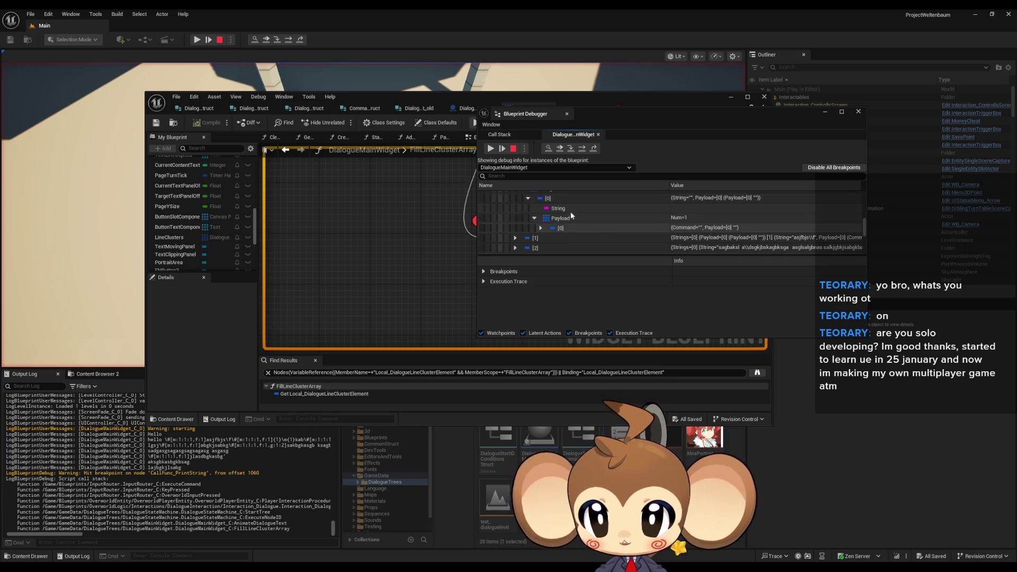
click(534, 219)
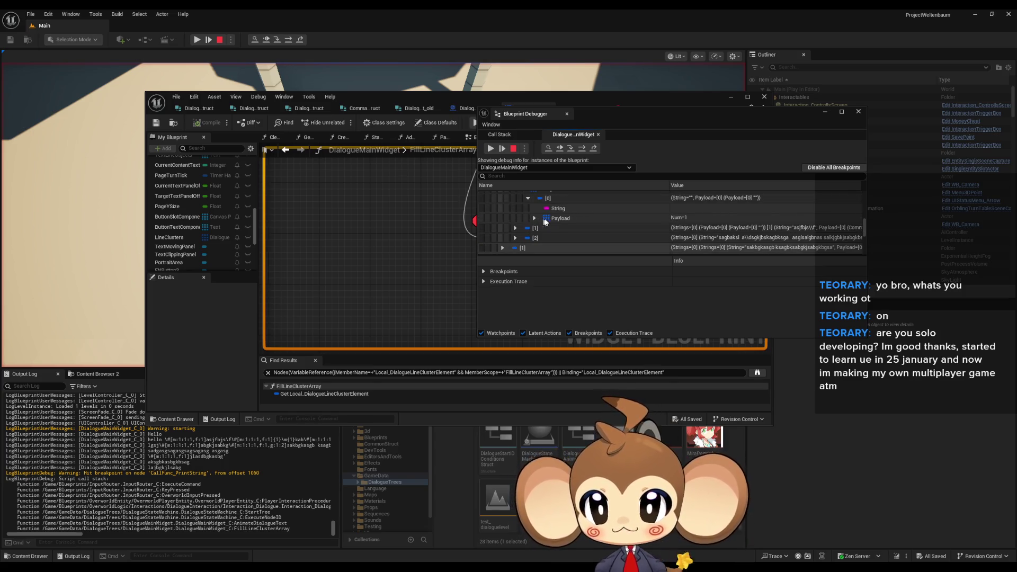
scroll(541, 225, up, 1)
Expand the second line cluster's Strings, switching from its first string to the second.
click(515, 240)
scroll(520, 228, down, 3)
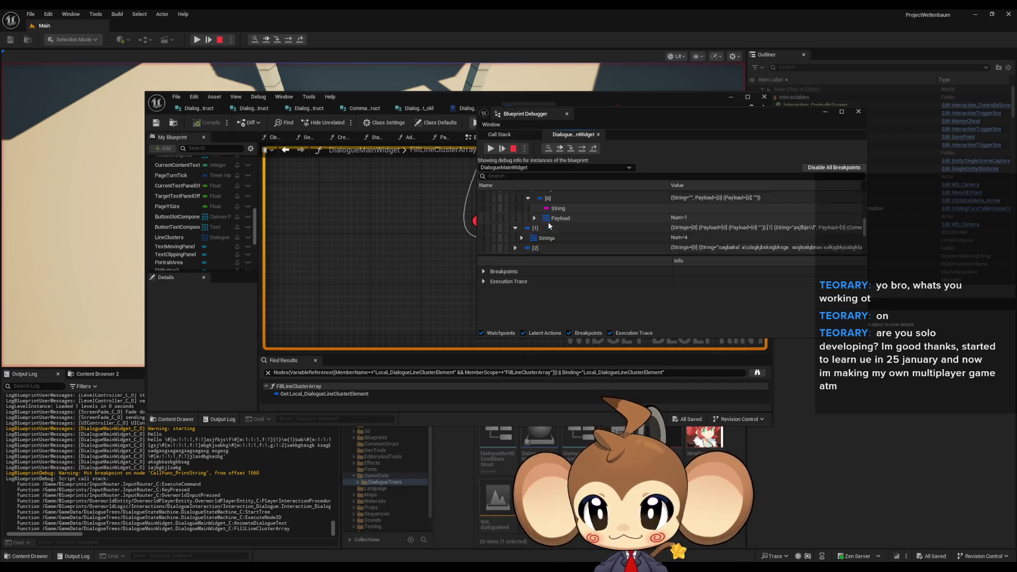
click(522, 212)
scroll(530, 217, down, 1)
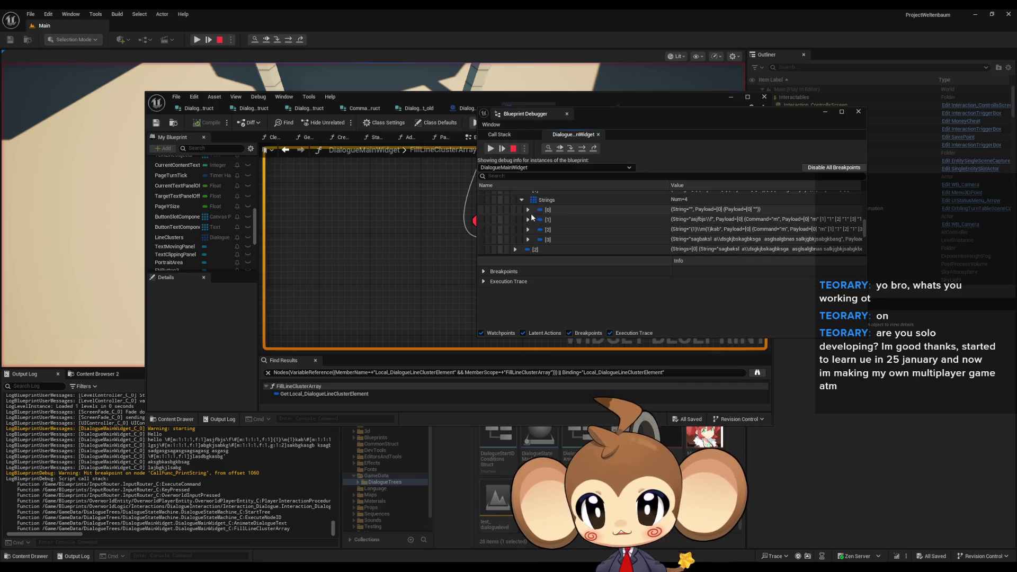
scroll(535, 212, up, 3)
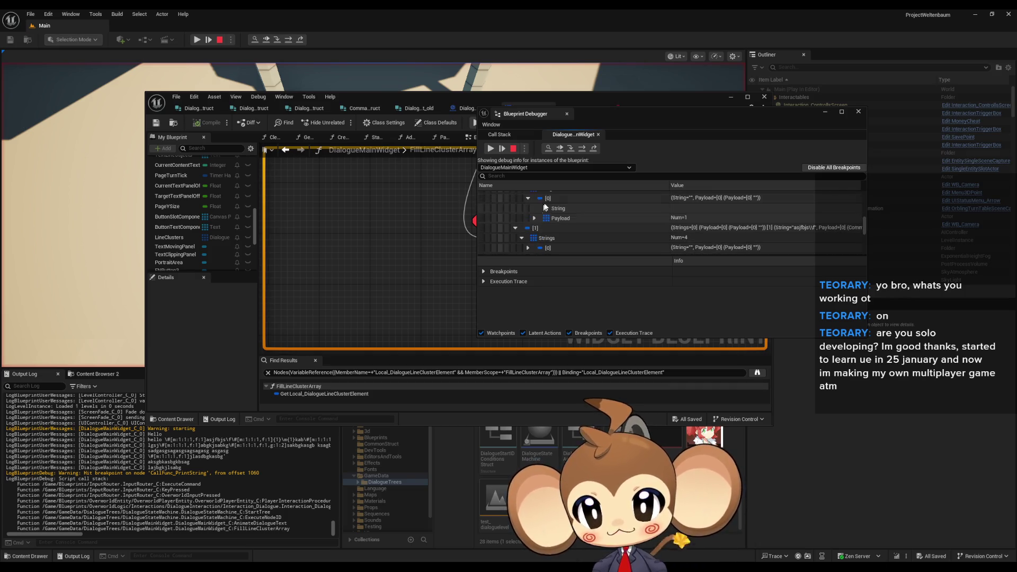
scroll(560, 208, down, 2)
click(527, 222)
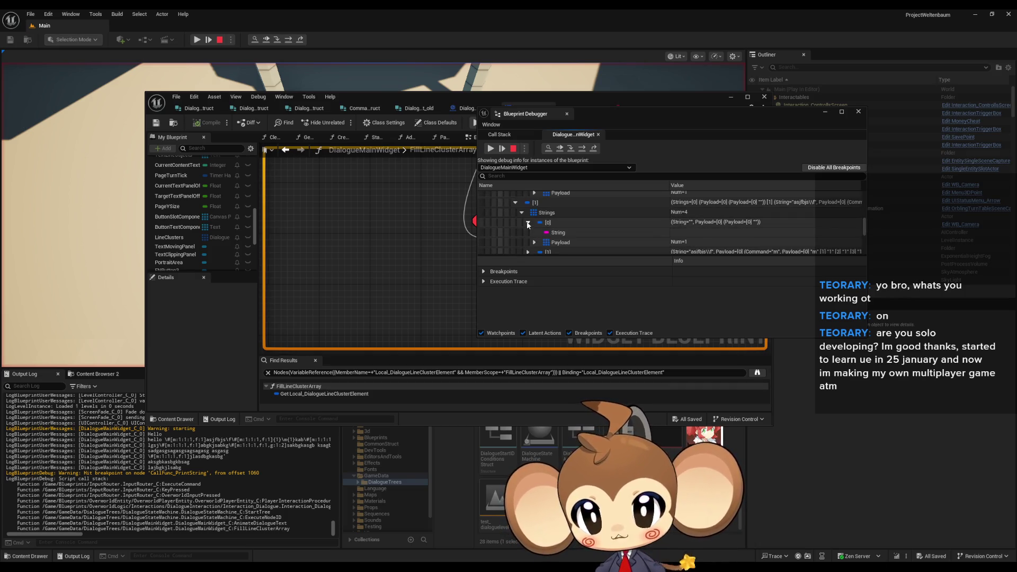
scroll(546, 223, down, 1)
click(528, 211)
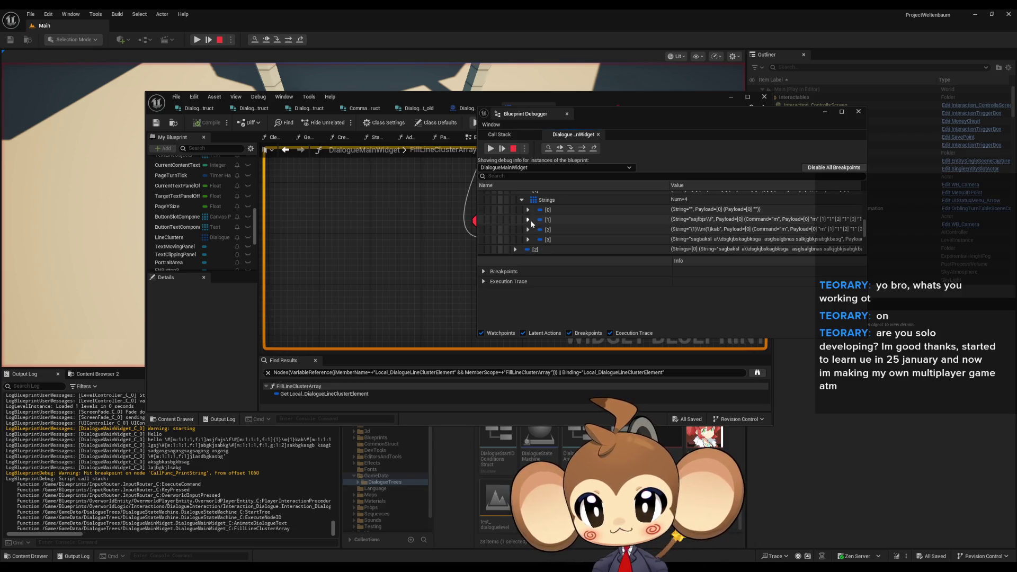
click(530, 220)
scroll(535, 218, down, 1)
Open the second string's Payload to show command m with four values: m, 1, 1, 1.
click(557, 216)
click(534, 227)
scroll(556, 216, down, 1)
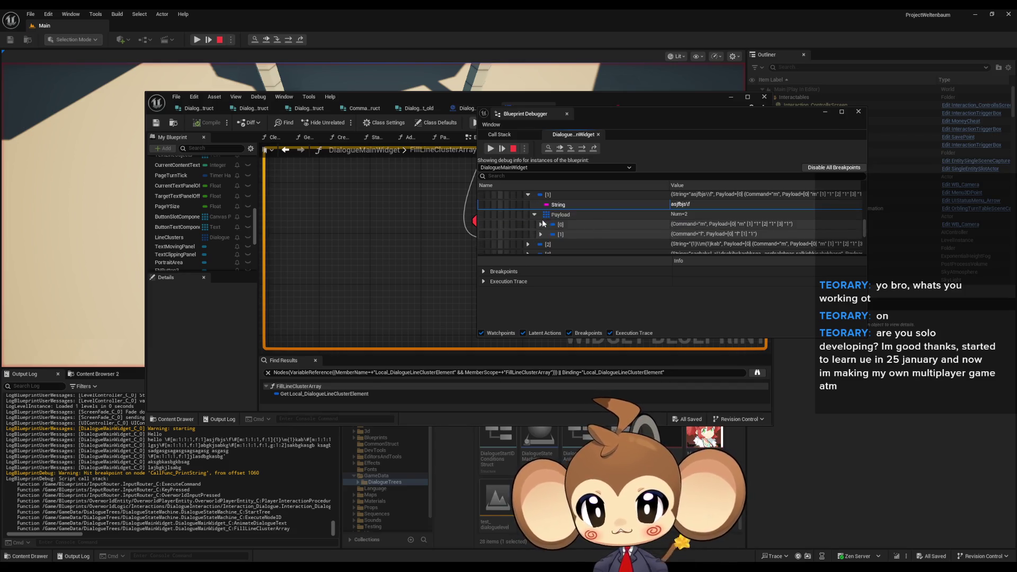
click(541, 222)
scroll(608, 224, down, 1)
click(682, 222)
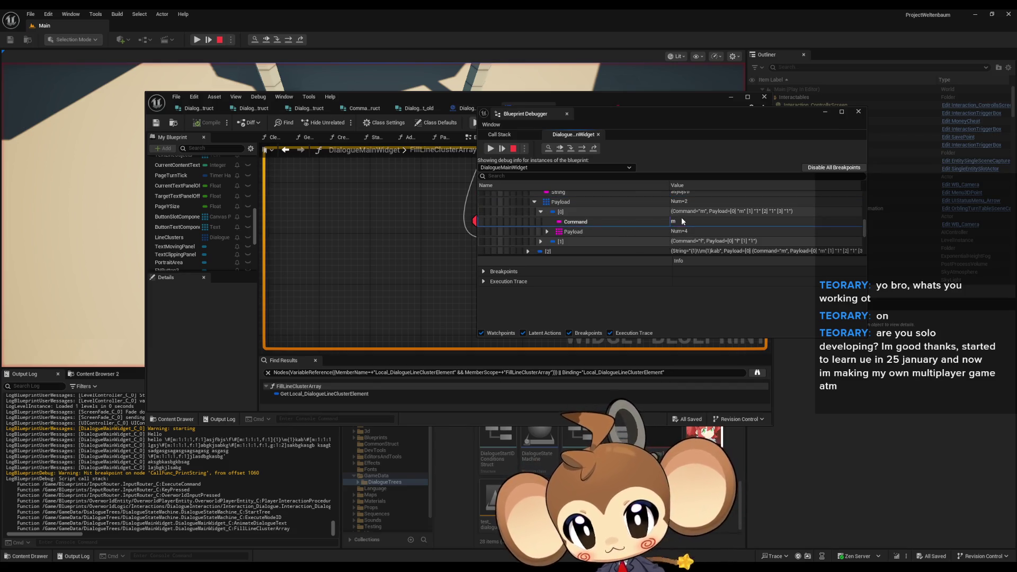
click(547, 232)
scroll(609, 218, down, 2)
click(680, 205)
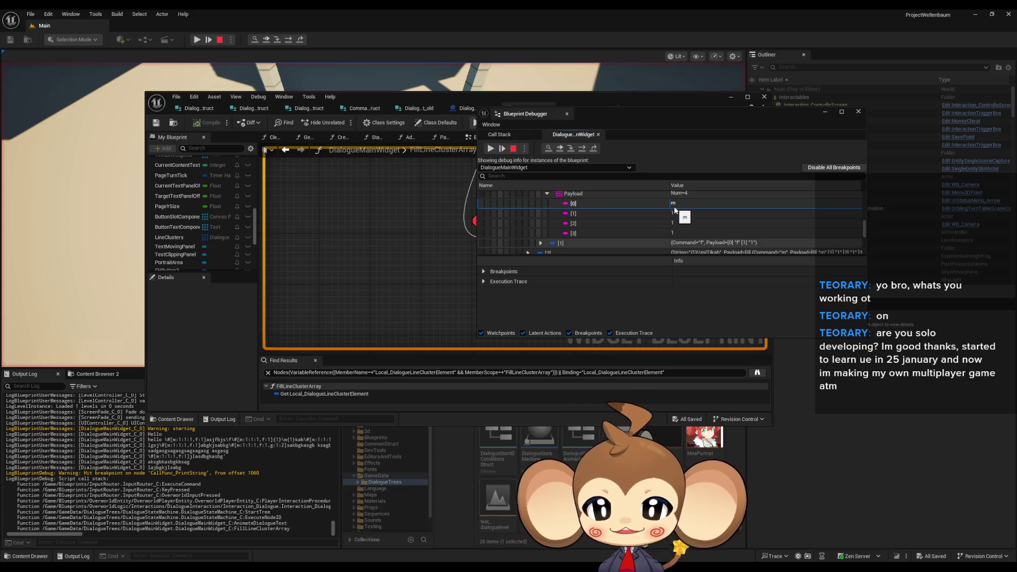
Bring the FillLineClusterArray graph forward and select the REMOVE INDEX node.
click(419, 174)
drag(617, 198, 437, 257)
scroll(567, 239, up, 4)
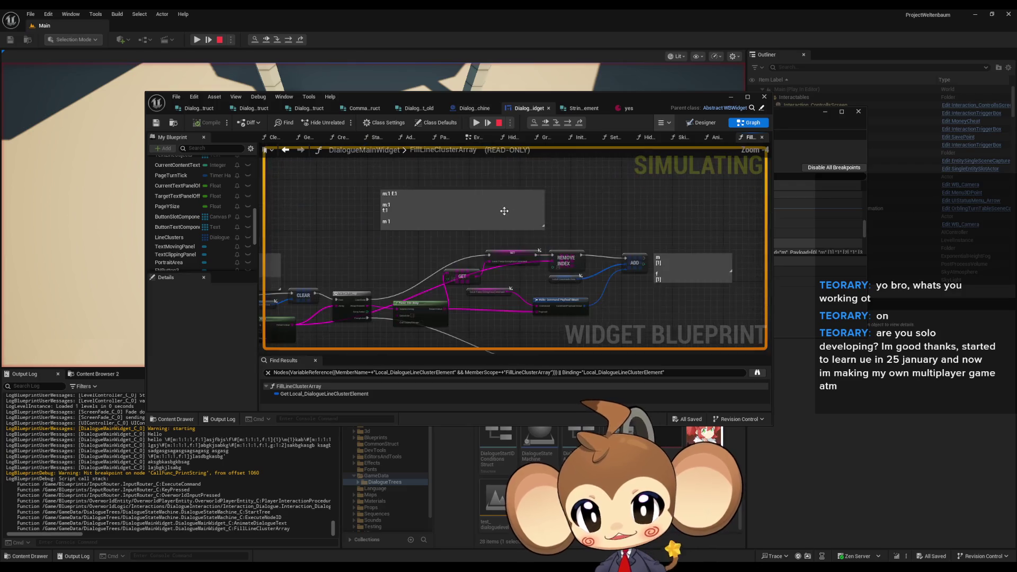
mouse_move(566, 239)
mouse_down()
mouse_move(615, 292)
mouse_move(671, 216)
mouse_up()
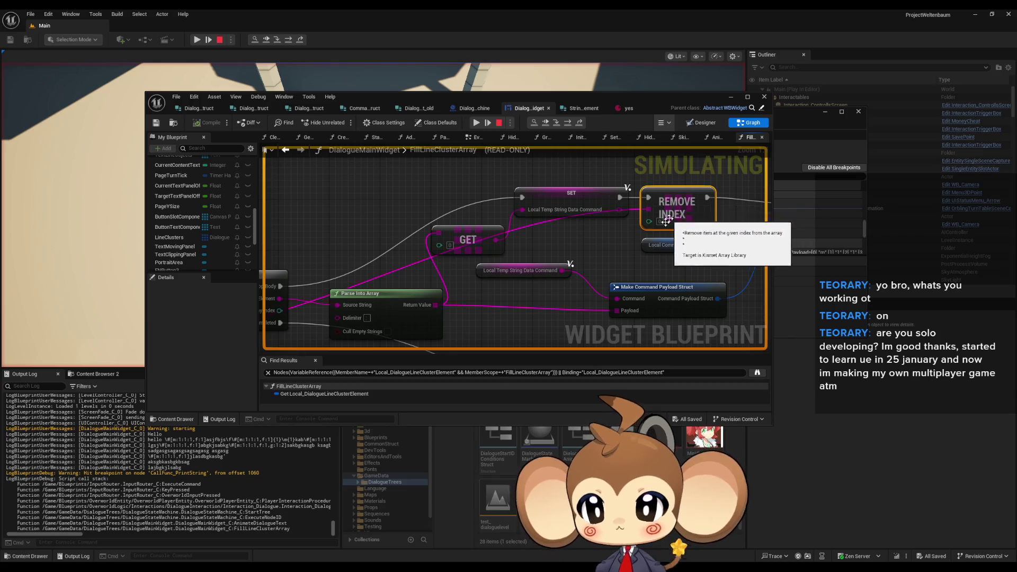
scroll(672, 216, down, 2)
drag(551, 283, 633, 263)
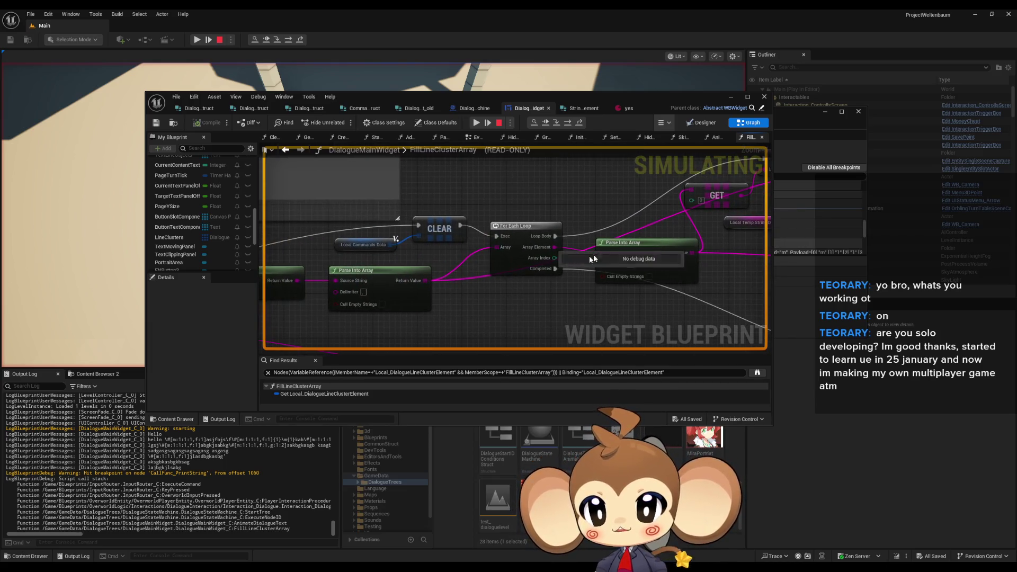
Stop the play session and return to DialogueMainWidget's FillLineClusterArray graph.
click(615, 138)
click(499, 124)
scroll(395, 272, down, 6)
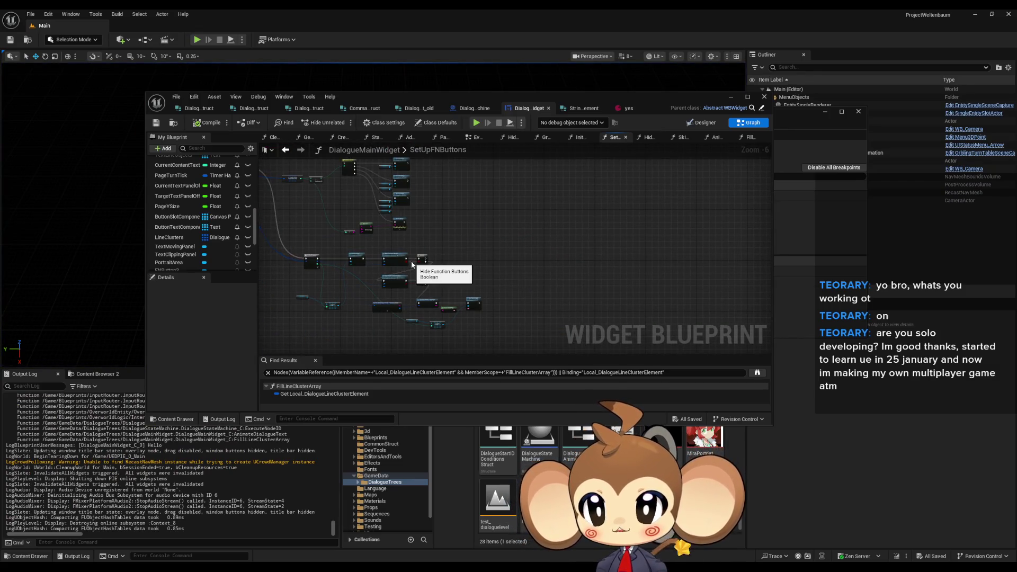
click(479, 109)
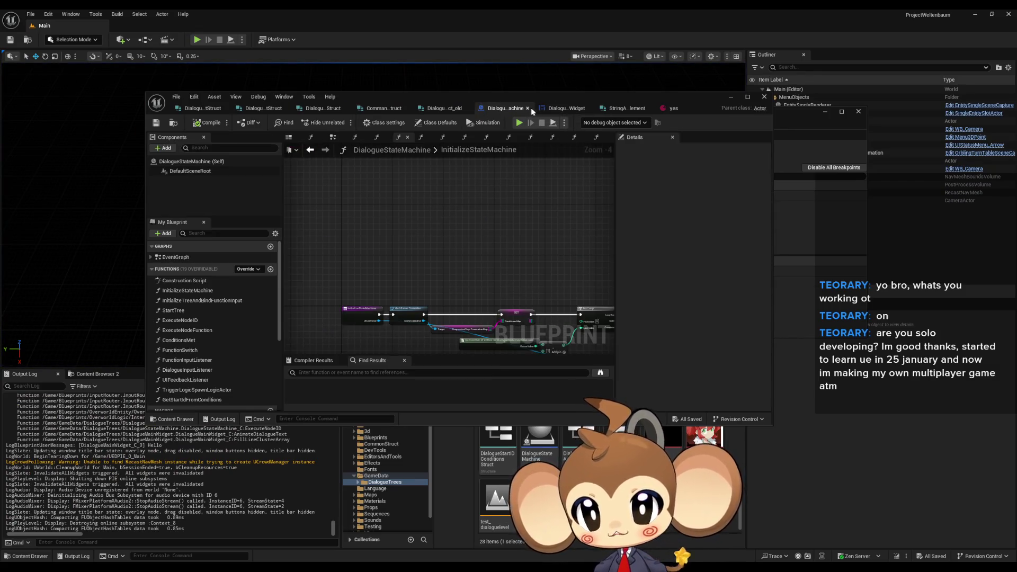
click(540, 109)
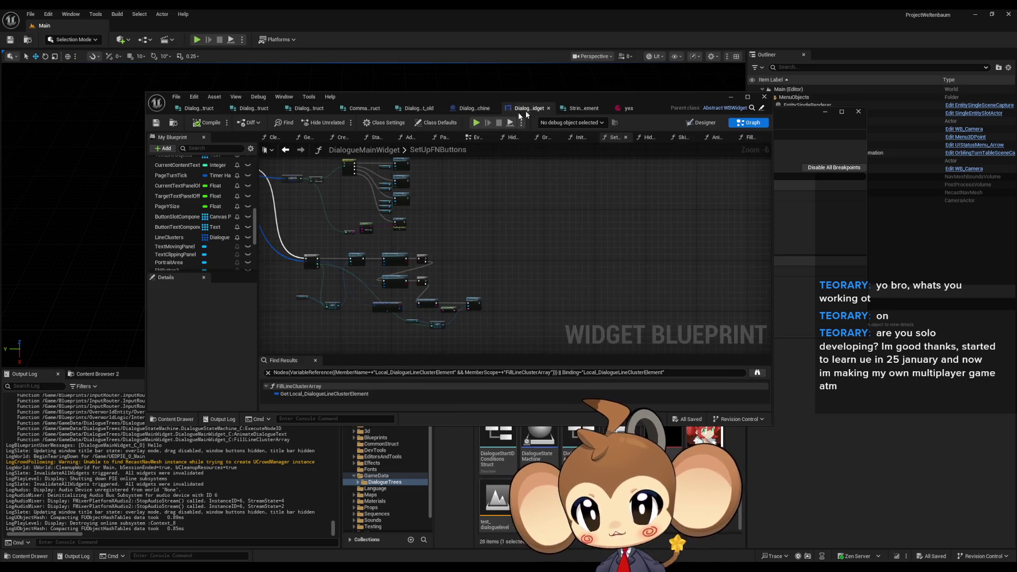
click(285, 150)
Rewire the Parse Into Array Return Value, then compile, save and start a new PIE session.
mouse_move(491, 255)
mouse_down()
mouse_move(636, 249)
mouse_move(704, 188)
mouse_move(704, 170)
mouse_up()
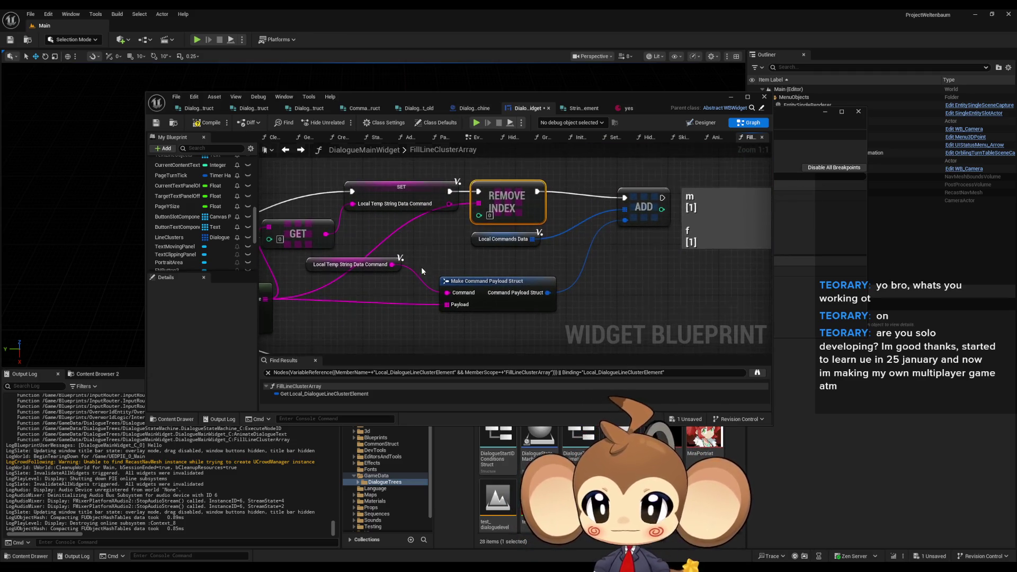
scroll(466, 264, down, 2)
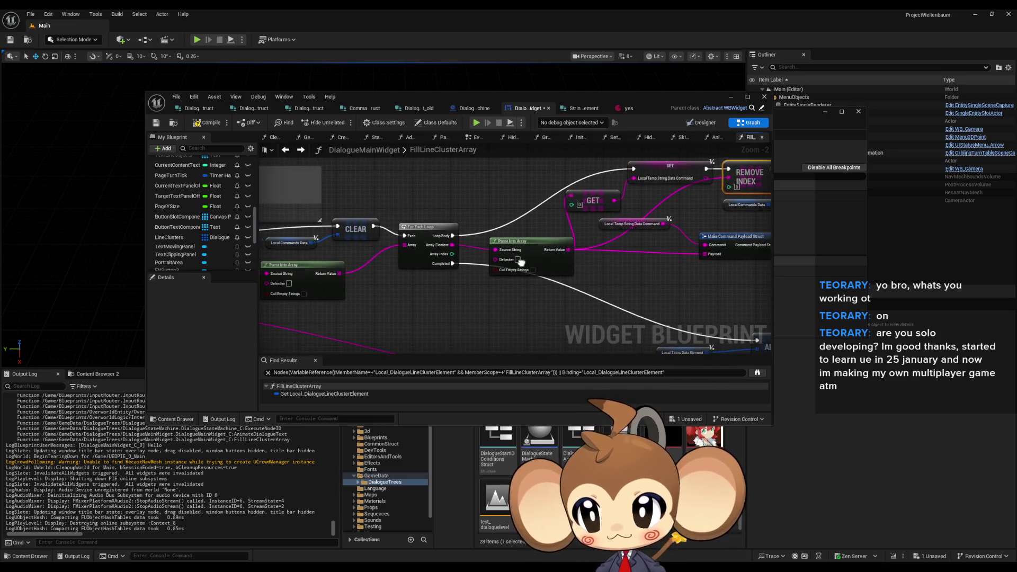
mouse_move(473, 301)
mouse_down()
mouse_move(583, 276)
mouse_move(282, 306)
mouse_up()
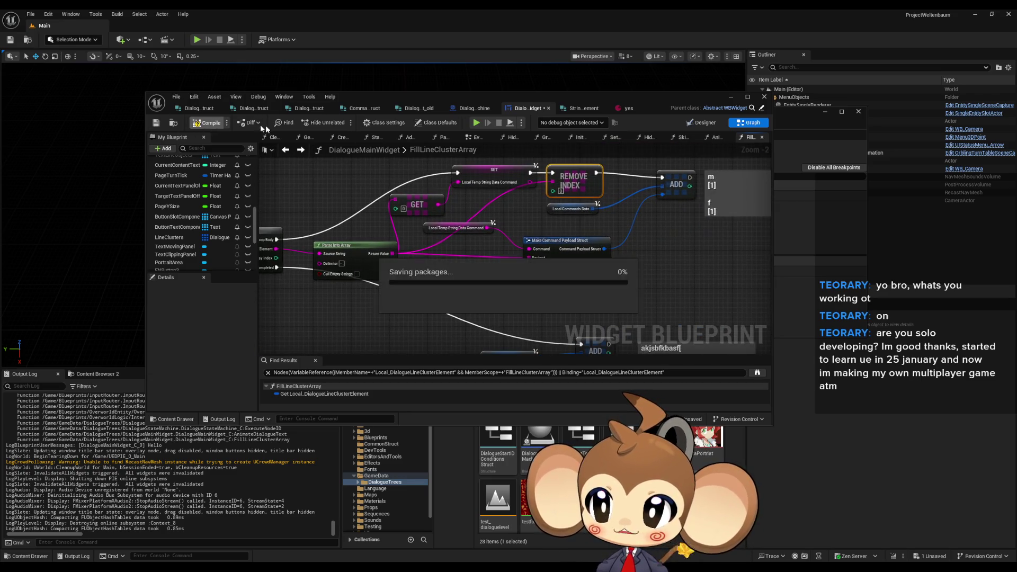
key(ctrl+s)
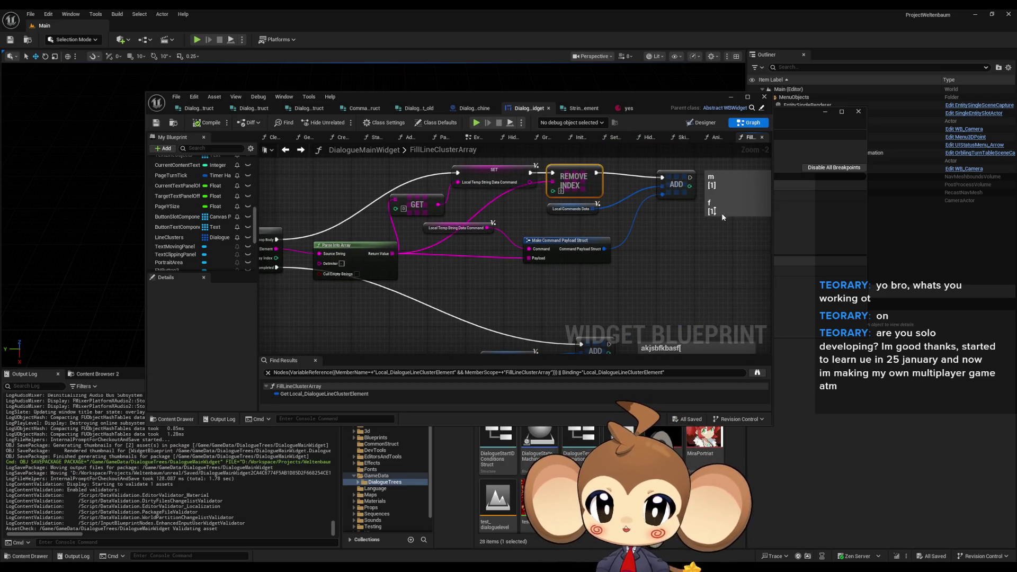
key(alt+p)
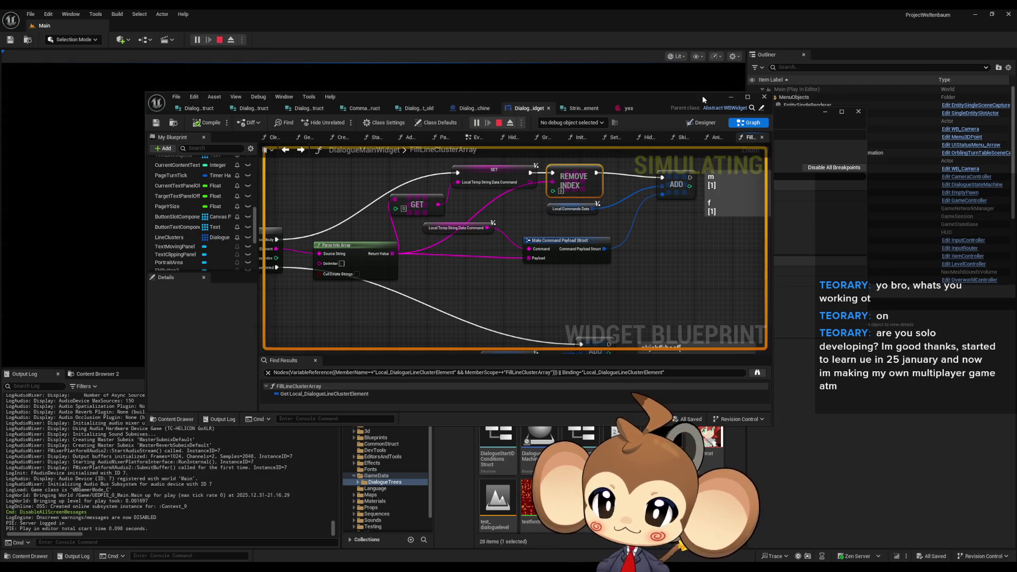
Move the editor down, start a New Game, and show DialogueMainWidget_C_0's variables.
drag(507, 93, 497, 348)
click(138, 287)
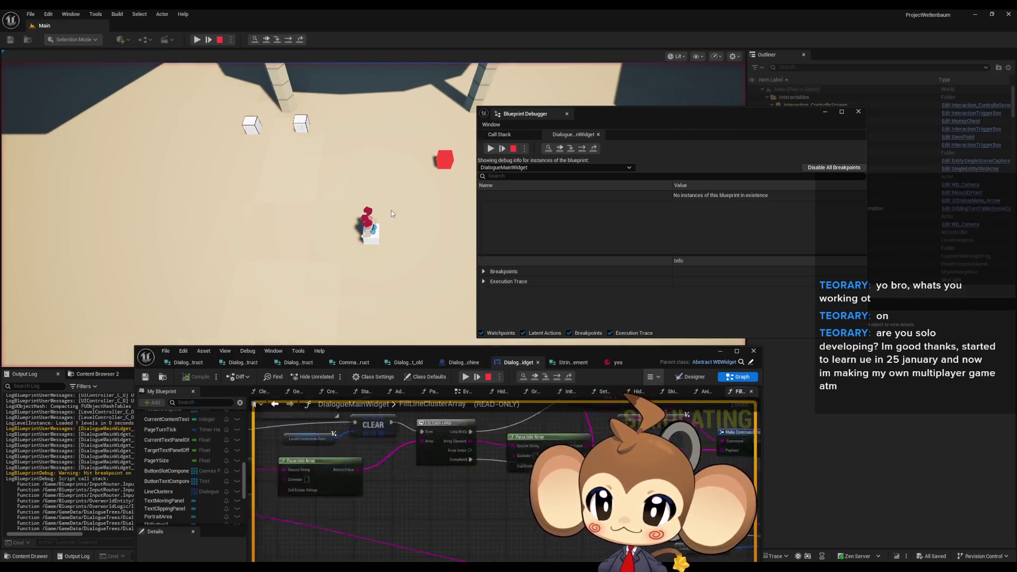
click(483, 196)
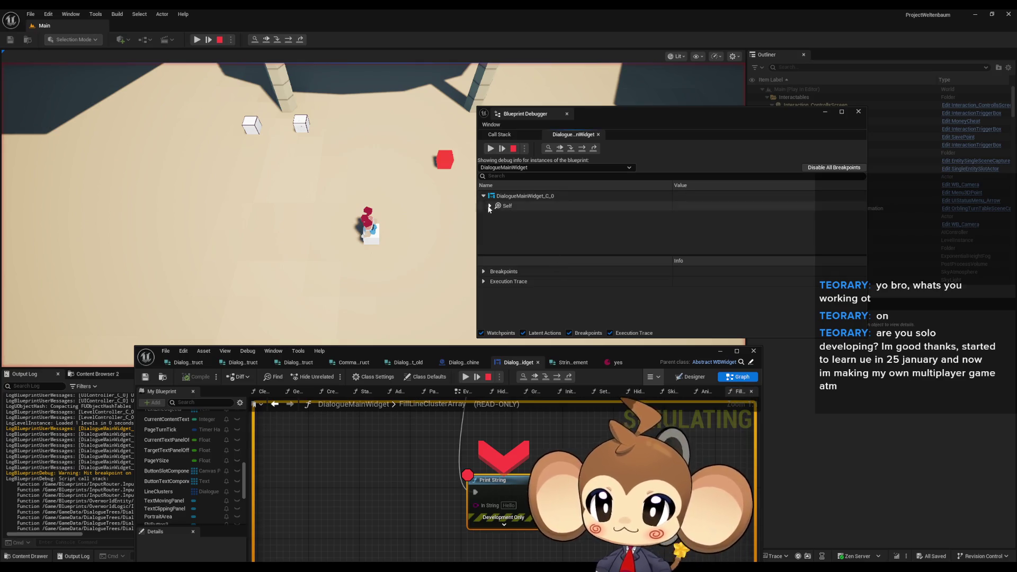
scroll(519, 215, down, 5)
scroll(526, 220, down, 3)
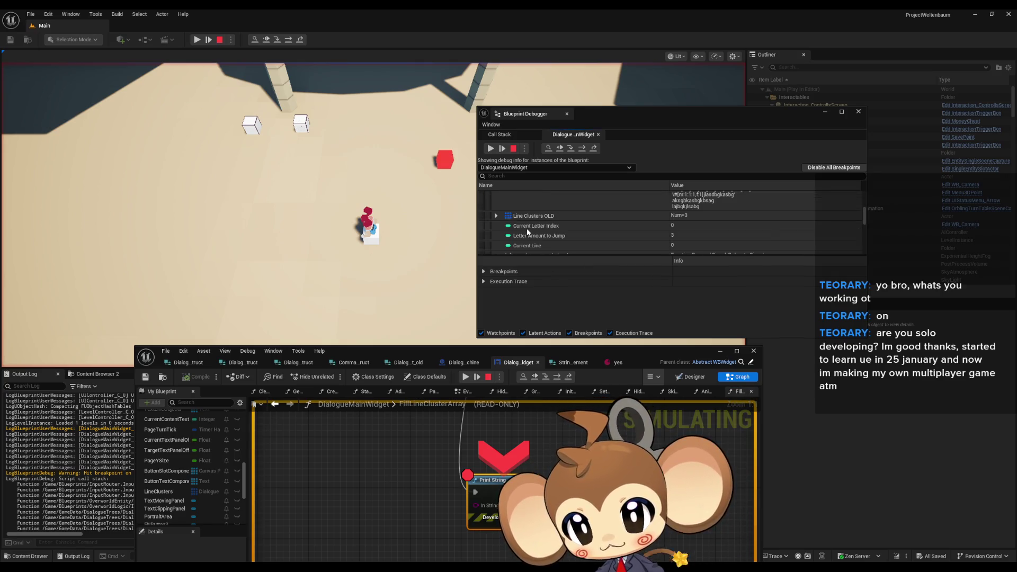
scroll(537, 227, down, 3)
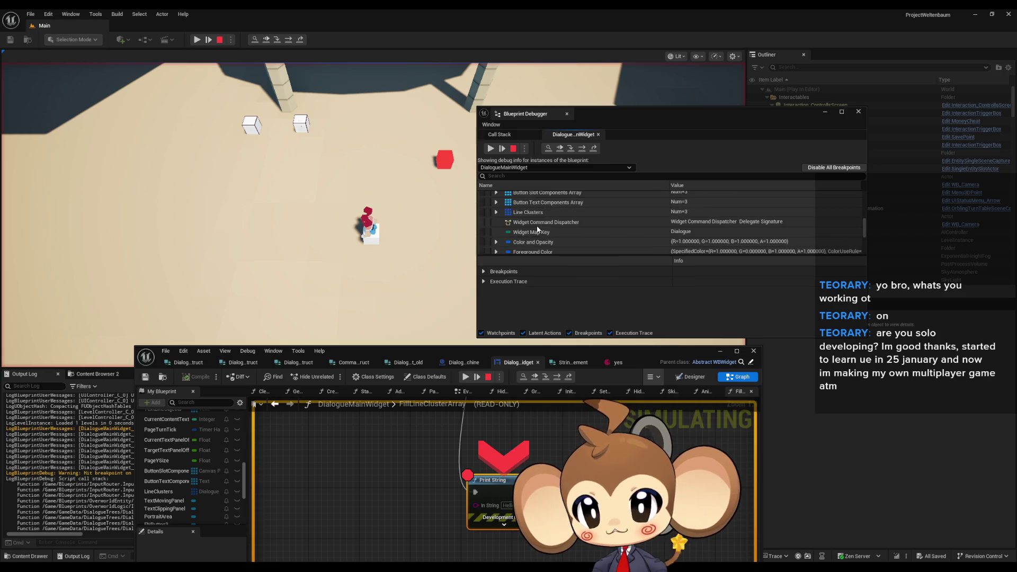
Expand Line Clusters [0] > Strings > [0] to its nested entry, then collapse it.
click(496, 199)
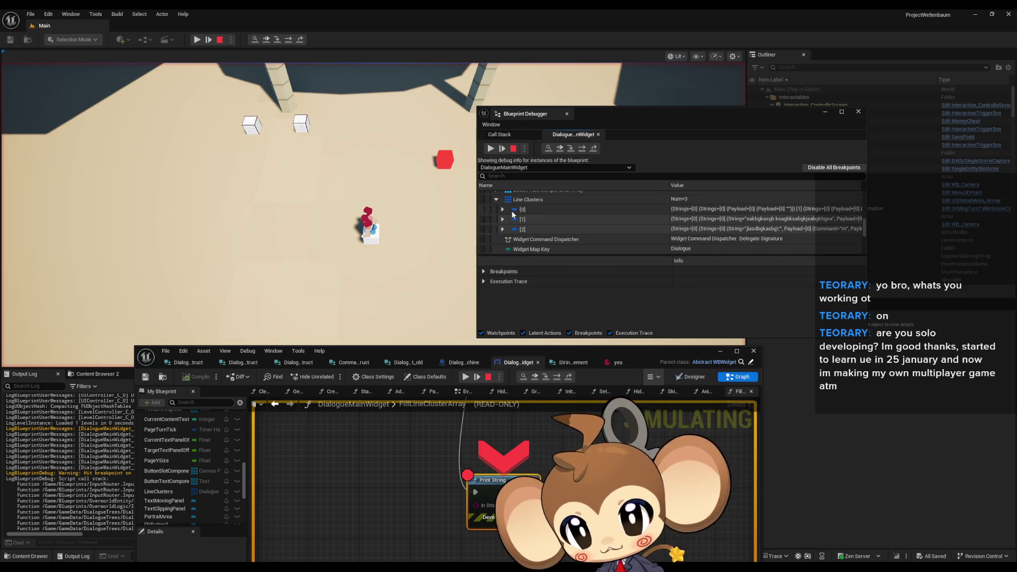
click(503, 210)
click(509, 218)
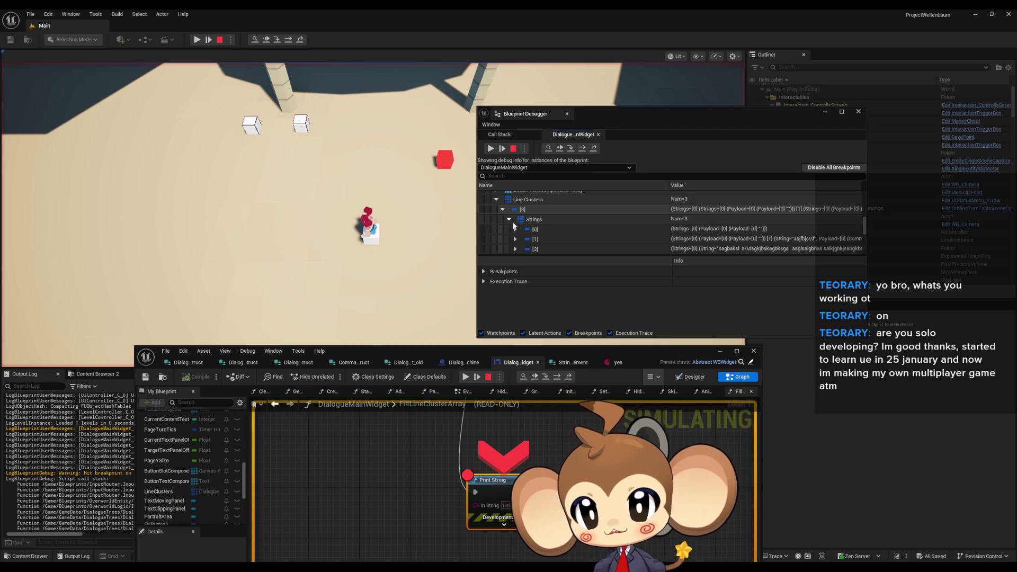
click(515, 229)
scroll(523, 212, down, 1)
click(522, 214)
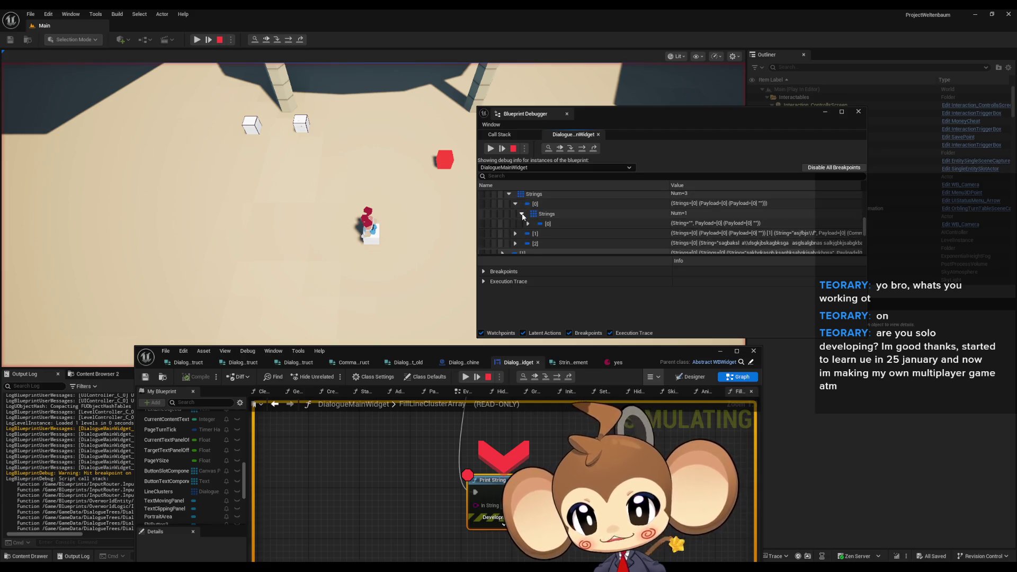
click(528, 223)
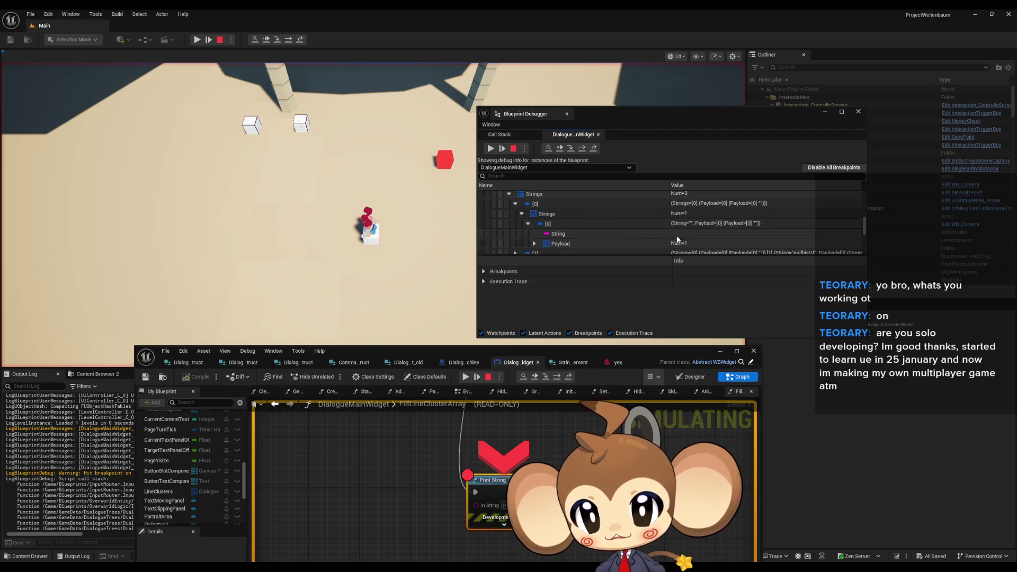
click(528, 223)
Expand Strings element [1] and show the String and Payload of its entry [1].
click(515, 221)
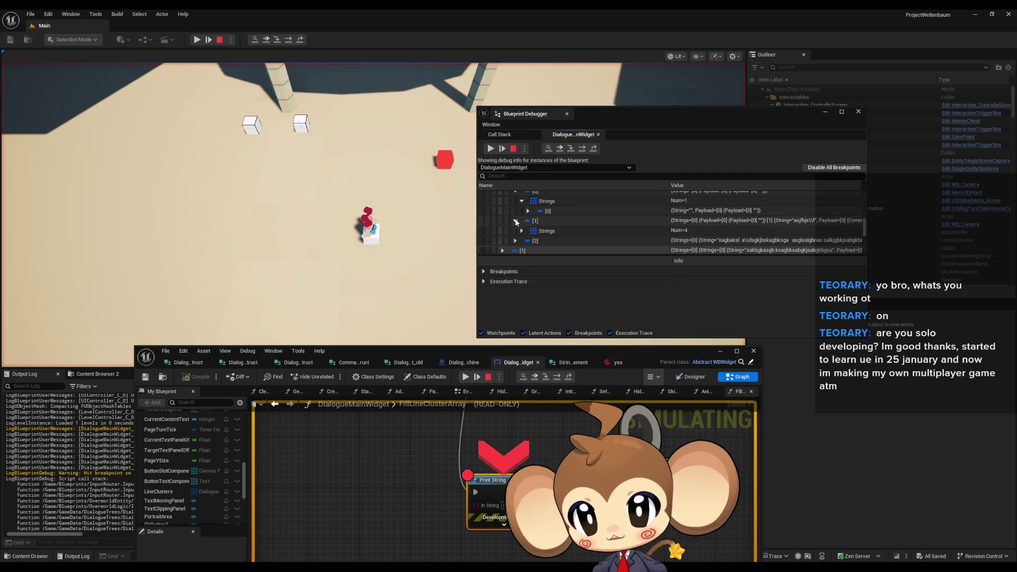
click(522, 231)
scroll(532, 227, down, 1)
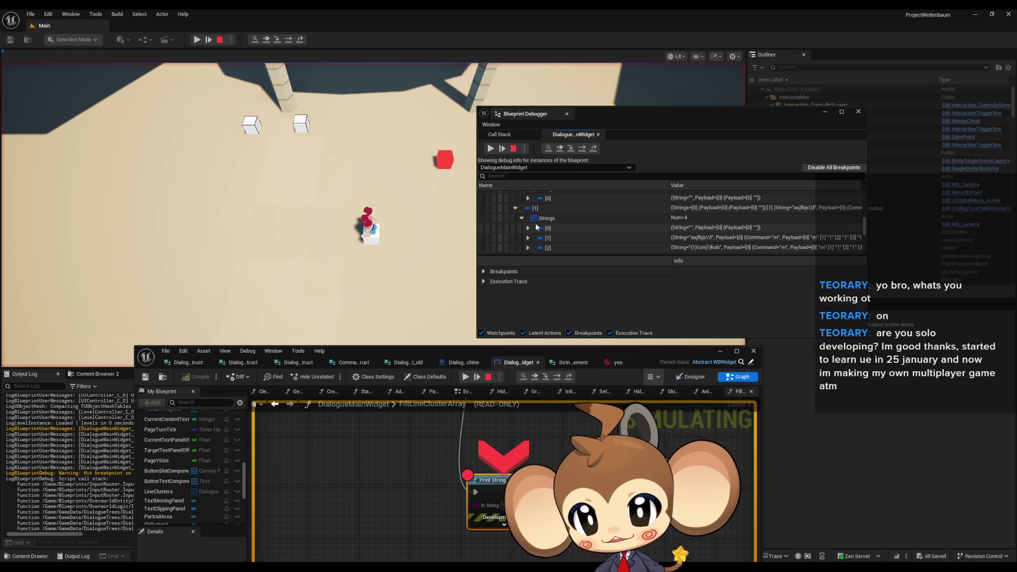
click(527, 228)
scroll(531, 226, down, 1)
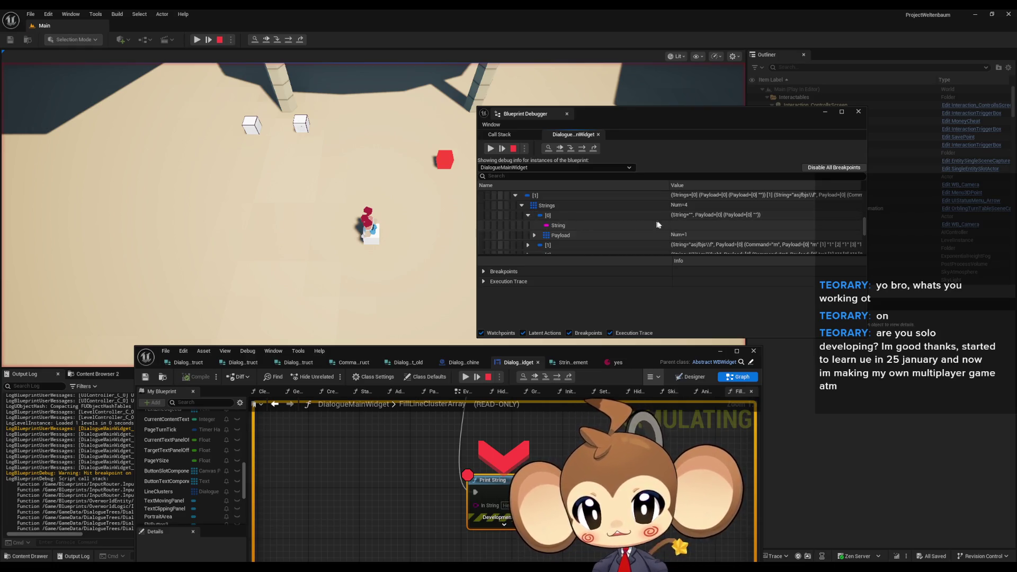
click(527, 216)
click(528, 225)
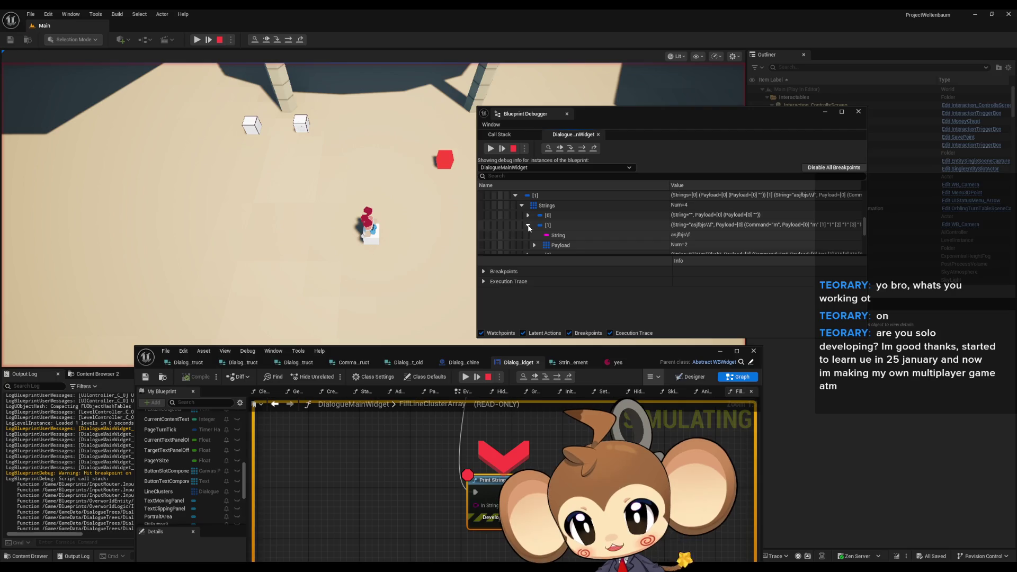
scroll(554, 224, down, 2)
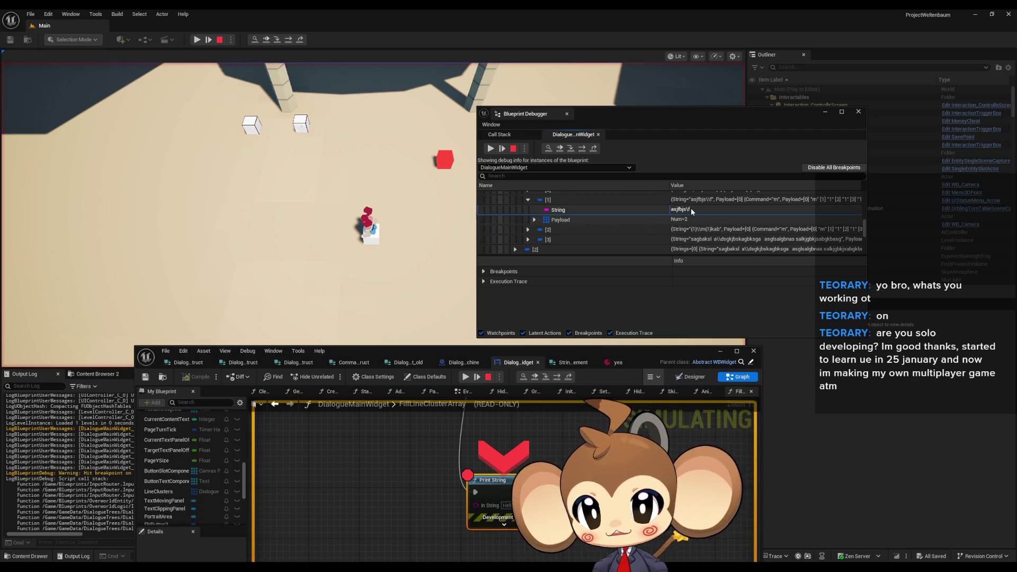
Expand Payload [0] to reveal command m with inner values m, 1, 1, 1.
click(534, 220)
scroll(538, 220, down, 1)
click(540, 217)
scroll(567, 217, down, 1)
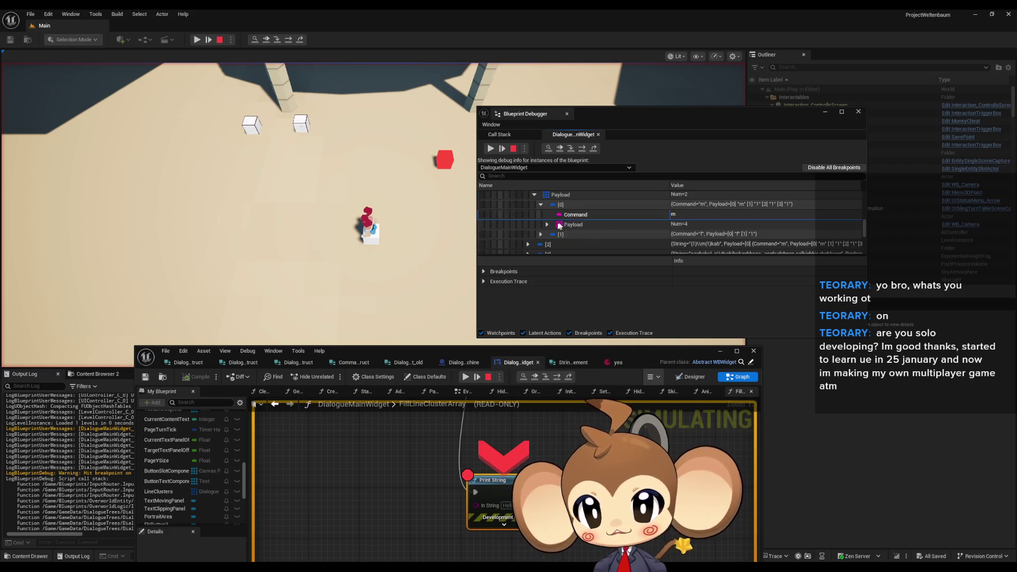
click(547, 224)
scroll(556, 223, down, 1)
click(683, 221)
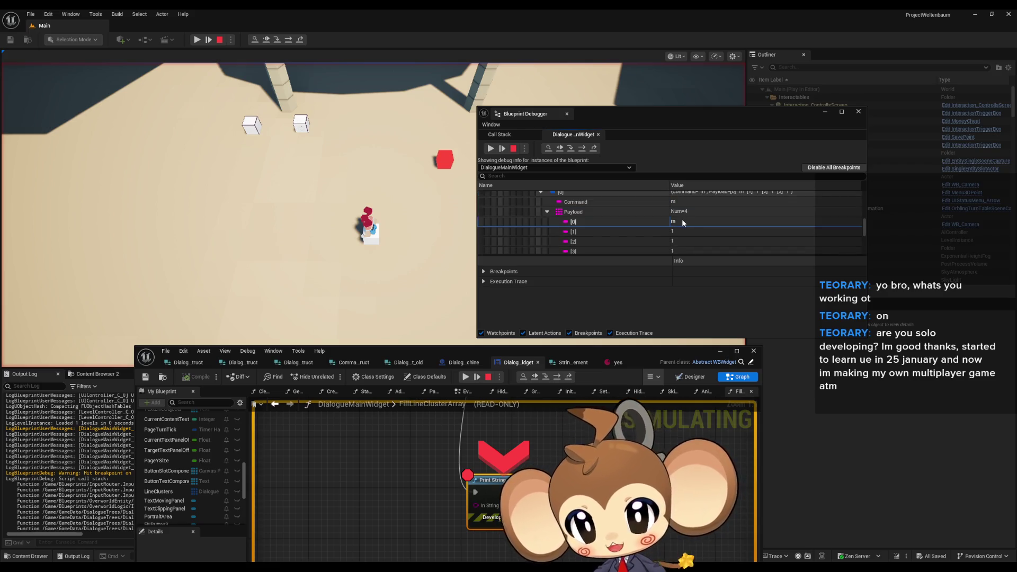
scroll(385, 518, down, 6)
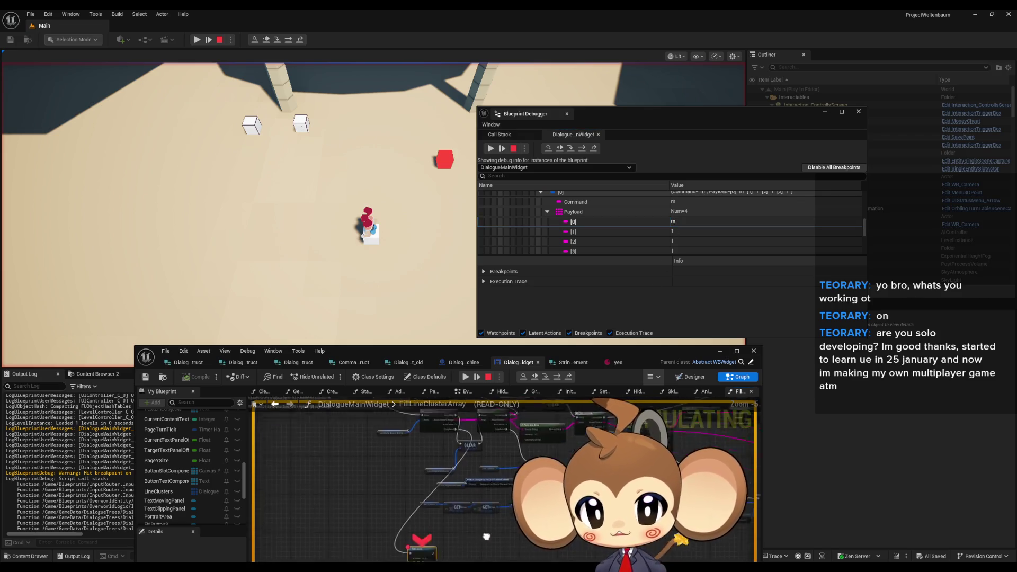
Review the SET, GET and ADD nodes in the graph, then stop play-in-editor.
scroll(416, 502, up, 3)
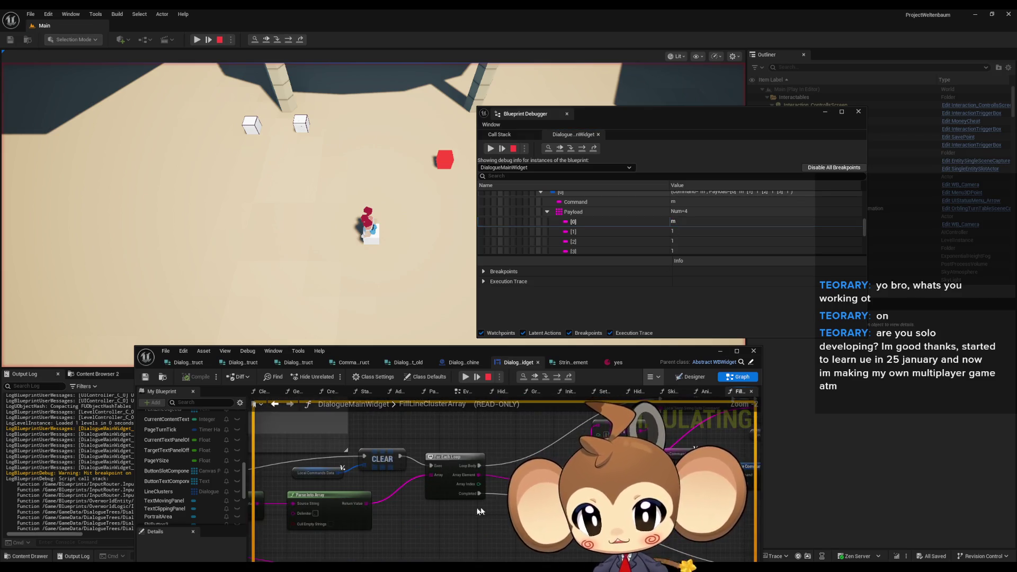
mouse_move(342, 467)
mouse_down()
mouse_move(608, 423)
mouse_move(500, 439)
mouse_up()
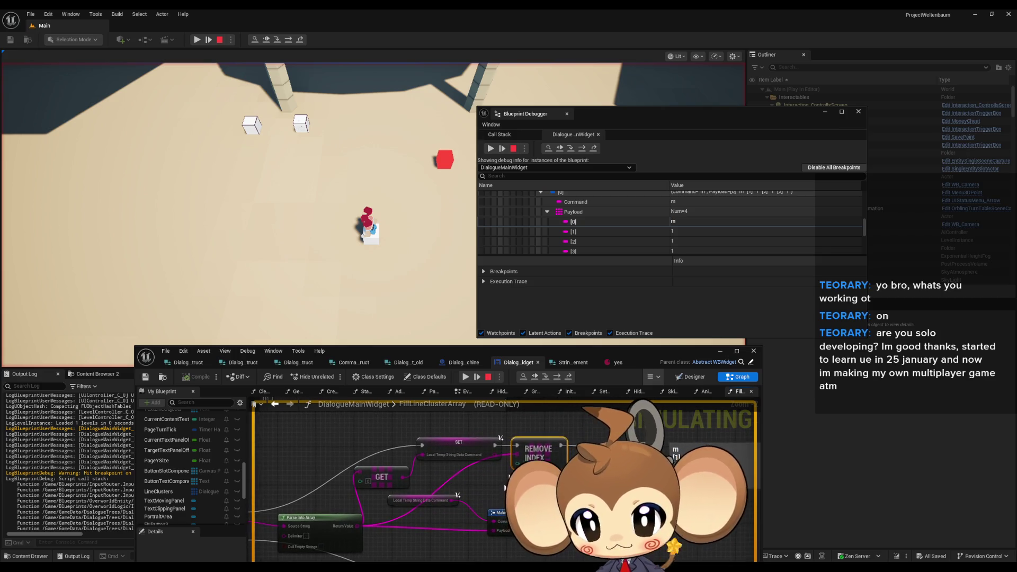
mouse_move(357, 526)
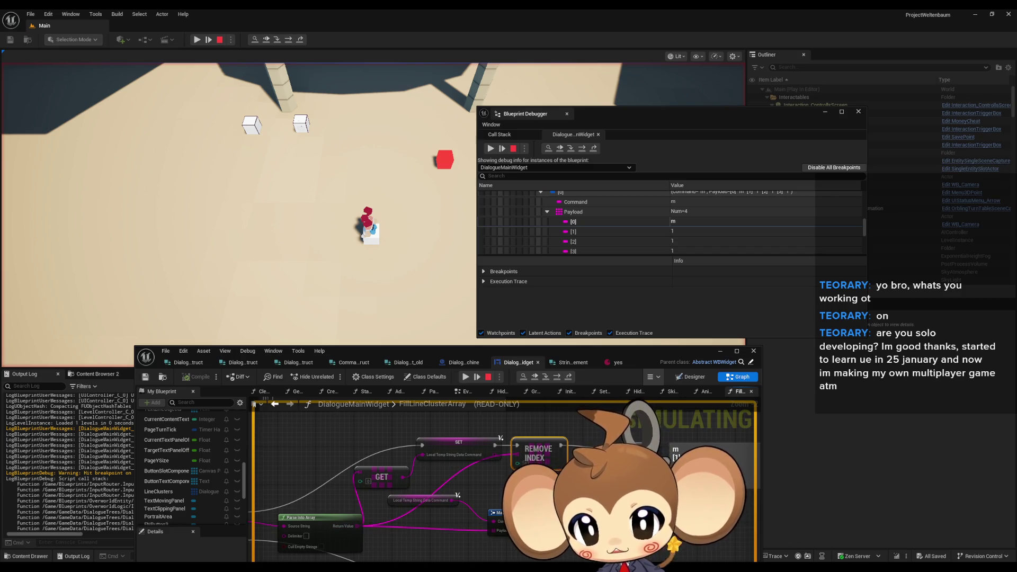
mouse_move(535, 521)
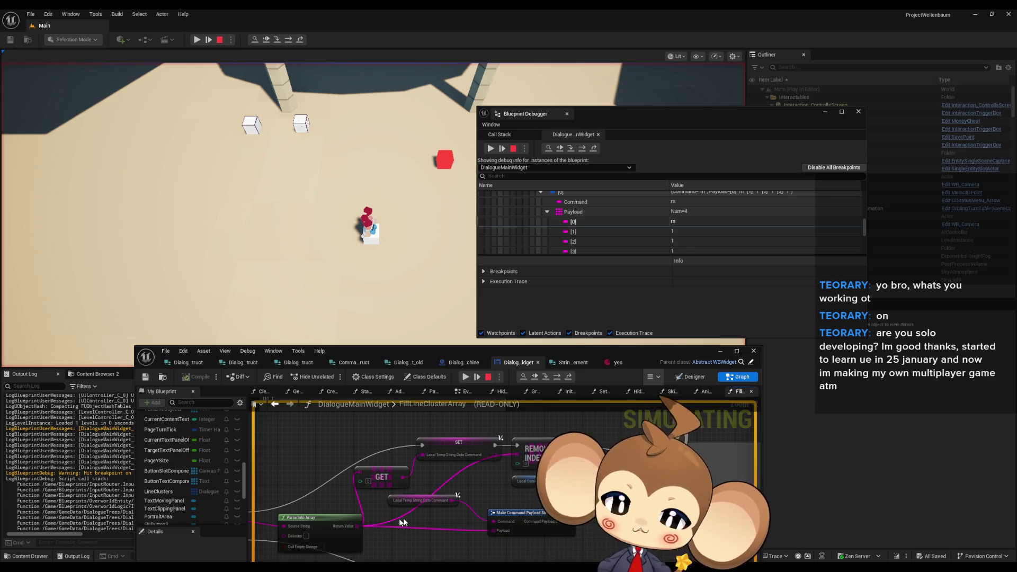
drag(408, 522, 445, 501)
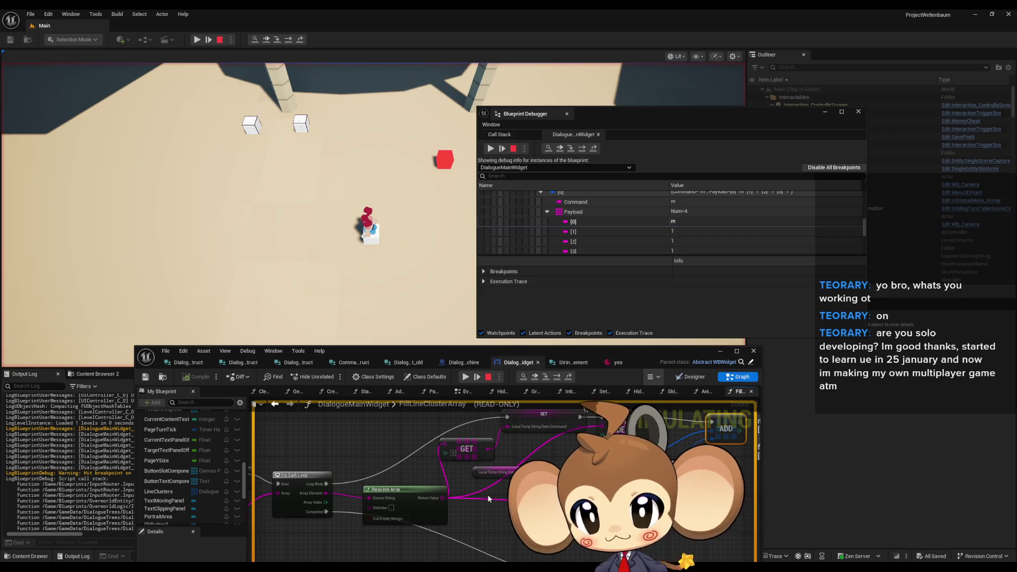
click(488, 377)
mouse_move(505, 350)
mouse_down()
mouse_move(520, 330)
mouse_move(602, 498)
mouse_up()
Maximize the blueprint editor and review the For Each Loop section of the graph.
double_click(520, 330)
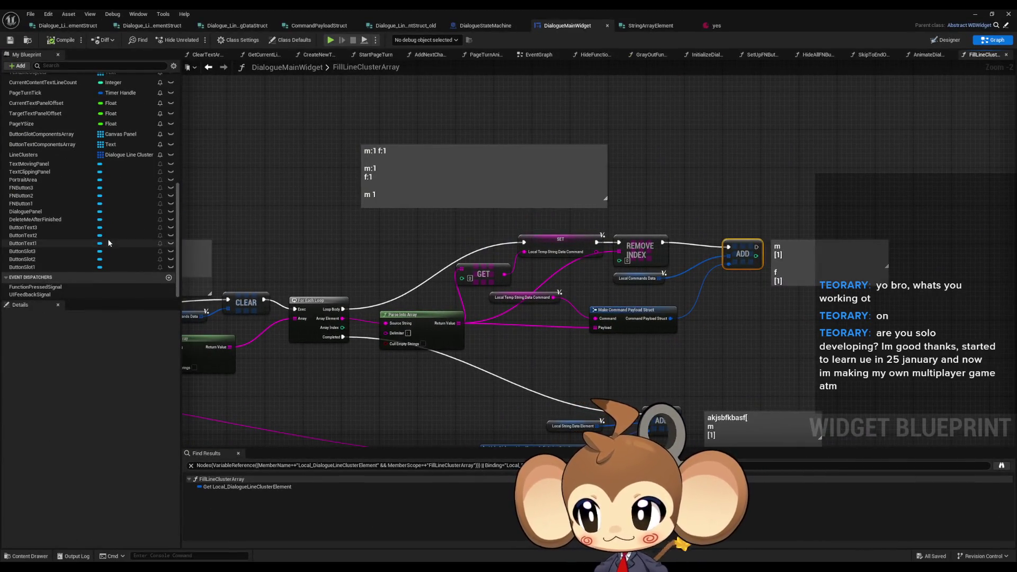
drag(319, 312, 403, 309)
click(342, 312)
click(337, 239)
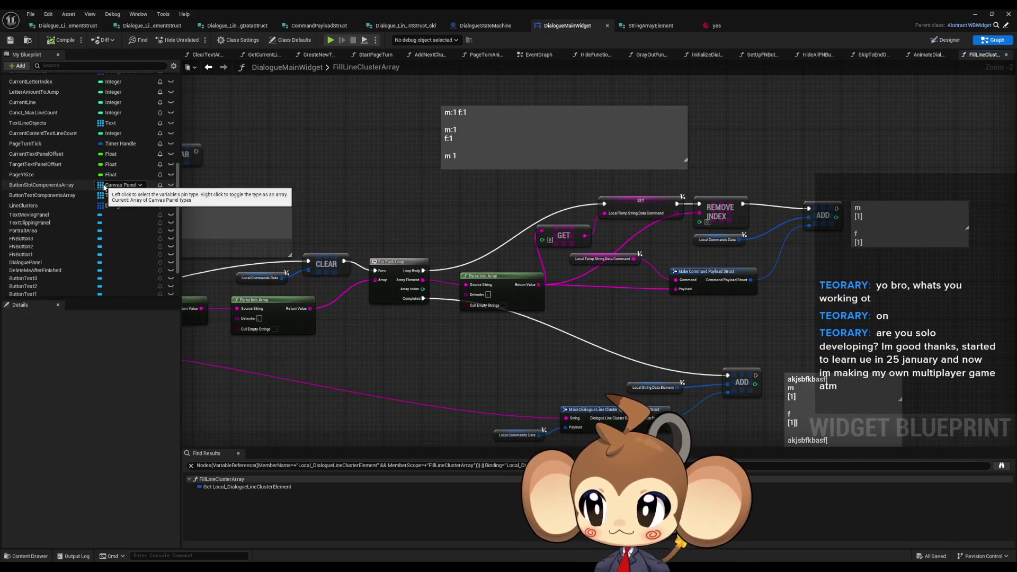
scroll(132, 272, up, 5)
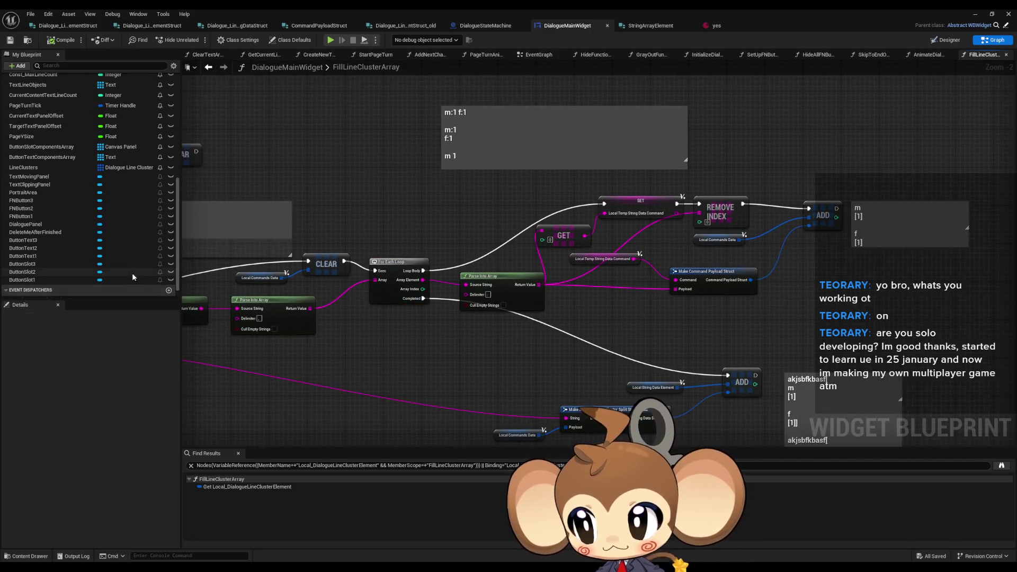
scroll(130, 270, up, 5)
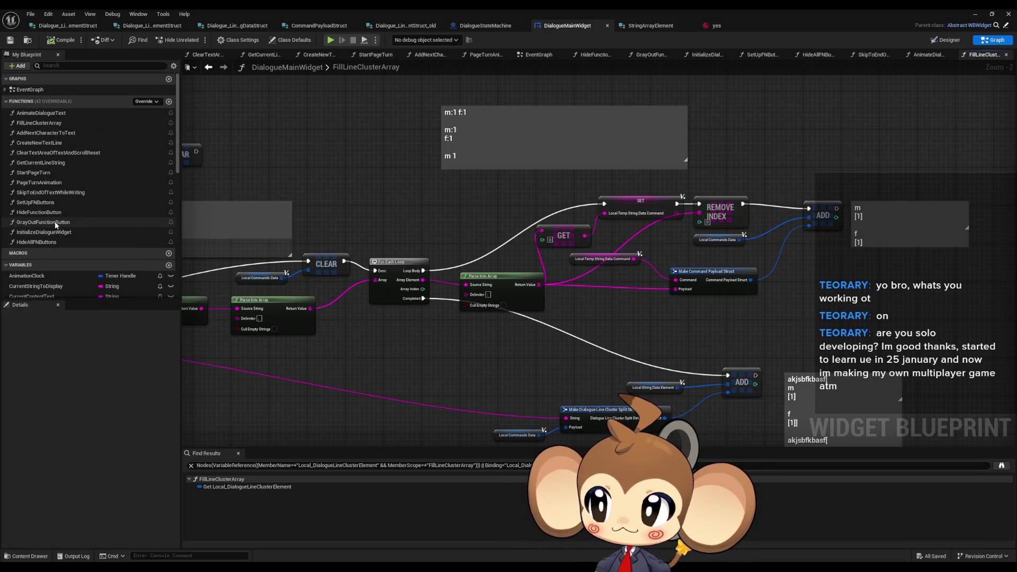
scroll(303, 157, down, 3)
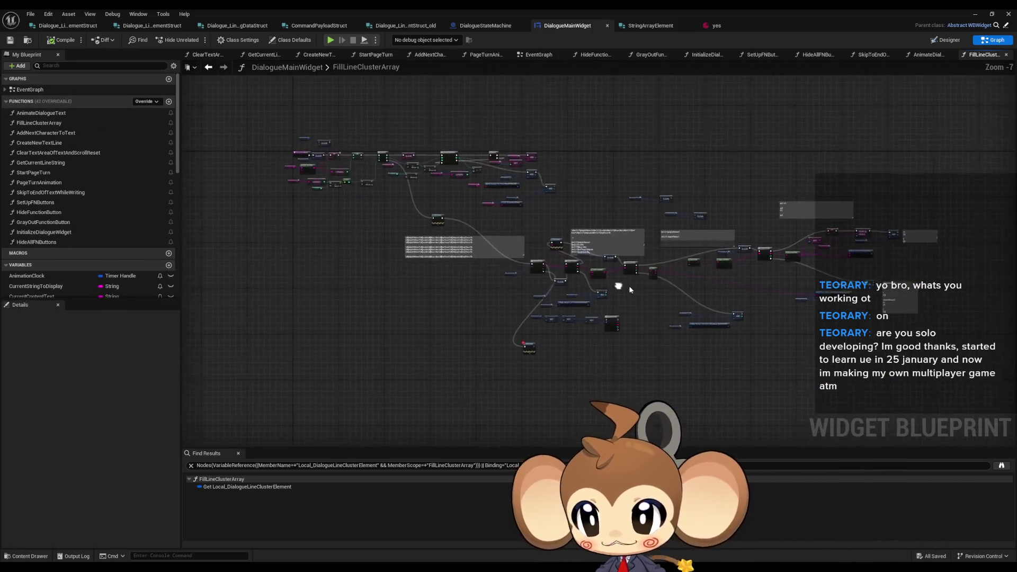
scroll(303, 157, up, 3)
Show the FillLineClusterArray function's details and select the Parse Into Array node.
click(302, 157)
scroll(451, 260, down, 3)
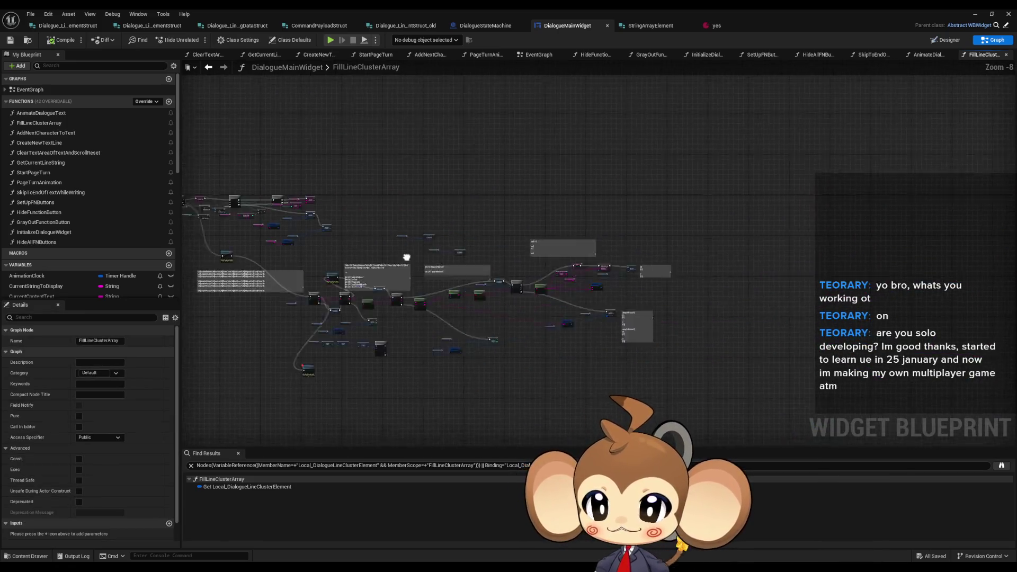
scroll(451, 260, up, 3)
scroll(75, 421, down, 2)
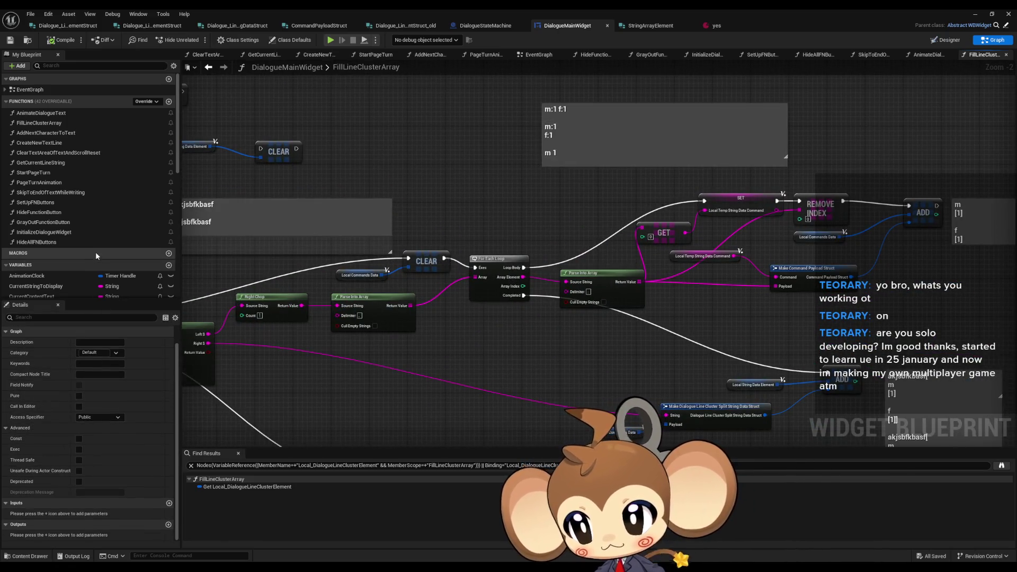
scroll(105, 265, down, 2)
scroll(105, 265, down, 10)
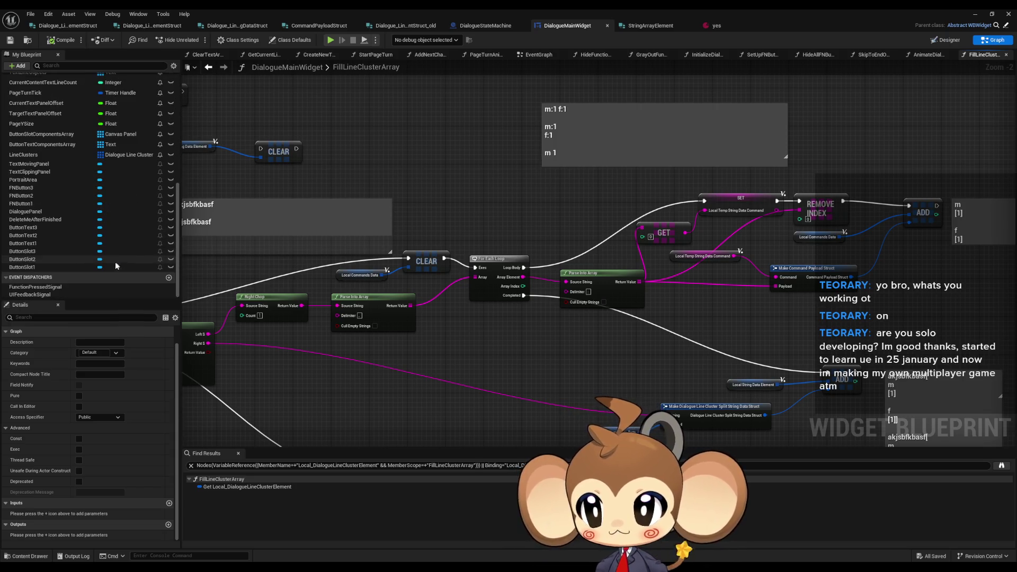
click(366, 297)
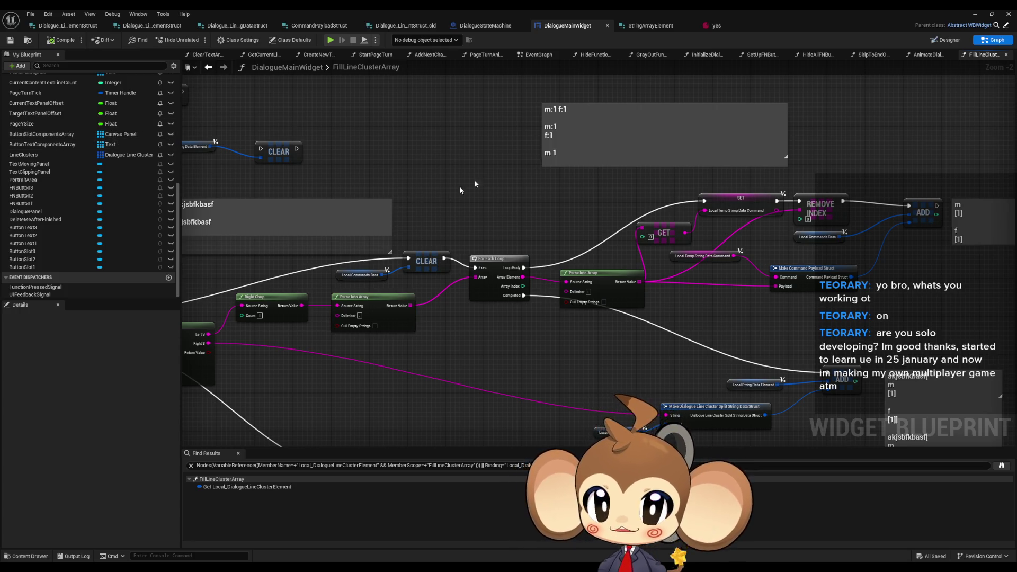
Close the DialogueMainWidget tab and move the window aside to reveal the DialogueTrees assets.
middle_click(561, 27)
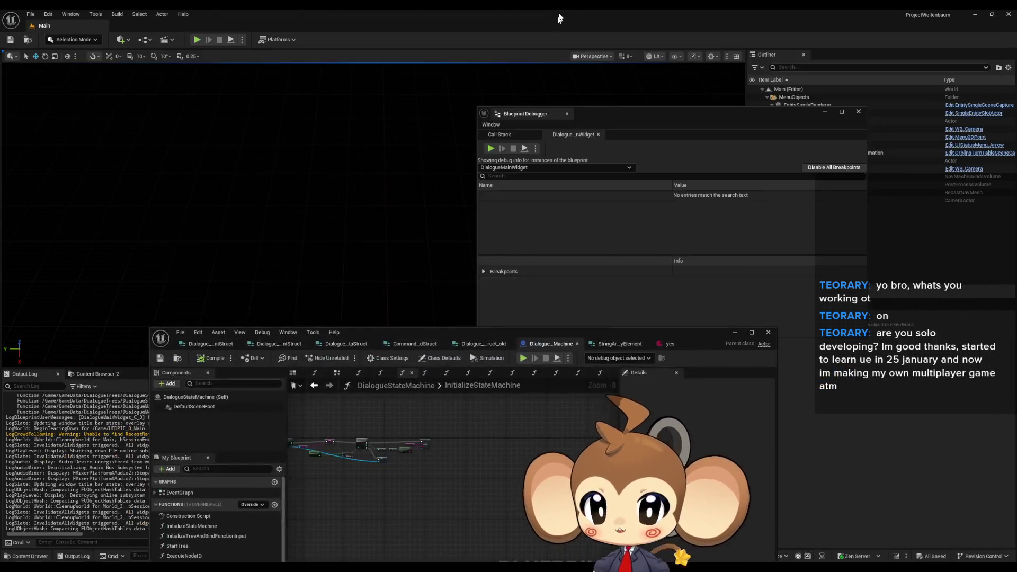
mouse_move(635, 328)
mouse_down()
mouse_move(380, 332)
mouse_move(226, 305)
mouse_up()
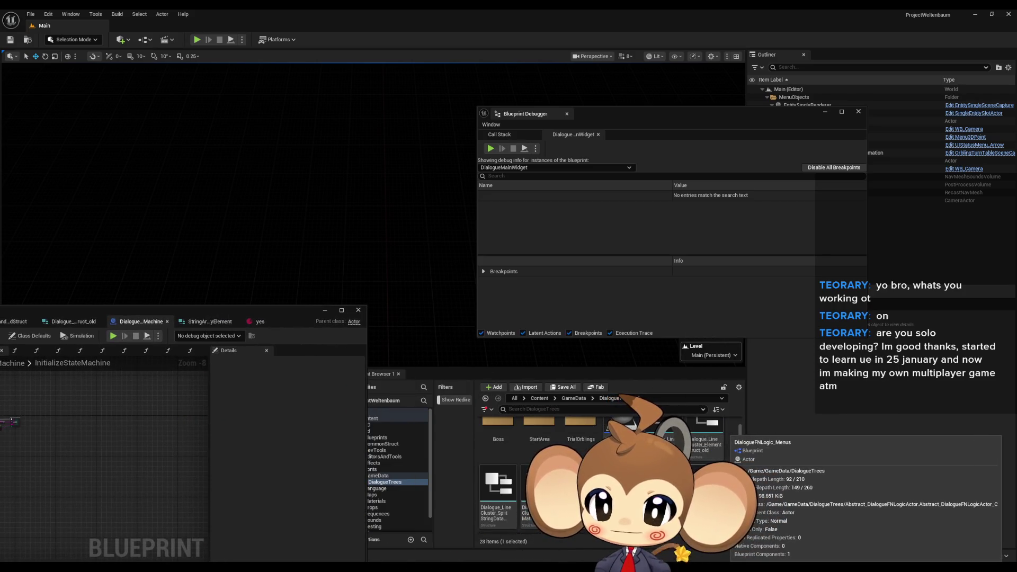
scroll(689, 450, up, 1)
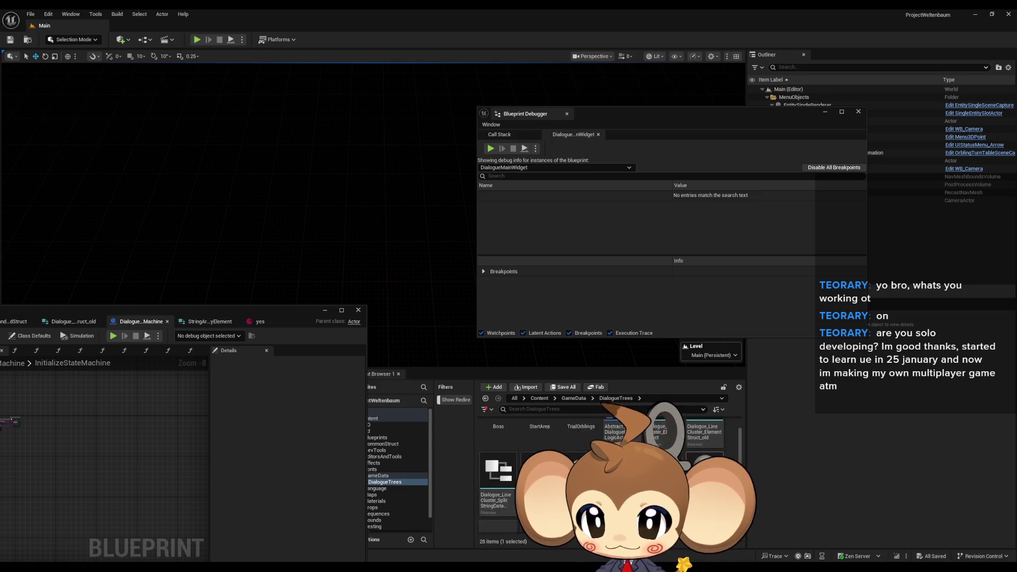
scroll(688, 439, up, 1)
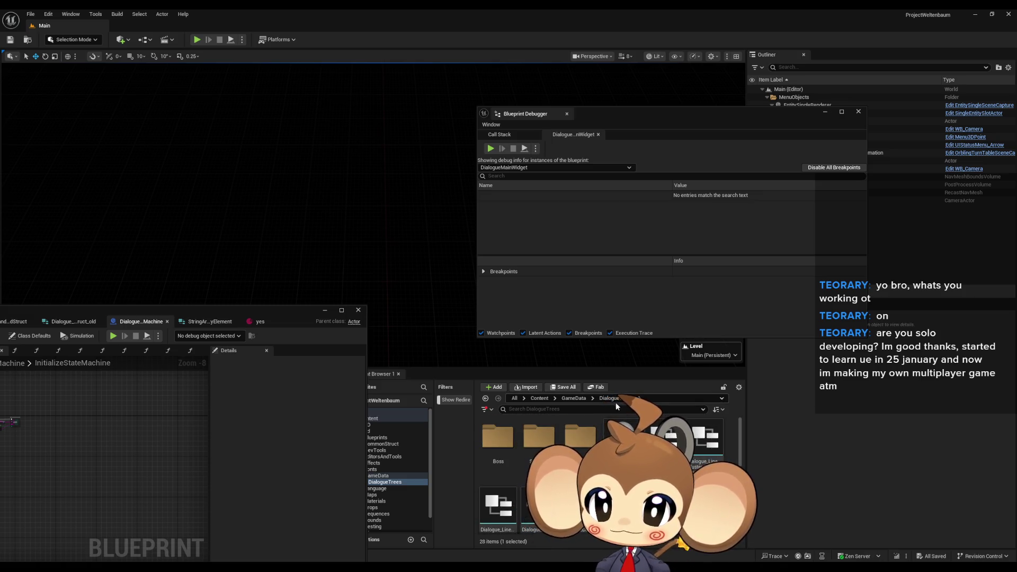
scroll(667, 430, down, 2)
Reopen DialogueMainWidget's Graph and list FillLineClusterArray's local variables, such as Local_CommandsData.
double_click(497, 442)
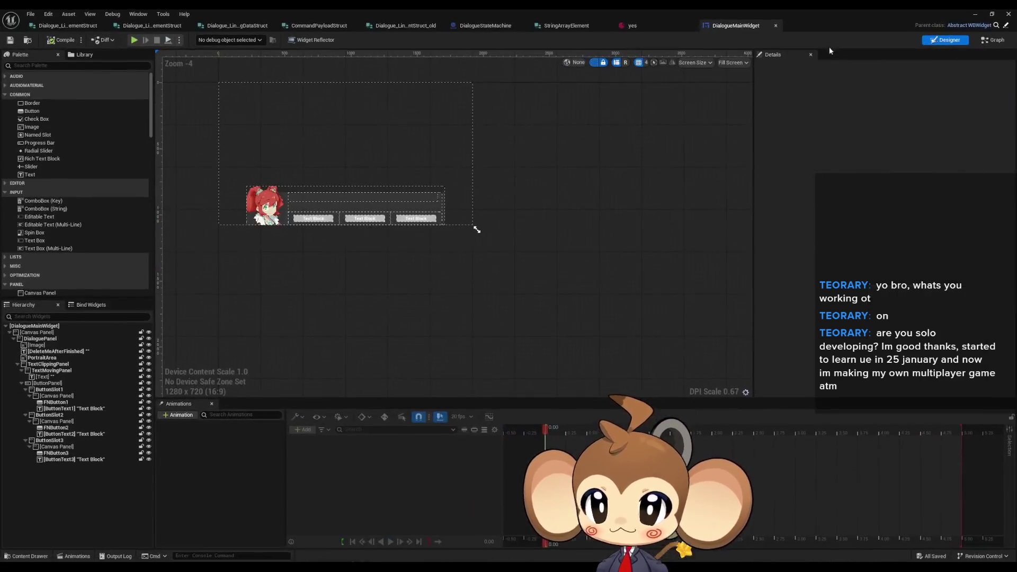
click(991, 40)
scroll(95, 371, down, 5)
scroll(112, 245, down, 10)
scroll(113, 245, down, 1)
click(7, 293)
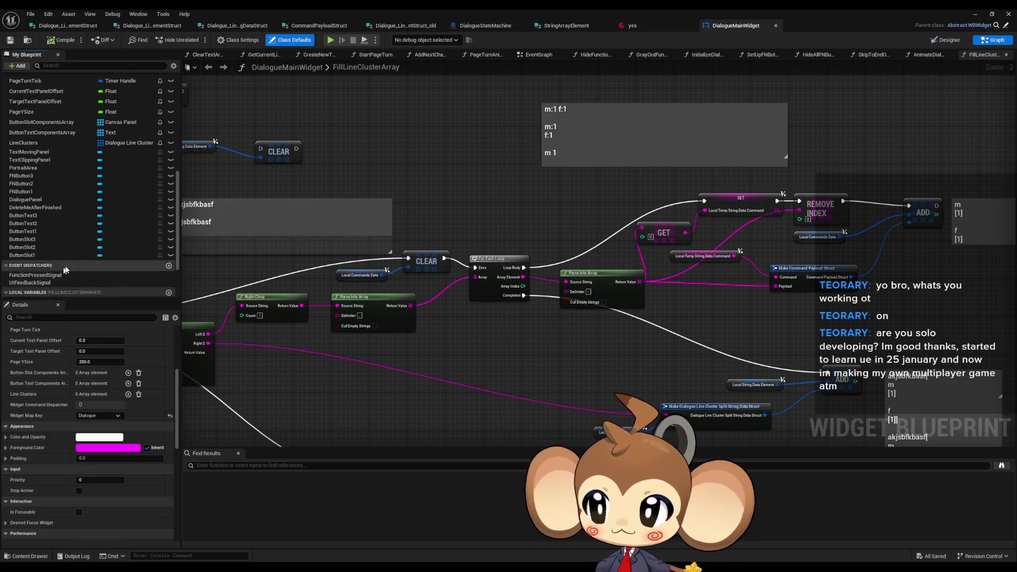
scroll(80, 212, down, 3)
drag(468, 295, 403, 306)
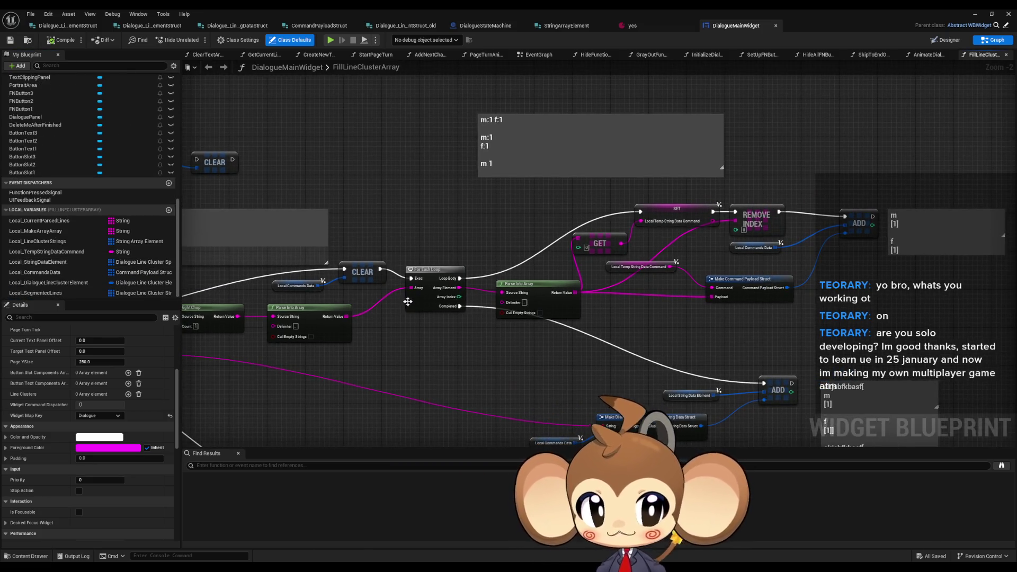
scroll(414, 324, up, 2)
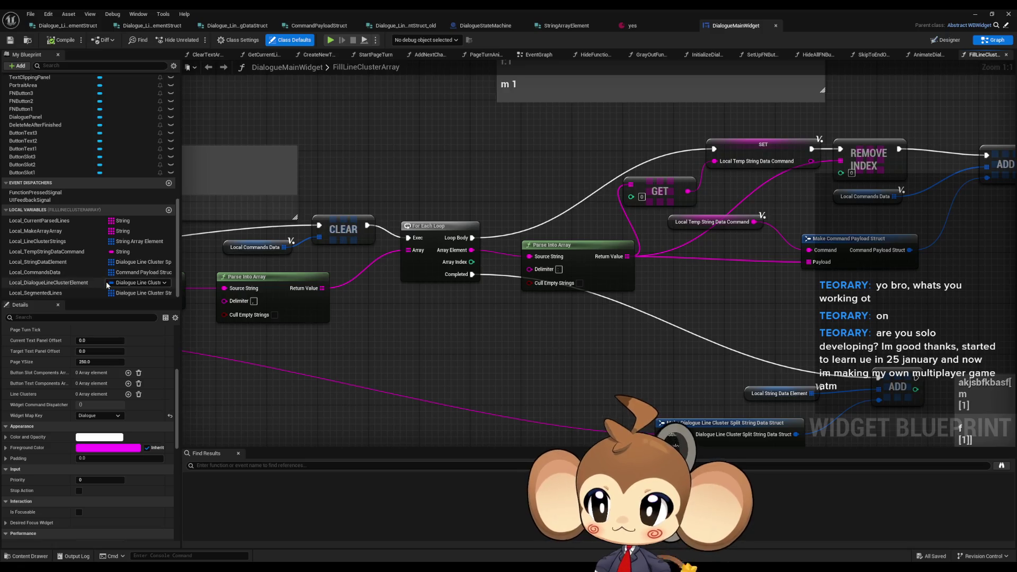
Add a String array local variable named Local_TempCommandPayloadArray to FillLineClusterArray.
click(168, 212)
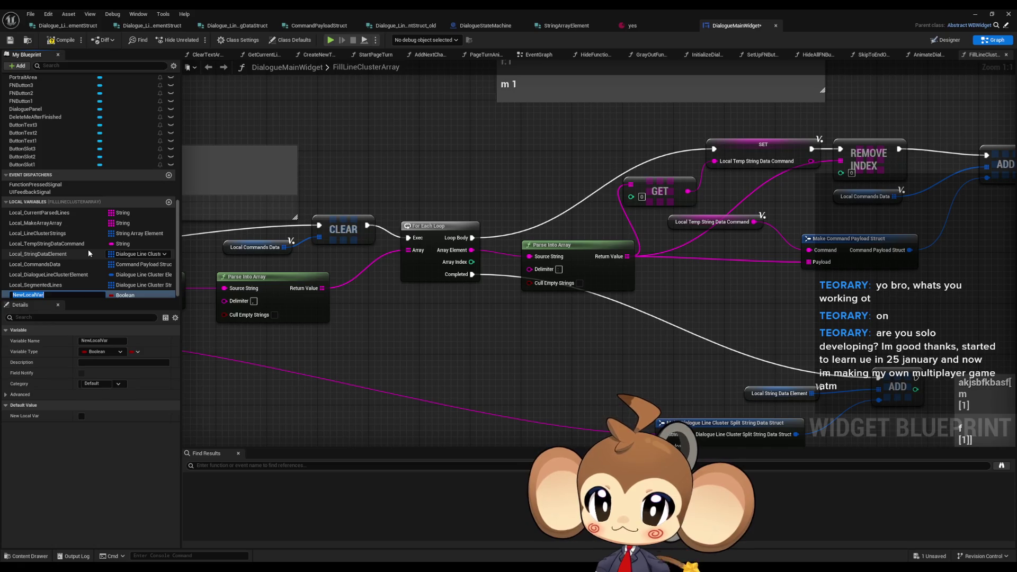
text(Lo)
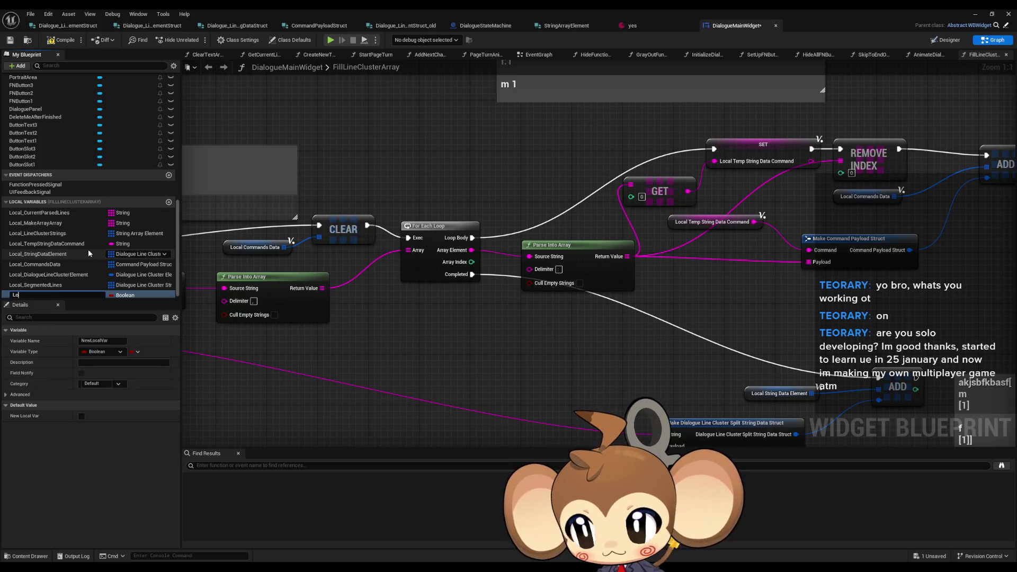
text(cal_Temp)
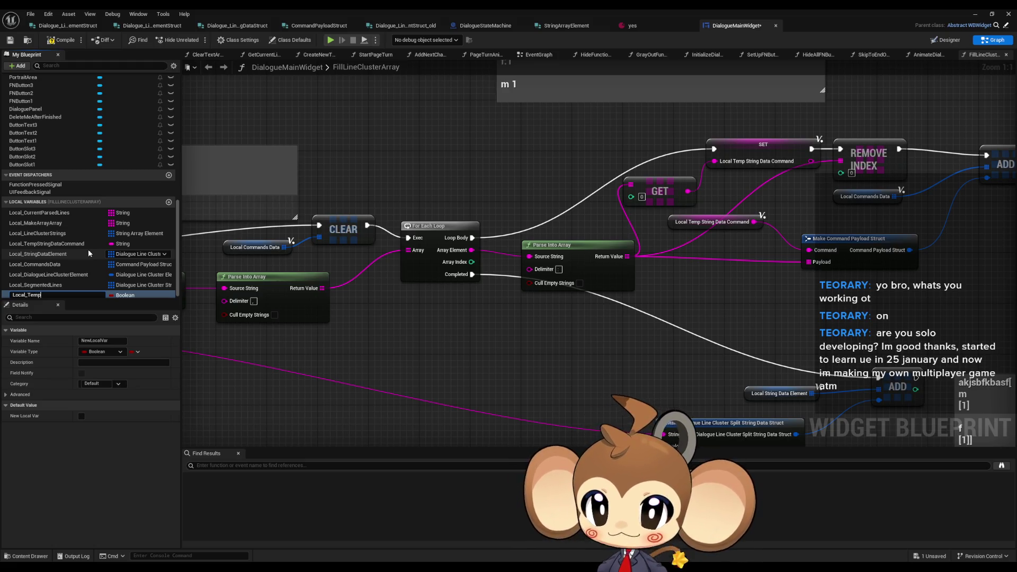
text(Com)
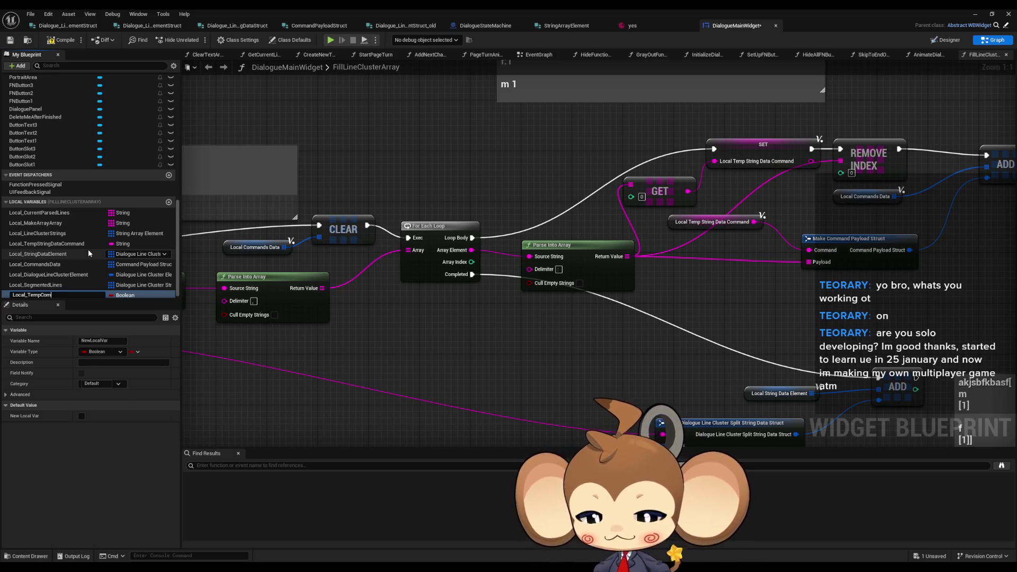
text(mandPayloadArray)
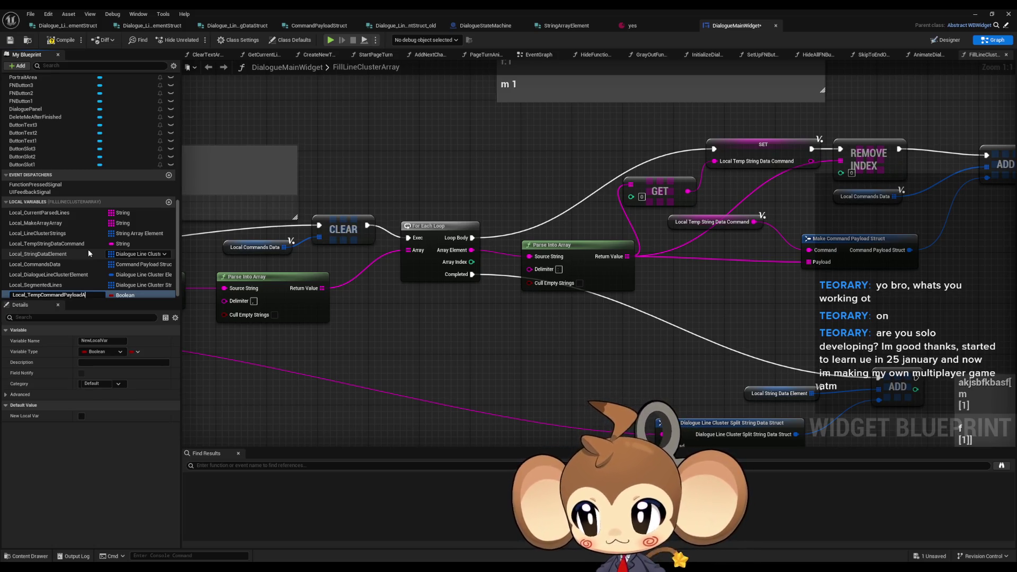
key(Return)
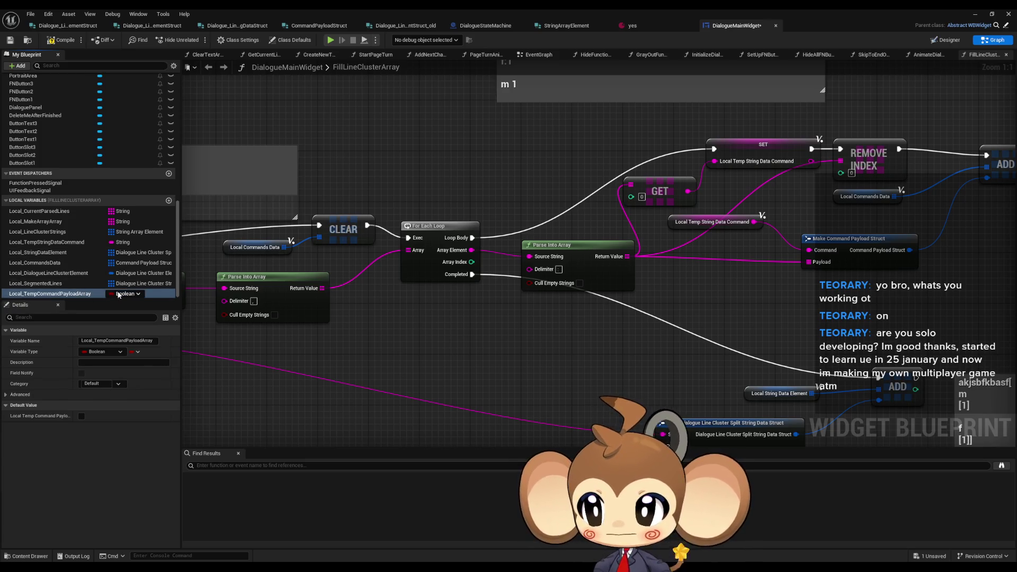
click(125, 293)
click(128, 359)
click(137, 352)
click(121, 372)
Place a SET node for Local_TempCommandPayloadArray, fed by Parse Into Array and chained into the loop body.
mouse_move(122, 292)
mouse_down()
mouse_move(562, 360)
mouse_move(628, 257)
mouse_up()
click(578, 371)
drag(555, 358, 473, 240)
click(249, 321)
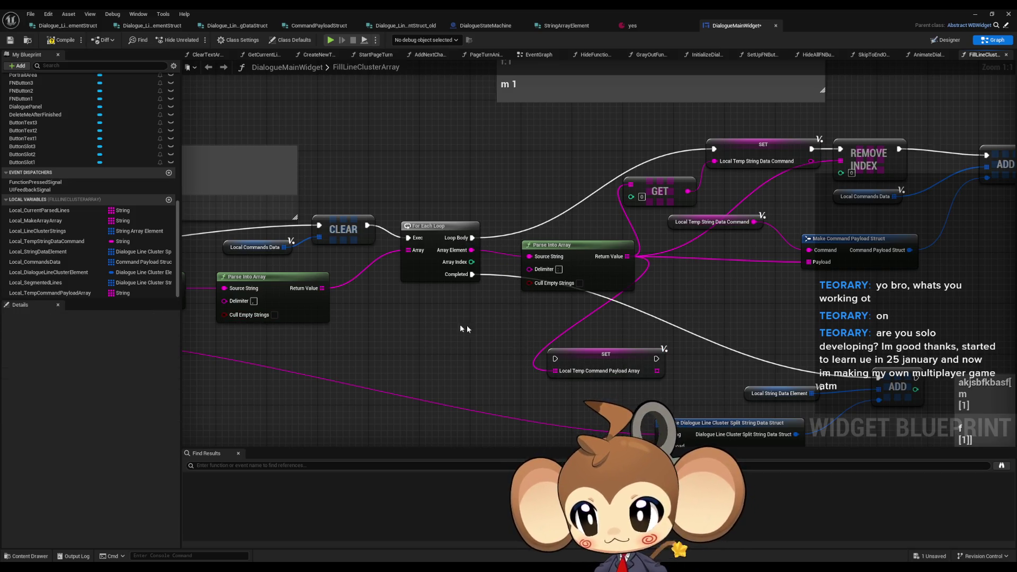
Add a Clear node for Local_TempCommandPayloadArray that runs at the start of each loop pass.
drag(53, 293, 350, 344)
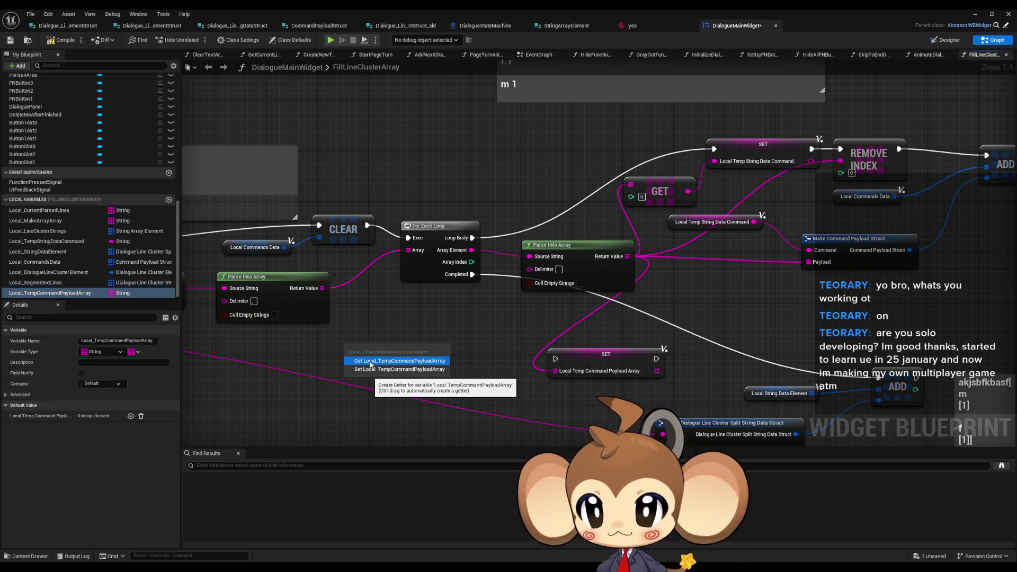
click(373, 351)
mouse_move(411, 354)
mouse_down()
mouse_move(386, 366)
mouse_move(555, 359)
mouse_move(668, 222)
mouse_move(659, 171)
mouse_move(649, 170)
mouse_up()
text(c)
key(Return)
drag(386, 386, 407, 258)
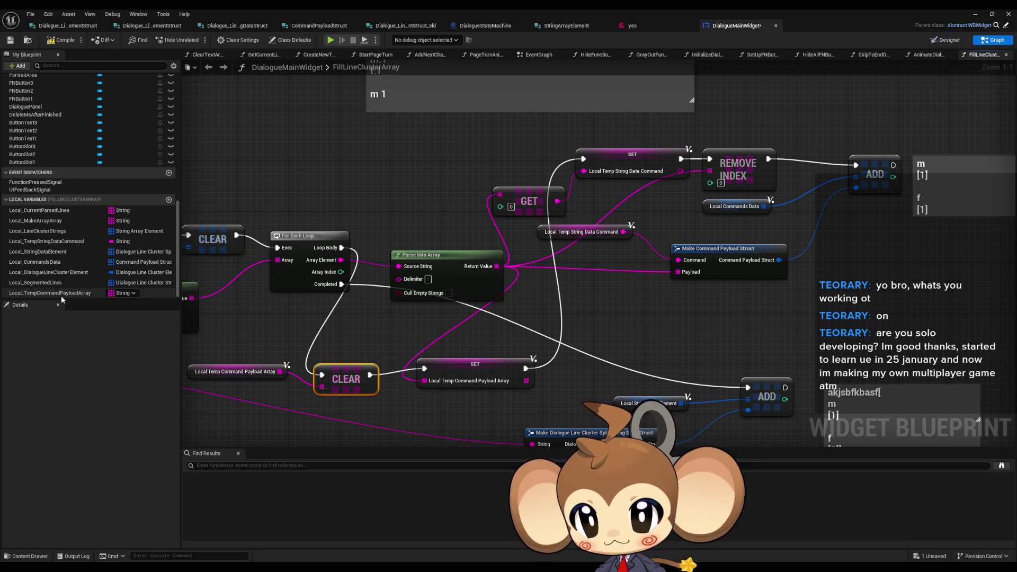
Wire Local_TempCommandPayloadArray getters into the struct's Payload input and REMOVE INDEX's array.
drag(59, 295, 322, 300)
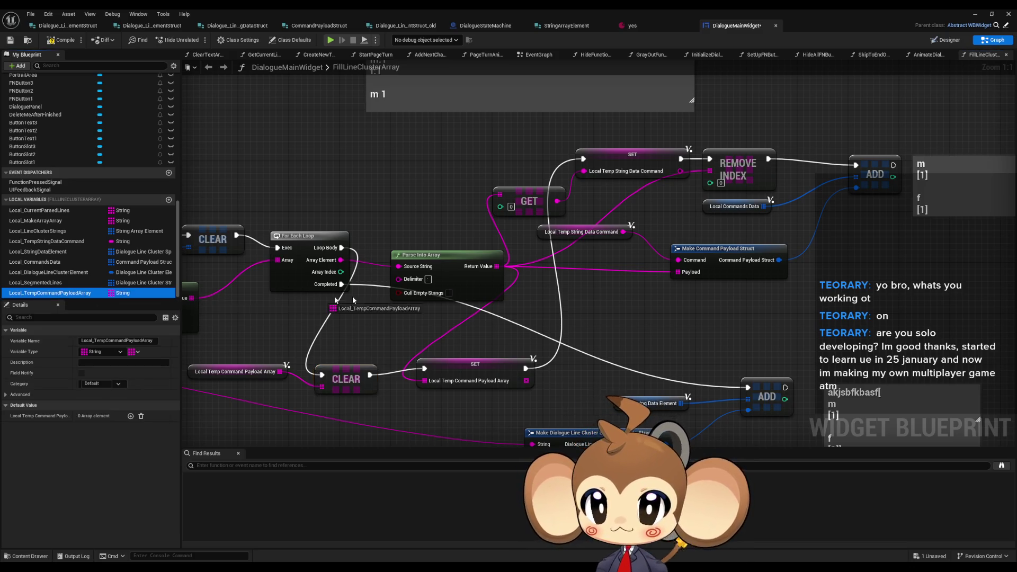
drag(568, 293, 570, 296)
click(599, 305)
drag(661, 301, 676, 271)
key(ctrl+w)
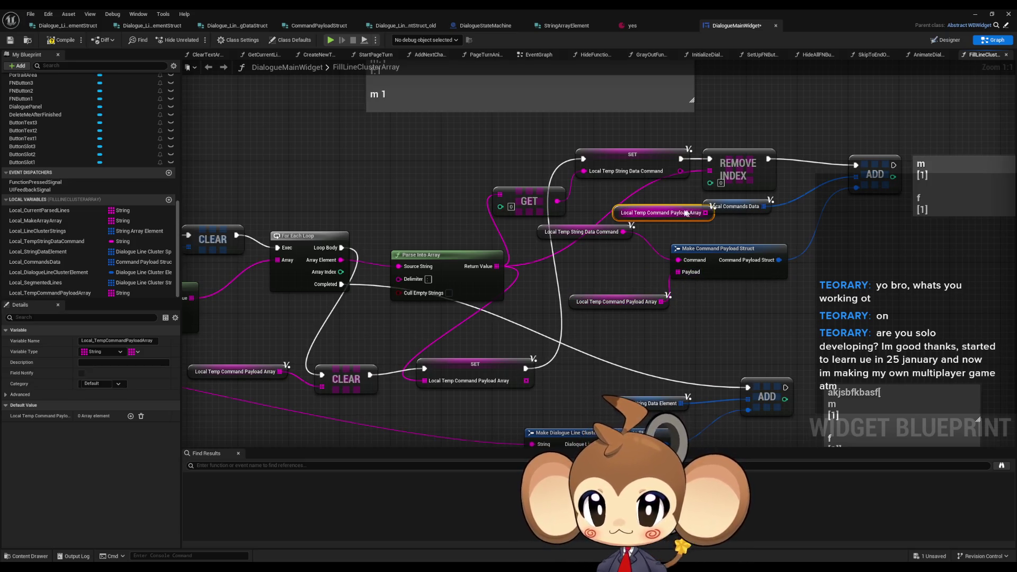
drag(705, 213, 646, 202)
key(Escape)
mouse_move(705, 214)
mouse_down()
mouse_move(674, 201)
mouse_move(709, 171)
mouse_up()
click(892, 242)
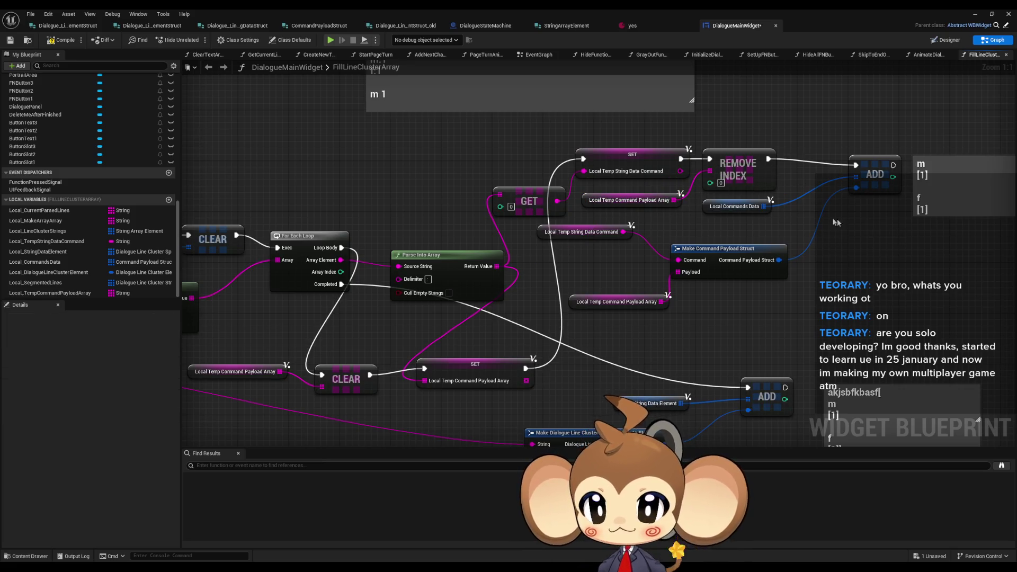
click(989, 19)
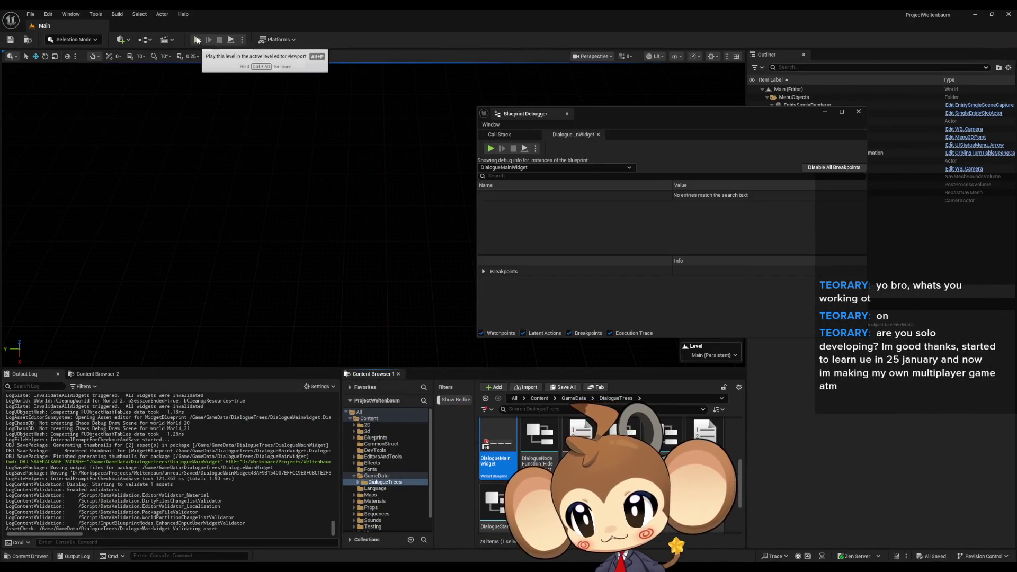
Load a saved game to hit the breakpoint and expand the widget's Self variables in Blueprint Debugger.
click(118, 308)
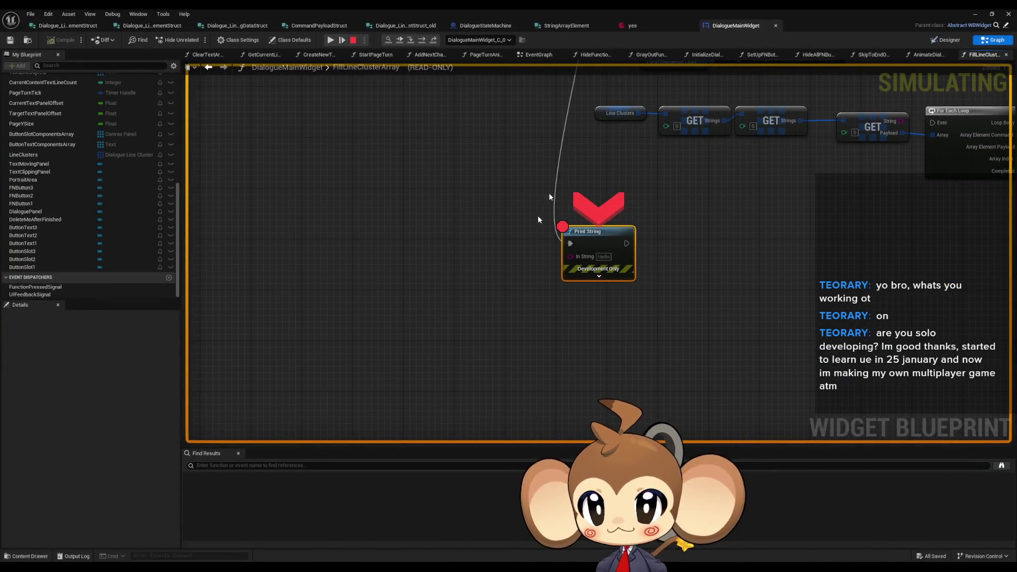
mouse_move(402, 565)
click(496, 529)
click(482, 196)
click(489, 205)
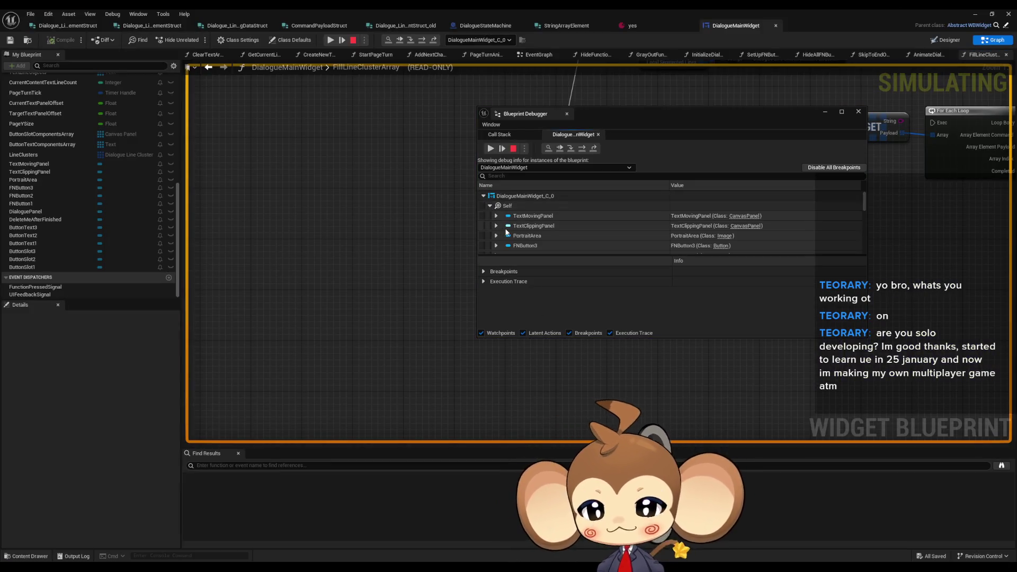
scroll(554, 224, down, 10)
scroll(557, 216, down, 5)
Inspect Line Clusters entry [0]: its Strings array and inner String and Payload values.
click(496, 212)
click(503, 222)
click(509, 231)
scroll(522, 216, down, 1)
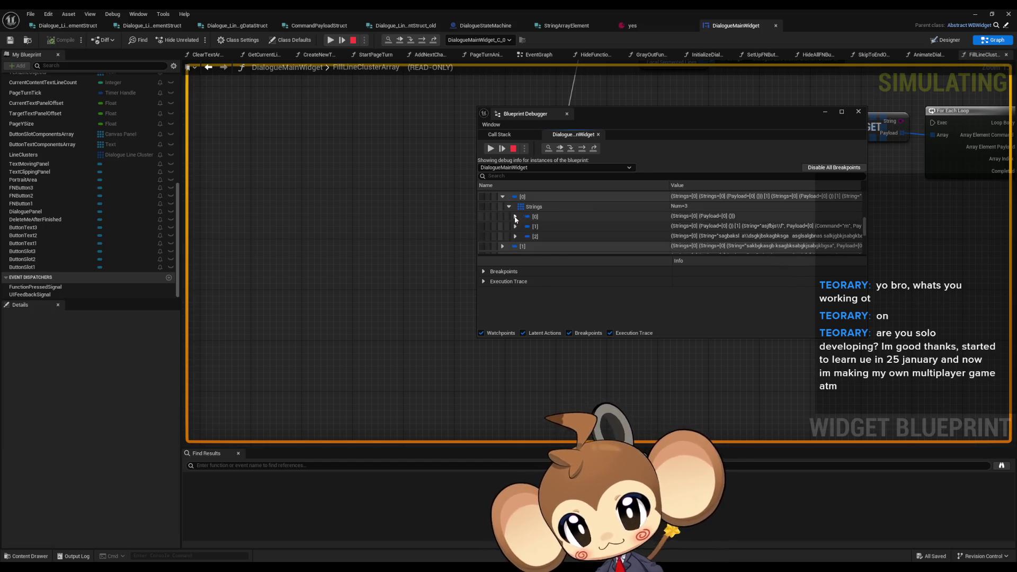
click(515, 217)
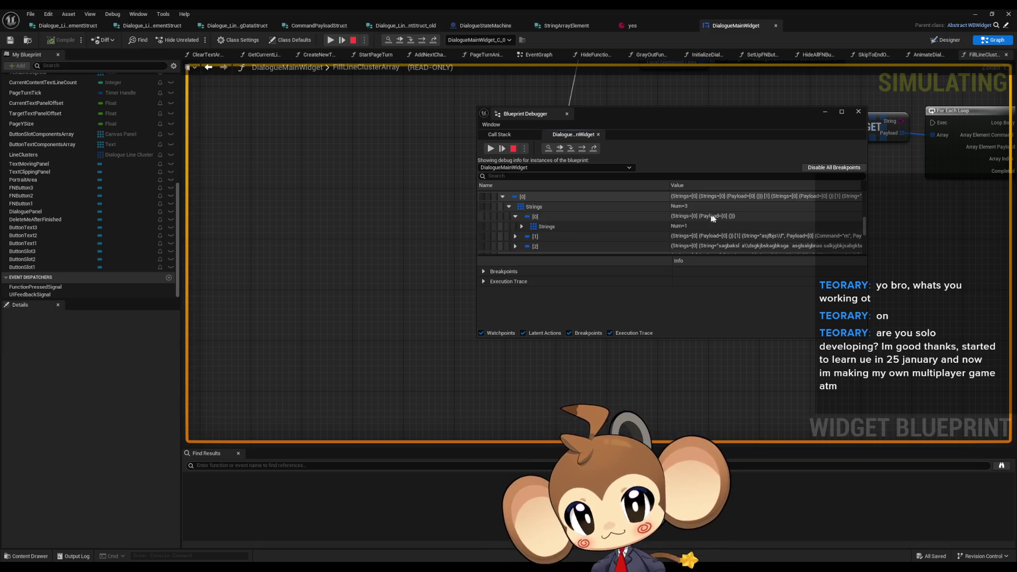
click(522, 226)
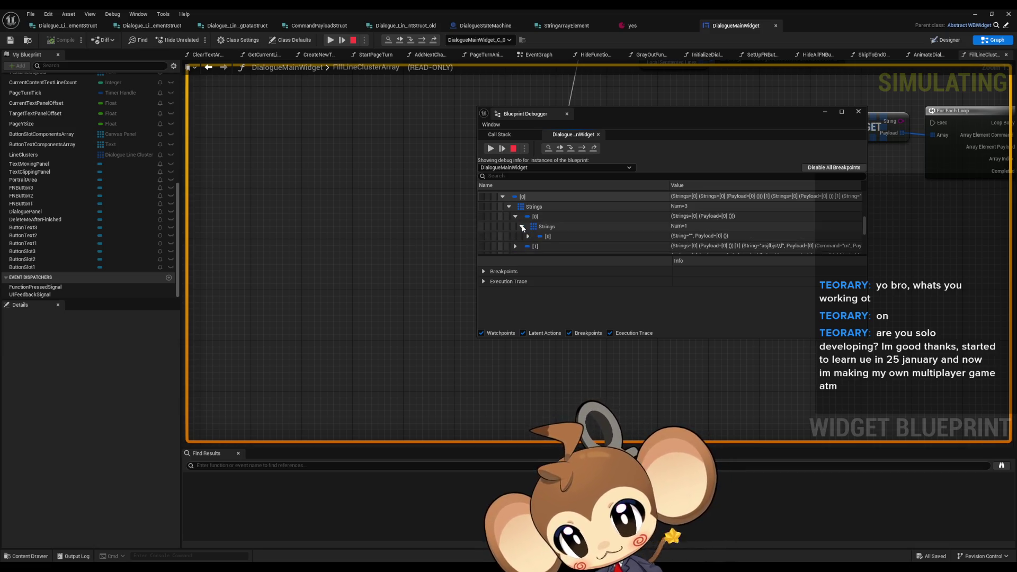
click(528, 237)
scroll(637, 223, down, 1)
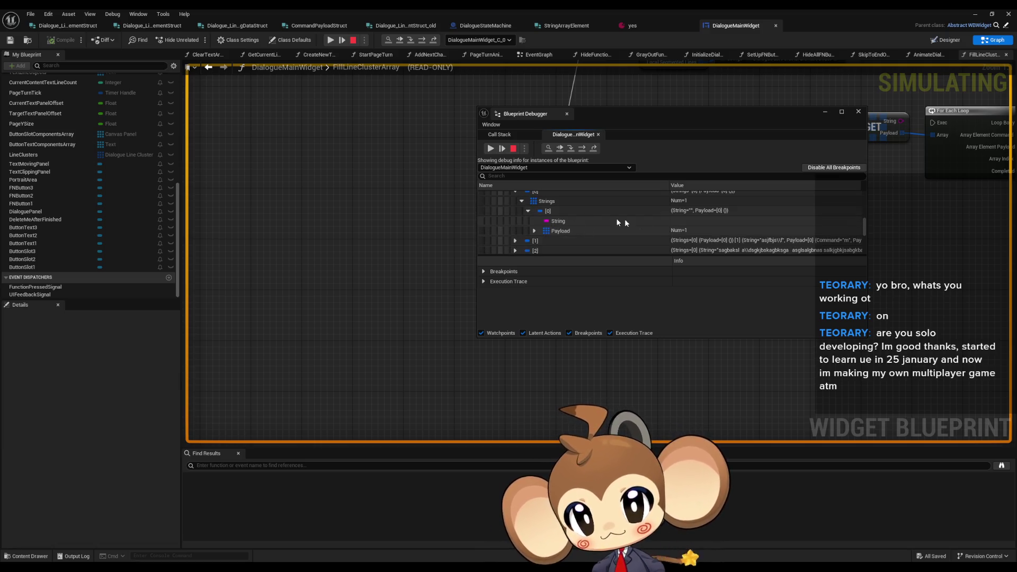
click(529, 211)
scroll(525, 211, up, 1)
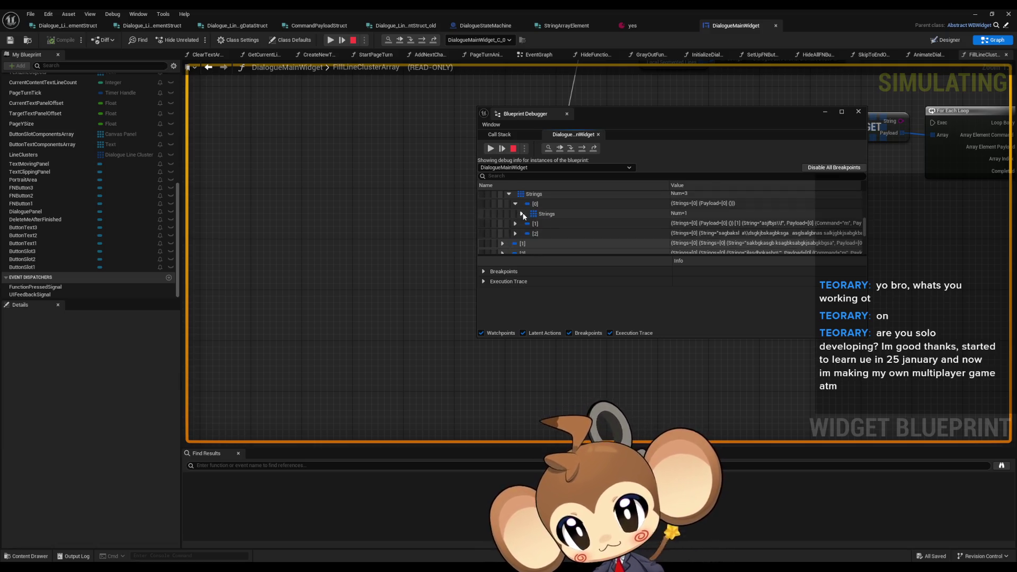
Expand Line Clusters entry [1] down to the m command's Payload values.
click(516, 224)
scroll(532, 222, down, 2)
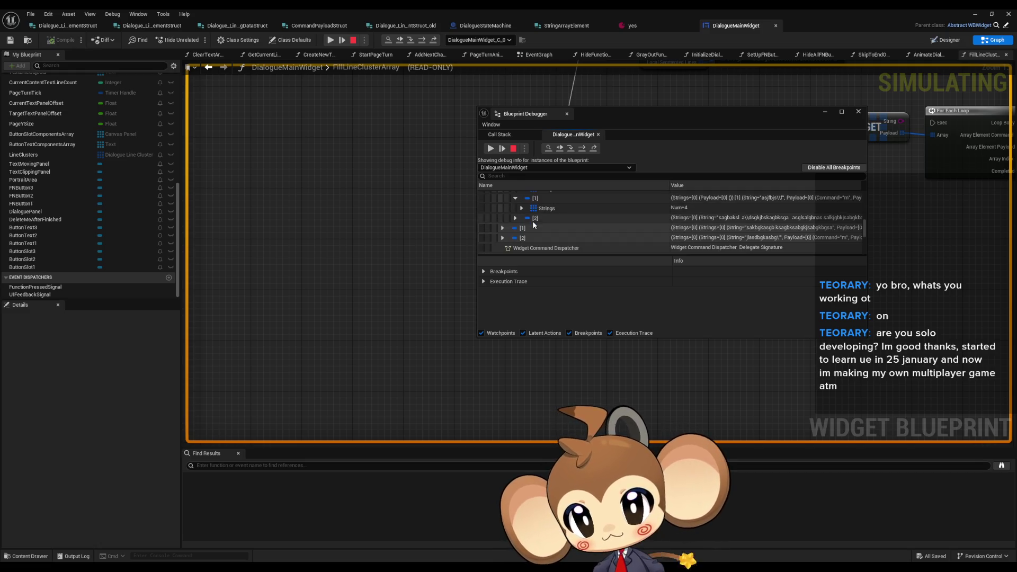
click(522, 208)
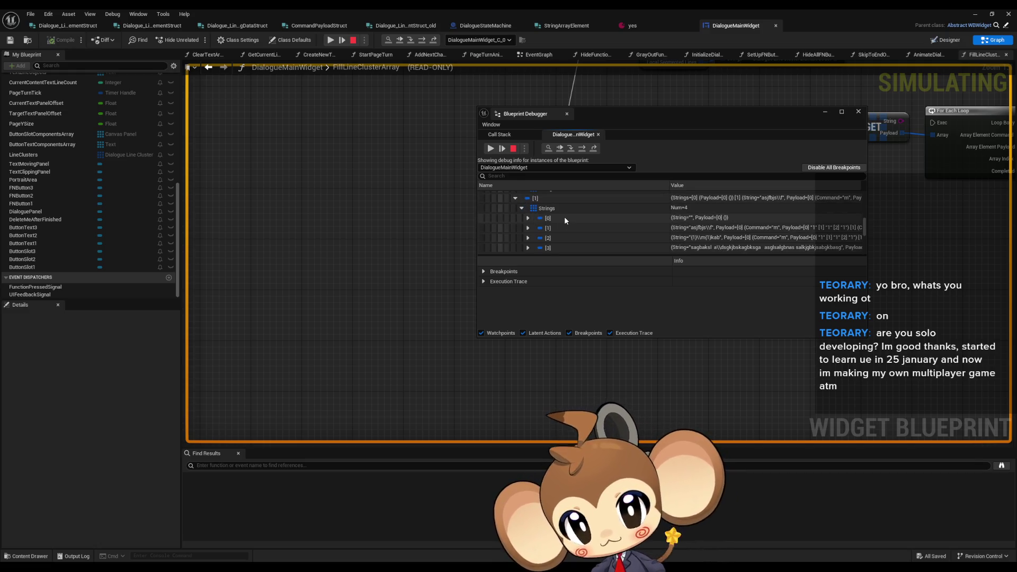
click(527, 227)
scroll(534, 223, down, 2)
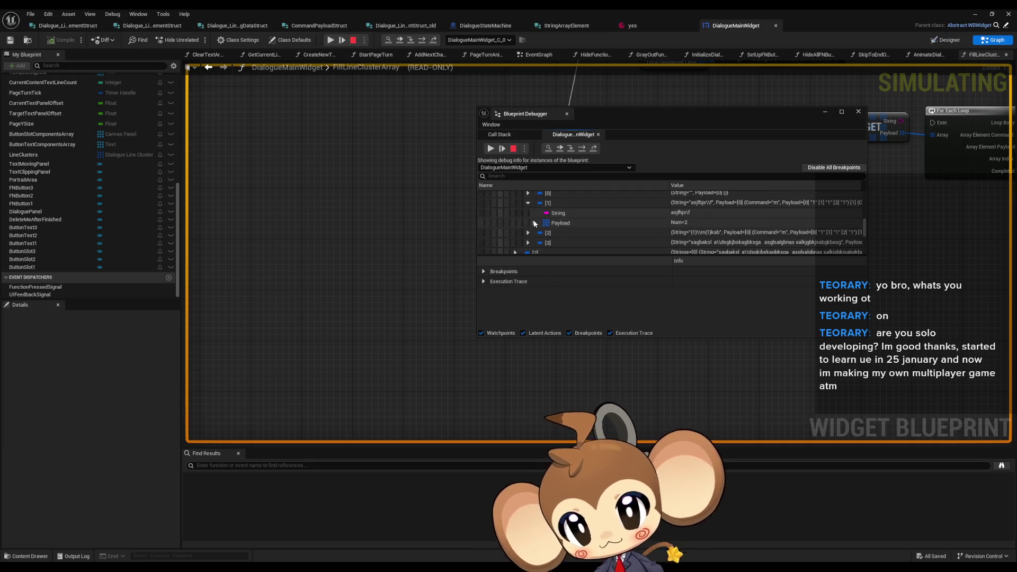
click(535, 223)
scroll(537, 221, down, 1)
click(540, 220)
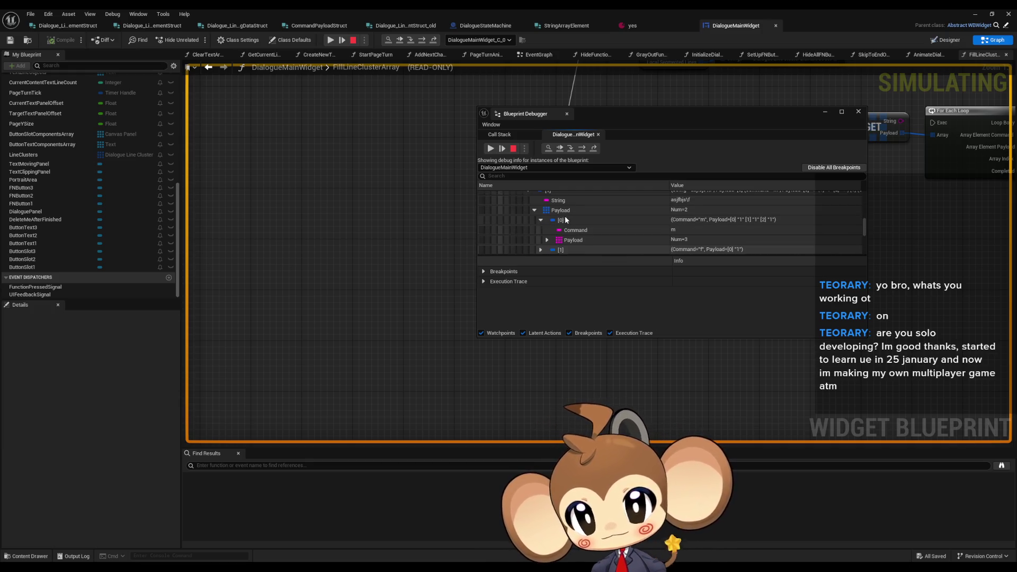
scroll(551, 225, down, 1)
click(548, 228)
scroll(551, 228, down, 2)
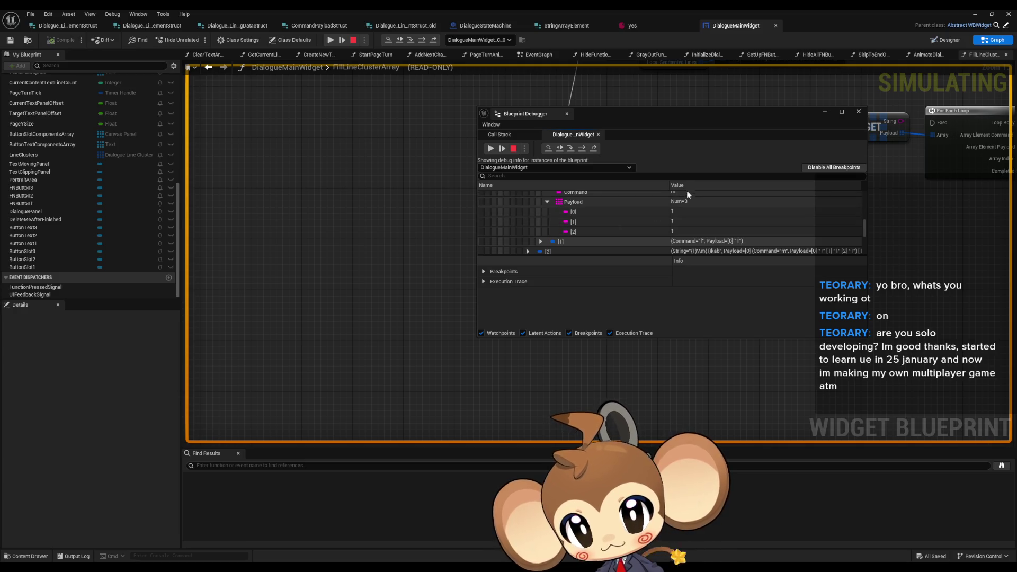
scroll(569, 222, down, 1)
scroll(561, 223, down, 1)
Check the f command's Payload values and entry [1]'s string, then close the debugger and stop play.
click(540, 222)
scroll(609, 211, down, 2)
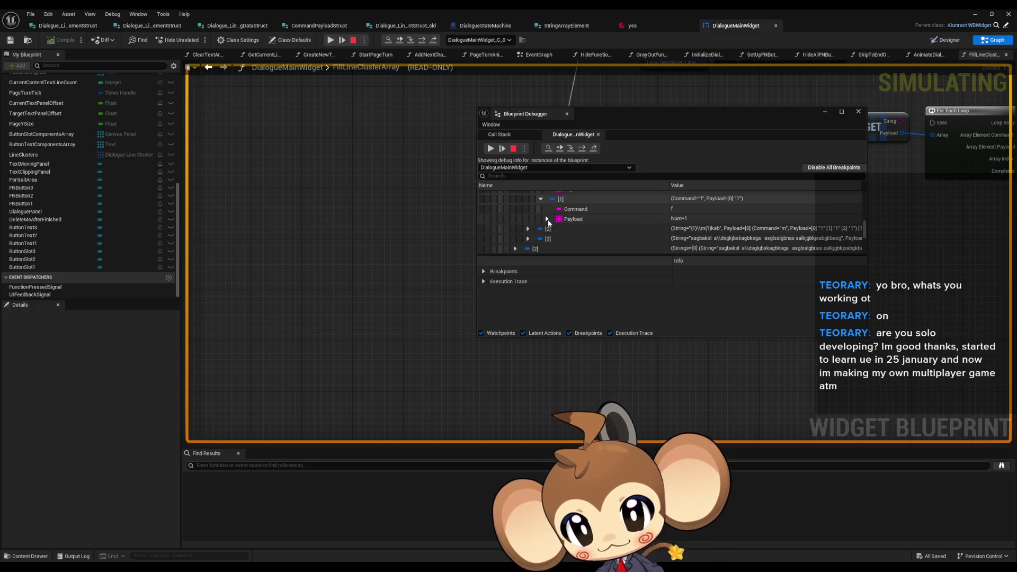
click(547, 219)
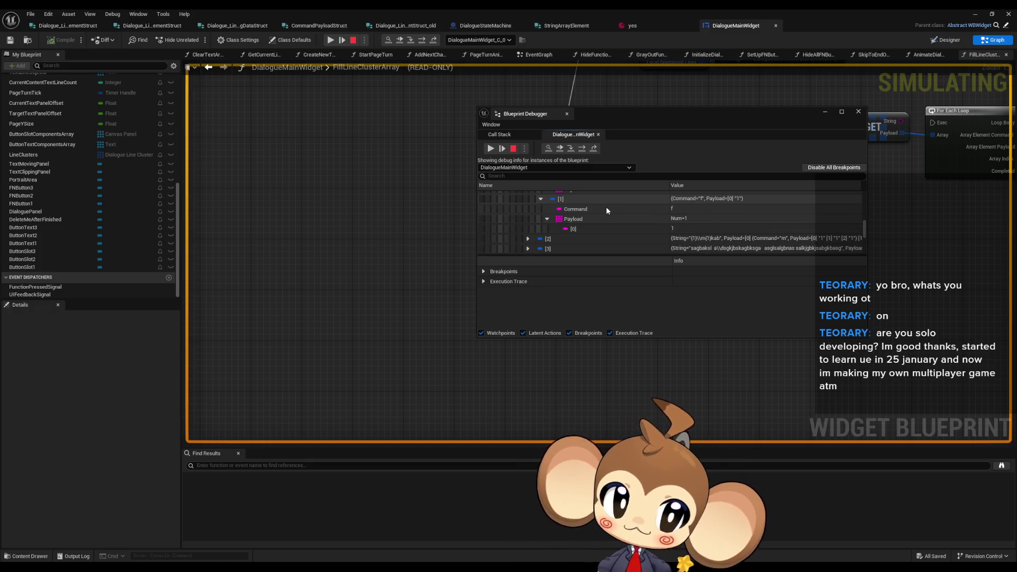
scroll(637, 212, up, 5)
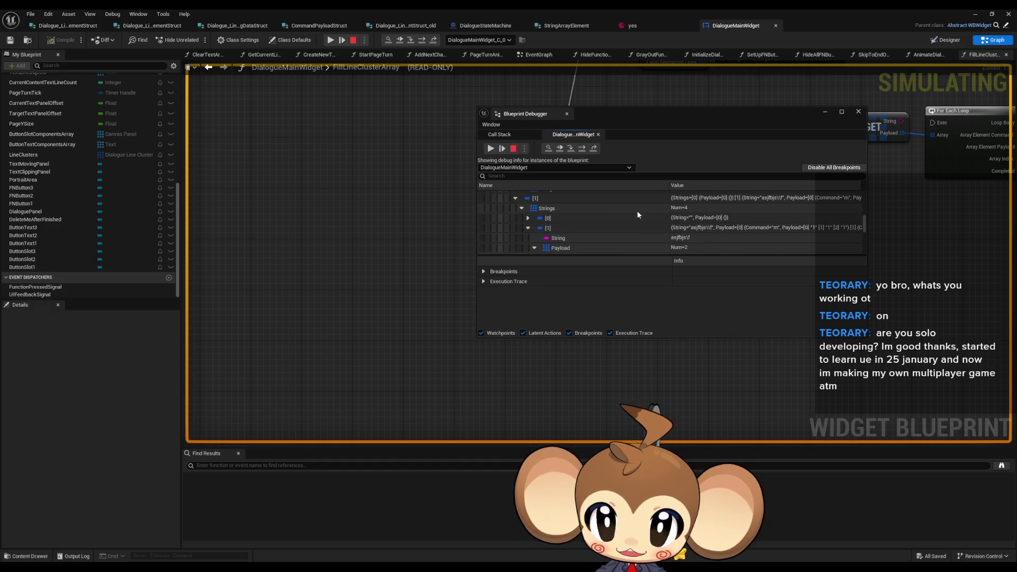
scroll(637, 211, down, 3)
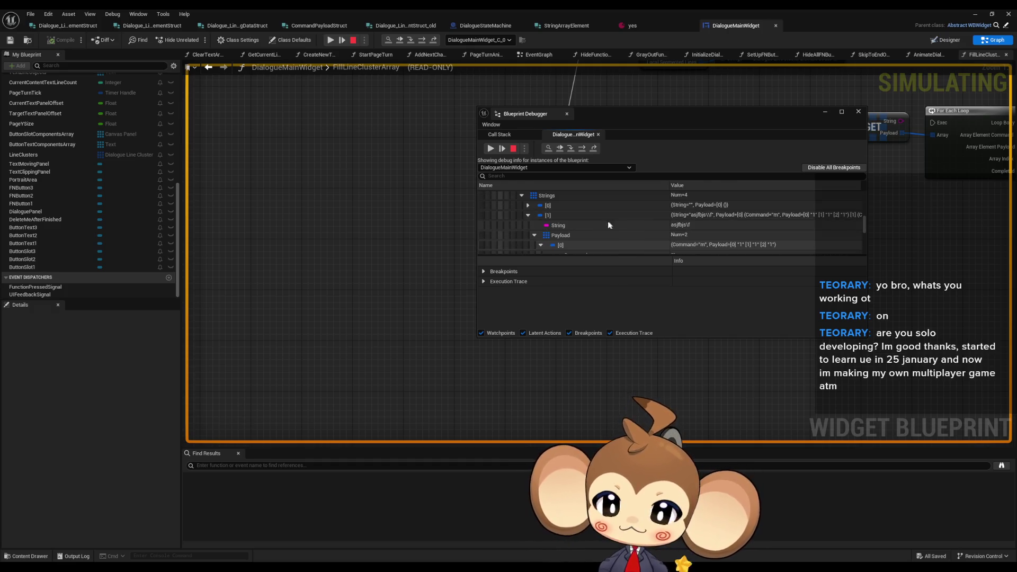
click(687, 228)
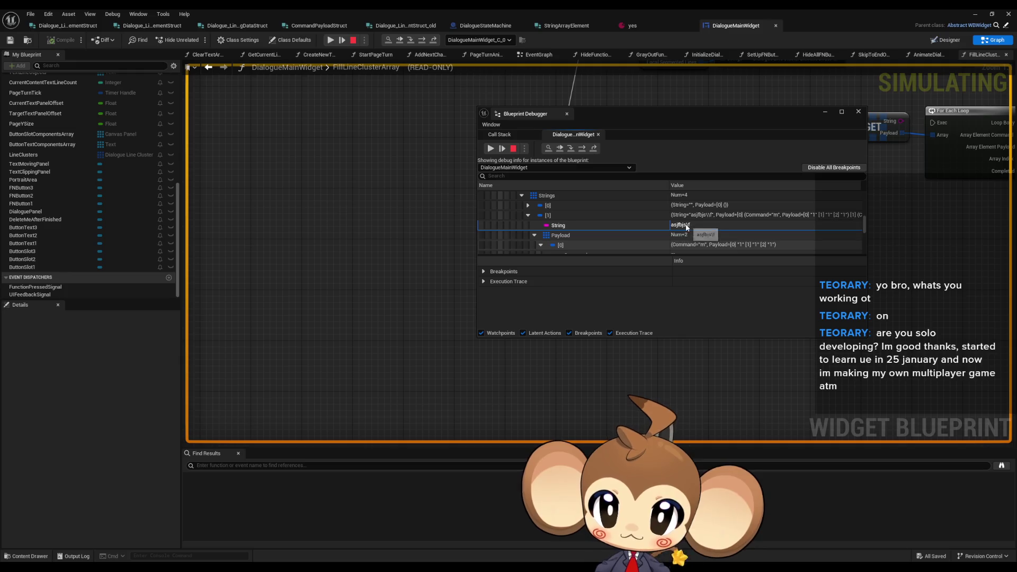
click(825, 111)
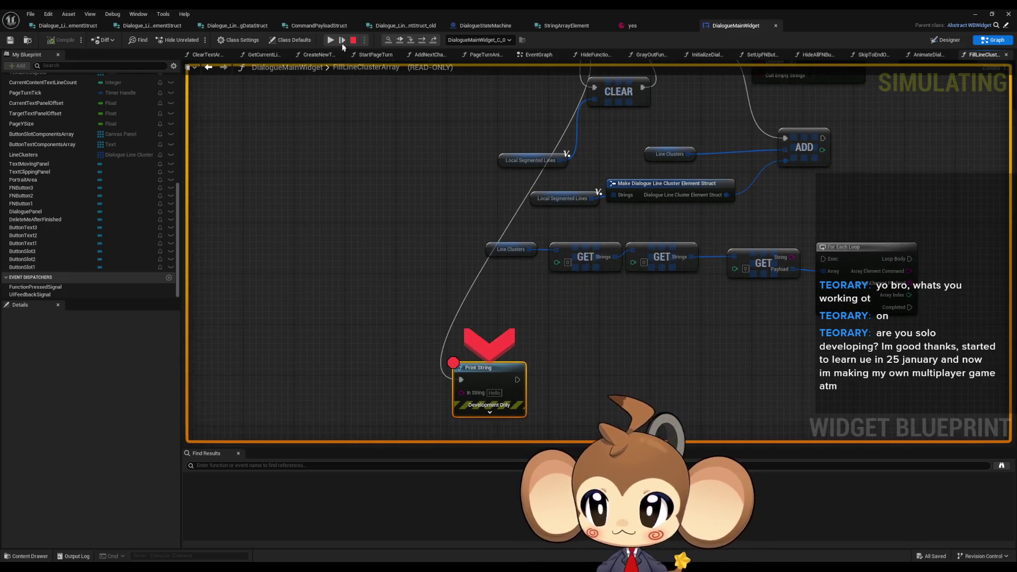
click(354, 40)
scroll(499, 279, down, 6)
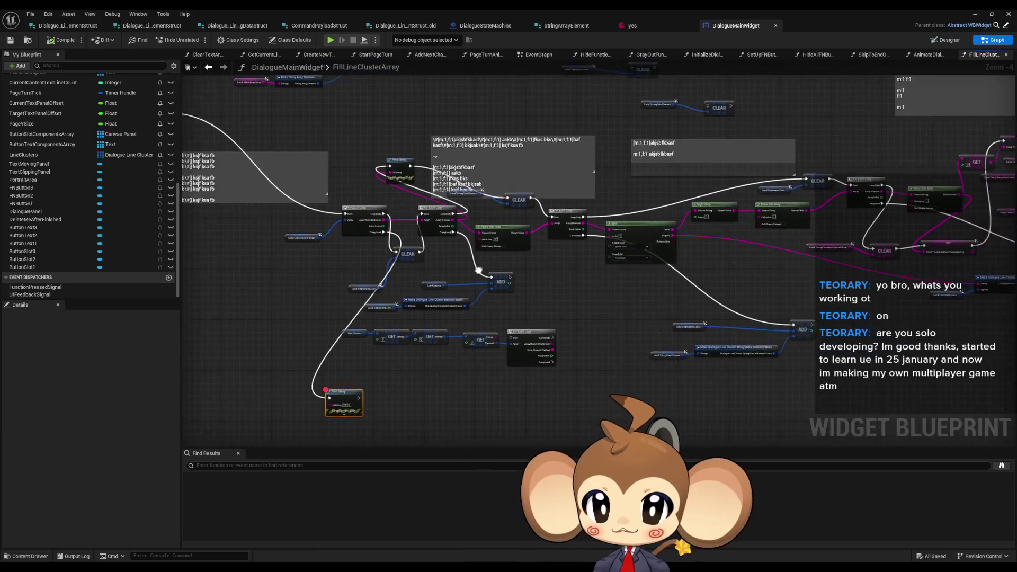
Pan around the FillLineClusterArray graph and marquee-select the Right Chop and Parse Into Array nodes.
drag(499, 279, 401, 284)
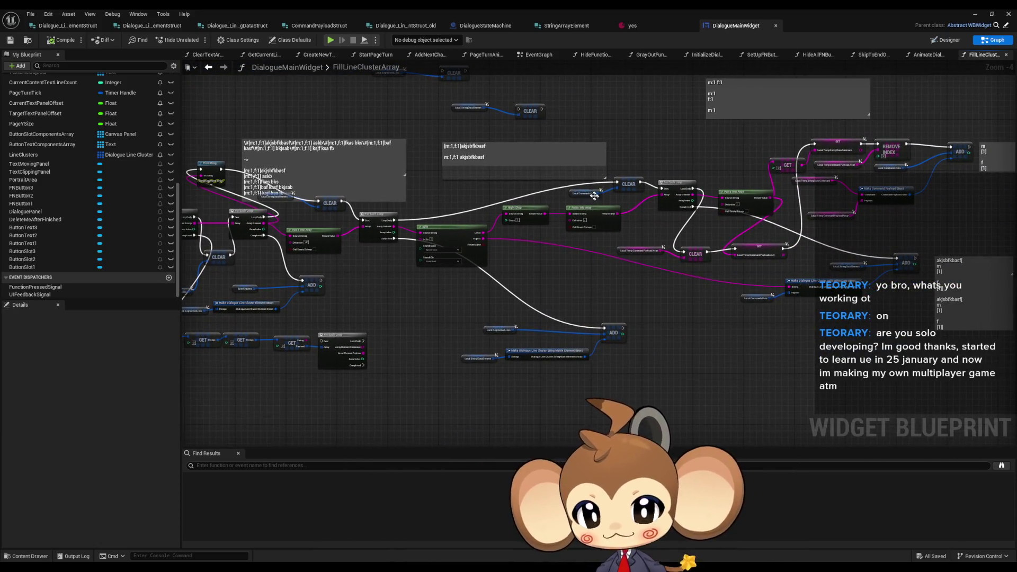
scroll(732, 211, up, 3)
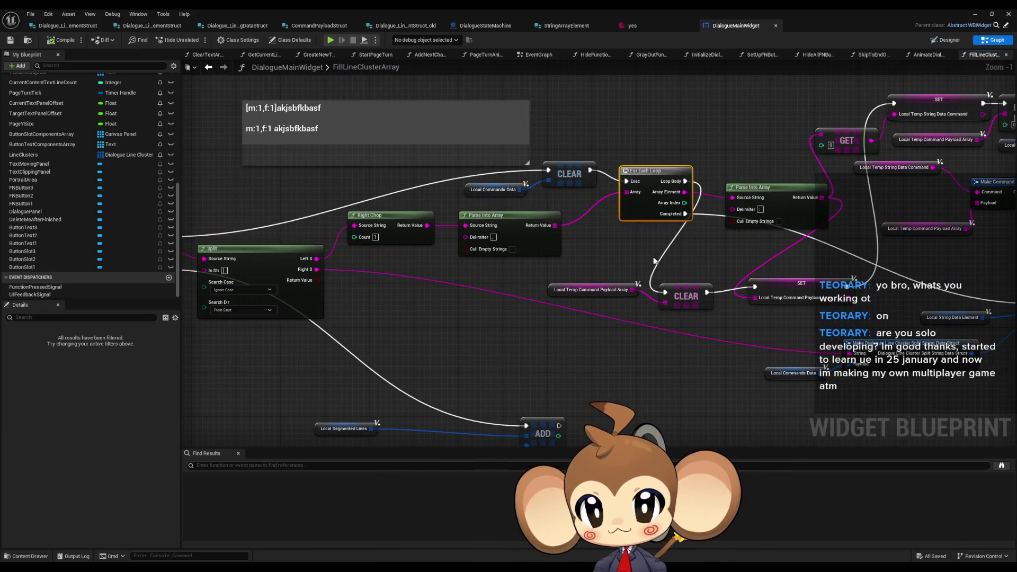
drag(532, 241, 555, 250)
mouse_move(637, 257)
mouse_down()
mouse_move(489, 251)
mouse_move(323, 220)
mouse_move(663, 236)
mouse_up()
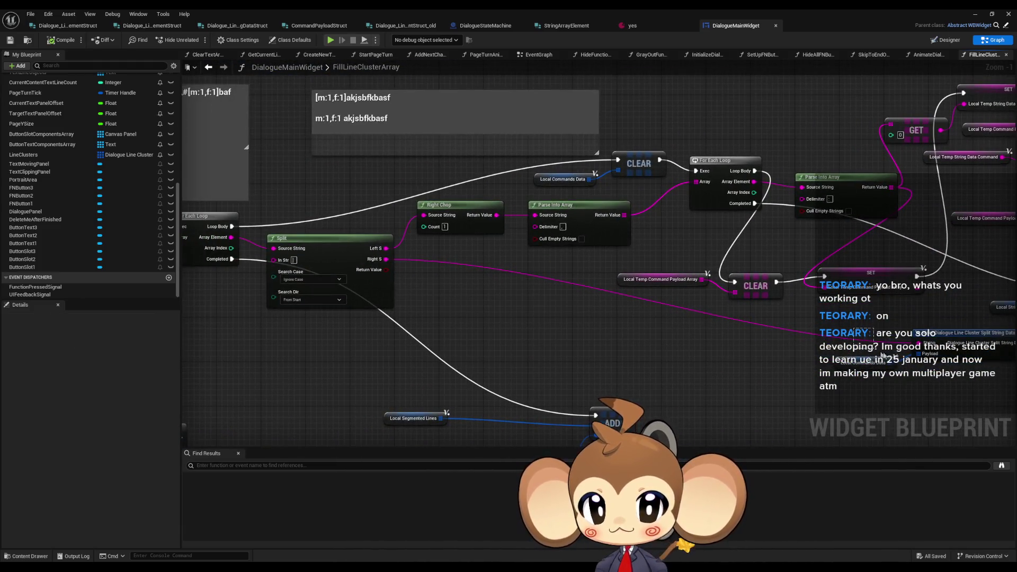
drag(973, 381, 973, 380)
mouse_move(1008, 321)
mouse_down()
mouse_move(898, 306)
mouse_move(871, 316)
mouse_up()
click(556, 188)
mouse_move(554, 225)
mouse_down()
mouse_move(705, 222)
mouse_move(685, 221)
mouse_up()
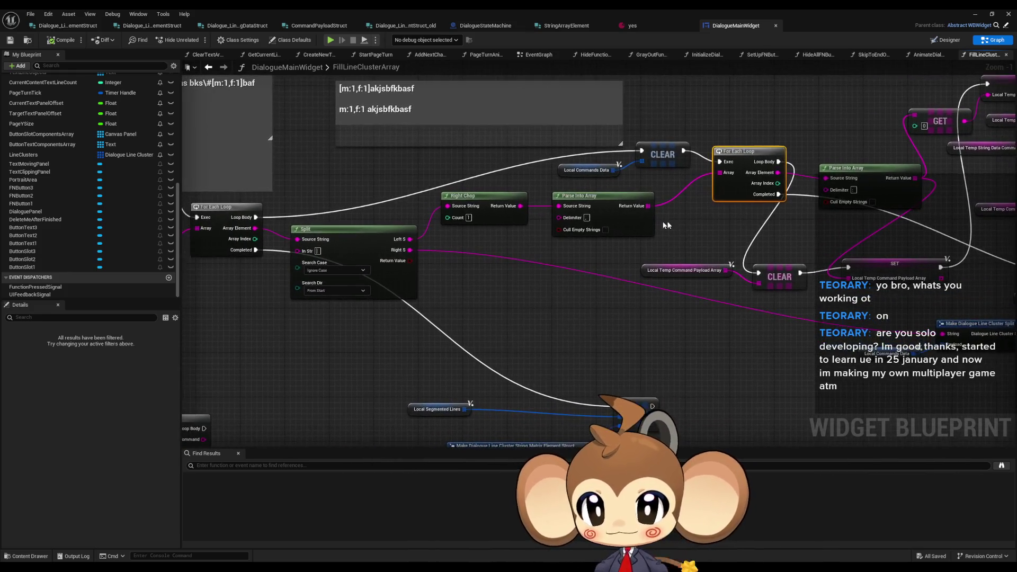
drag(595, 260, 490, 220)
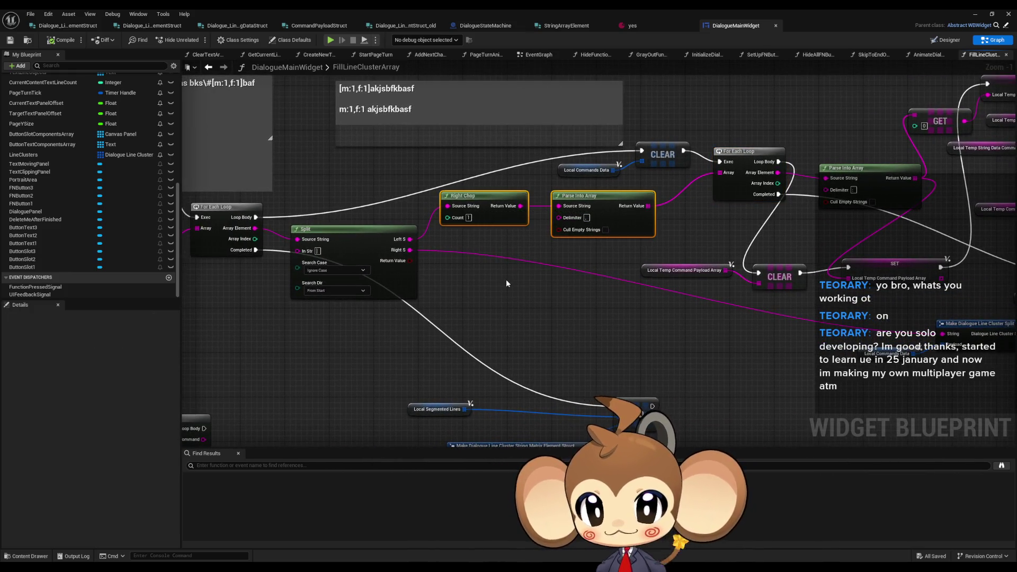
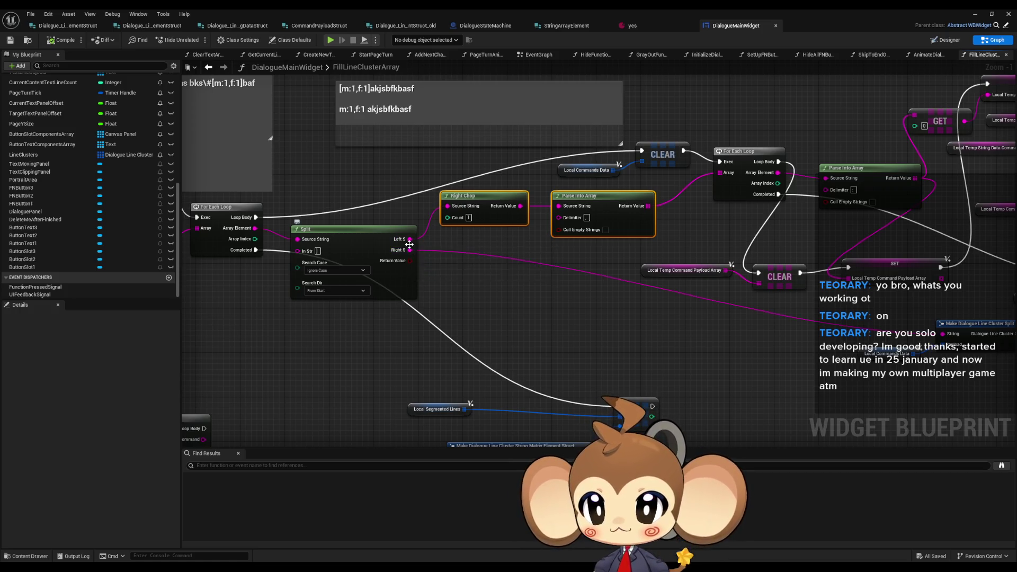
Add an Is Empty check on the Split node's Left S output.
drag(408, 239, 494, 277)
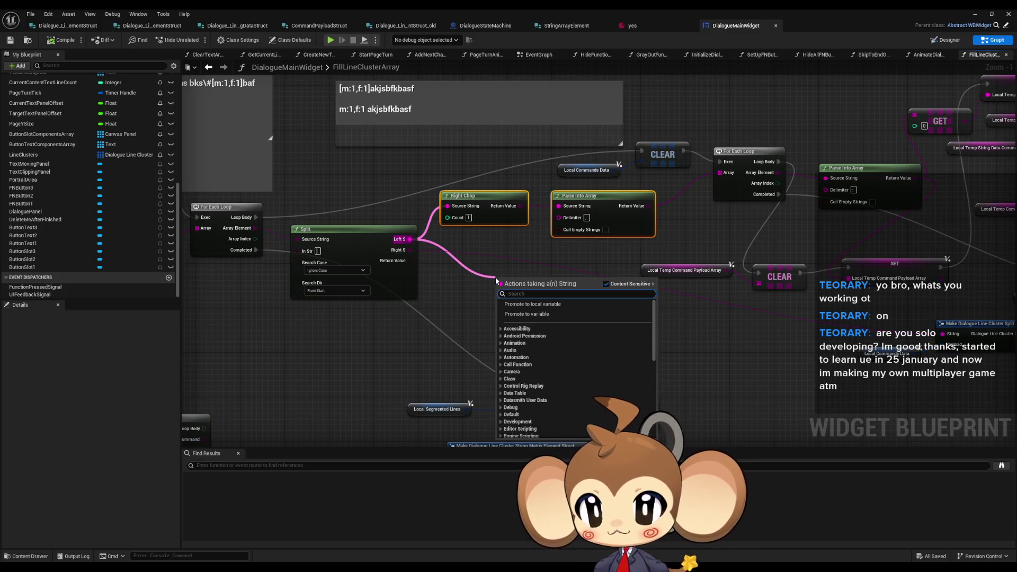
text(if not)
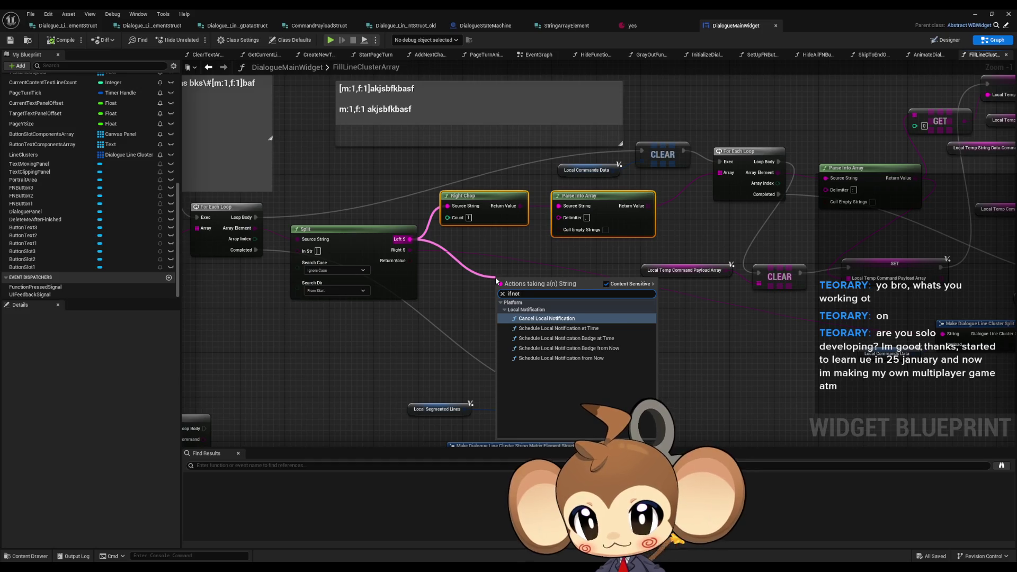
key(BackSpace)
key(BackSpace)
key(BackSpace)
text(not emp)
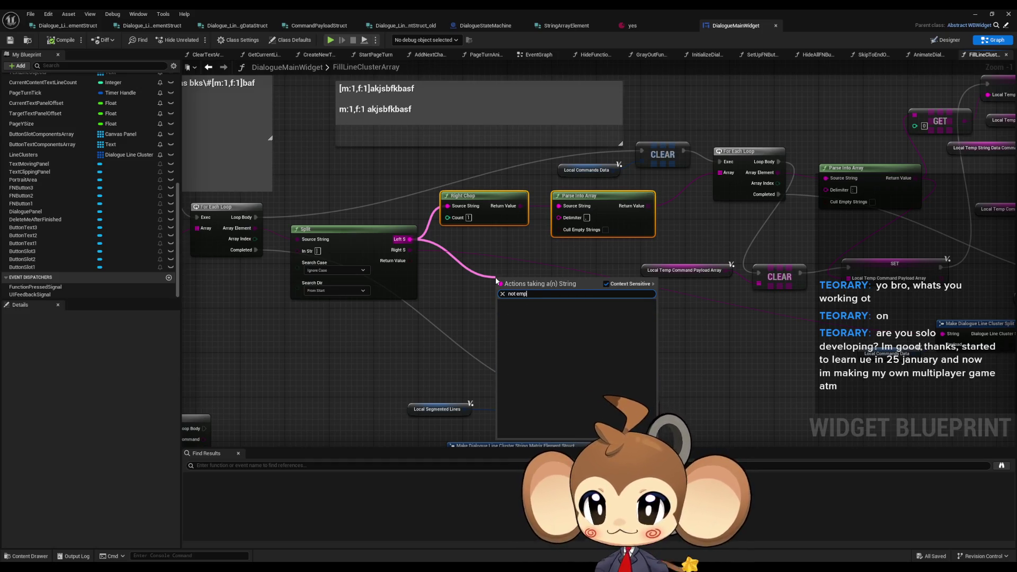
key(BackSpace)
key(BackSpace)
key(BackSpace)
text(is empty)
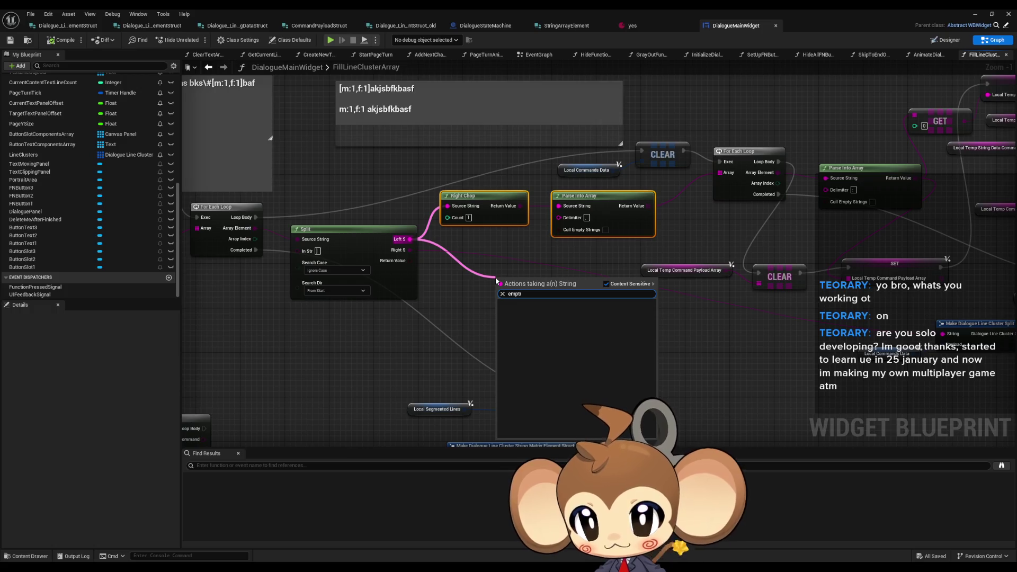
key(Return)
Invert Is Empty with a NOT node that drives a new Branch.
mouse_move(561, 289)
mouse_down()
mouse_move(595, 294)
mouse_move(578, 312)
mouse_move(584, 321)
mouse_up()
text(not)
key(Return)
key(ctrl+z)
text(not)
key(Return)
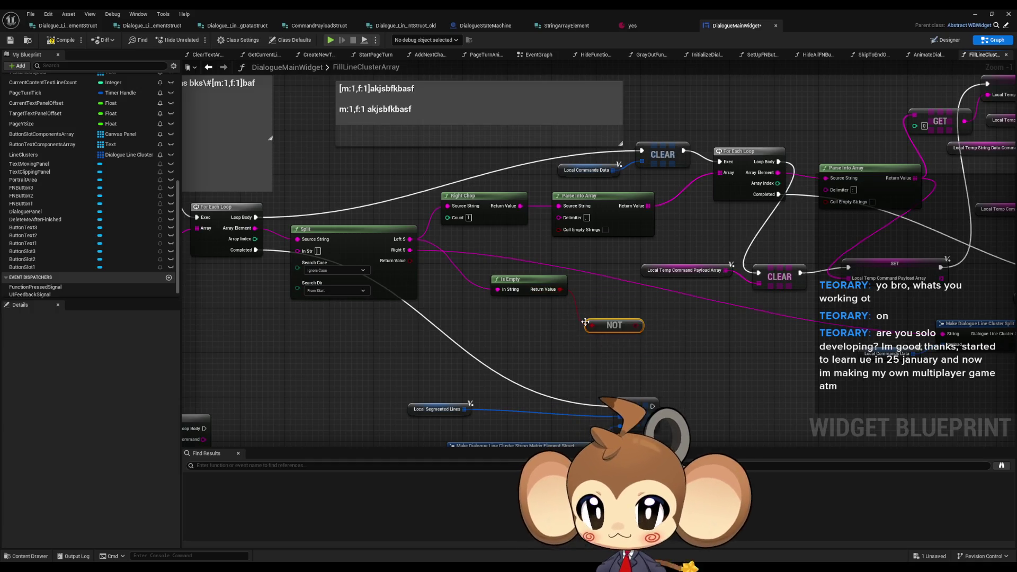
mouse_move(614, 325)
mouse_down()
mouse_move(609, 303)
mouse_move(637, 306)
mouse_up()
text(branch)
key(Return)
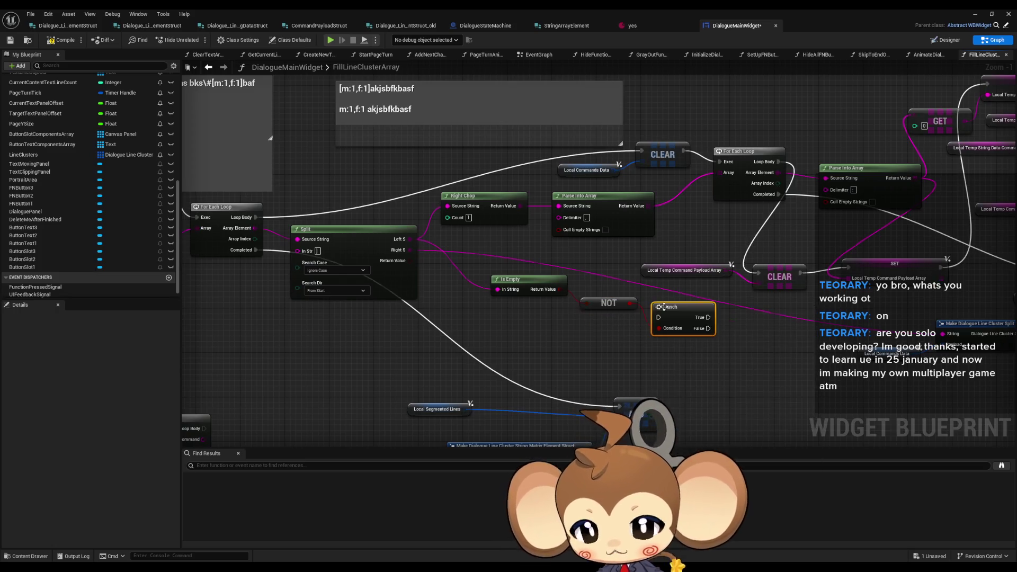
Wire Branch True to CLEAR and the loop execution into the Branch, then tidy the nodes.
drag(708, 317, 641, 151)
drag(658, 316, 256, 217)
drag(607, 306, 528, 297)
ctrl+click(524, 279)
mouse_move(688, 311)
mouse_down()
mouse_move(489, 162)
mouse_move(507, 156)
mouse_up()
Duplicate the string-element ADD chain and run Branch False into the copy.
drag(794, 309, 564, 296)
drag(773, 253, 940, 366)
key(ctrl+c)
drag(695, 361, 848, 365)
key(ctrl+v)
drag(688, 314, 447, 163)
click(559, 352)
mouse_move(558, 352)
mouse_down()
mouse_move(584, 349)
mouse_move(403, 291)
mouse_move(344, 238)
mouse_move(531, 369)
mouse_move(462, 366)
mouse_up()
Feed the copied struct's Payload an empty Make Array, then start a play-test.
text(make array)
key(Return)
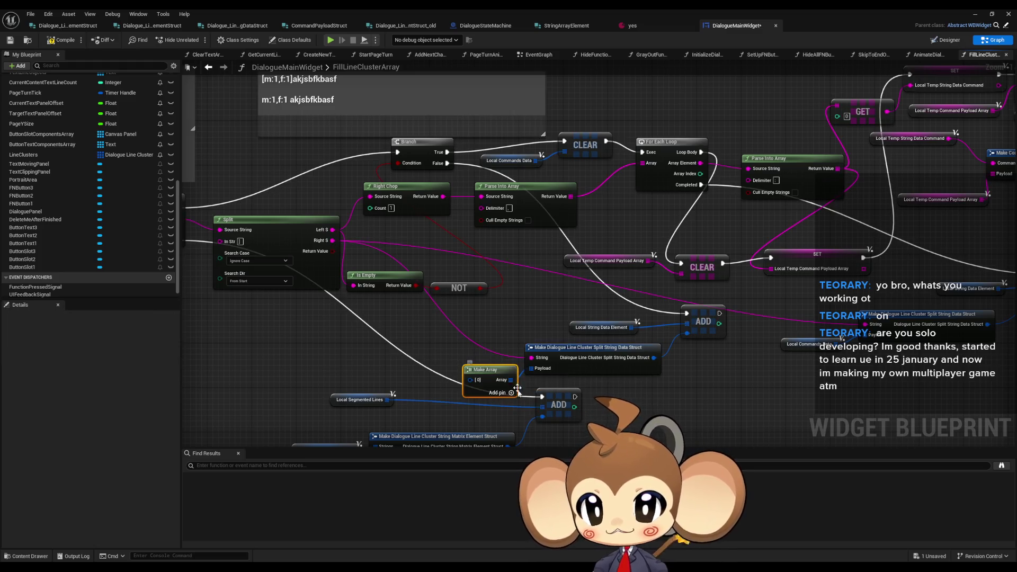
right_click(489, 380)
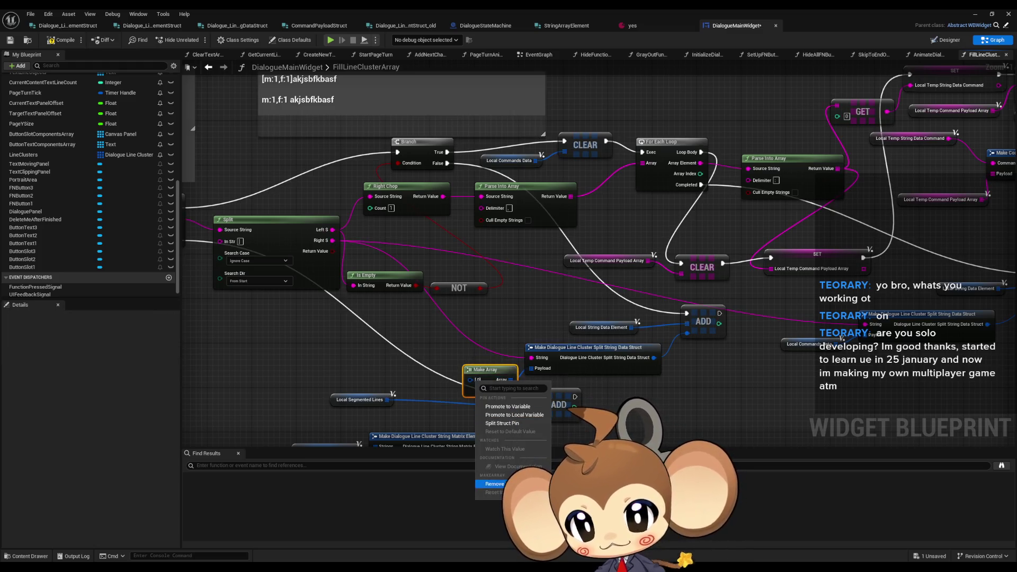
click(492, 483)
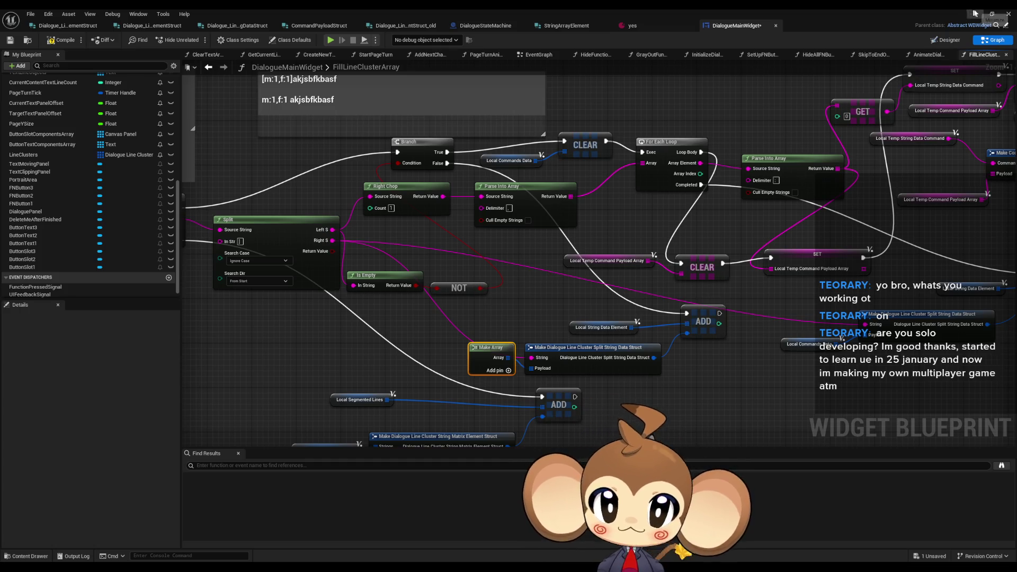
click(1009, 14)
key(alt+p)
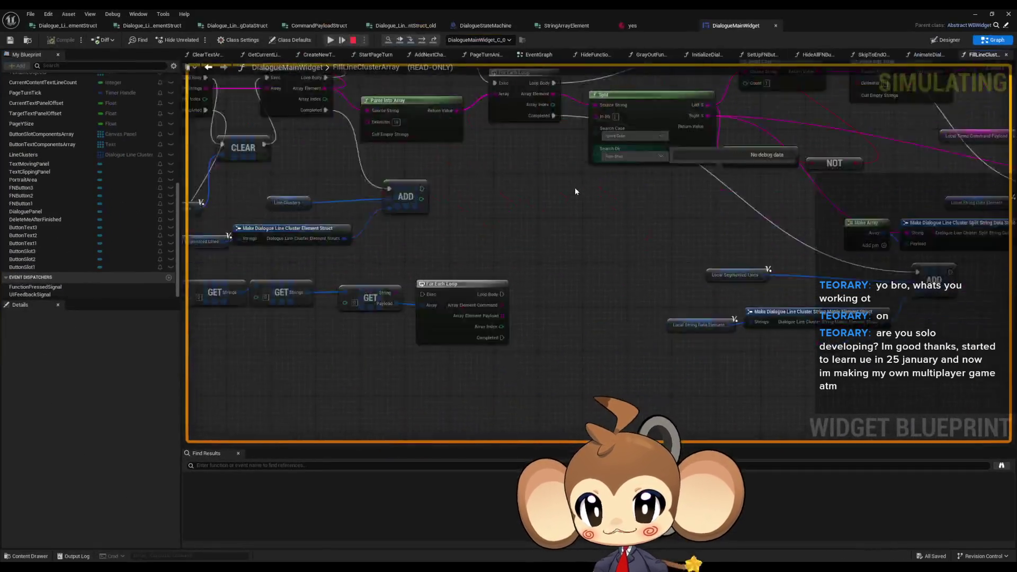
In the Blueprint Debugger, expand DialogueMainWidget_C_0 > Self down to Line Clusters.
scroll(509, 259, down, 1)
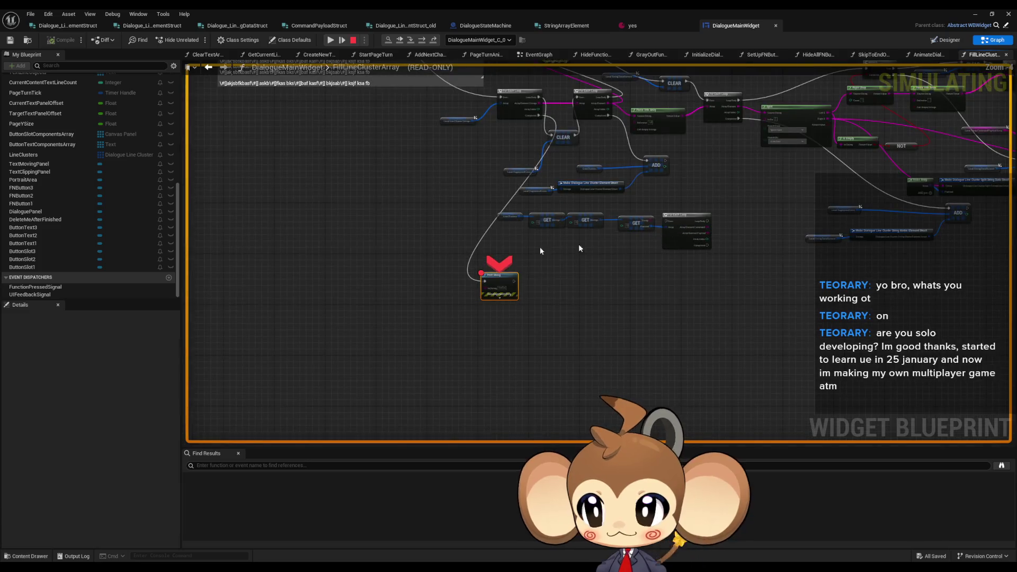
mouse_move(378, 567)
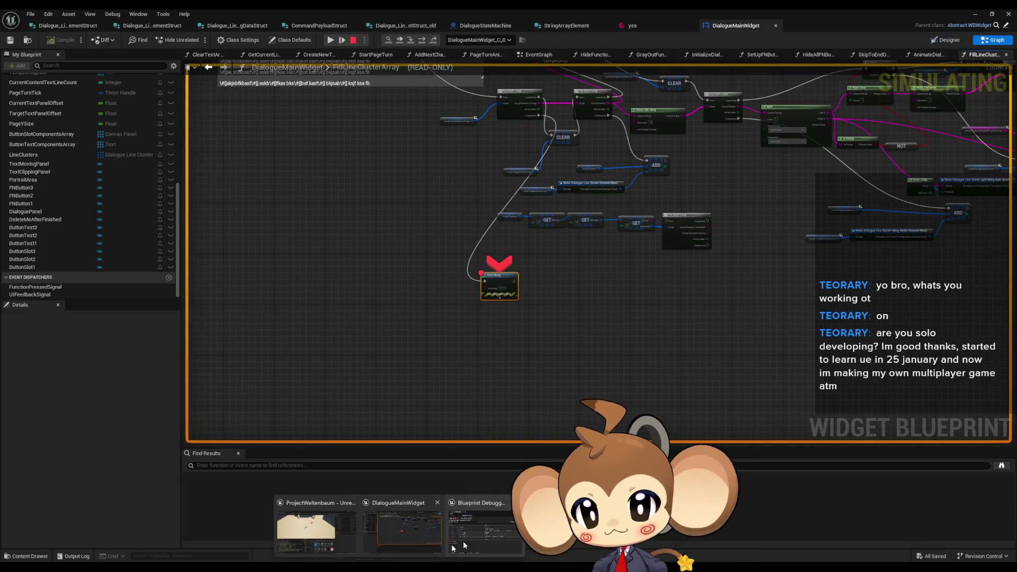
click(448, 529)
drag(655, 117, 605, 172)
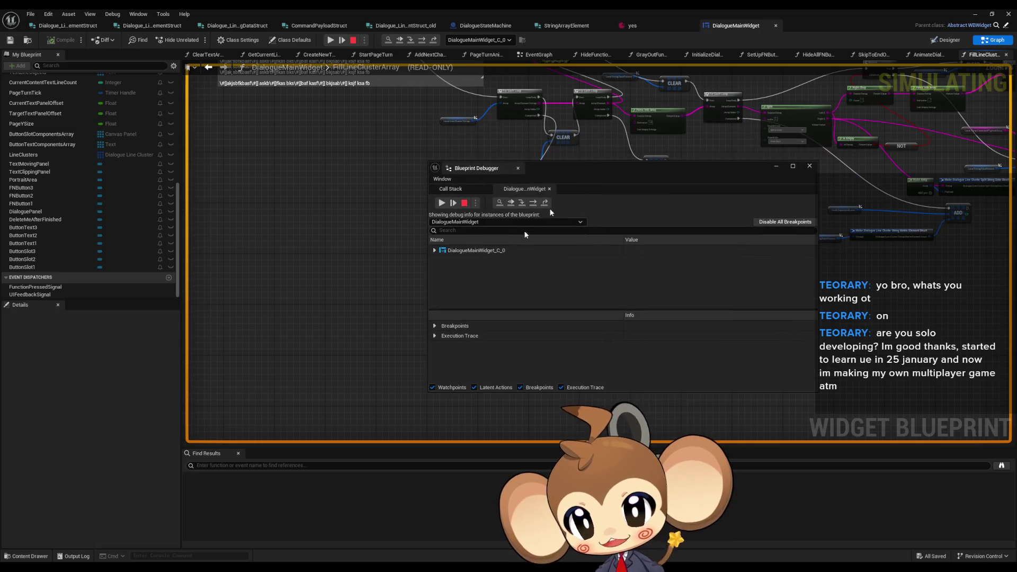
click(435, 250)
click(441, 260)
scroll(485, 289, down, 10)
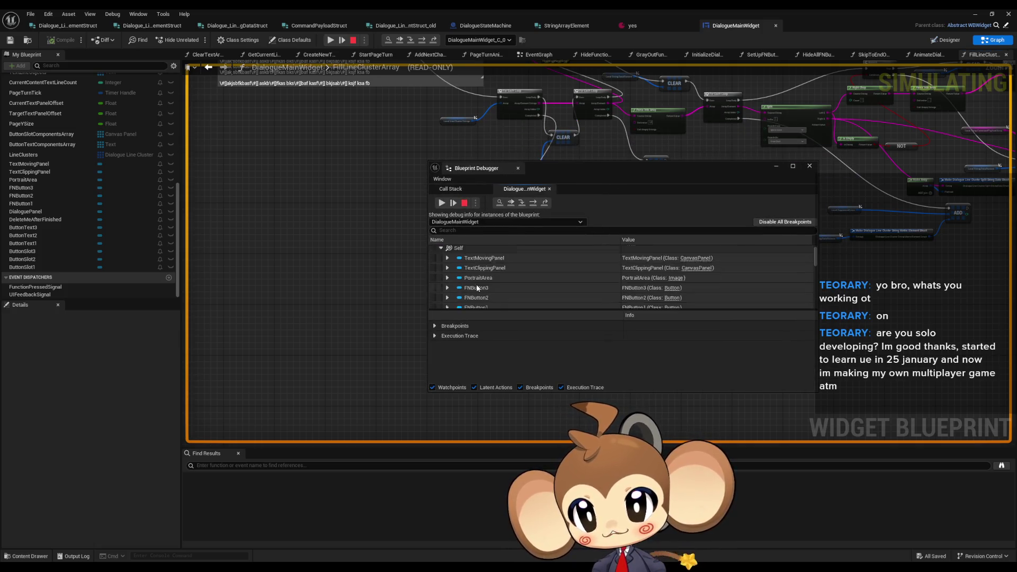
scroll(489, 297, down, 5)
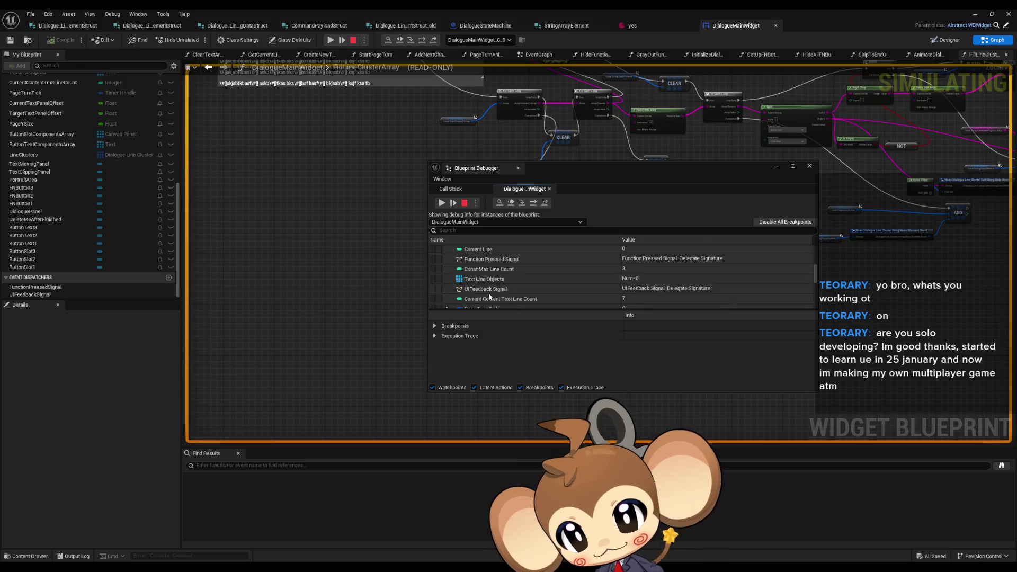
click(447, 279)
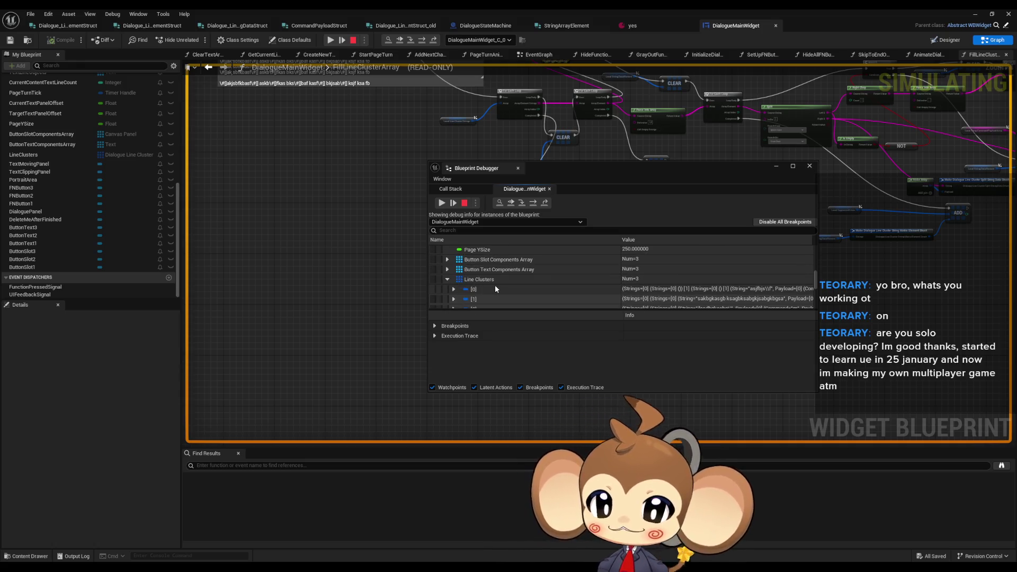
Expand Line Clusters [0] > Strings to String and Payload, confirming the String is empty.
scroll(493, 286, down, 2)
click(454, 264)
scroll(476, 270, down, 1)
click(459, 260)
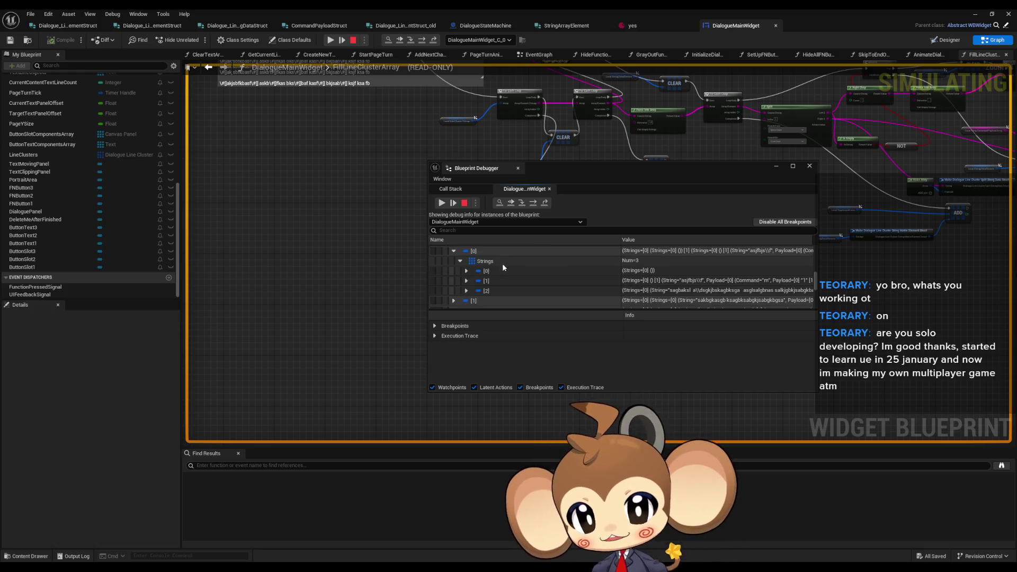
click(466, 270)
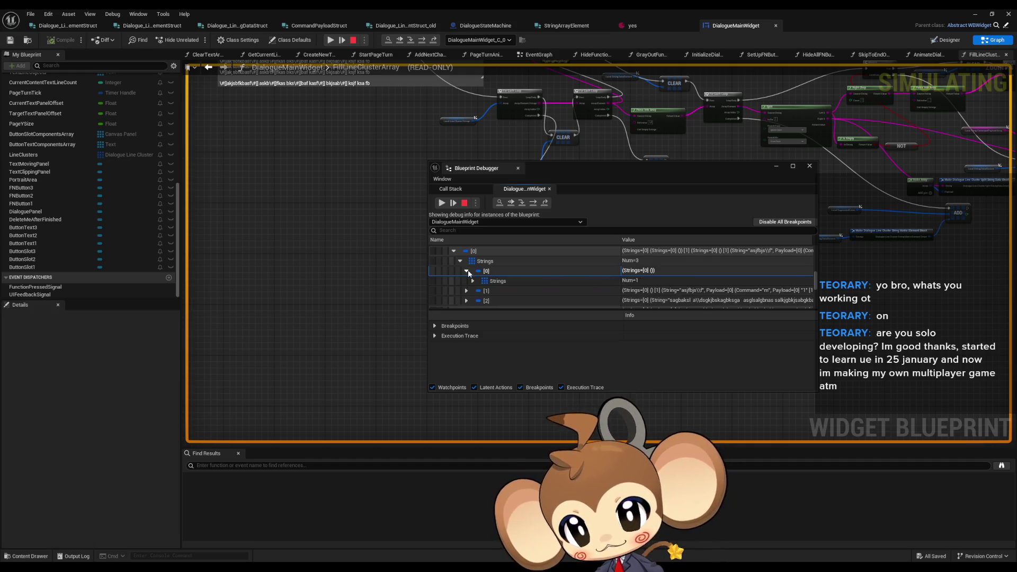
click(473, 282)
click(479, 291)
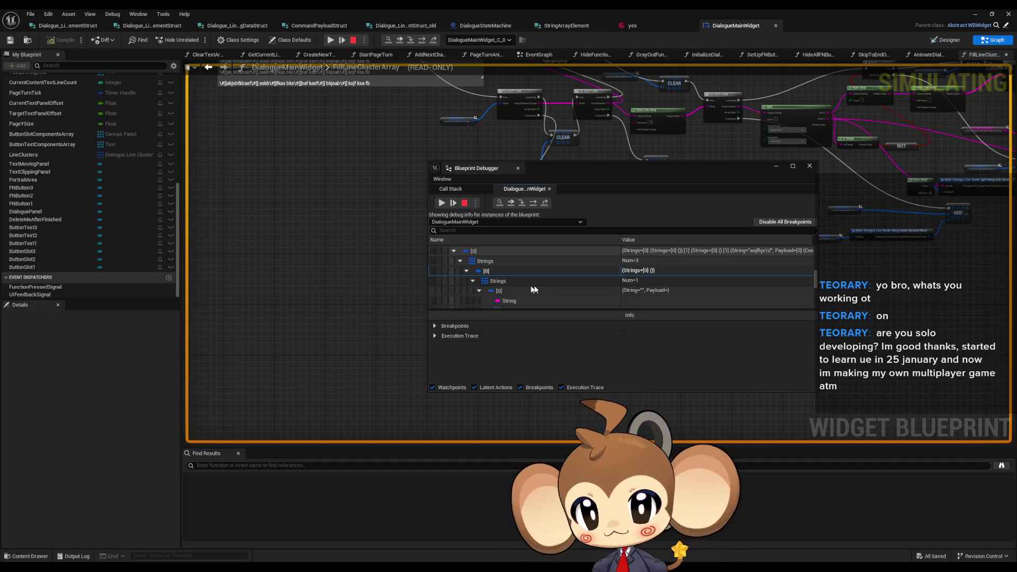
click(643, 274)
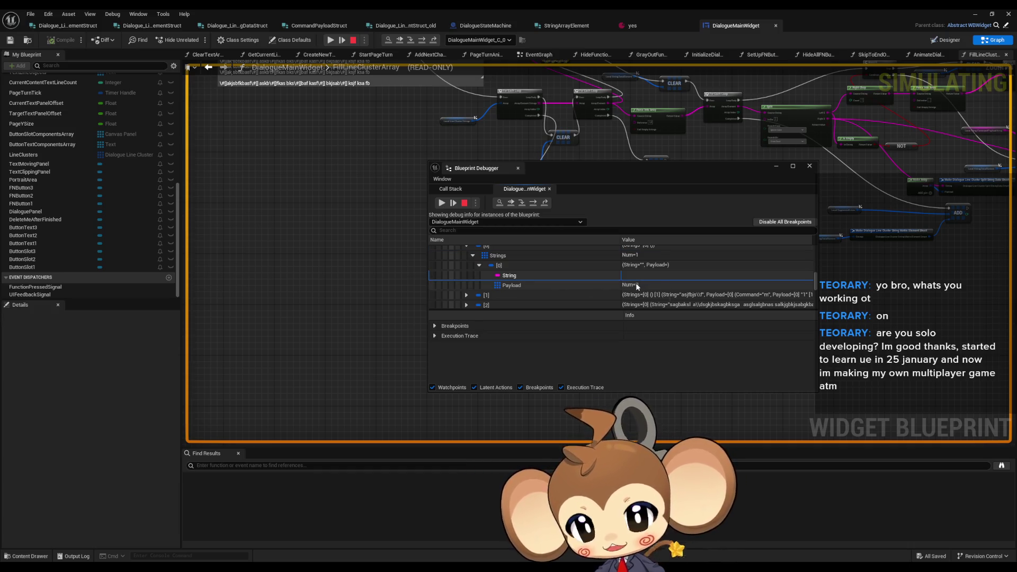
Close the debugger and examine the inner loop, Parse Into Array and Local String Data Element nodes.
click(809, 166)
scroll(597, 344, up, 2)
scroll(625, 277, down, 3)
scroll(625, 278, up, 3)
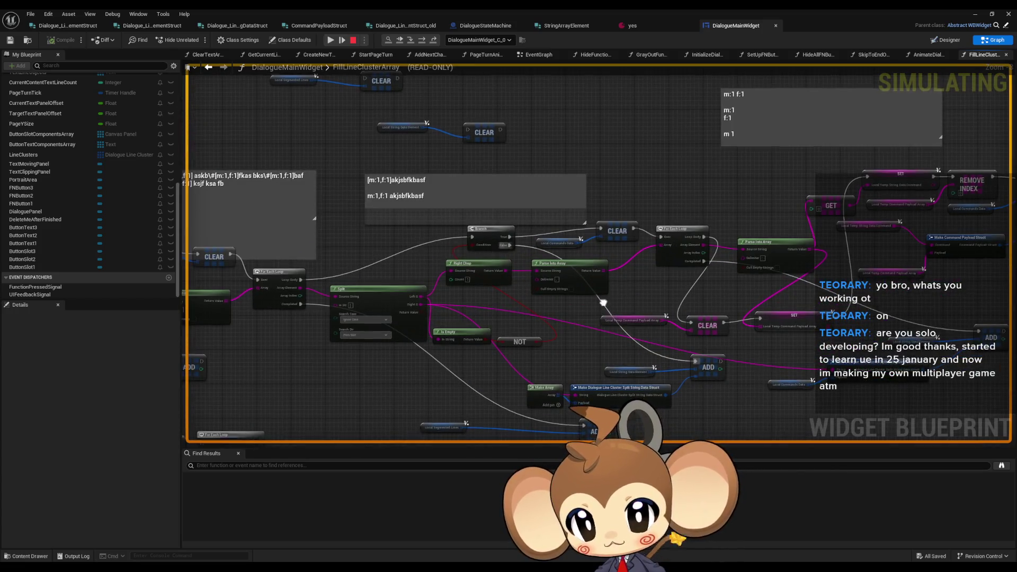
scroll(617, 280, up, 1)
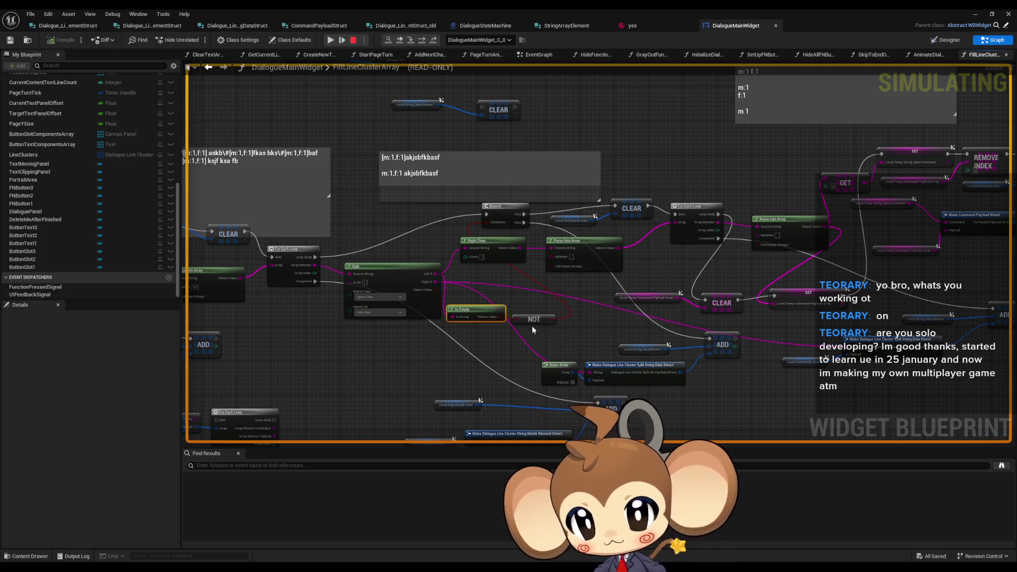
drag(728, 219, 773, 277)
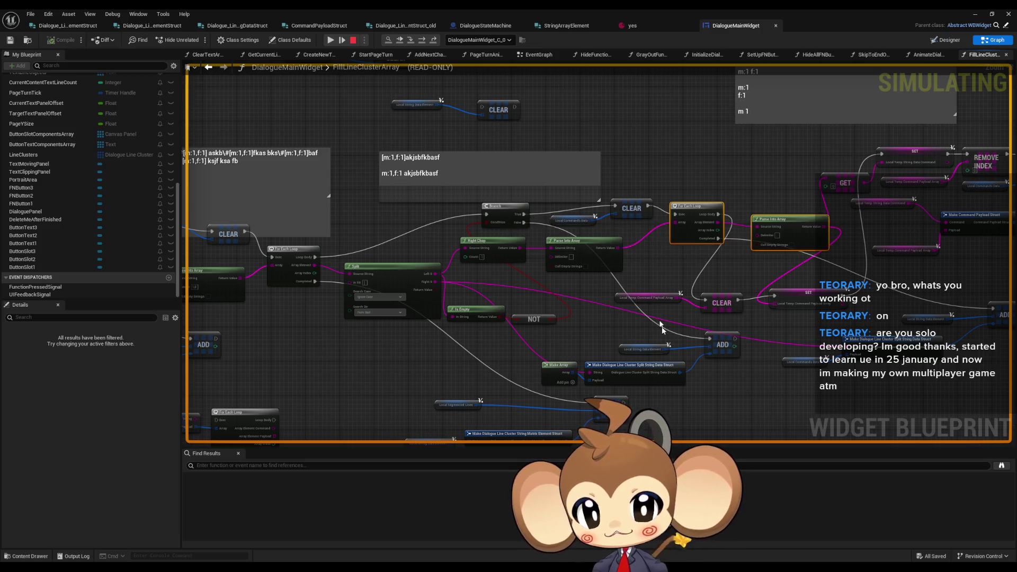
click(644, 349)
scroll(524, 345, up, 2)
mouse_move(405, 254)
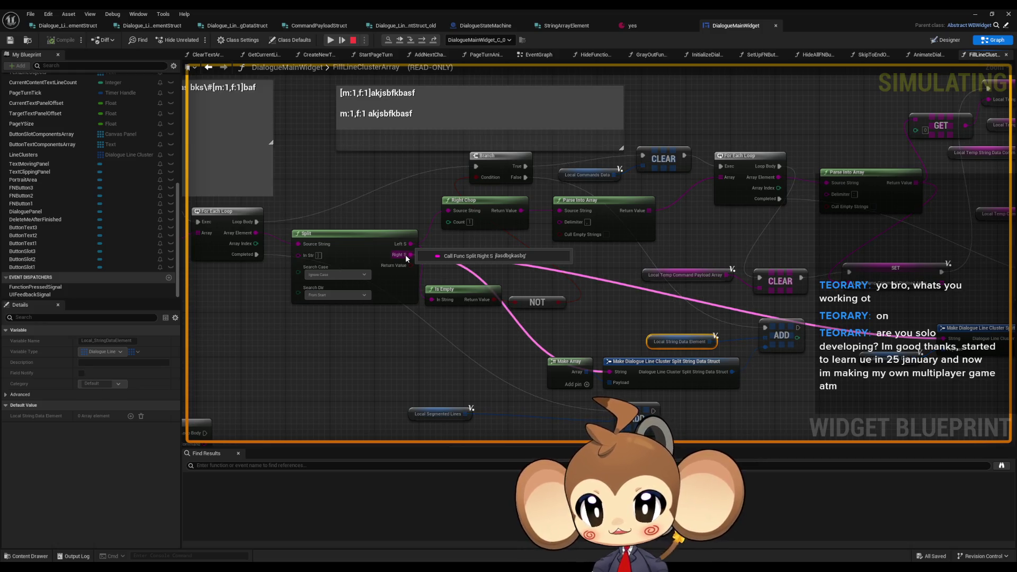
Stop the play-test and set a breakpoint on the string-element ADD node.
click(352, 40)
right_click(788, 330)
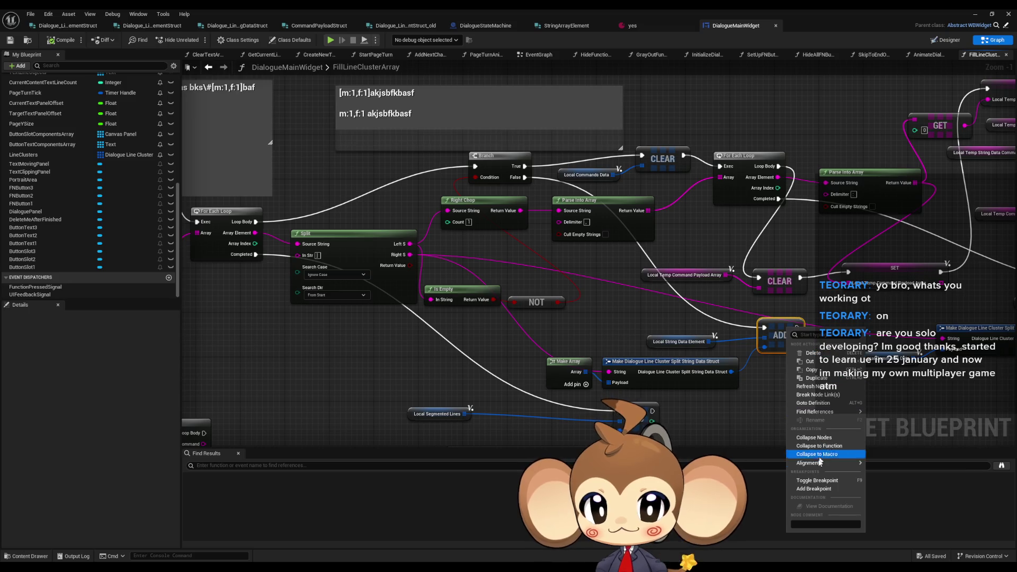
click(808, 484)
Start a new play-test and choose Load Game in the game menu.
click(973, 15)
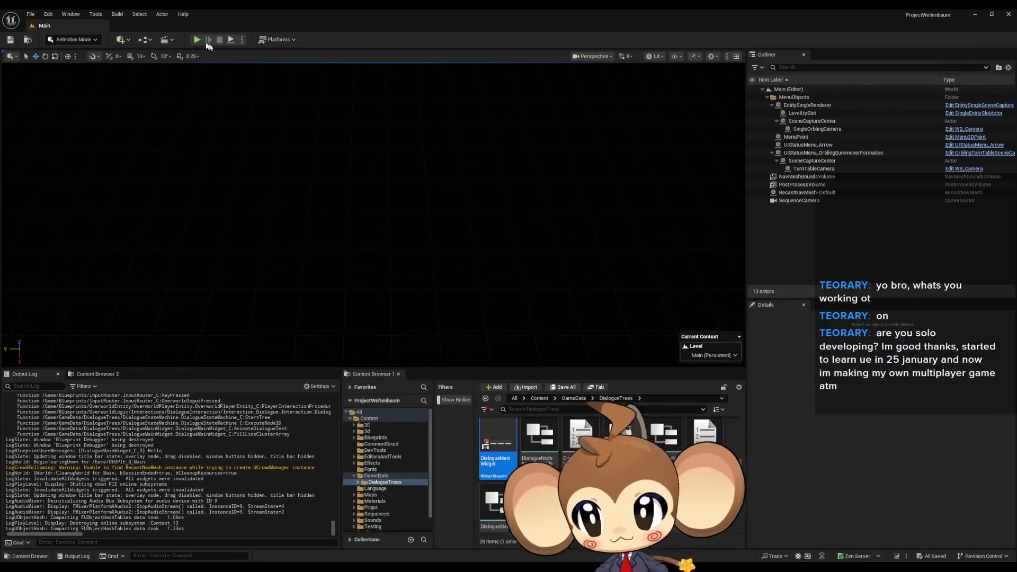
click(197, 39)
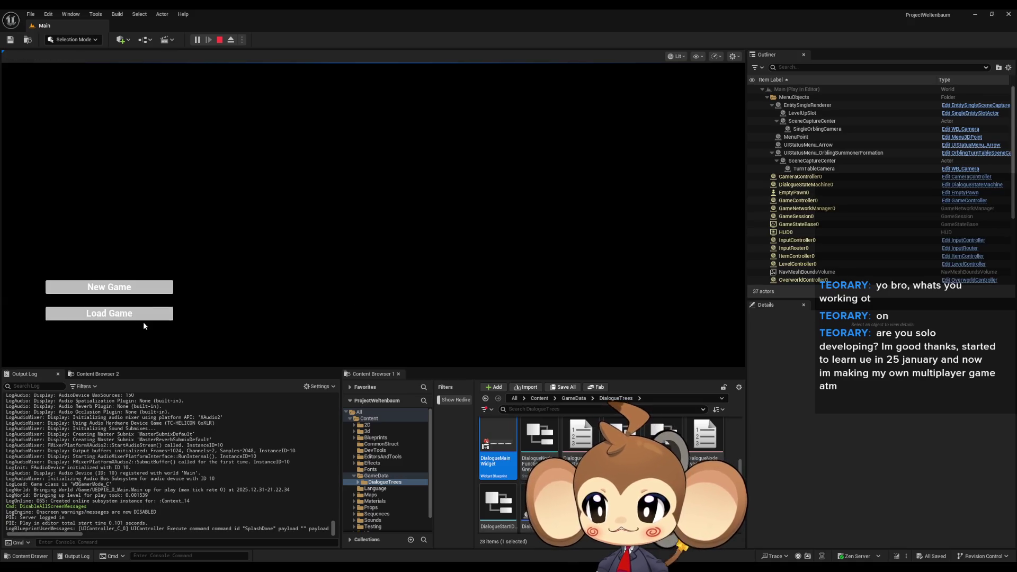
click(143, 318)
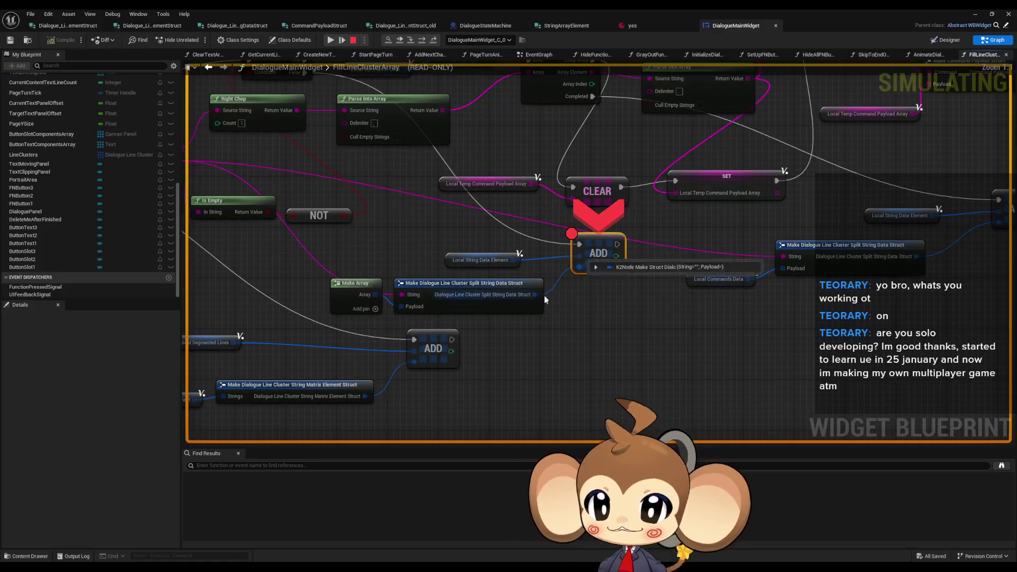
Read debug values on the paused ADD, Make Array, Branch and Right Chop pins.
mouse_move(347, 170)
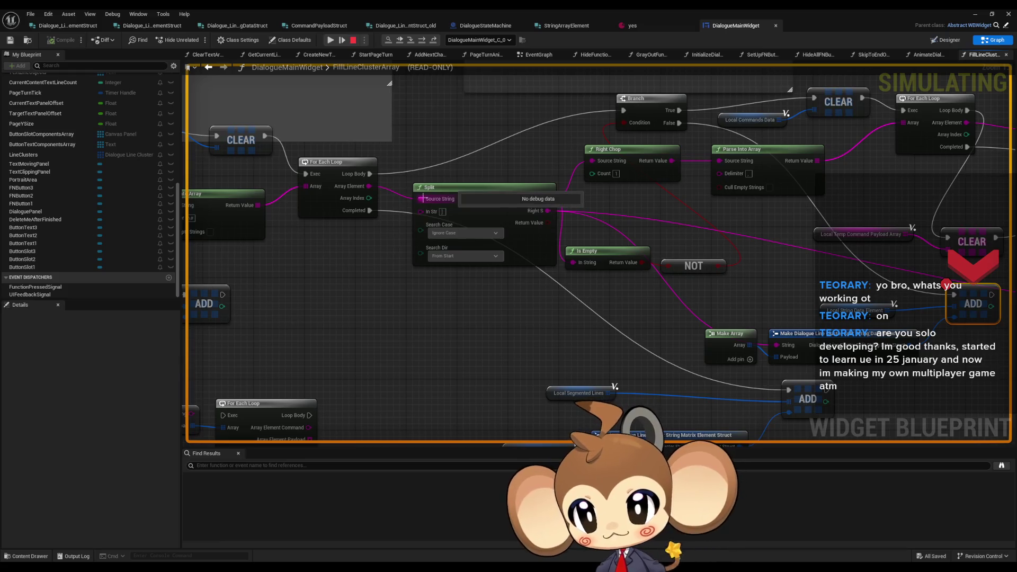
mouse_move(369, 187)
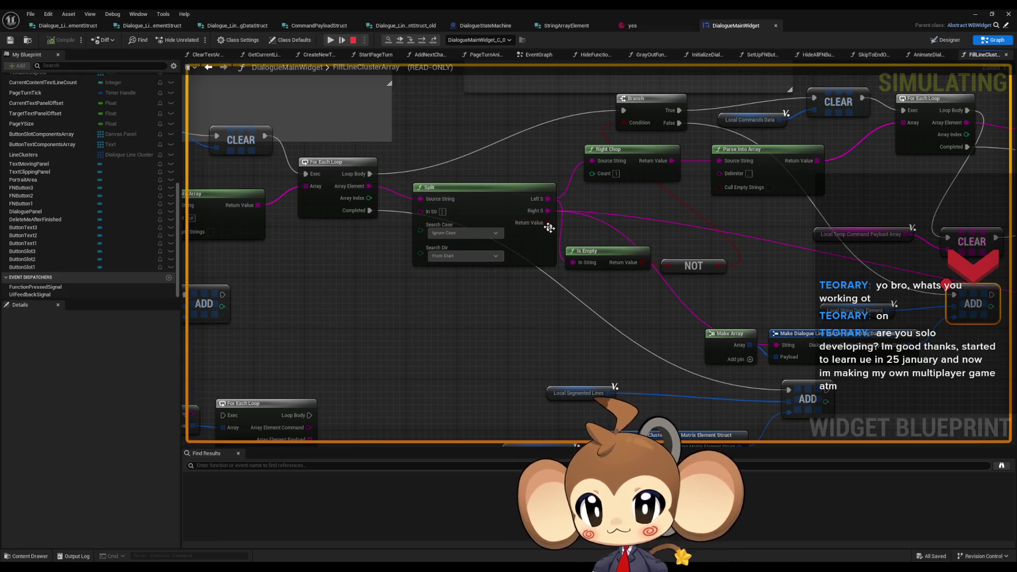
mouse_move(545, 210)
drag(607, 254, 556, 258)
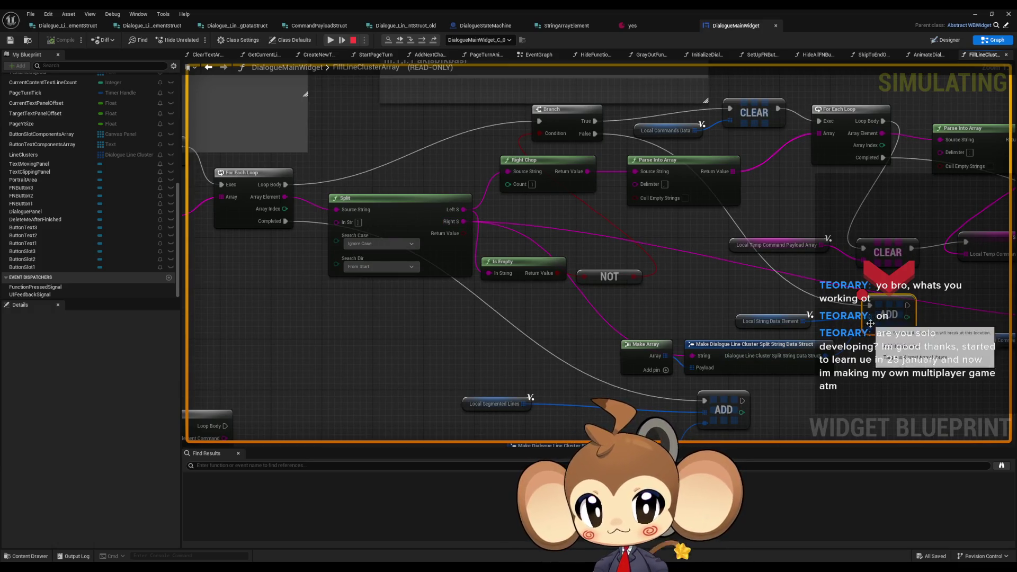
mouse_move(692, 355)
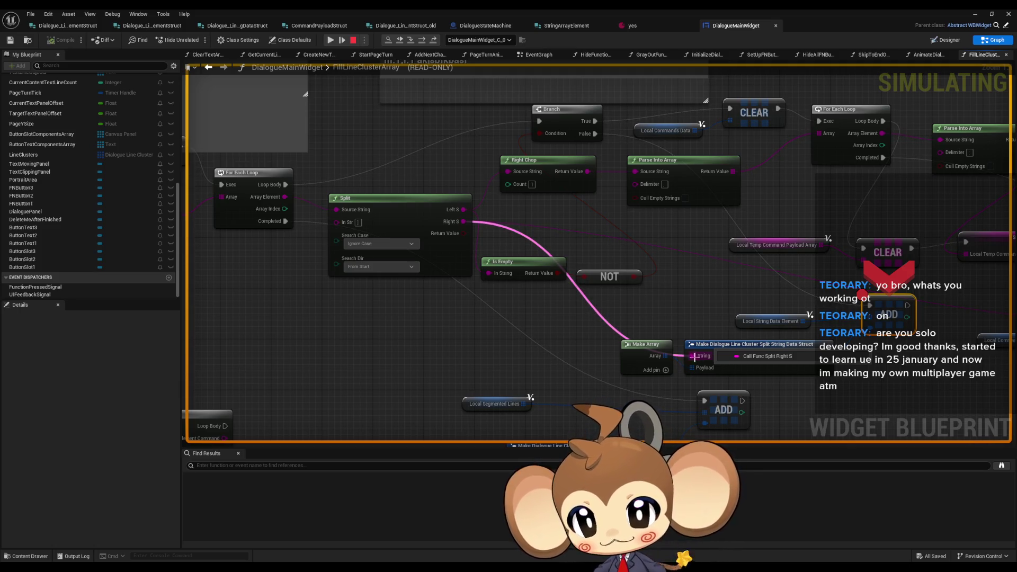
mouse_move(458, 224)
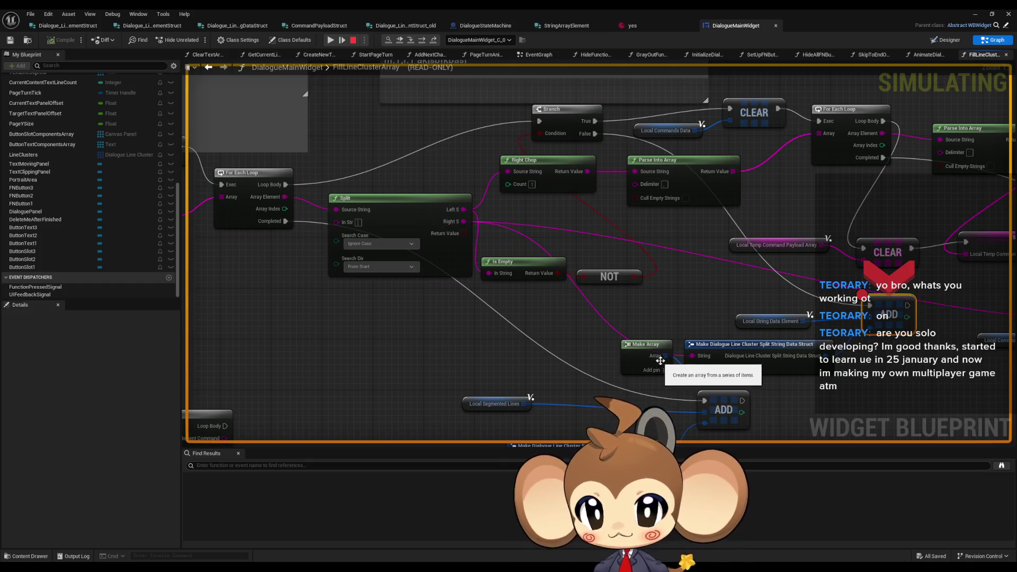
scroll(667, 360, down, 2)
drag(789, 340, 574, 279)
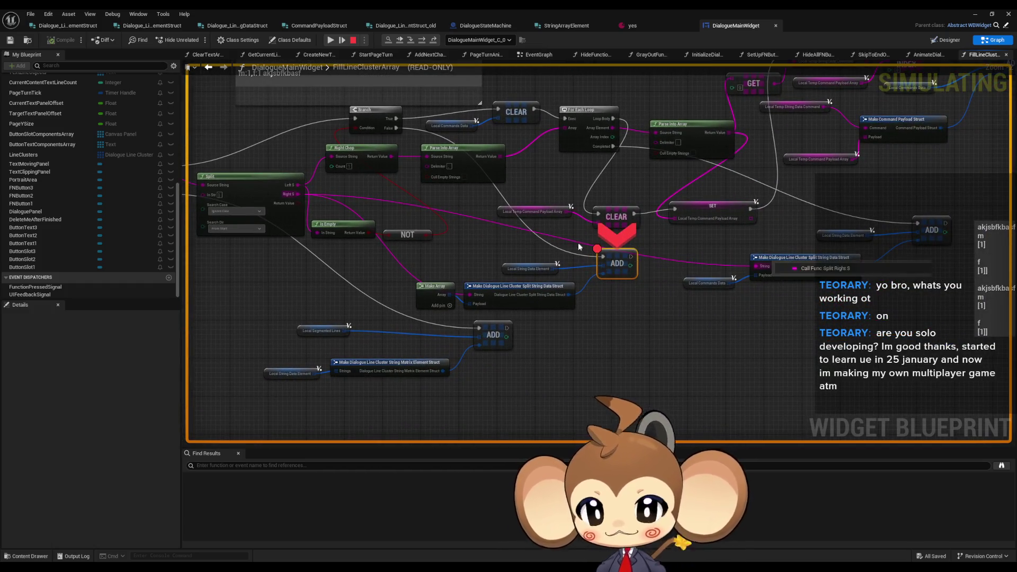
drag(476, 275, 528, 251)
mouse_move(536, 285)
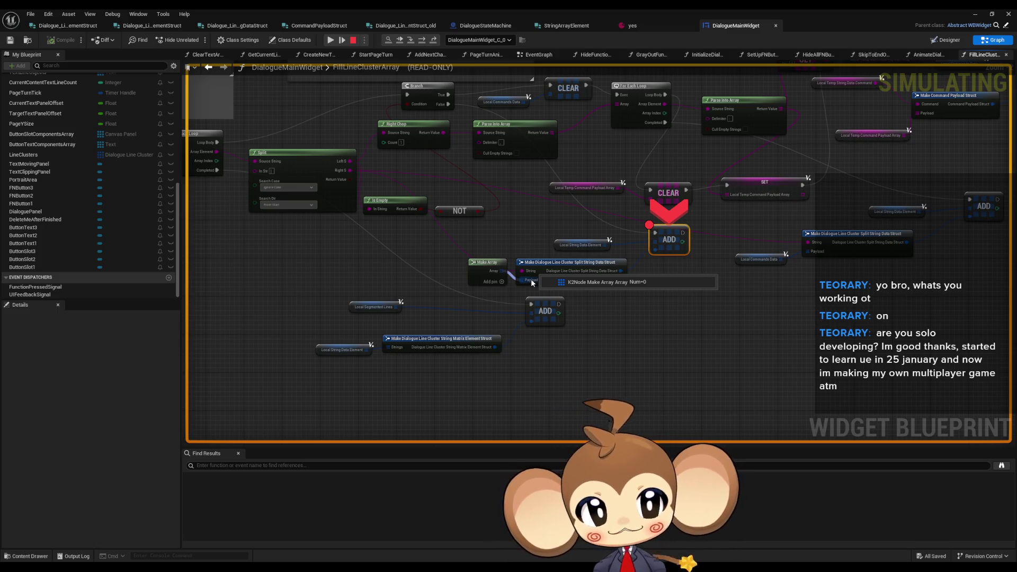
mouse_move(535, 177)
mouse_down()
mouse_move(600, 232)
mouse_move(838, 267)
mouse_move(853, 252)
mouse_up()
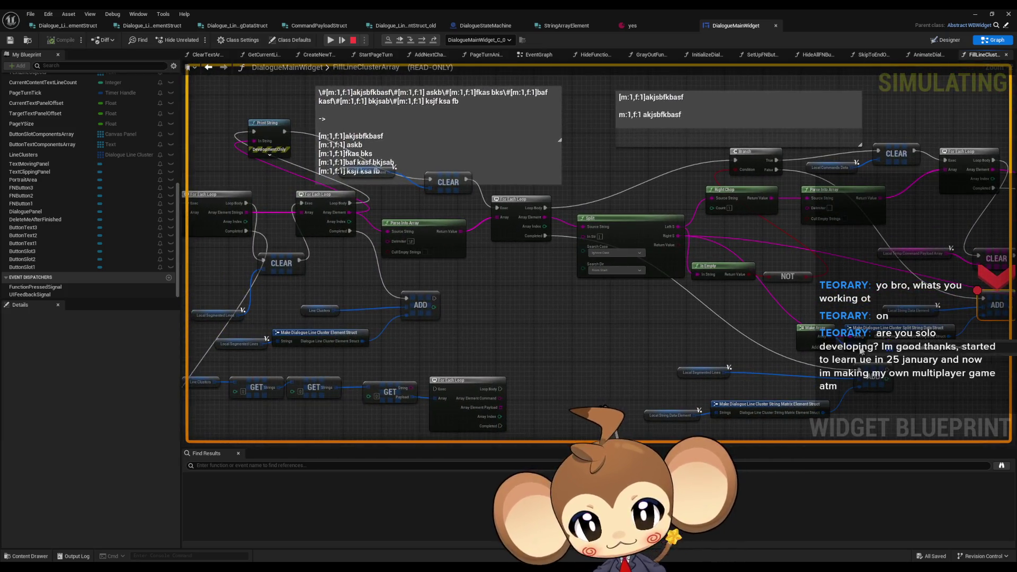
mouse_move(766, 241)
mouse_down()
mouse_move(675, 188)
mouse_move(588, 188)
mouse_up()
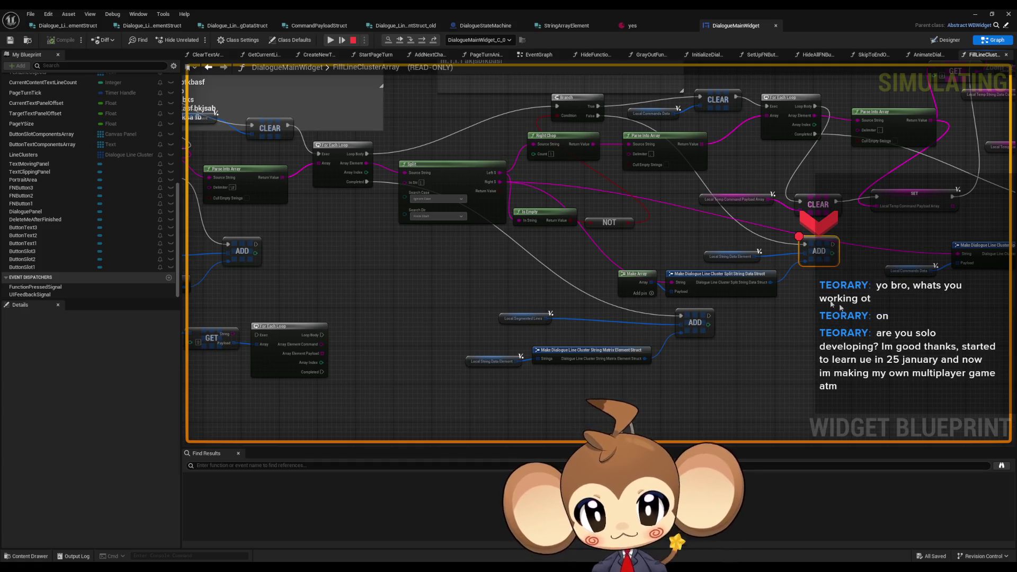
Resume execution until it halts at the Print String breakpoint.
click(329, 40)
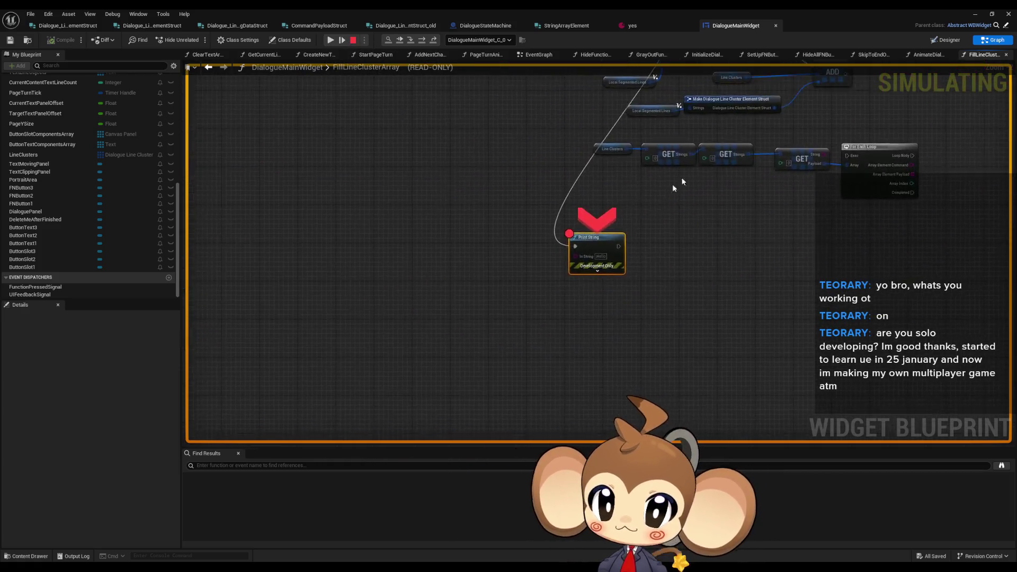
mouse_move(464, 527)
mouse_move(392, 528)
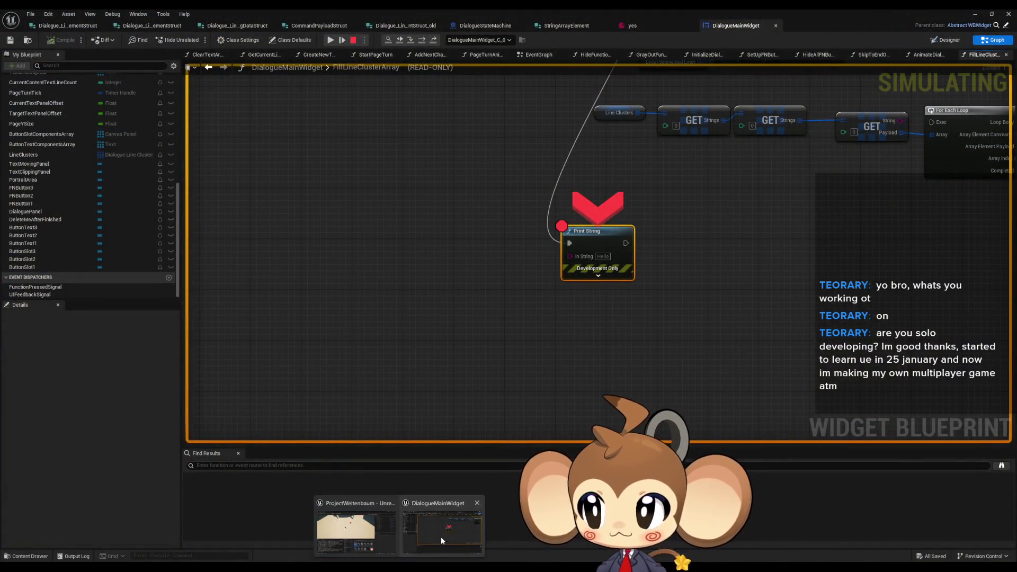
click(441, 536)
click(163, 14)
mouse_move(199, 214)
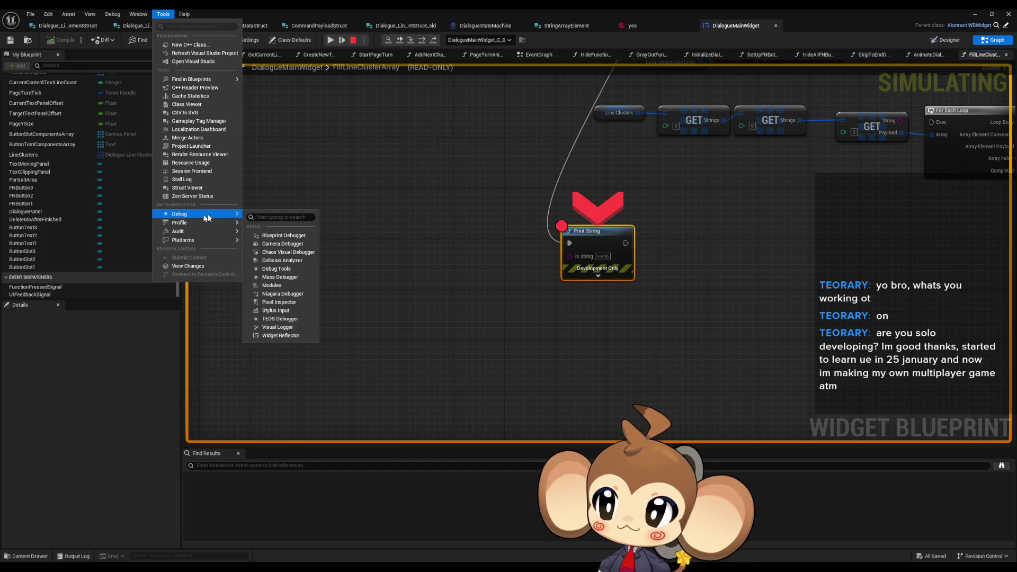
click(282, 236)
click(479, 222)
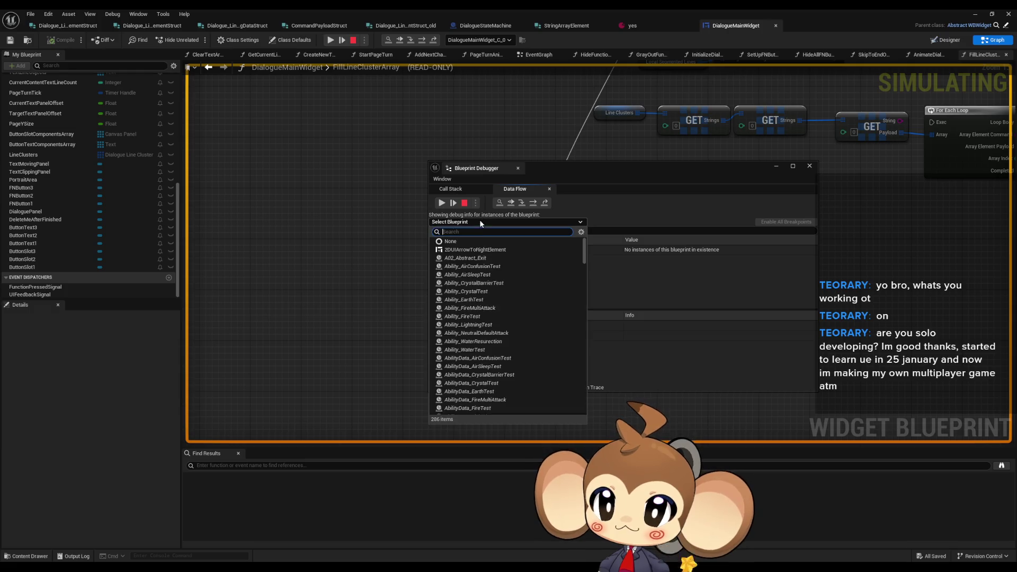
text(dia uio)
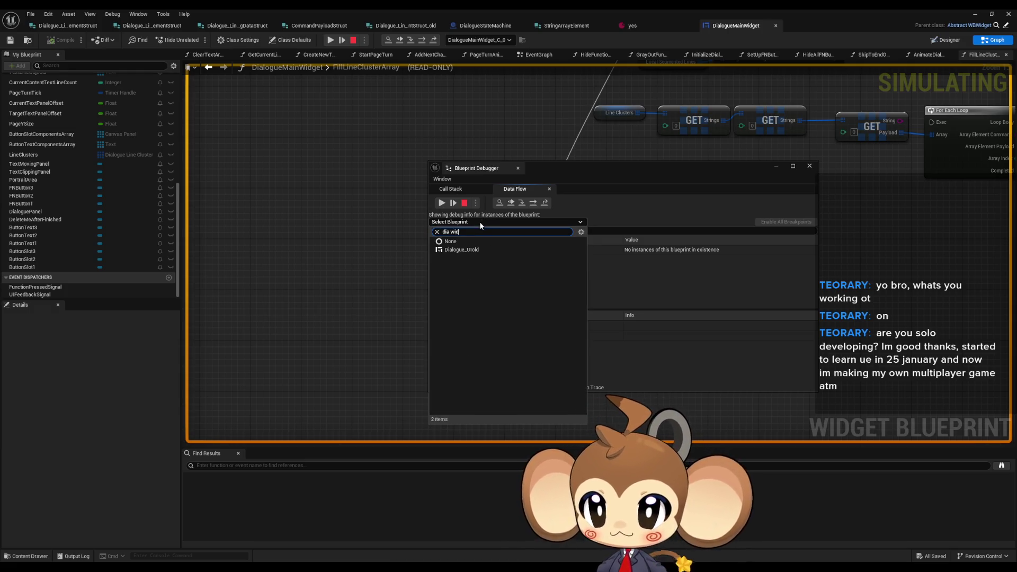
click(500, 258)
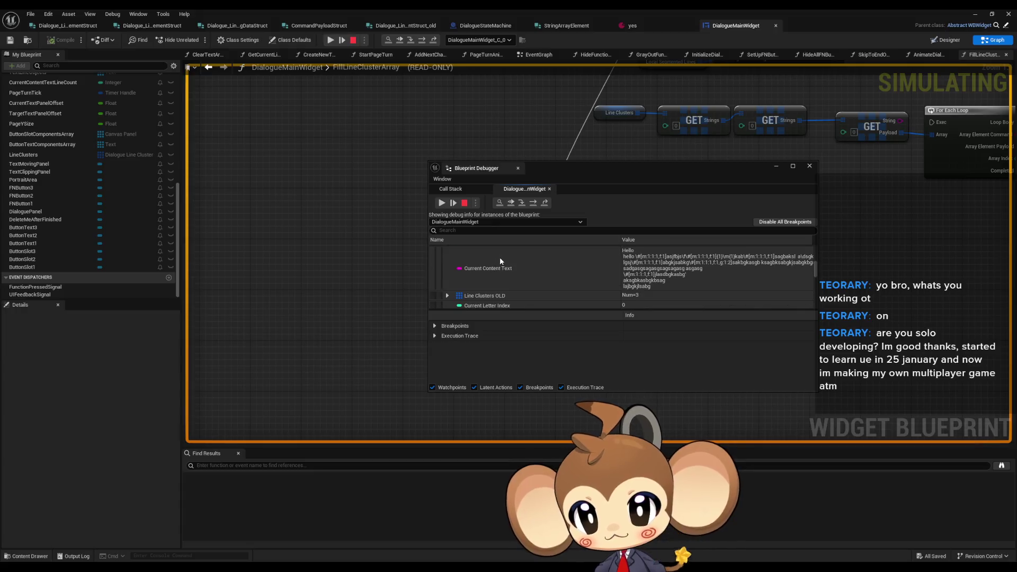
scroll(503, 265, down, 5)
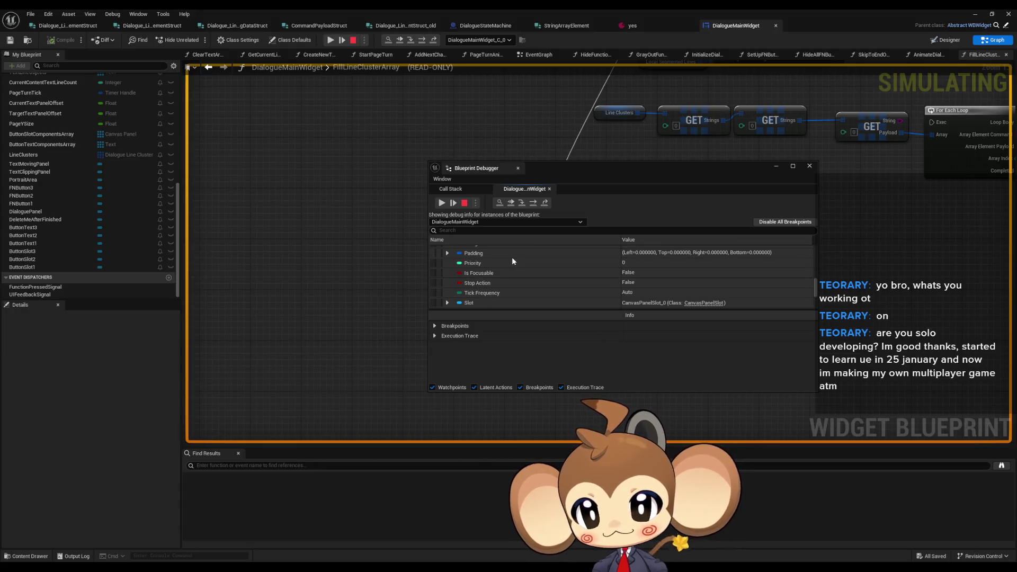
scroll(497, 275, up, 3)
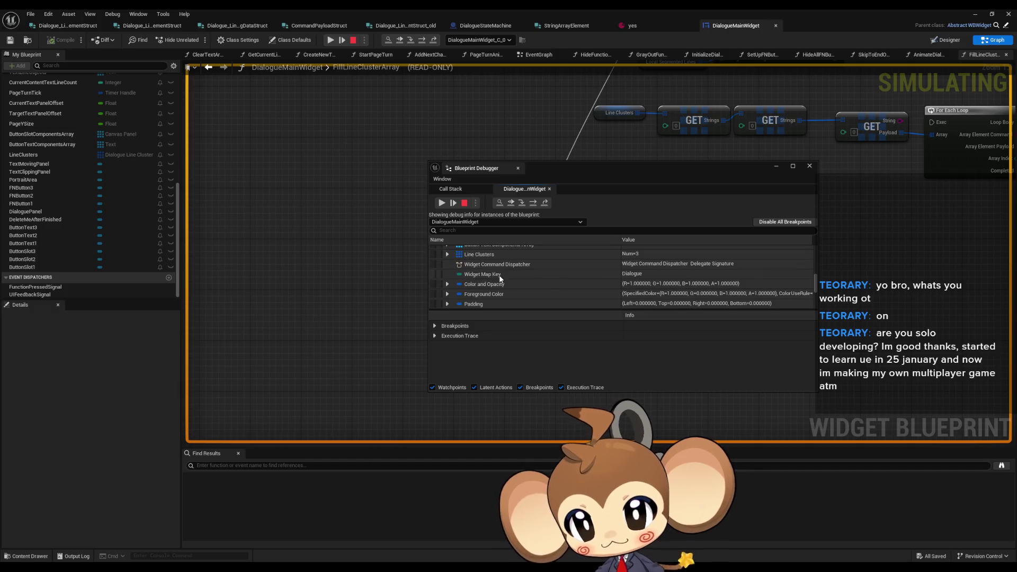
click(447, 254)
click(453, 264)
click(460, 274)
click(467, 283)
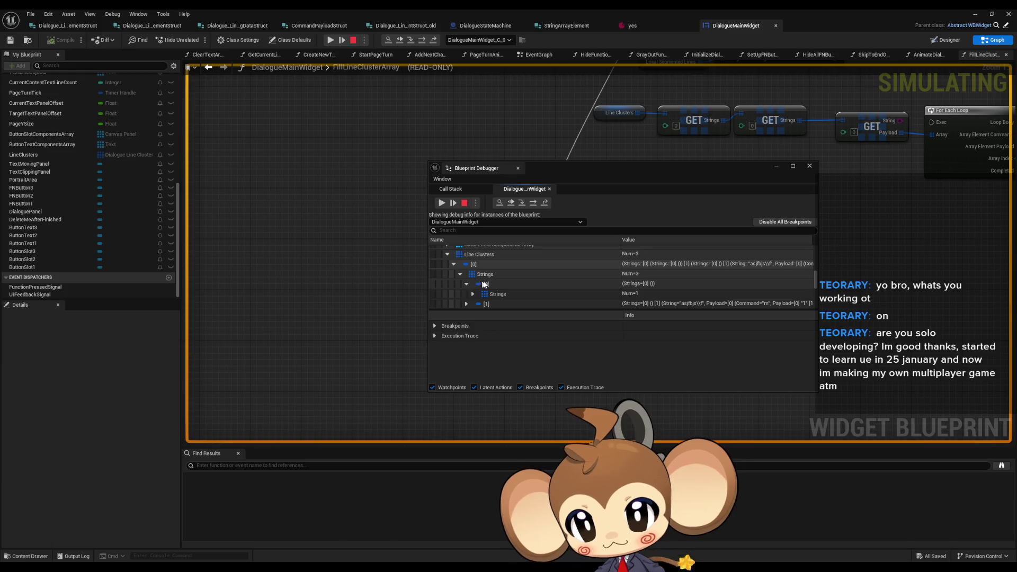
scroll(475, 272, down, 2)
click(473, 269)
click(479, 278)
scroll(494, 278, down, 1)
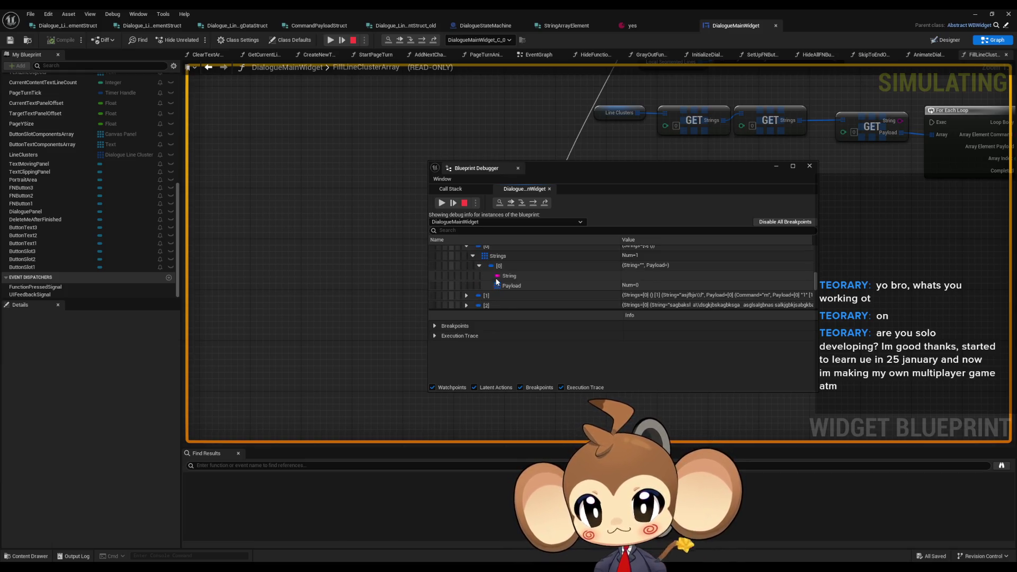
click(528, 285)
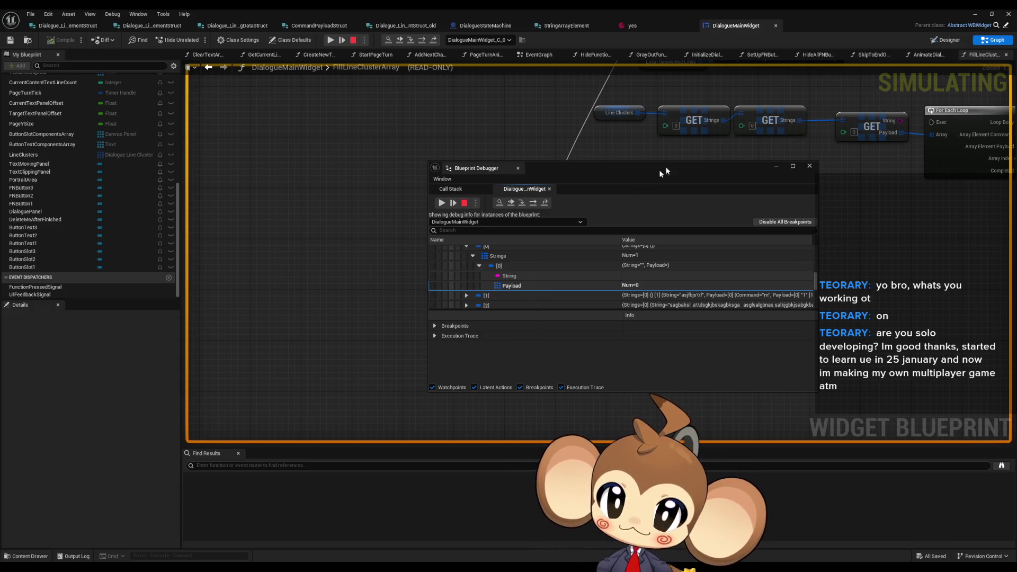
click(776, 165)
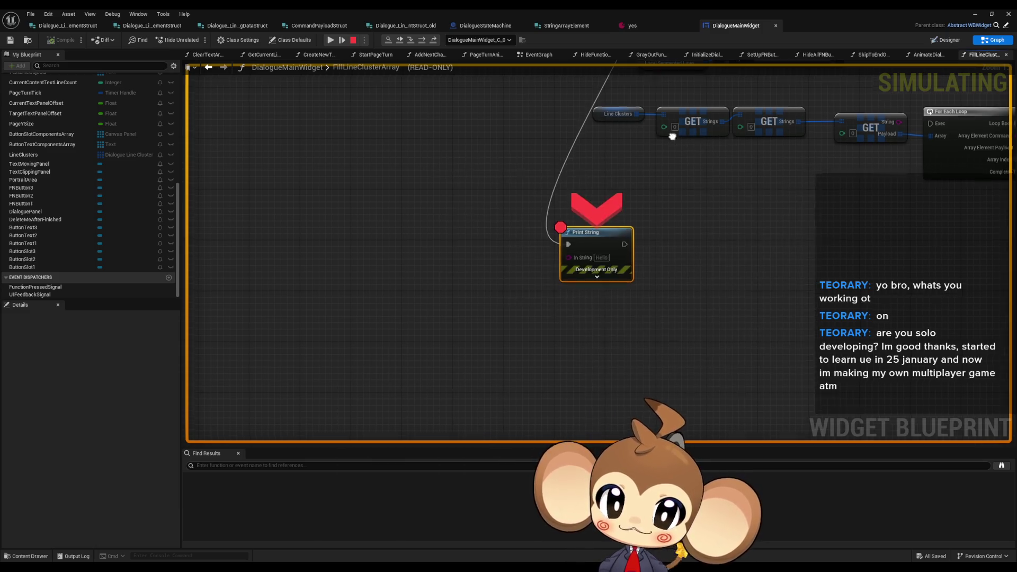
Locate the Split node and read the debug values on its pins.
scroll(649, 297, down, 3)
scroll(648, 298, down, 4)
mouse_move(741, 246)
mouse_down()
mouse_move(529, 243)
mouse_move(610, 245)
mouse_up()
scroll(564, 243, up, 4)
click(461, 268)
scroll(424, 281, up, 1)
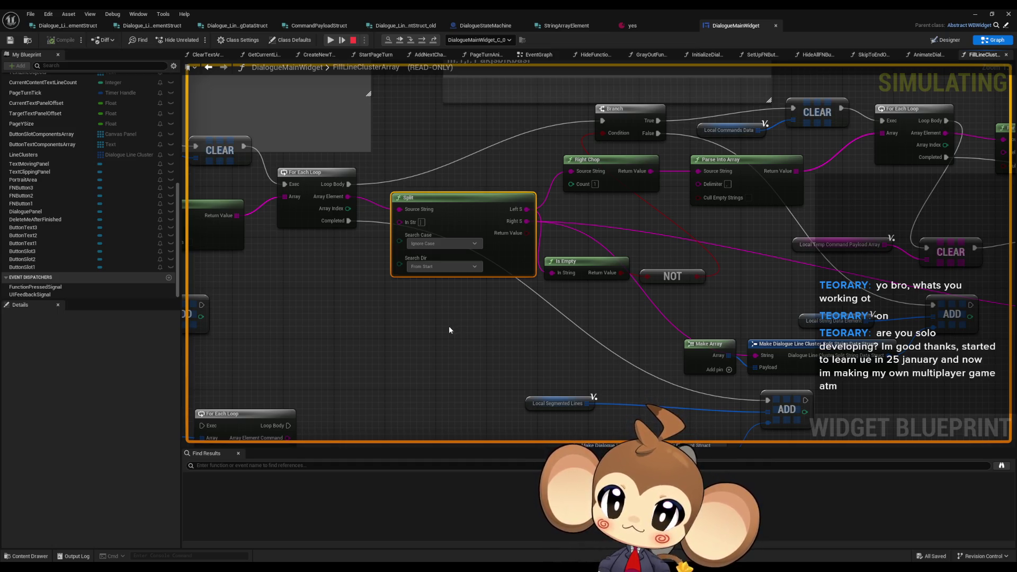
mouse_move(763, 355)
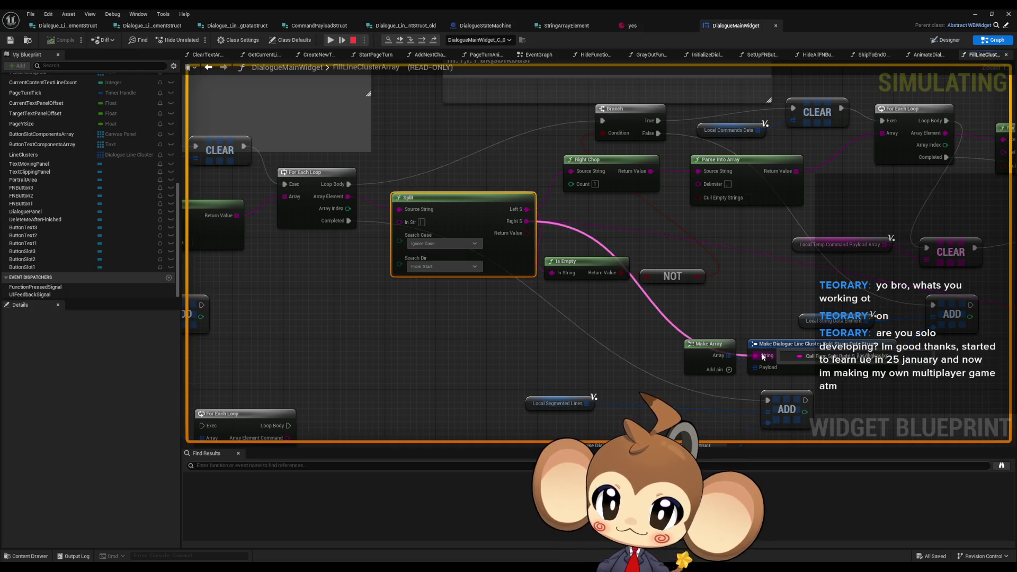
mouse_move(551, 272)
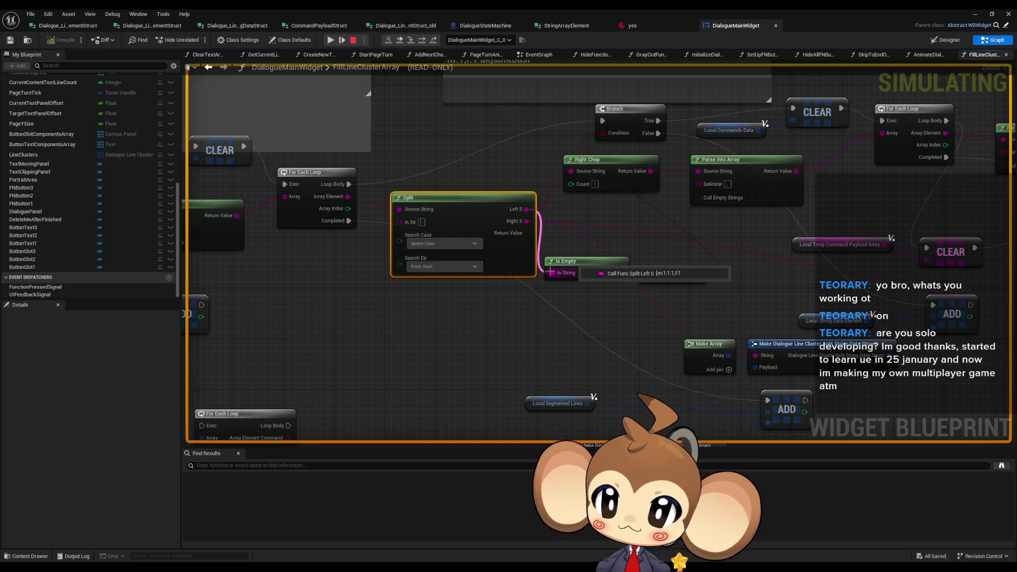
Continue execution to the Split breakpoint and switch over to the texttagsconcept.txt notes.
drag(271, 289, 432, 305)
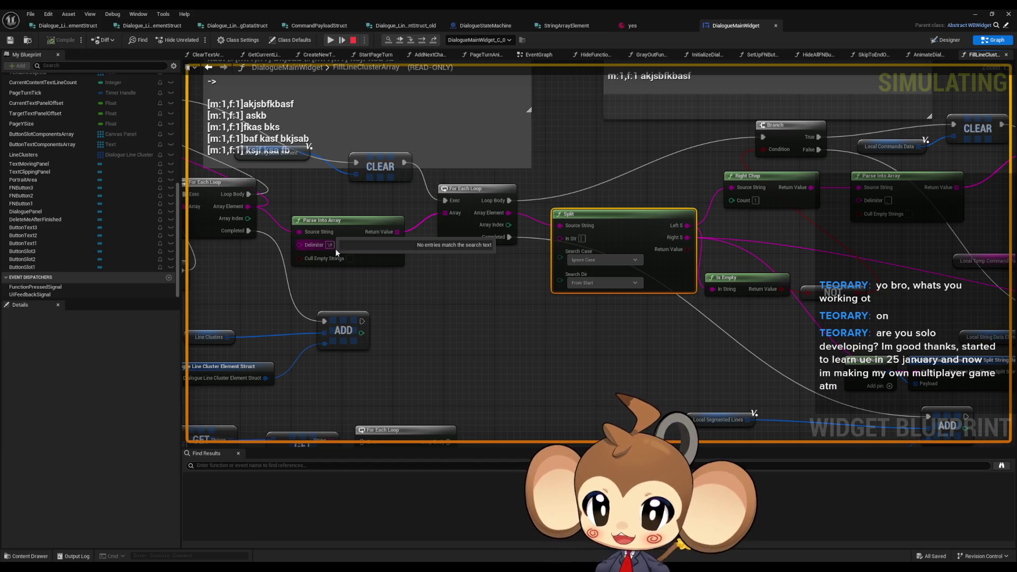
key(F10)
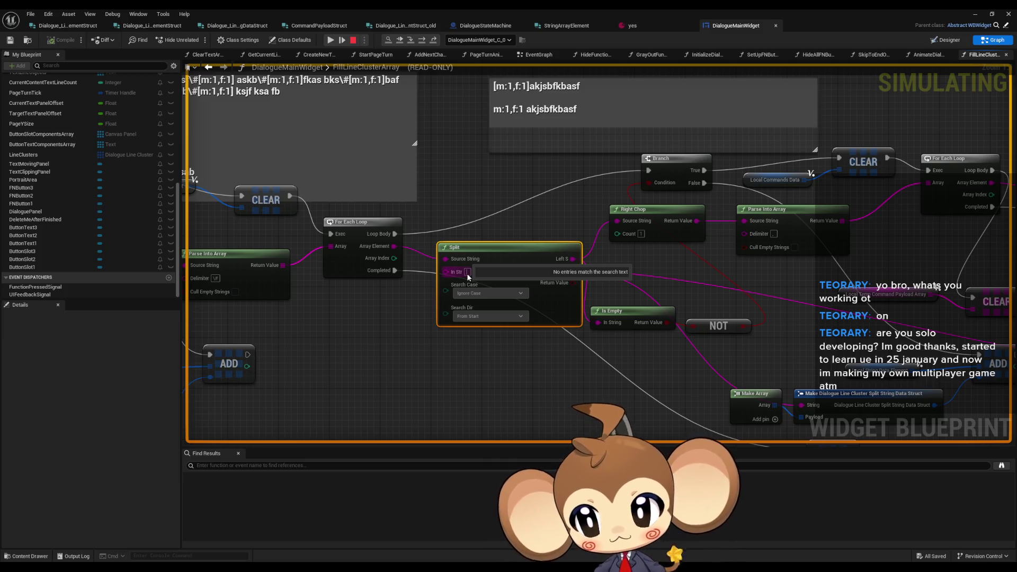
key(alt+Tab)
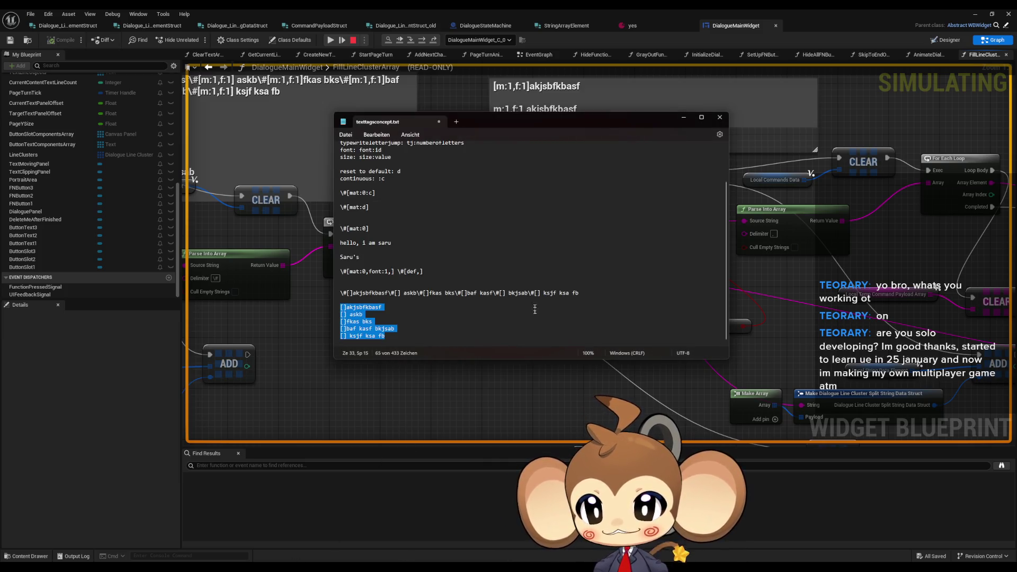
Add the test line 'aljflsaf [hello] vbavav \#[]' to the notes, then return to the graph.
click(454, 336)
key(Return)
key(Return)
key(Return)
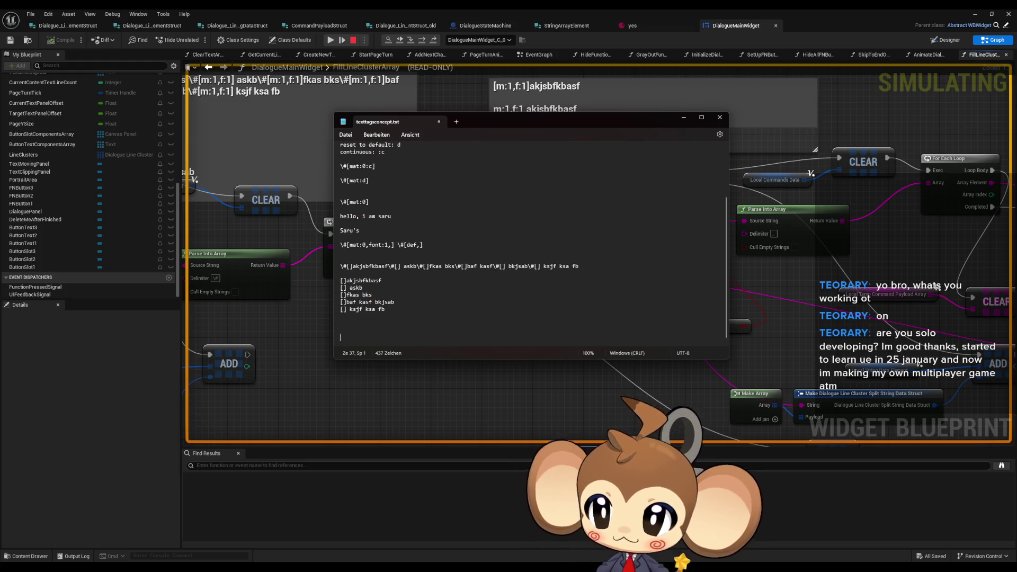
text(aljflsaf)
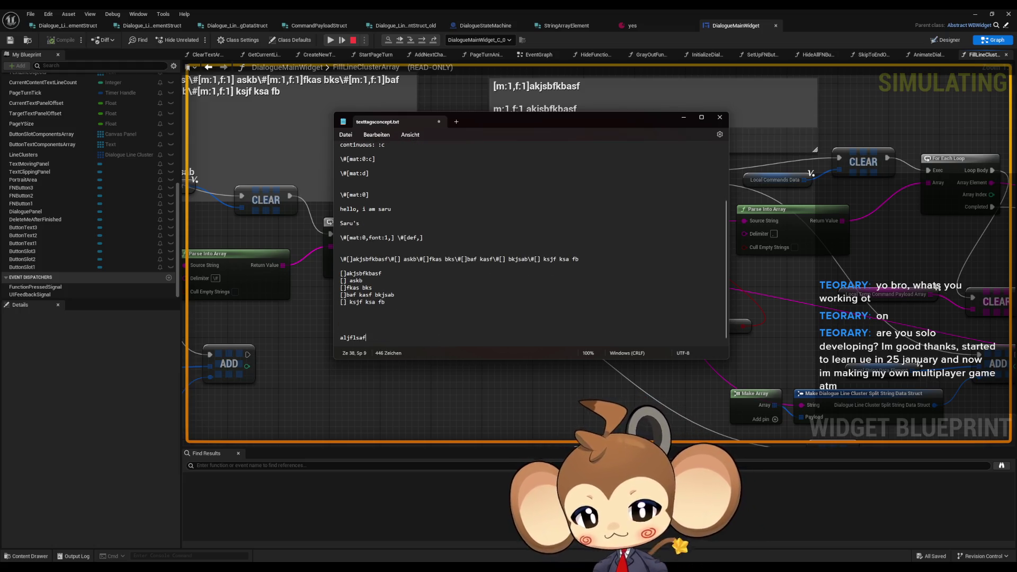
text( [hel)
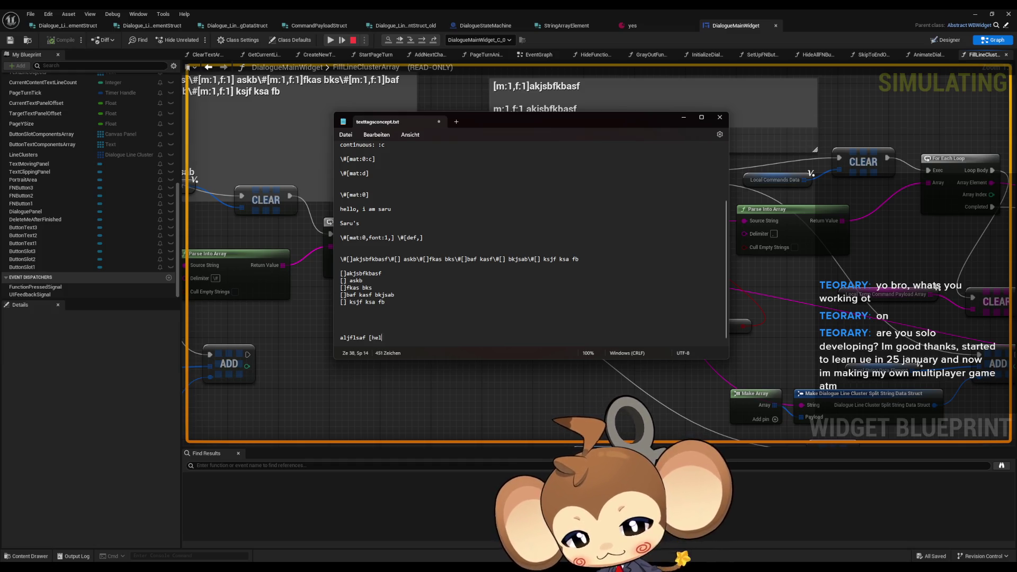
text(lo] vbavav \)
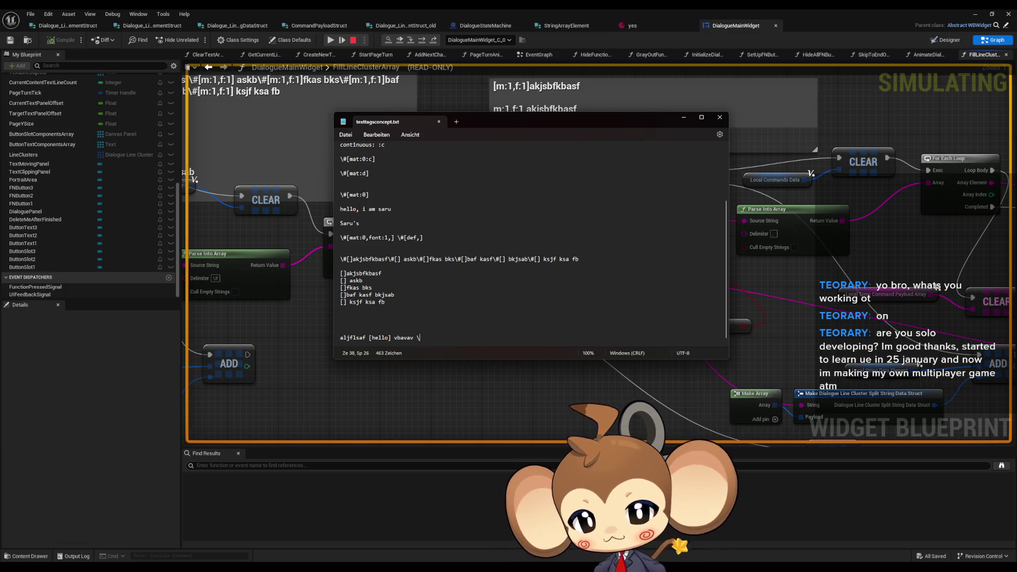
text(#[])
key(Left)
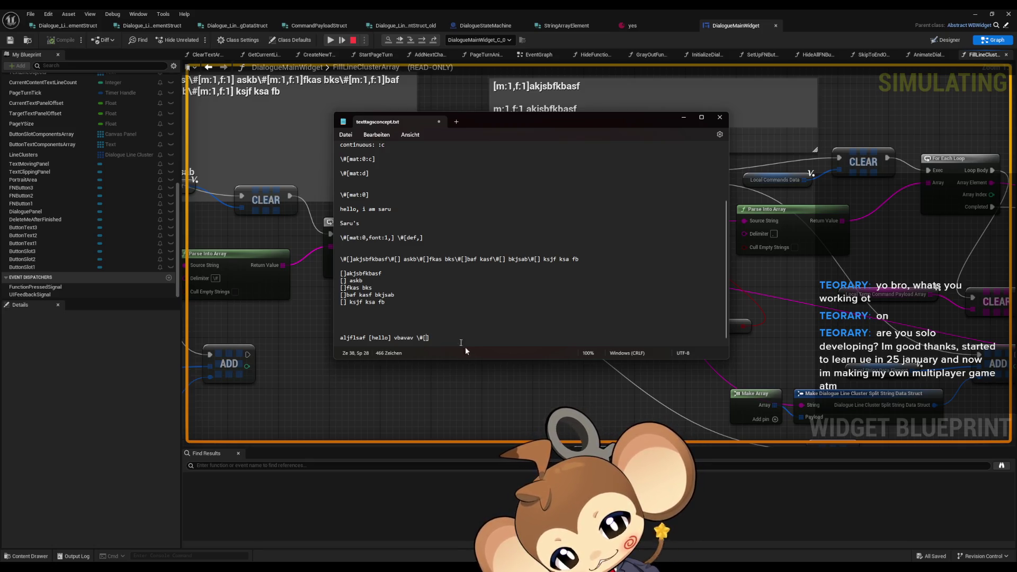
click(507, 377)
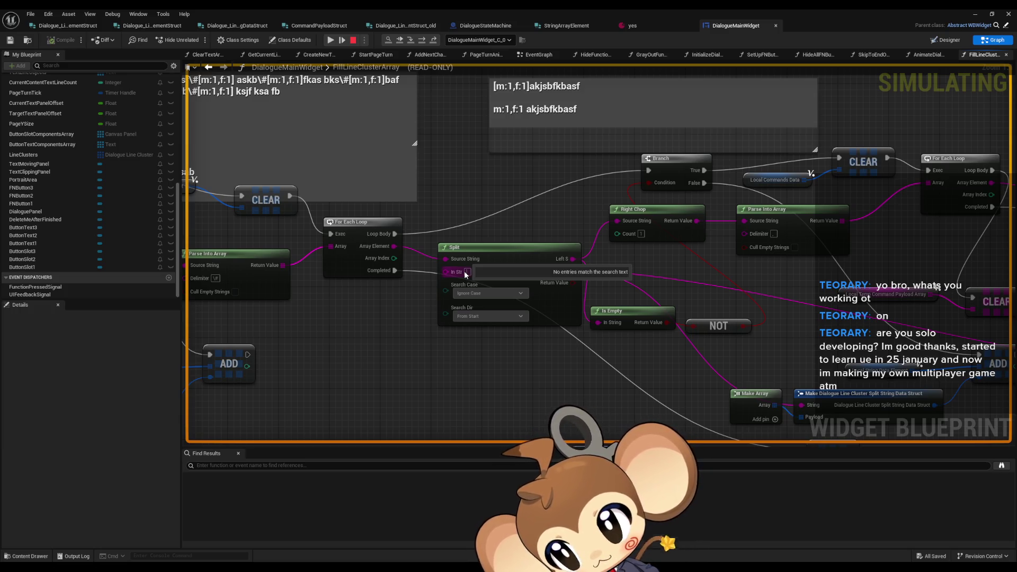
Stop the simulation and set the Split node's In Str delimiter to '#'.
click(353, 40)
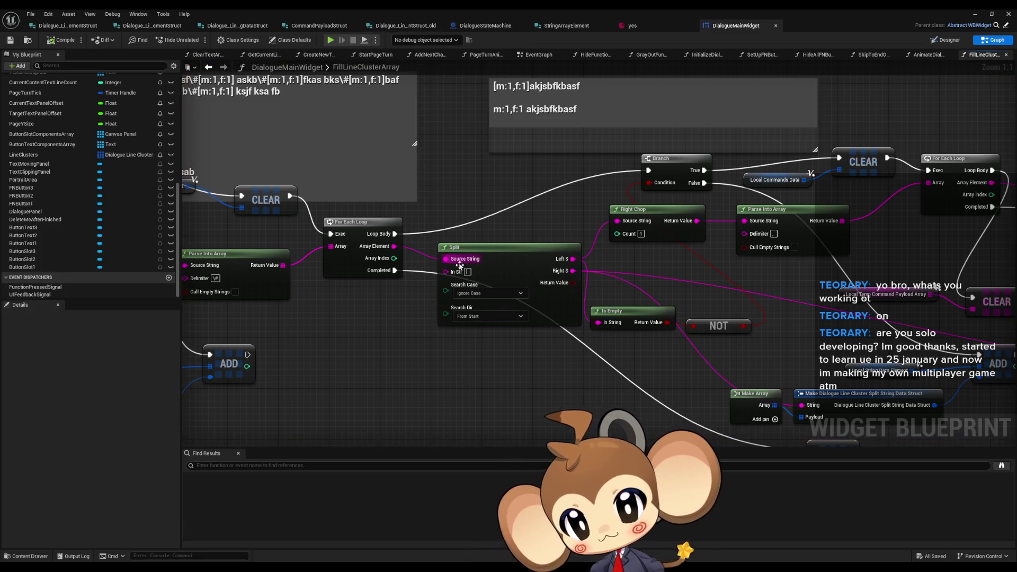
text(#)
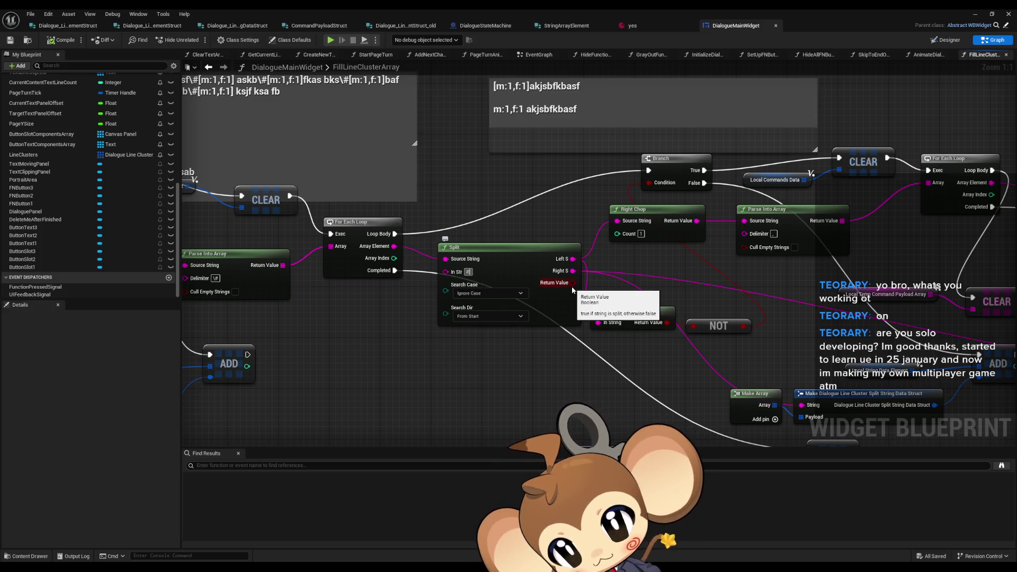
click(633, 25)
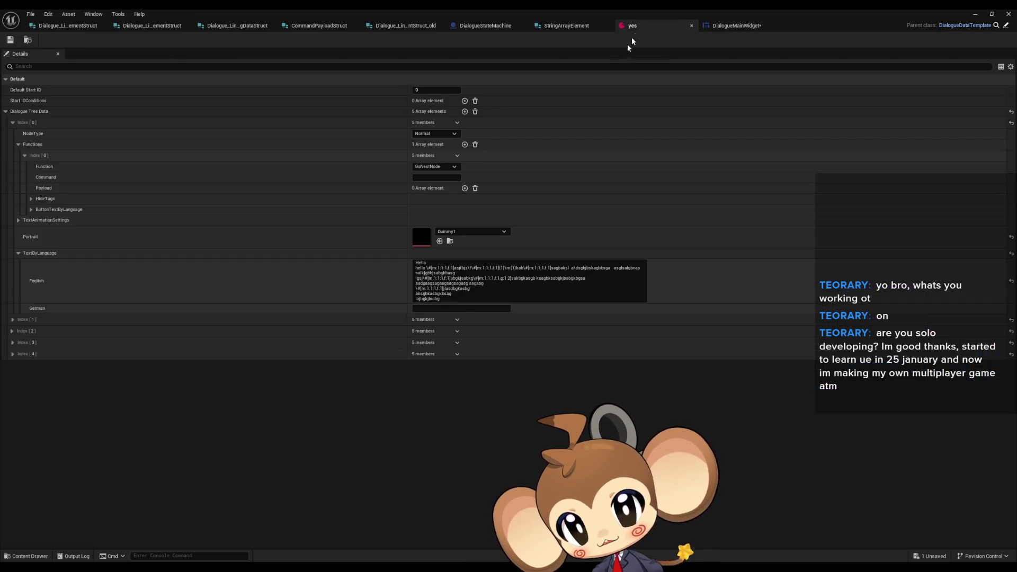
Insert # markers into the yes asset's English dialogue text, including after g:1:2, and commit it.
click(480, 294)
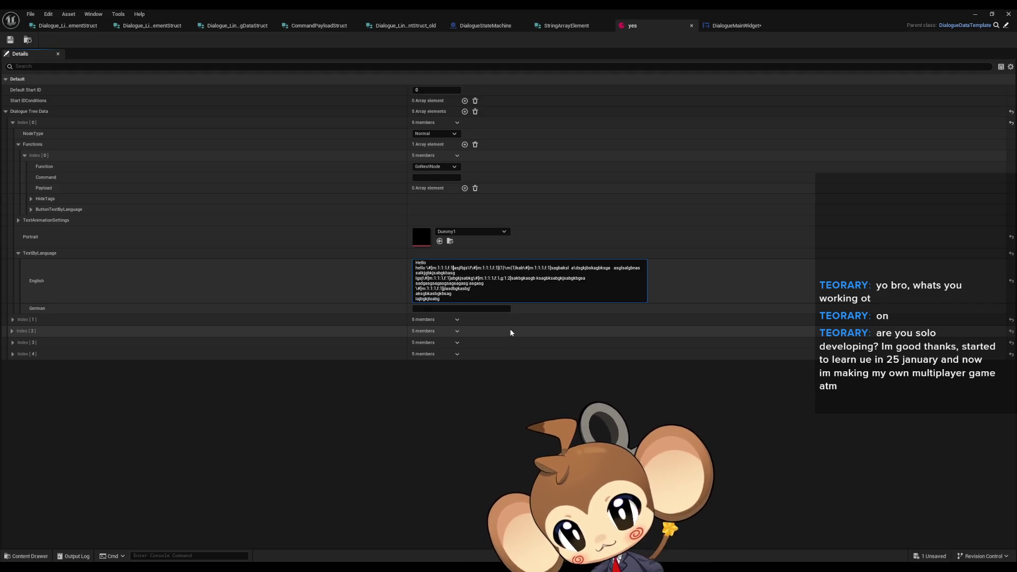
text(#)
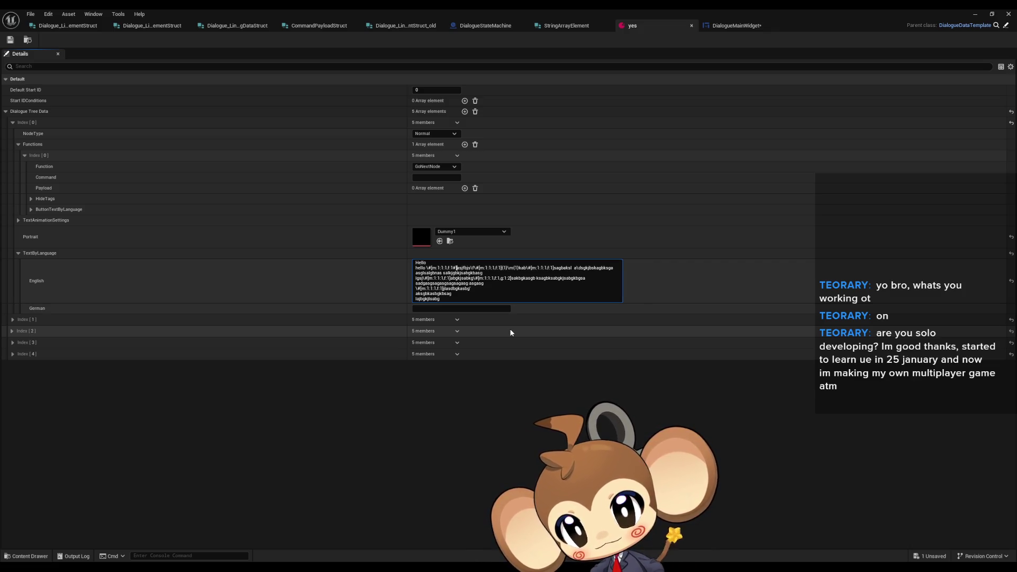
text(#)
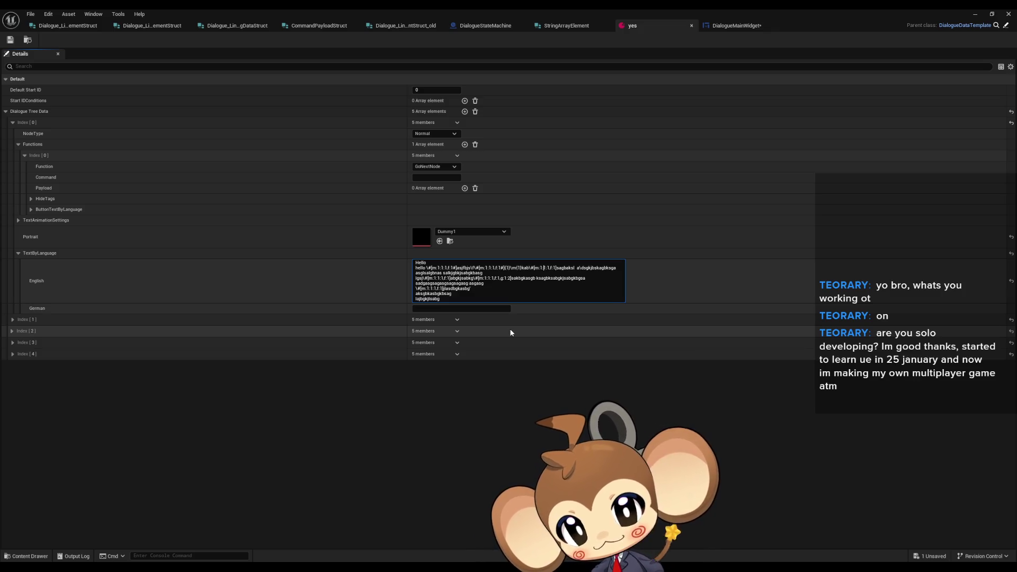
text(#)
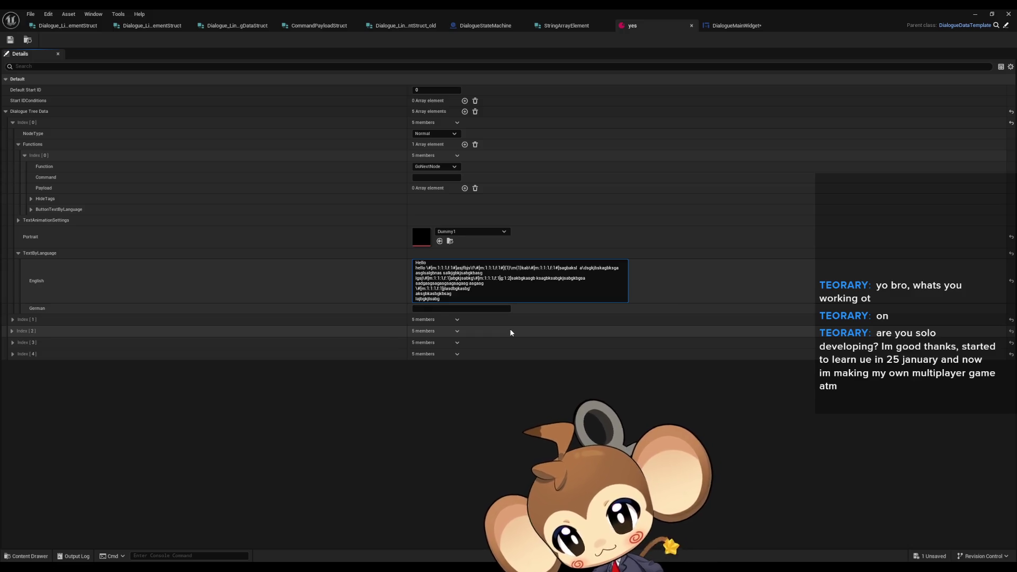
text(#)
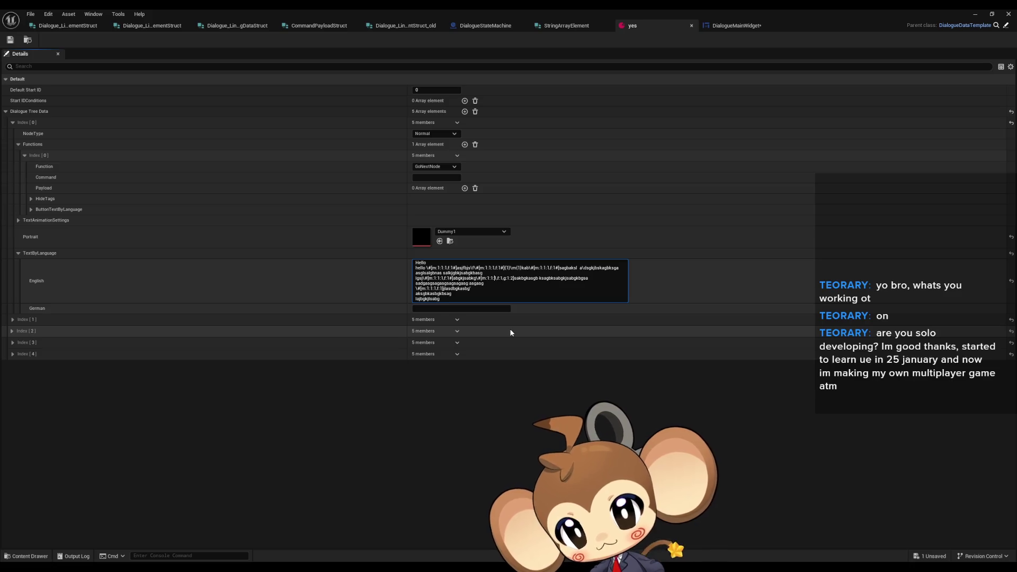
key(Right)
text(#)
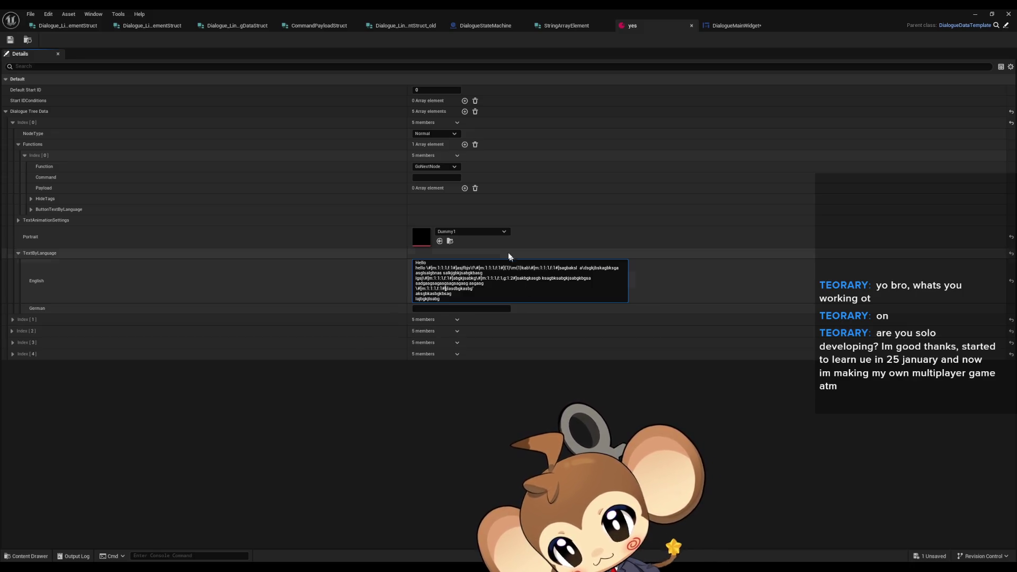
click(494, 284)
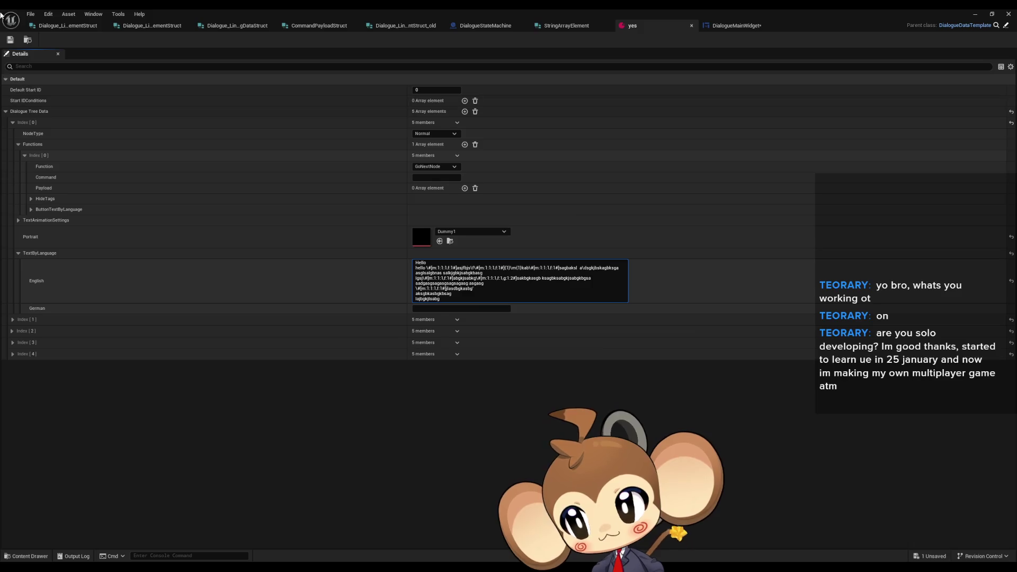
click(6, 41)
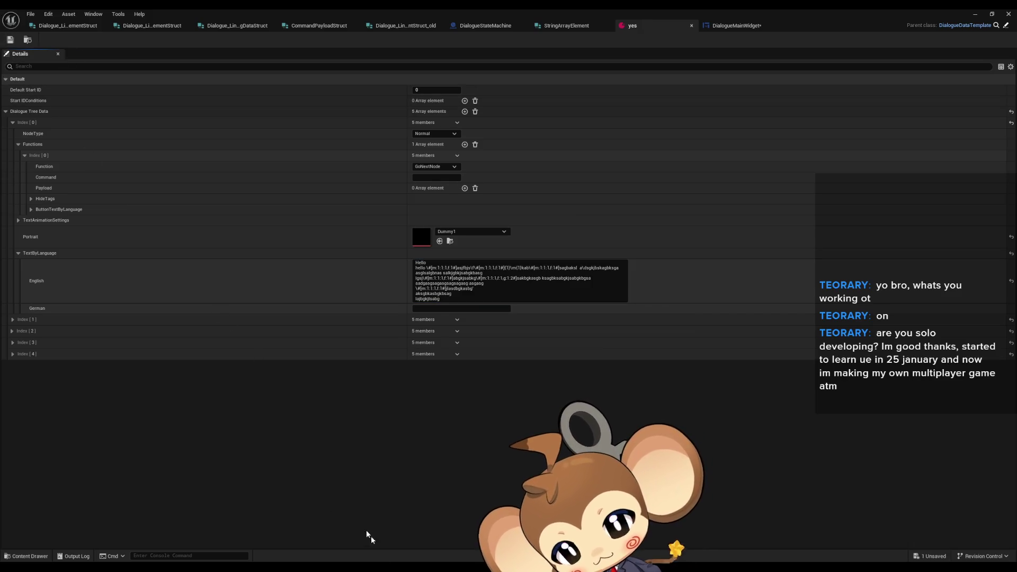
mouse_move(403, 567)
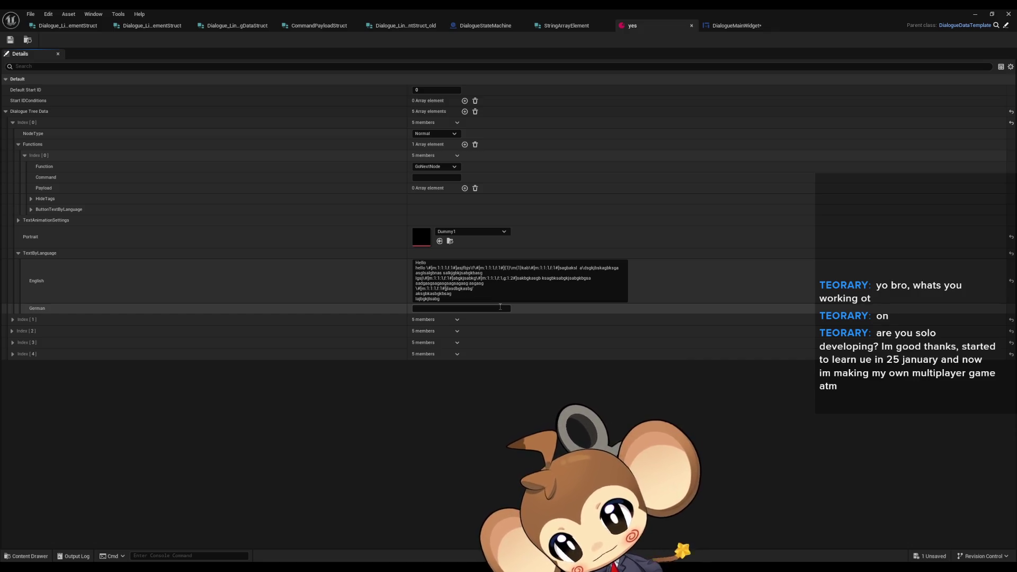
click(715, 25)
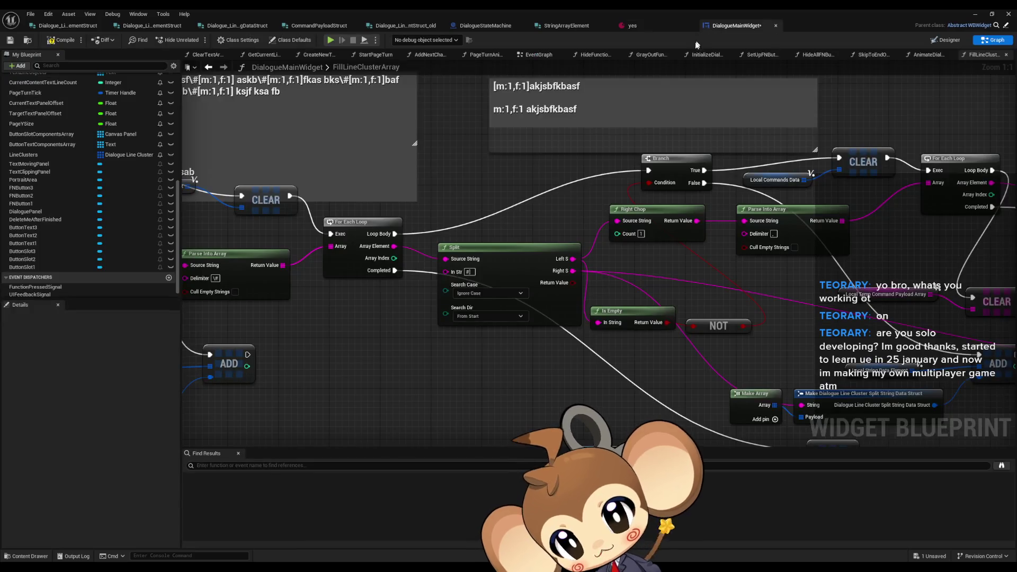
Delete the Is Empty and NOT nodes from beside the Split node.
drag(680, 280, 686, 229)
click(563, 203)
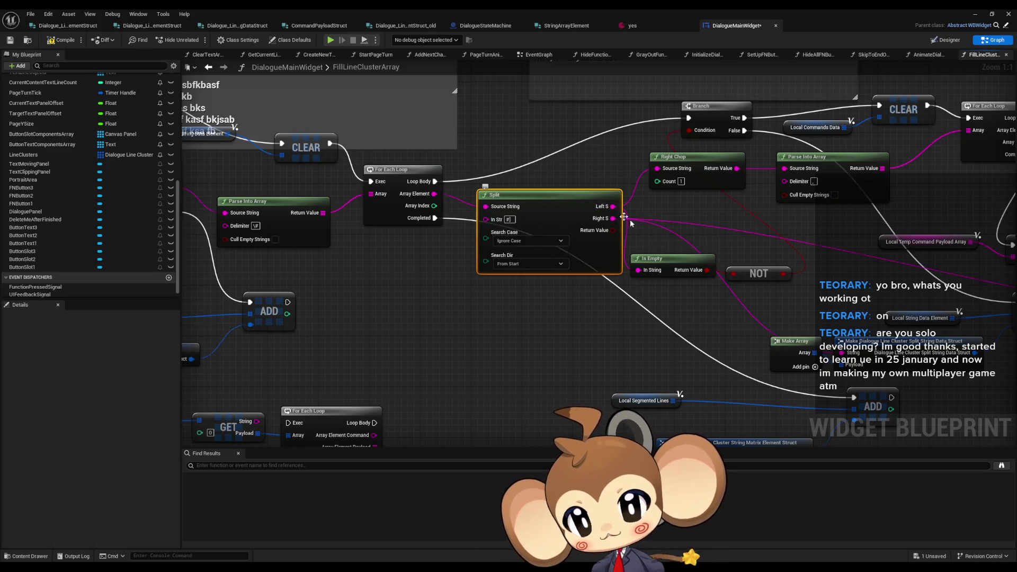
scroll(669, 250, down, 1)
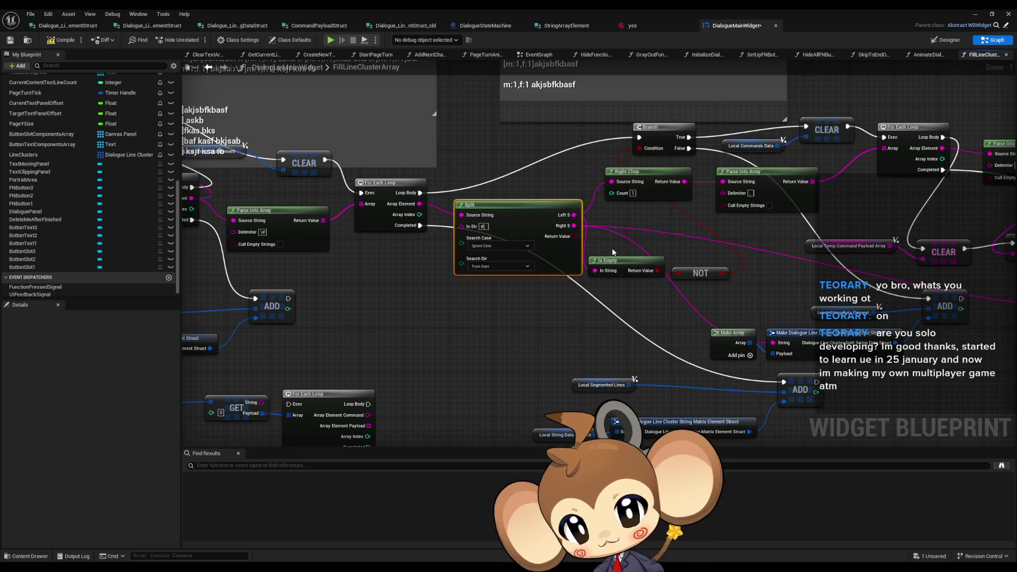
drag(612, 248, 584, 218)
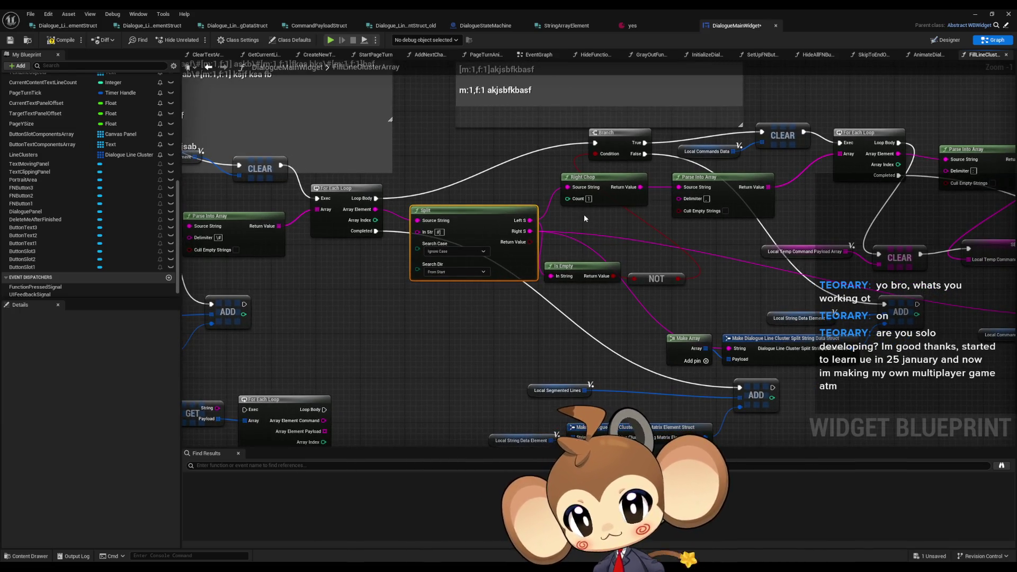
drag(656, 289, 543, 260)
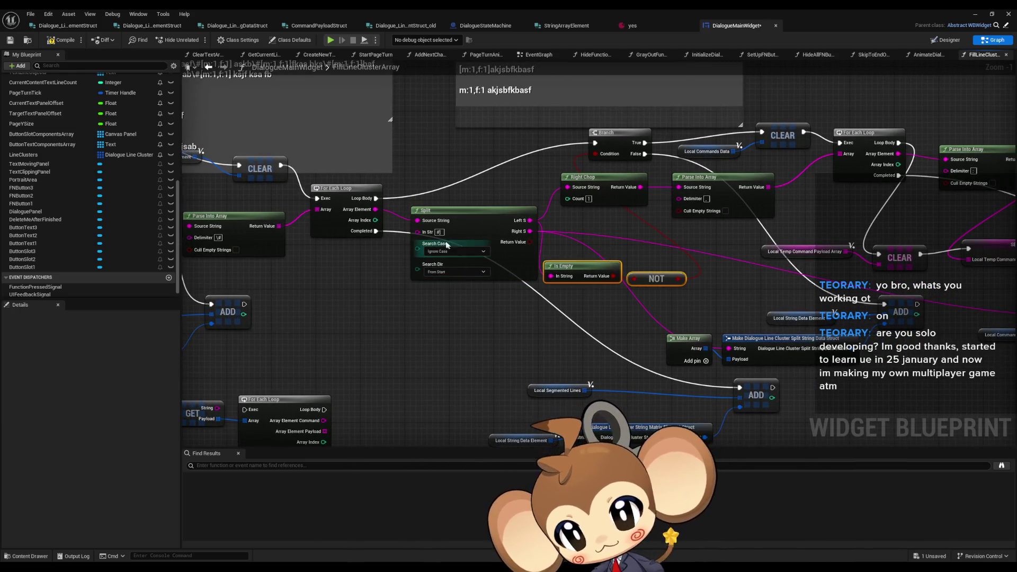
click(457, 227)
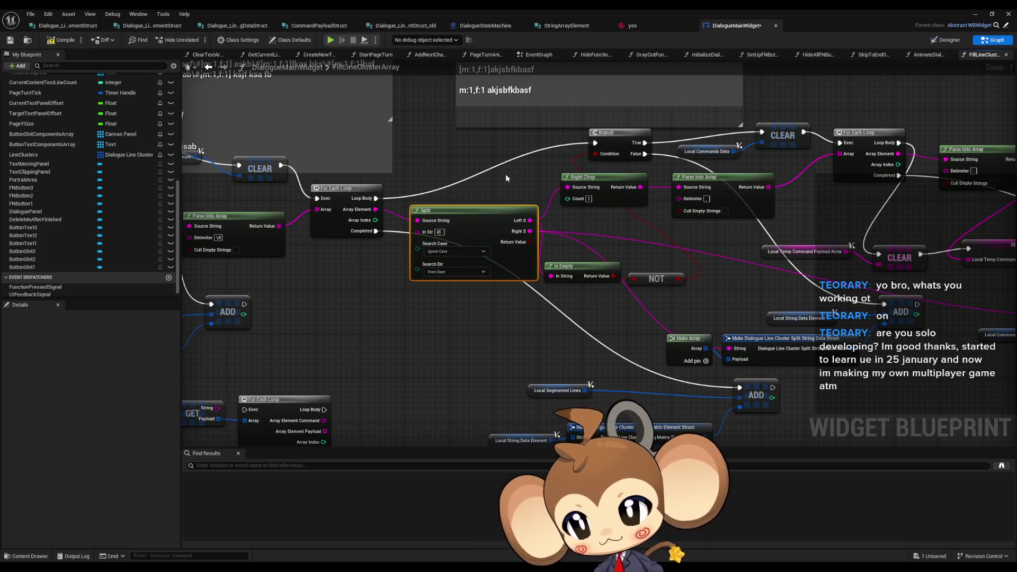
scroll(507, 184, down, 2)
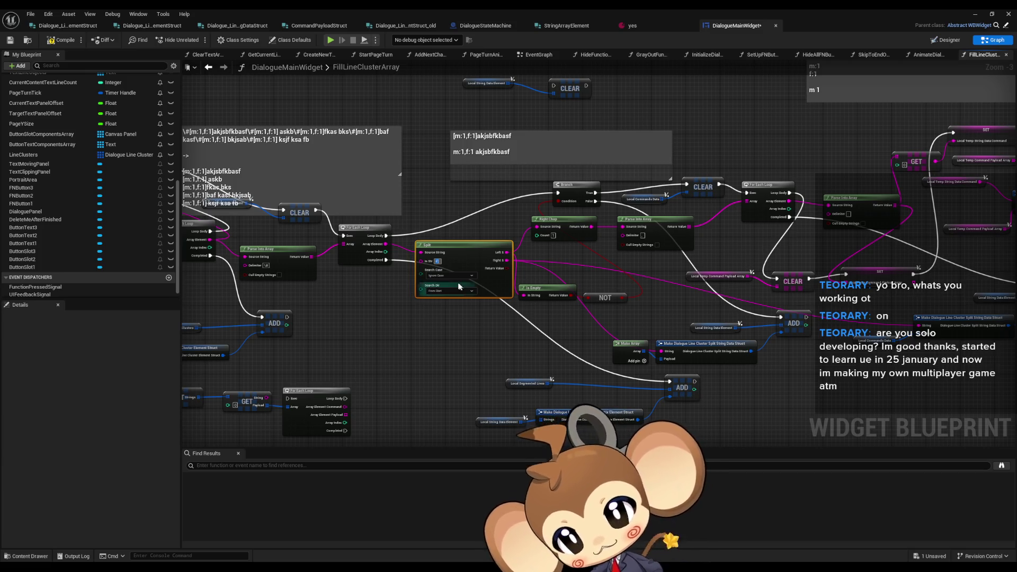
scroll(438, 267, up, 3)
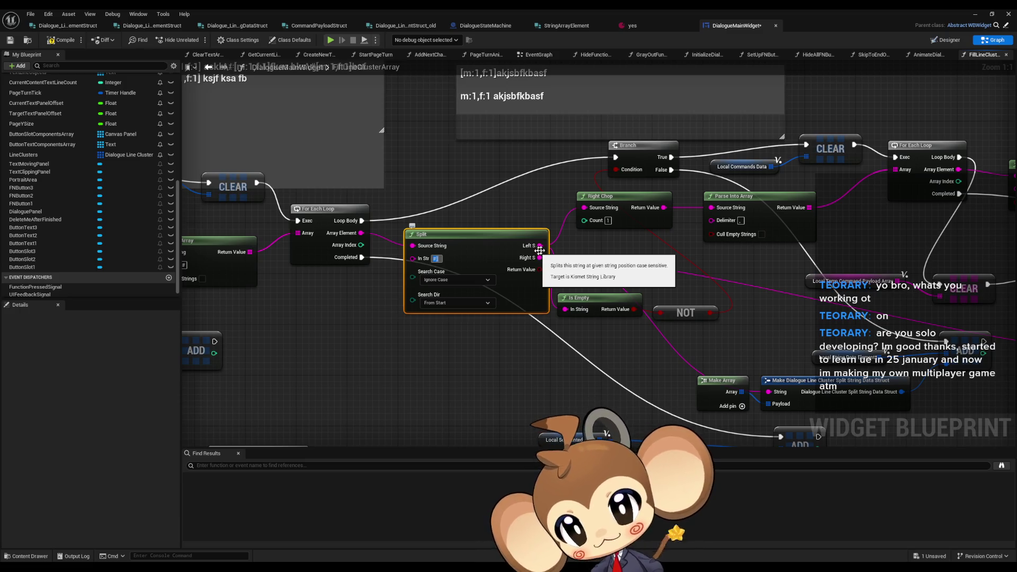
click(638, 169)
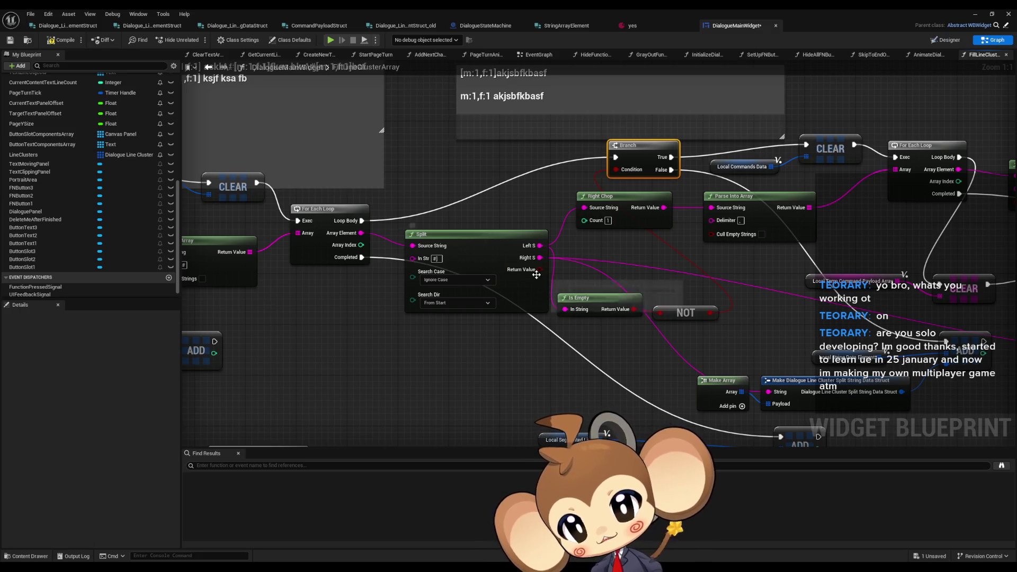
drag(554, 290, 700, 326)
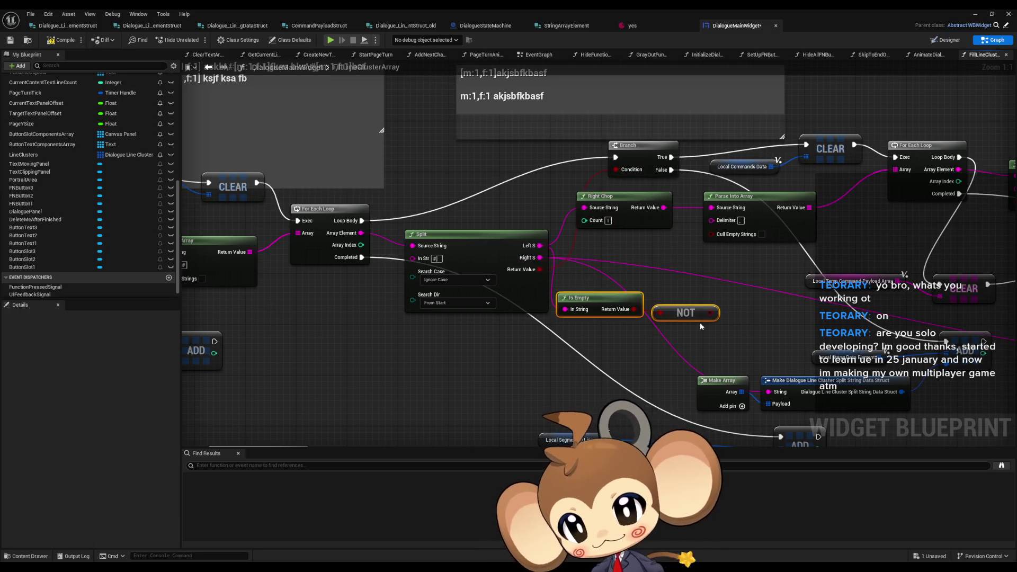
key(Delete)
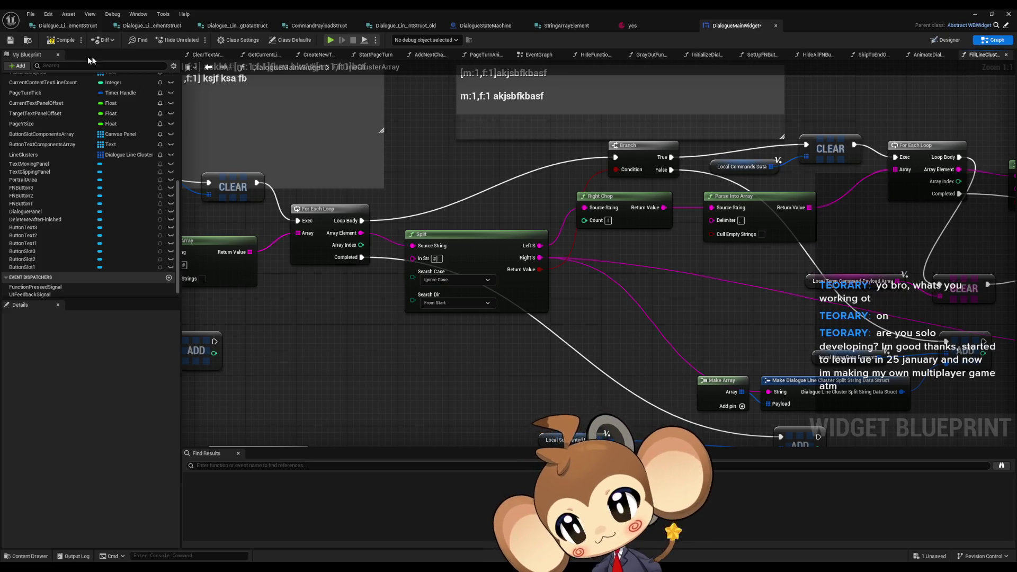
Compile the blueprint and launch a play-in-editor session.
click(53, 40)
scroll(530, 239, down, 2)
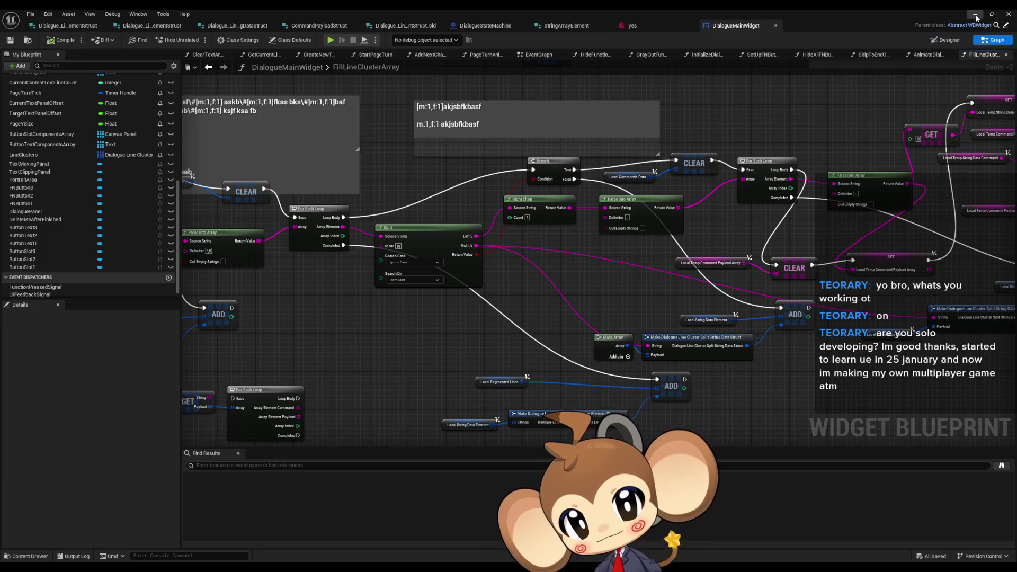
click(976, 17)
click(197, 40)
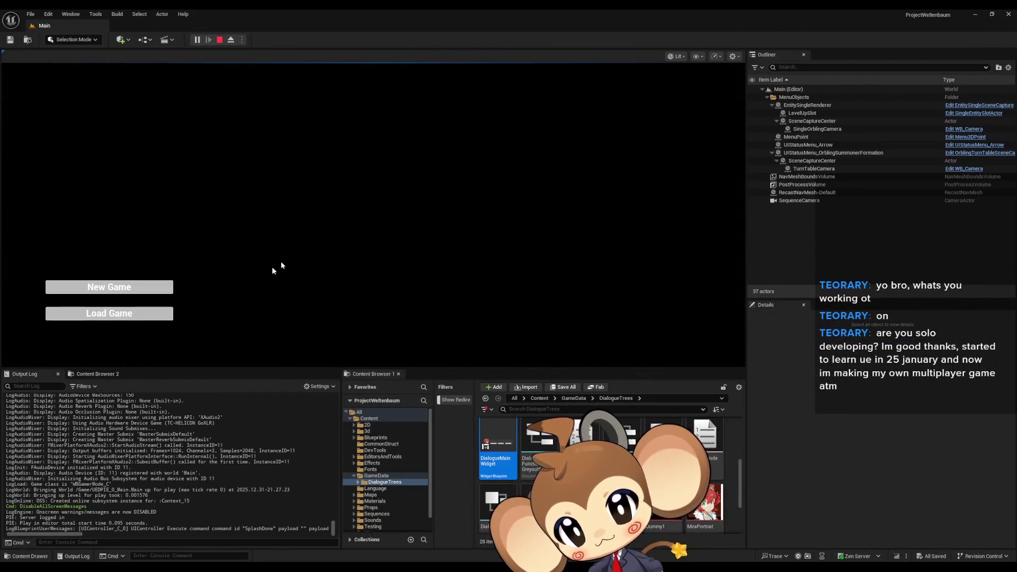
Load a saved game and expand Line Clusters' first entry and its Strings in the Blueprint Debugger.
click(106, 315)
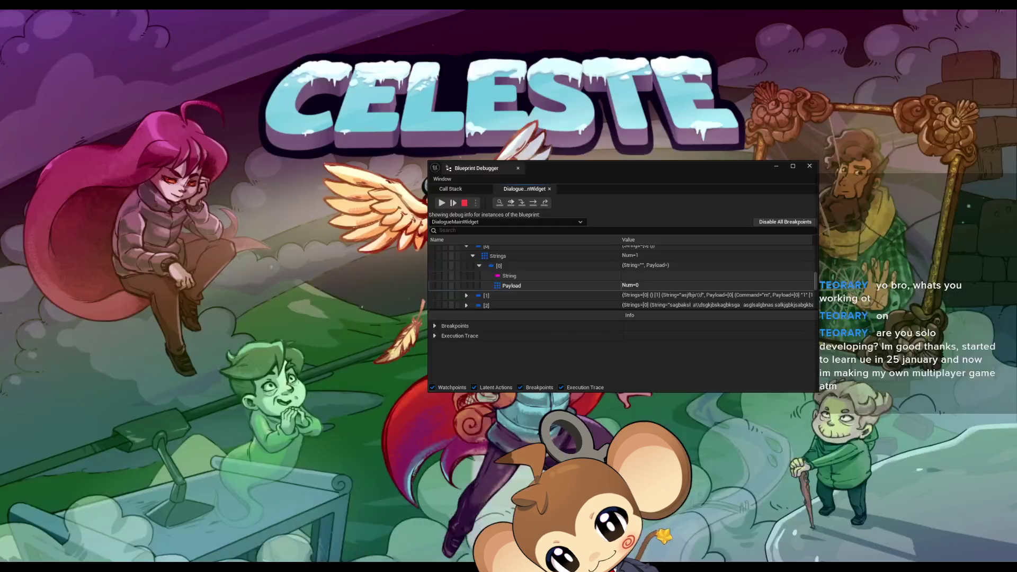
click(492, 524)
click(435, 250)
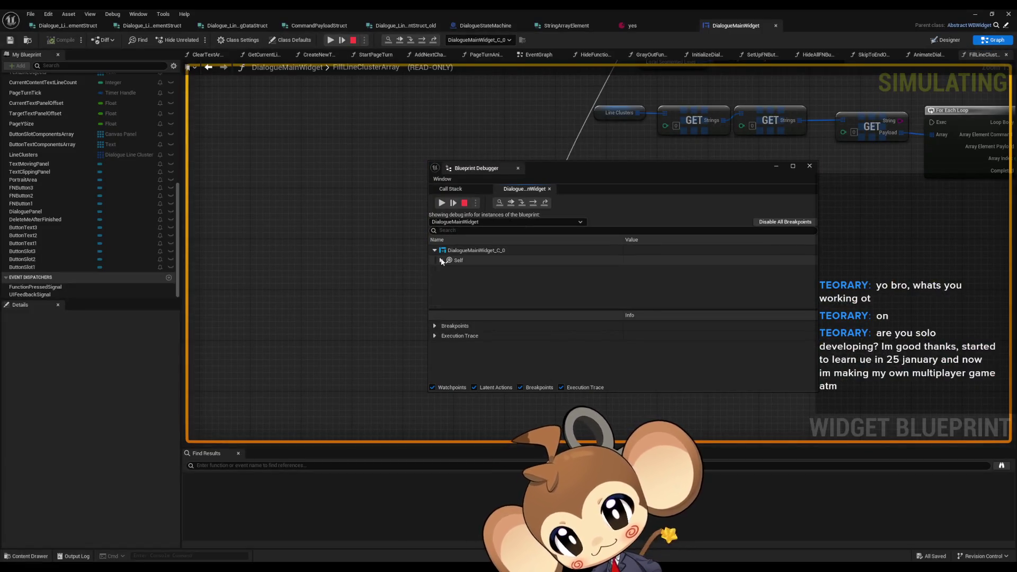
scroll(517, 280, down, 5)
scroll(519, 275, down, 5)
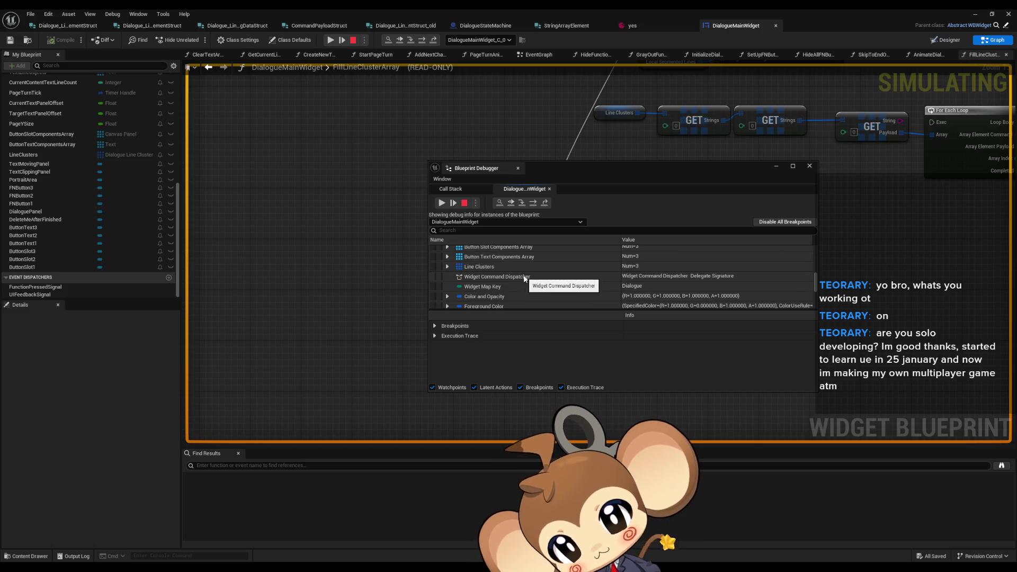
click(447, 267)
click(453, 276)
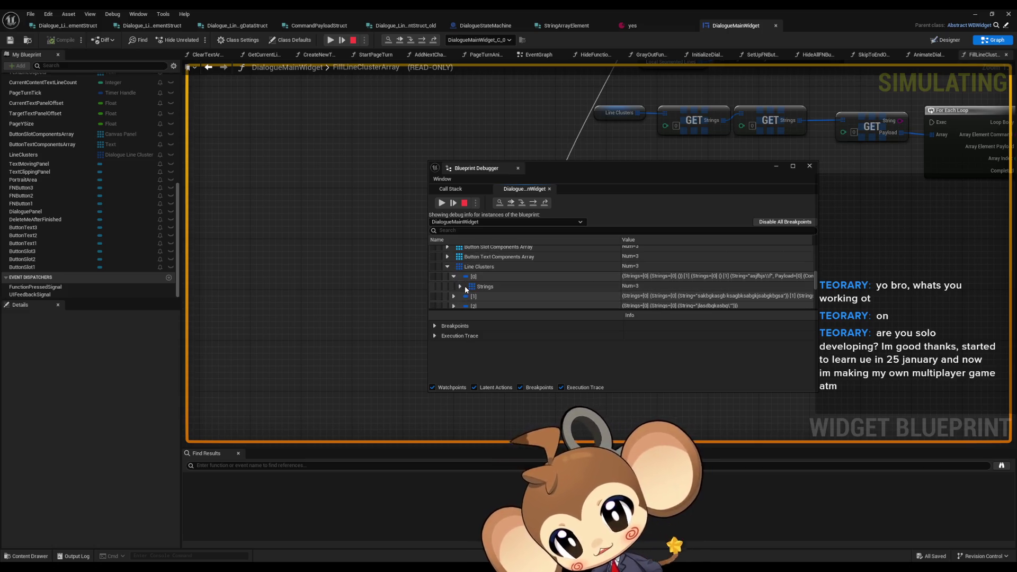
click(460, 285)
Drill into cluster [0]'s nested Strings to reveal the first element's String and Payload.
scroll(483, 289, down, 1)
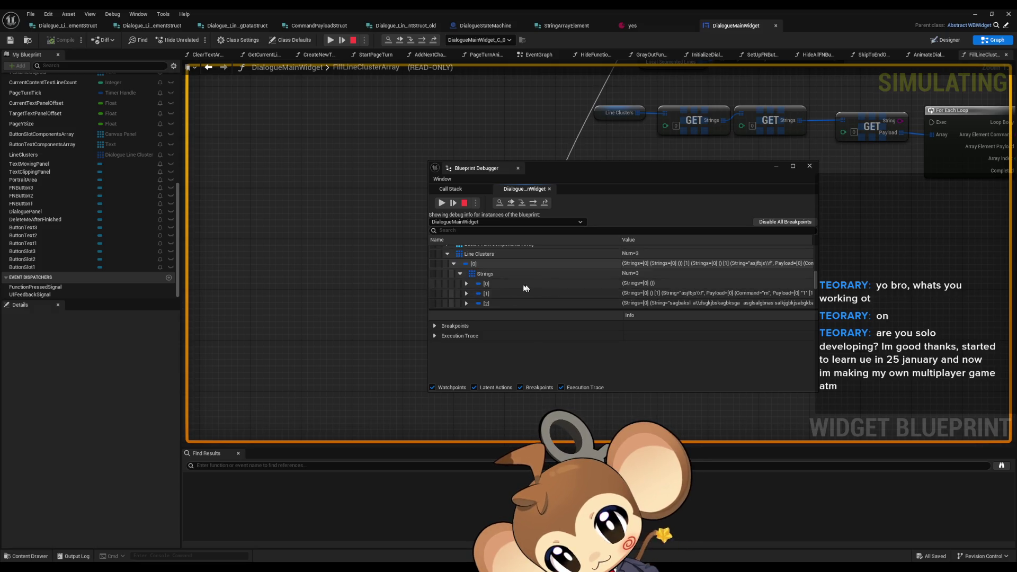
click(466, 284)
click(472, 293)
scroll(556, 275, down, 3)
click(479, 265)
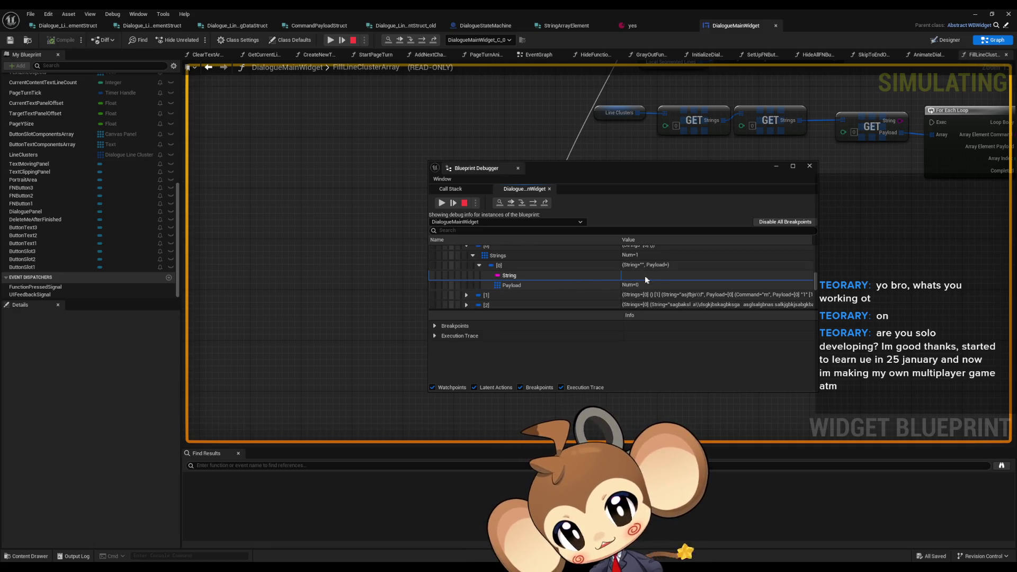
Inspect cluster [1]'s second string element and its Payload commands, then expand element [2].
click(466, 295)
scroll(479, 277, down, 3)
click(472, 267)
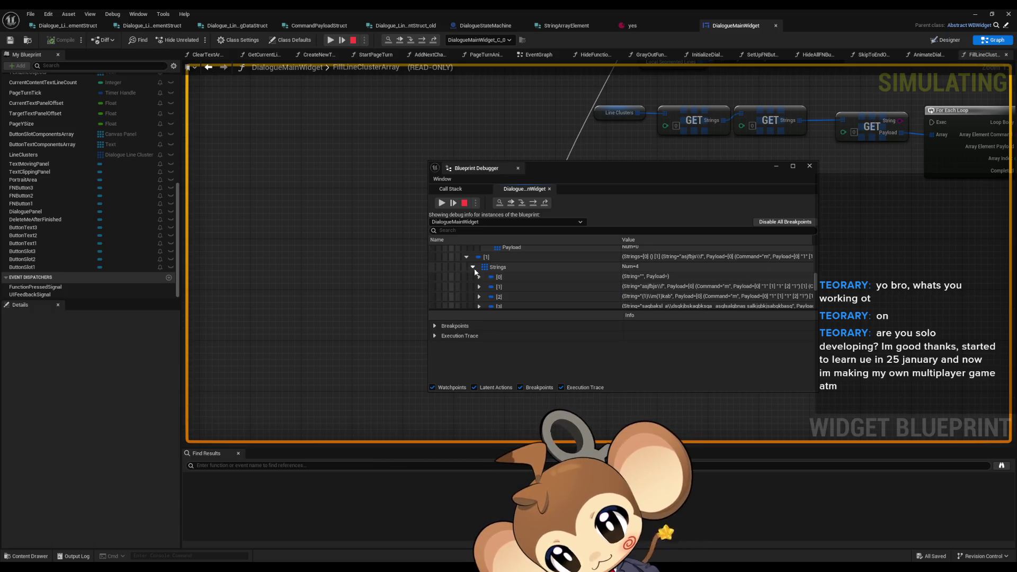
click(479, 287)
scroll(484, 279, down, 2)
click(486, 278)
scroll(501, 278, down, 1)
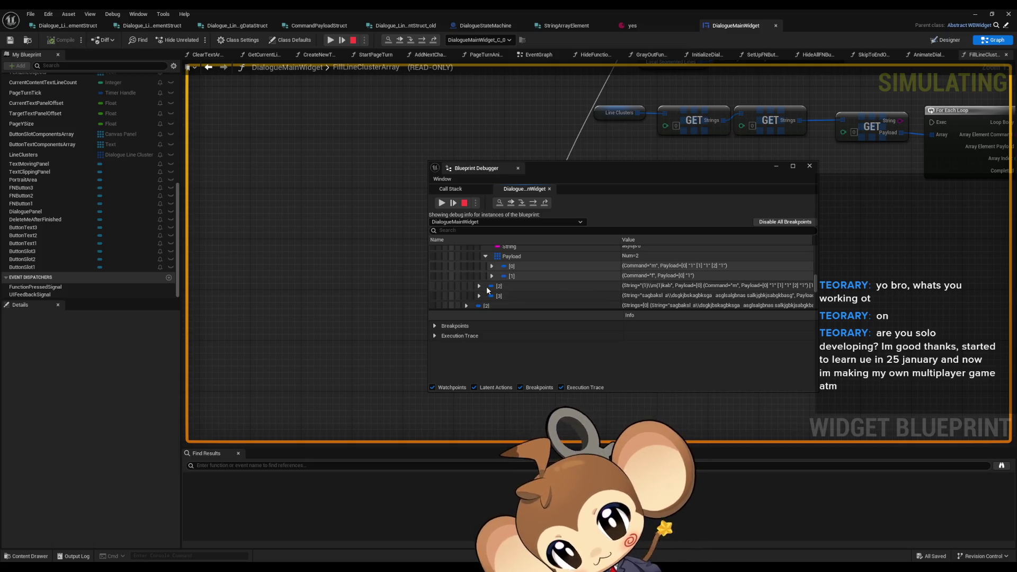
scroll(497, 278, up, 1)
click(486, 269)
click(486, 269)
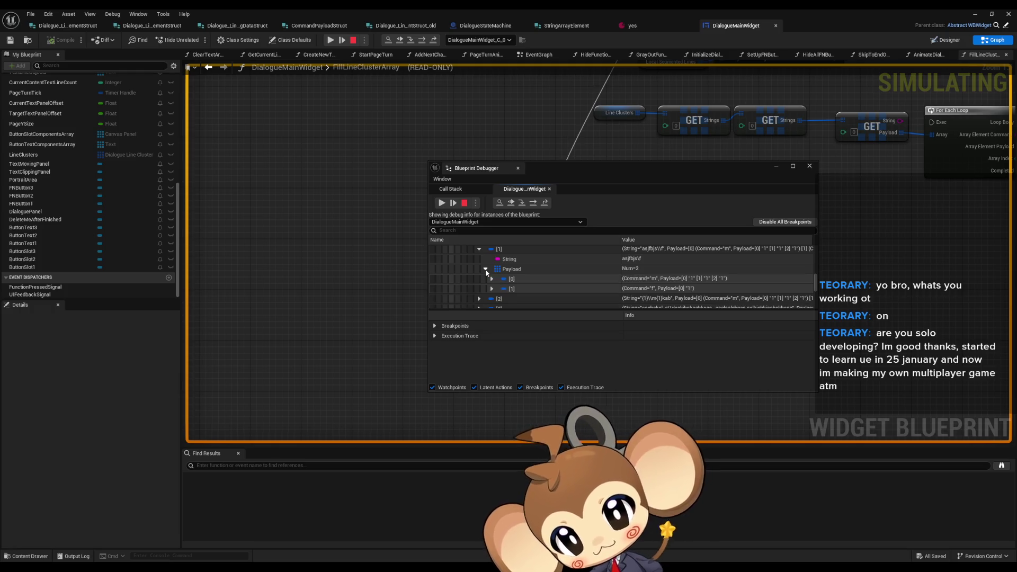
click(485, 269)
click(480, 279)
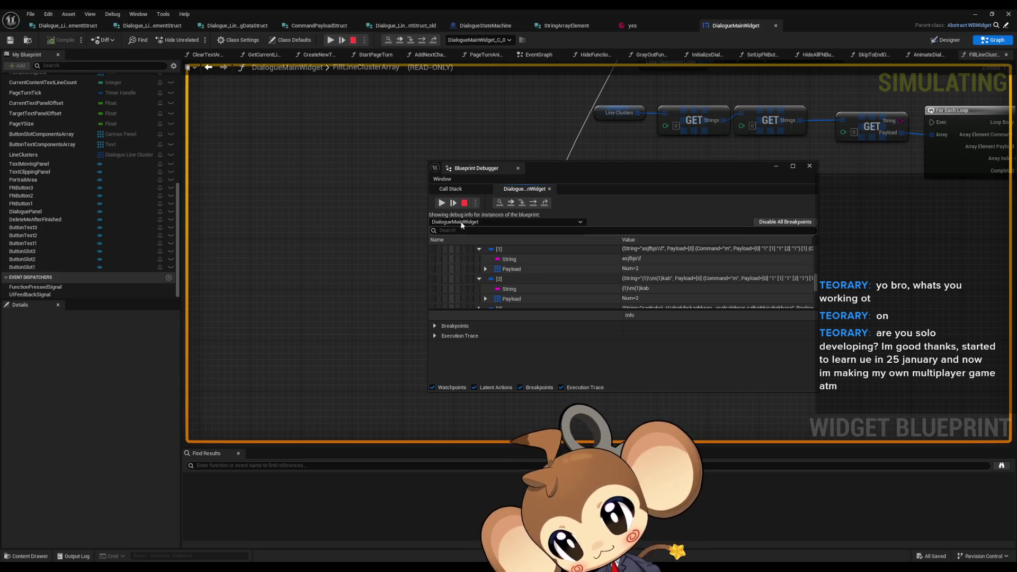
Return to the FillLineClusterArray graph and stop the play-test.
click(610, 125)
scroll(610, 125, down, 3)
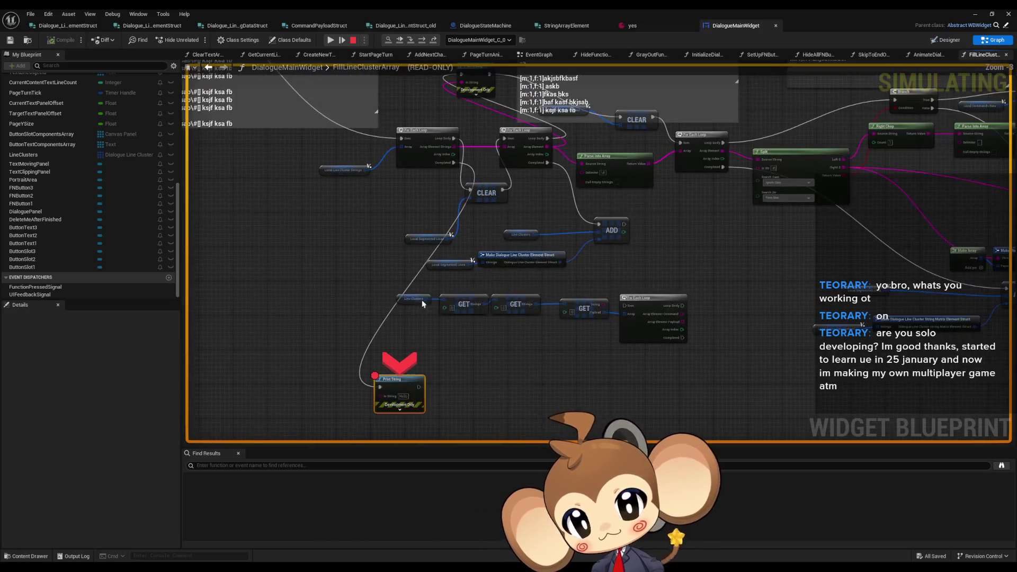
click(352, 41)
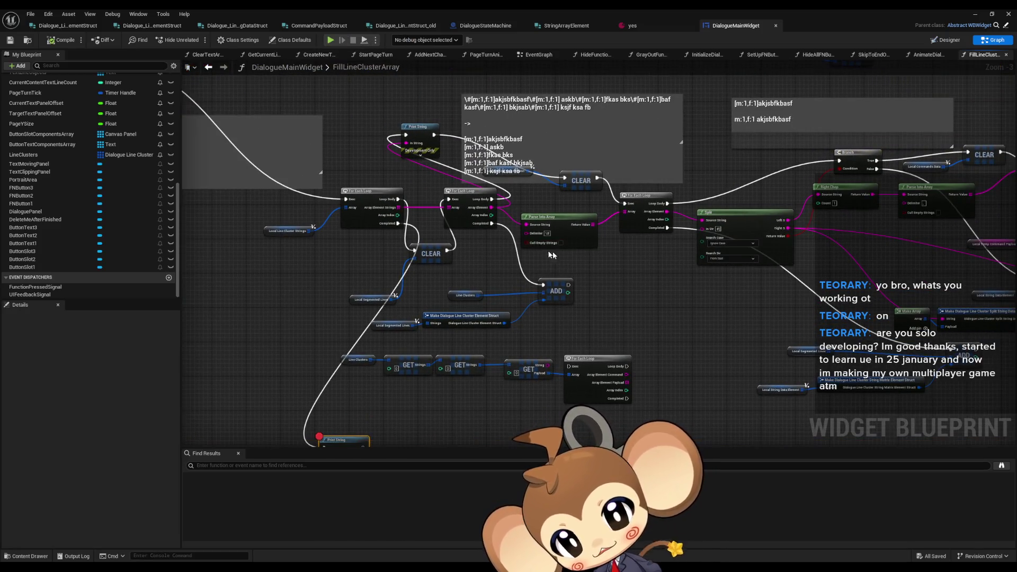
Wire the Split node's String pin to the For Each Loop's Array Element and start a play-test.
scroll(549, 250, up, 4)
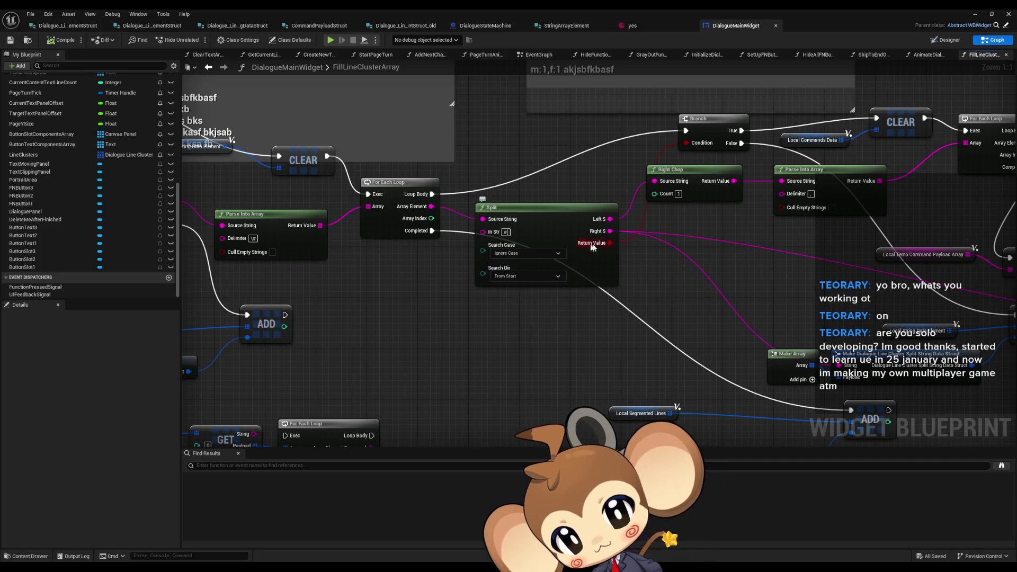
mouse_move(868, 298)
mouse_down()
mouse_move(744, 287)
mouse_move(675, 264)
mouse_up()
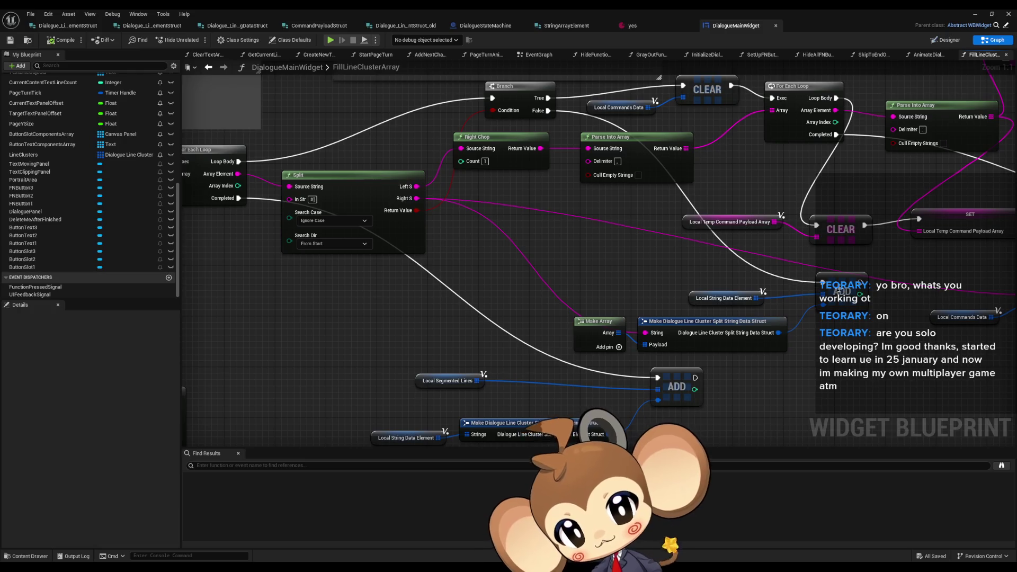
click(832, 290)
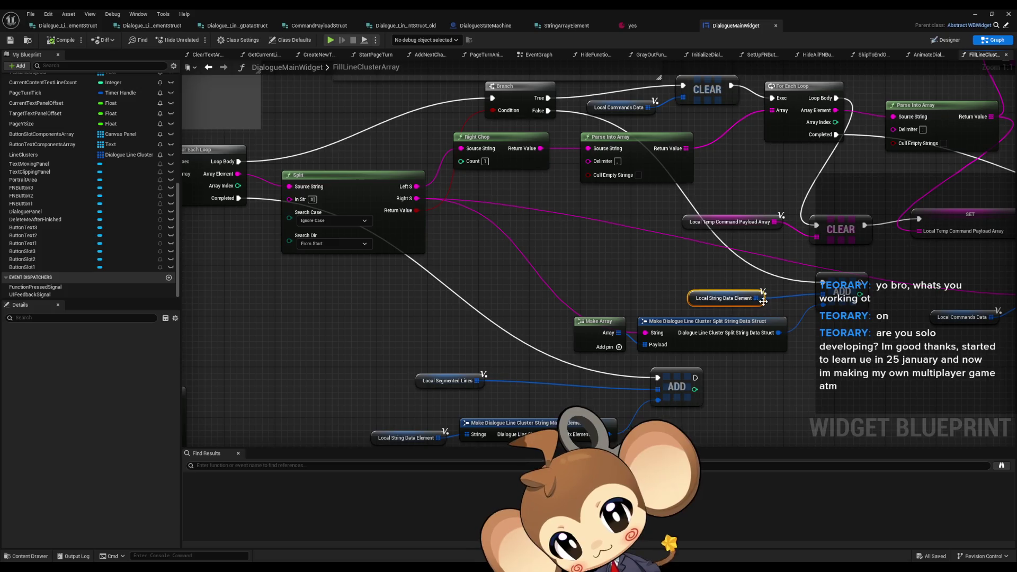
click(721, 298)
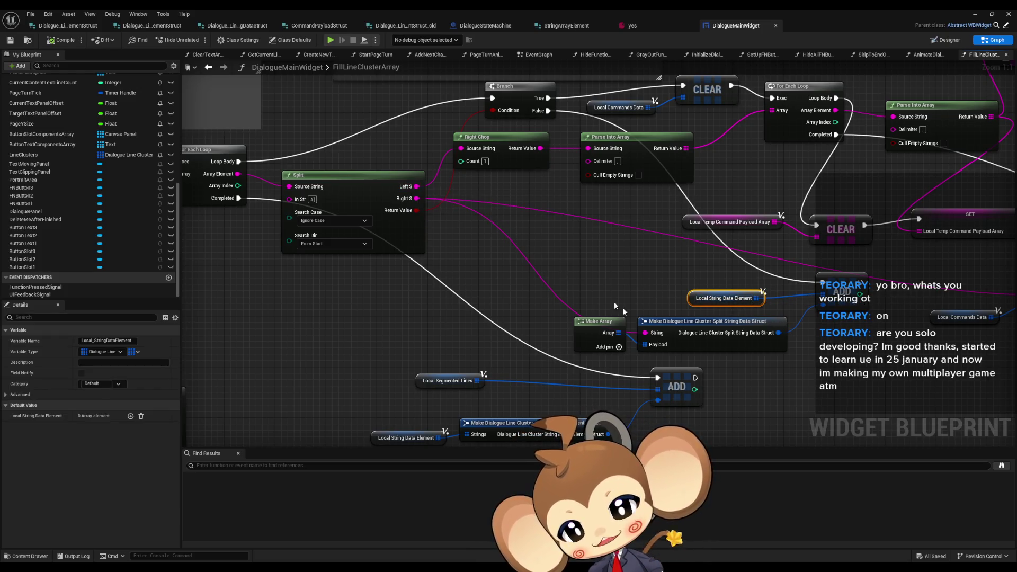
mouse_move(654, 337)
mouse_down()
mouse_move(413, 254)
mouse_move(402, 217)
mouse_move(212, 174)
mouse_move(261, 183)
mouse_up()
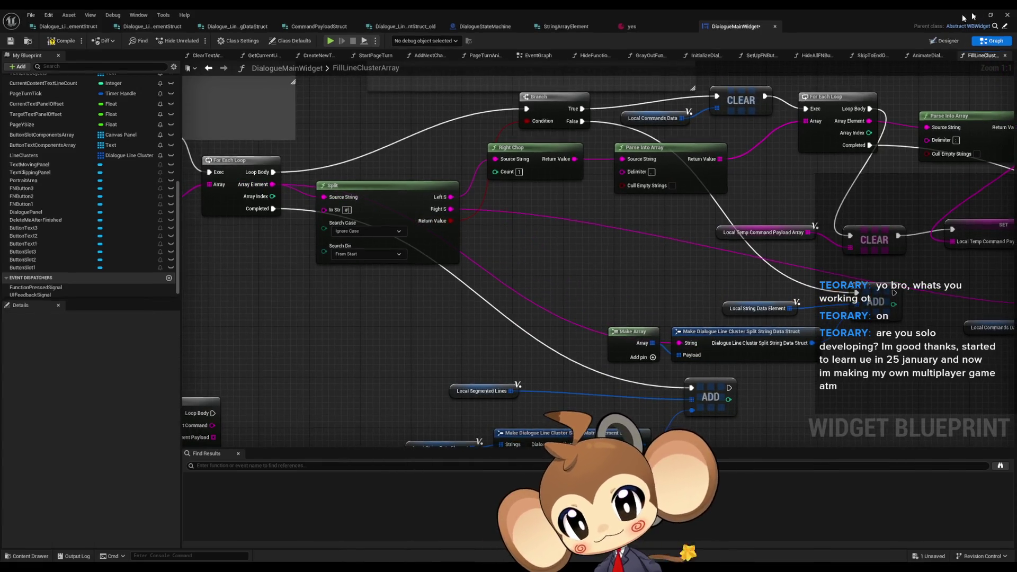
click(330, 40)
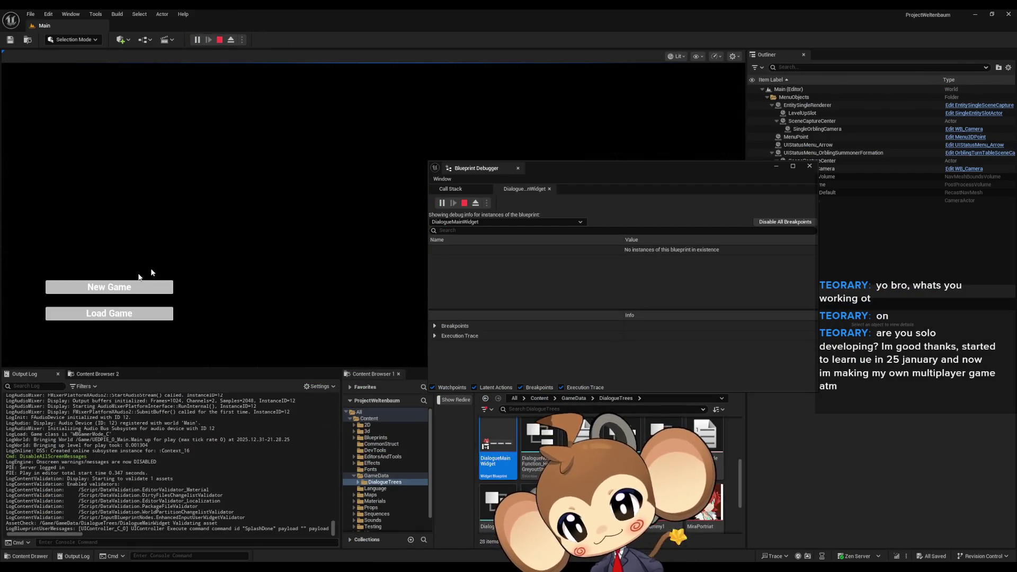
Load the game and expand DialogueMainWidget_C_0 > Line Clusters > [0] > Strings in the debugger.
click(108, 313)
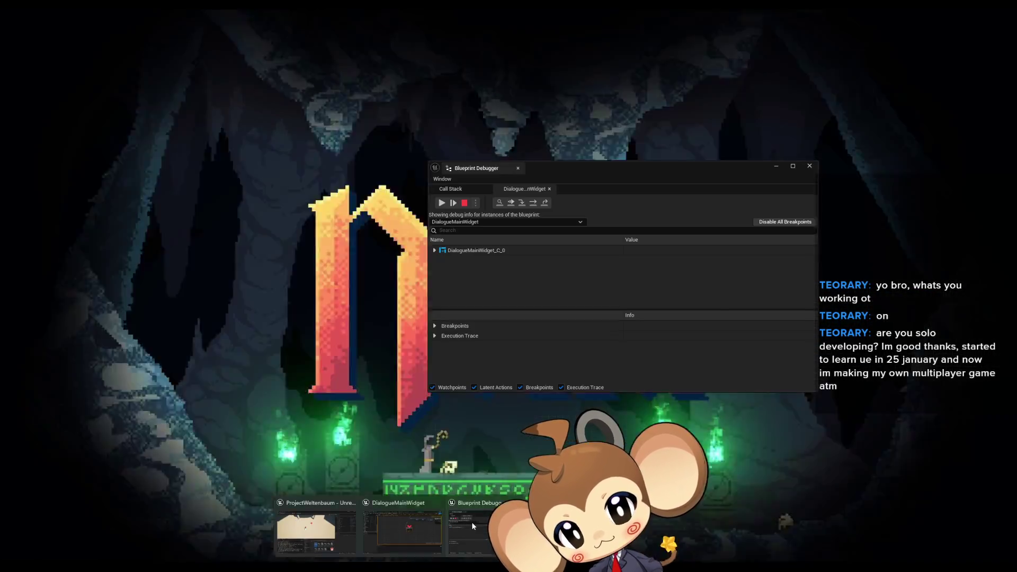
click(471, 523)
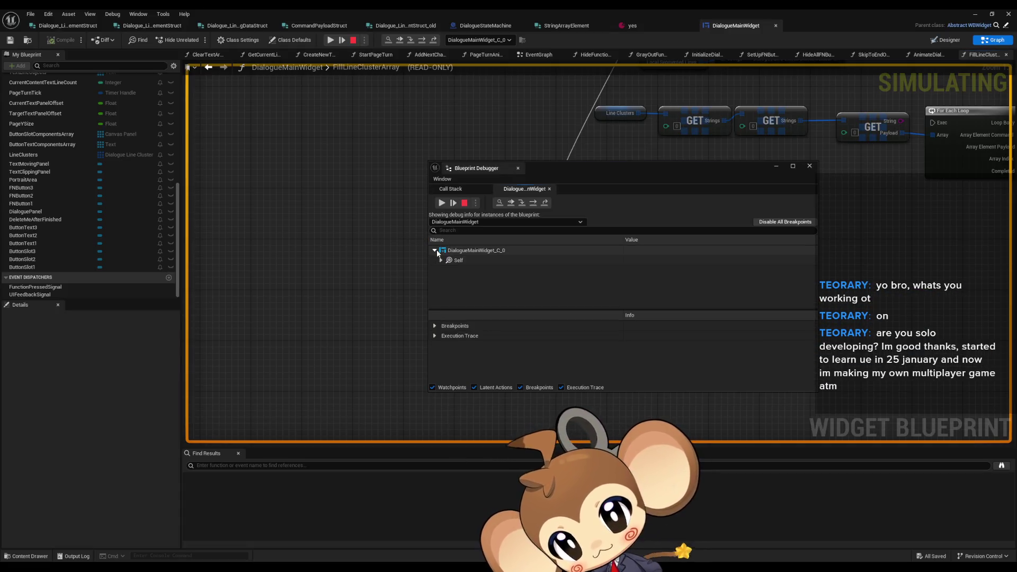
click(434, 250)
scroll(491, 283, down, 5)
scroll(491, 282, down, 6)
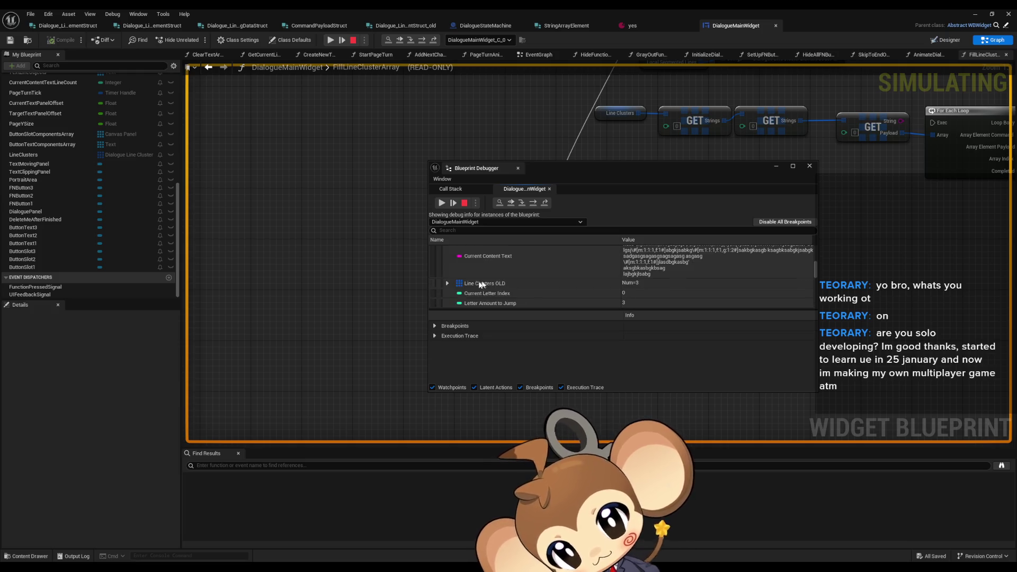
click(447, 279)
scroll(499, 261, down, 2)
click(453, 251)
click(460, 260)
Drill into the first string element to confirm its String reads Hello, then stop play.
click(466, 271)
click(472, 281)
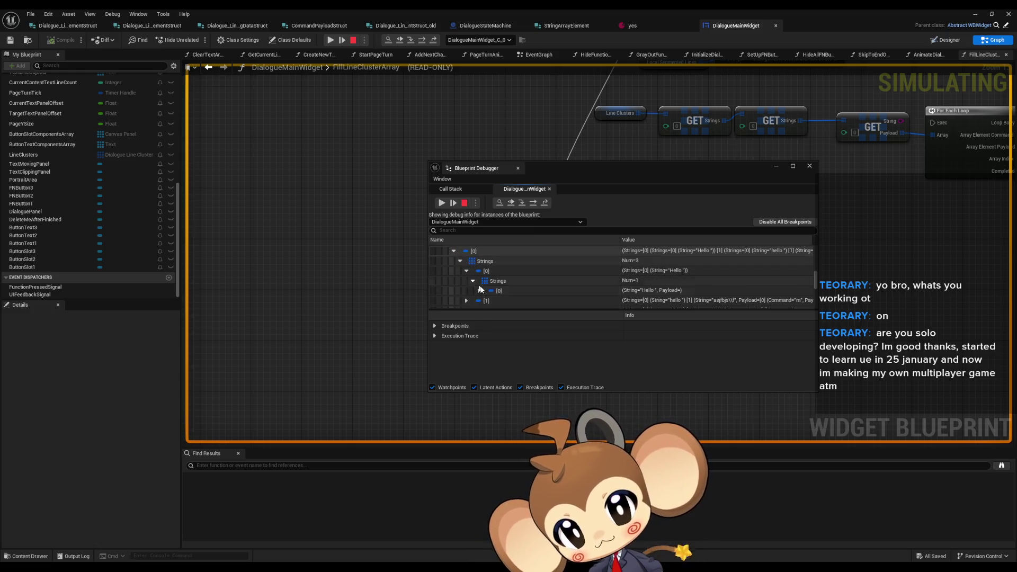
click(479, 291)
scroll(539, 266, down, 1)
click(548, 274)
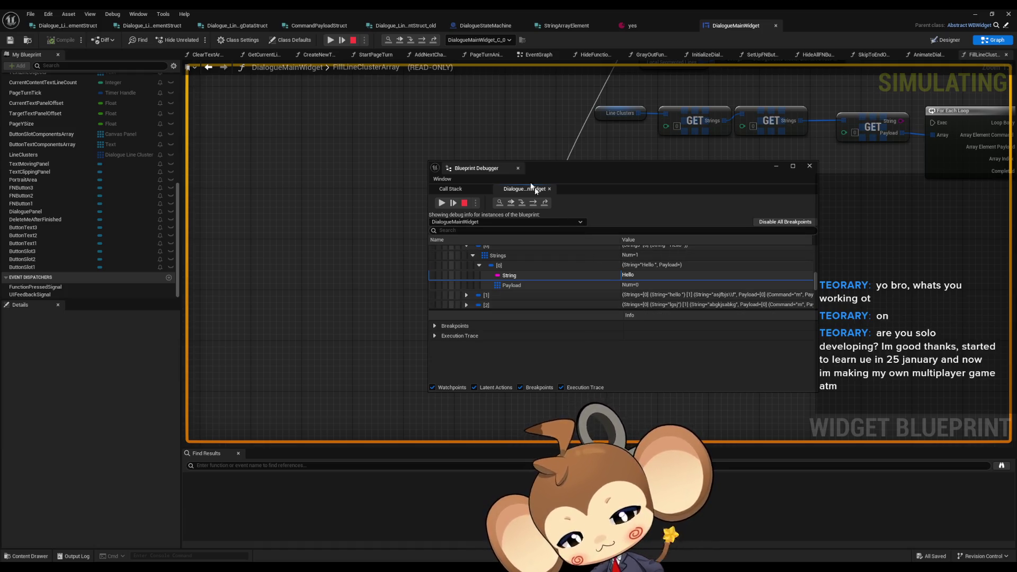
key(Escape)
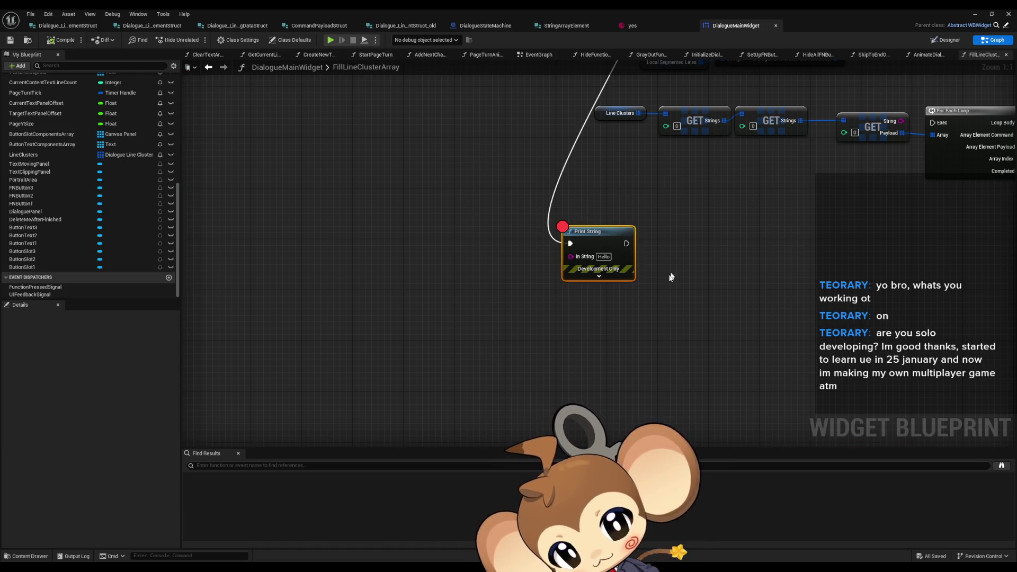
Delete the large comment box, then undo the deletions to restore it.
scroll(444, 316, down, 6)
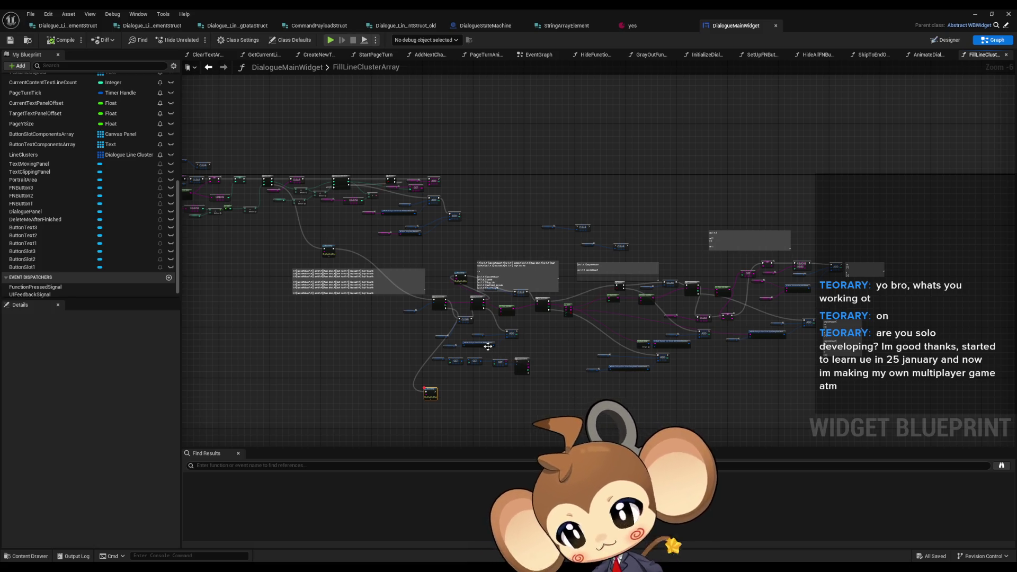
drag(484, 344, 474, 289)
scroll(474, 289, up, 1)
scroll(376, 233, up, 1)
click(376, 226)
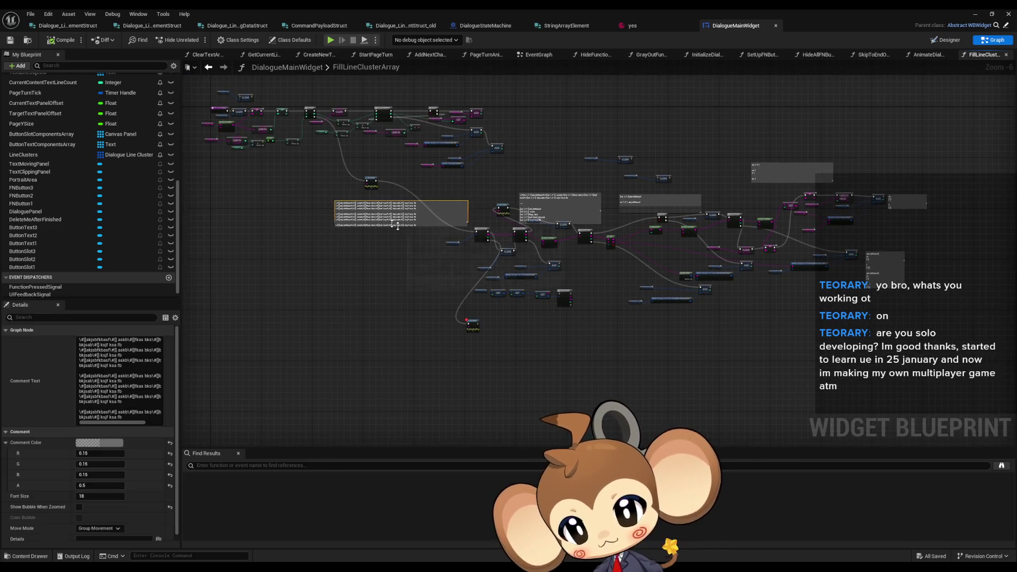
scroll(437, 212, up, 1)
key(Delete)
scroll(519, 186, down, 1)
scroll(541, 216, down, 1)
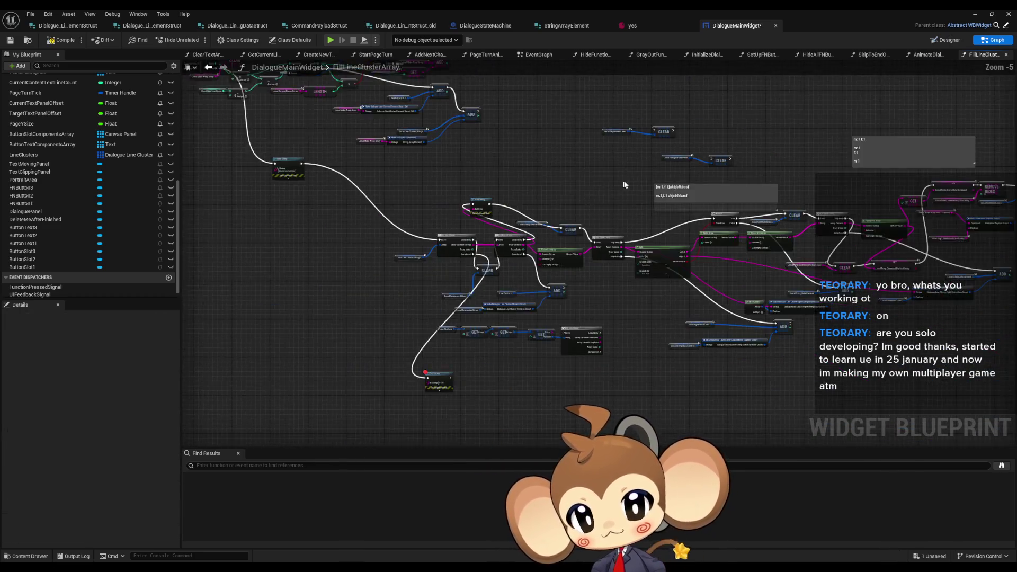
key(ctrl+z)
key(ctrl+z)
key(ctrl+z)
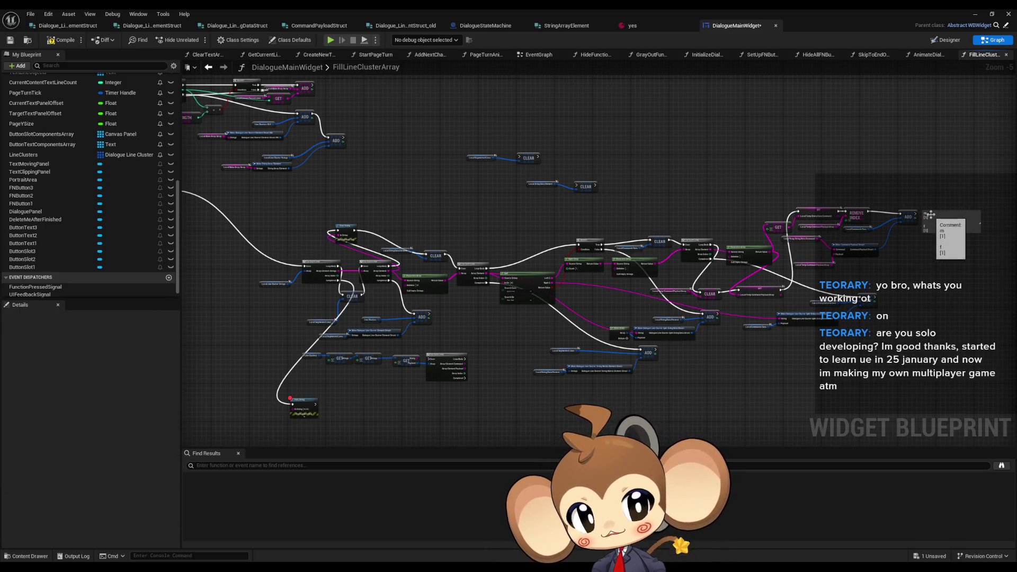
key(ctrl+z)
Nudge the function body's nodes and delete the debug Print String, wiring the second loop to CLEAR.
mouse_move(585, 186)
mouse_down()
mouse_move(500, 170)
mouse_move(490, 159)
mouse_move(771, 321)
mouse_up()
scroll(501, 166, down, 1)
click(486, 216)
drag(460, 165, 783, 311)
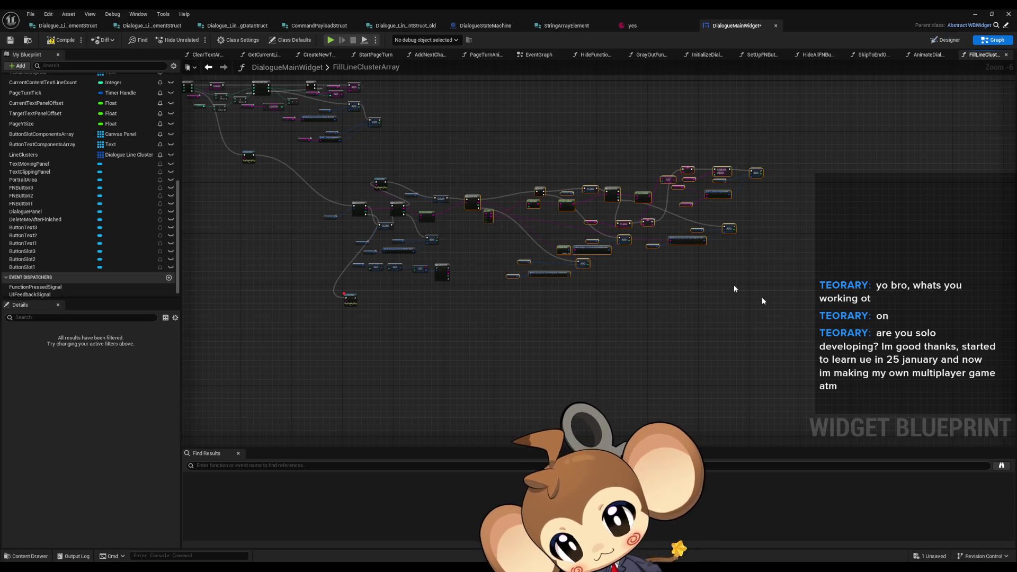
drag(470, 202, 475, 205)
scroll(517, 212, up, 3)
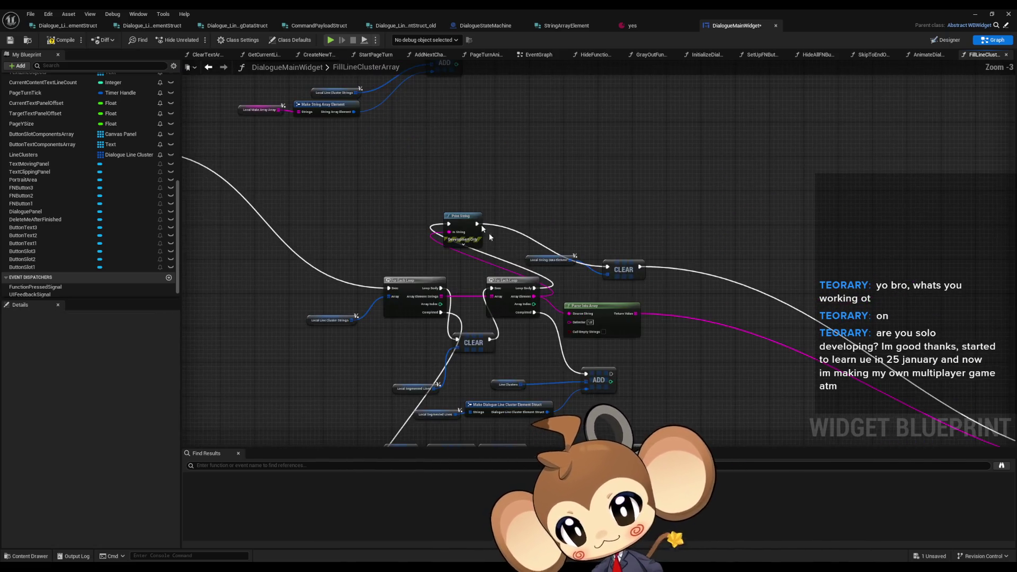
click(509, 250)
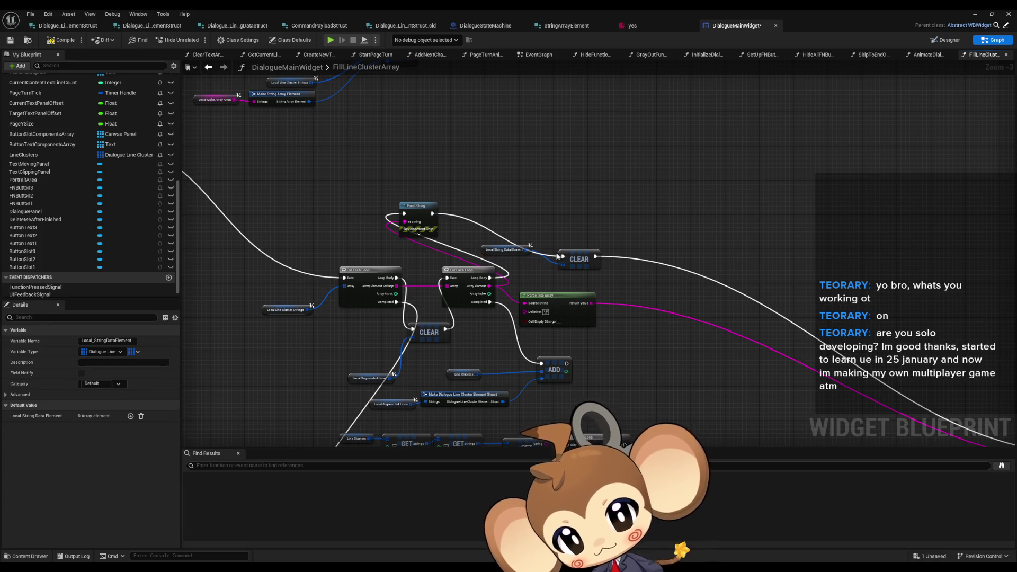
drag(558, 257, 561, 256)
key(Delete)
Reposition Local String Data Element, CLEAR, the second loop, Local Segmented Lines and the ADD group.
mouse_move(512, 231)
mouse_down()
mouse_move(587, 260)
mouse_move(921, 265)
mouse_up()
drag(473, 196, 534, 254)
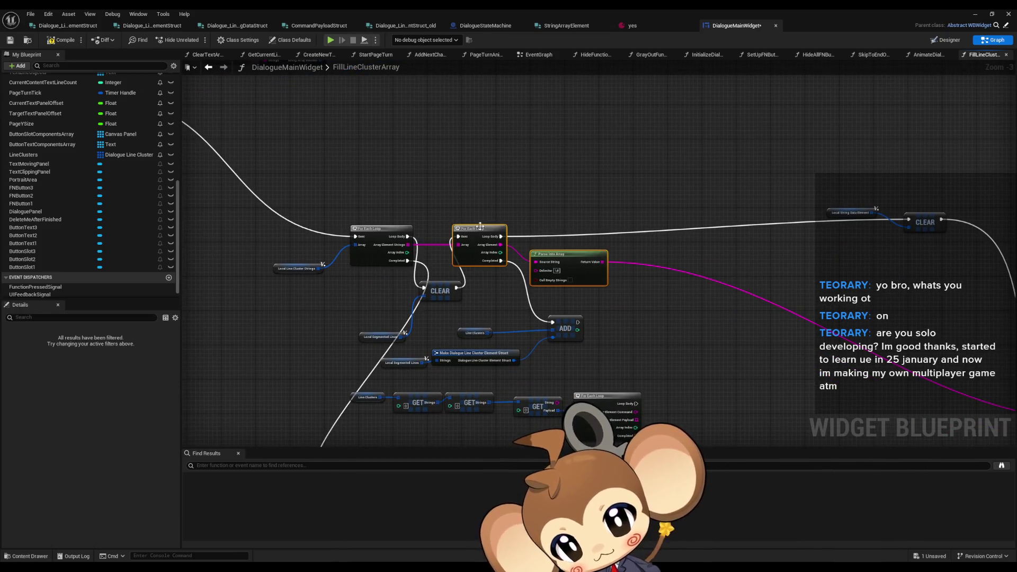
drag(480, 226, 732, 226)
drag(444, 291, 475, 240)
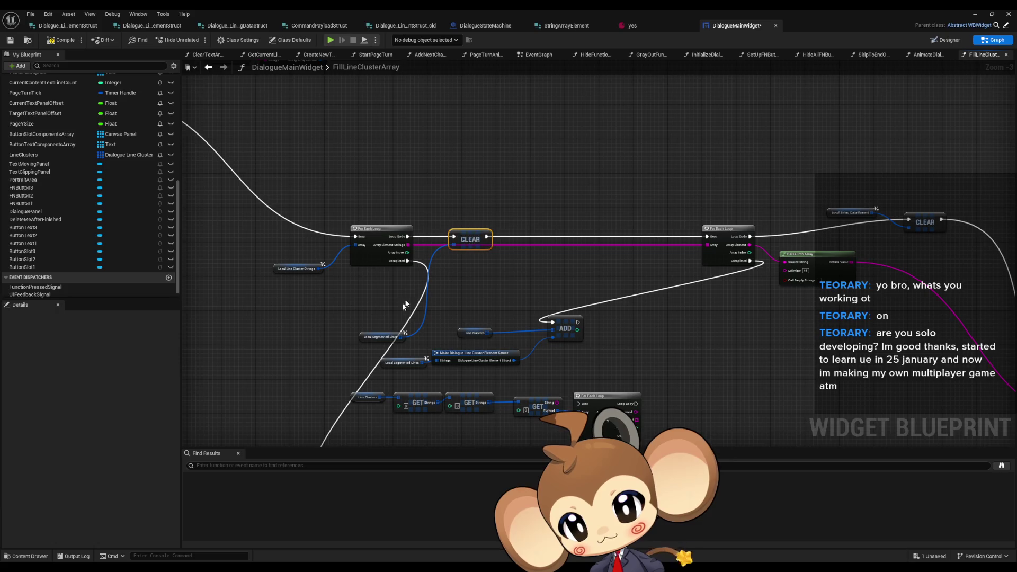
drag(373, 336, 403, 275)
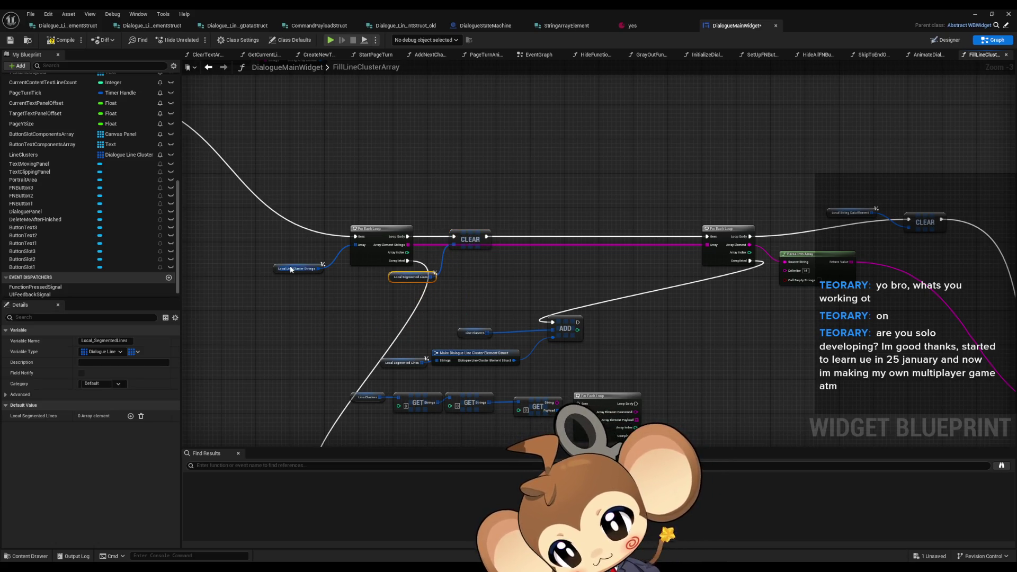
drag(507, 256, 462, 278)
drag(249, 286, 469, 352)
mouse_move(445, 311)
mouse_down()
mouse_move(711, 317)
mouse_move(721, 379)
mouse_move(762, 420)
mouse_move(770, 491)
mouse_move(719, 320)
mouse_up()
Shift Push Into Array right and fine-tune the Local String Data Element and CLEAR placement.
scroll(689, 344, down, 5)
scroll(599, 320, up, 4)
click(597, 250)
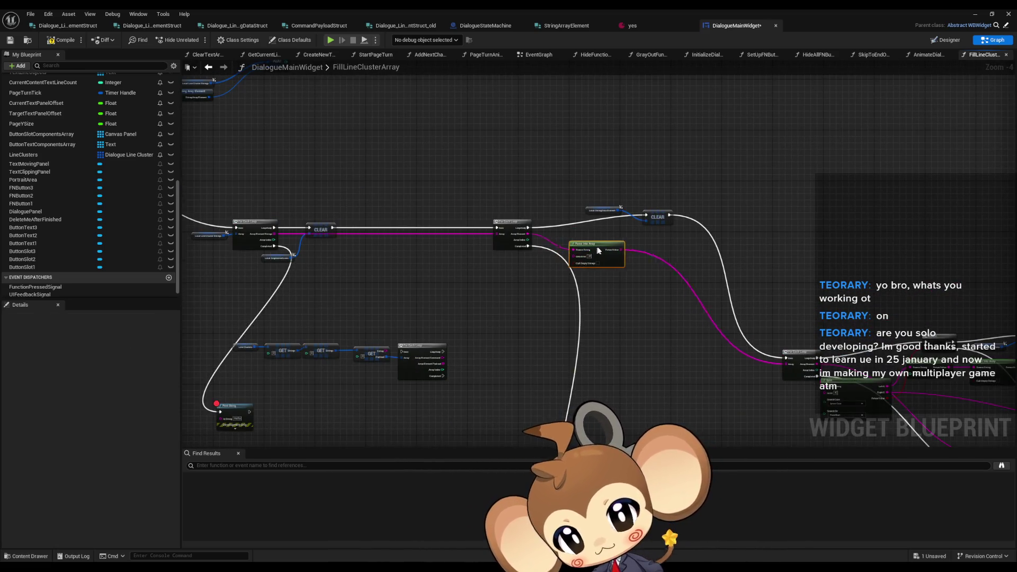
drag(596, 250, 612, 256)
drag(582, 192, 680, 225)
mouse_move(609, 211)
mouse_down()
mouse_move(621, 243)
mouse_move(588, 246)
mouse_up()
scroll(621, 238, up, 3)
click(624, 225)
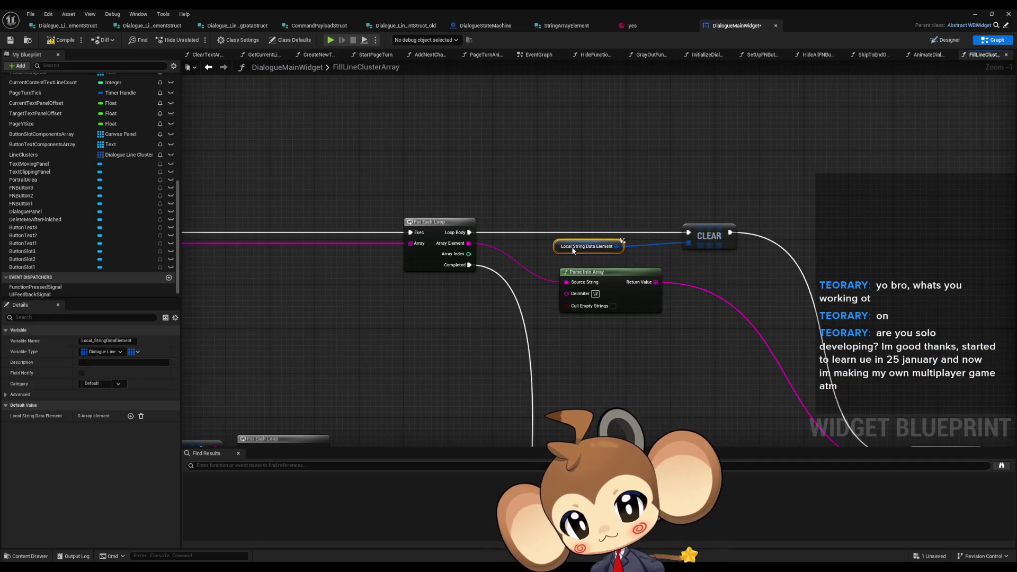
click(707, 242)
scroll(659, 238, down, 3)
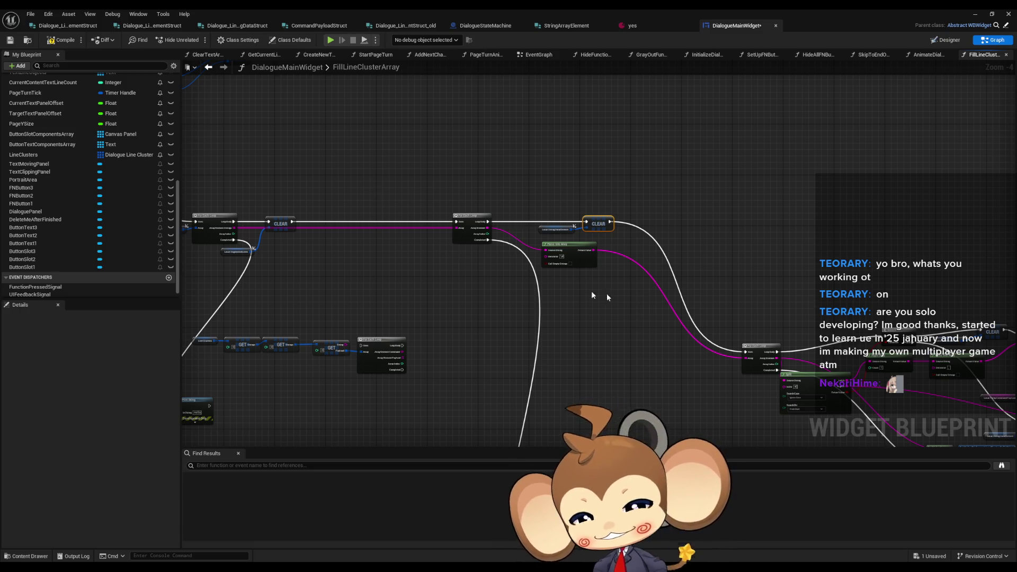
Move the For Each Loop, Split and Branch nodes up into the top row.
scroll(559, 288, down, 2)
scroll(611, 338, up, 4)
mouse_move(611, 338)
mouse_down()
mouse_move(492, 159)
mouse_move(435, 139)
mouse_up()
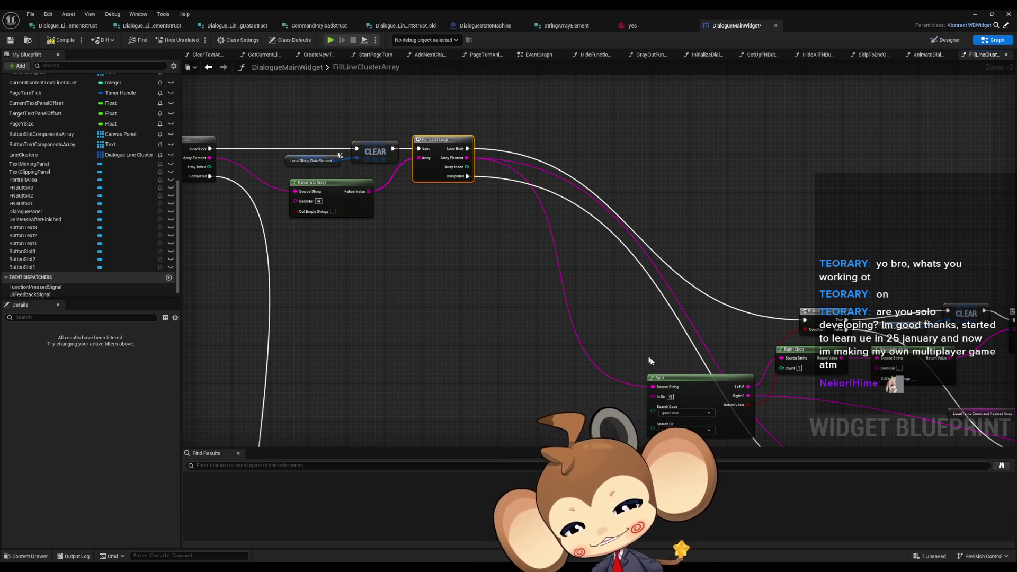
mouse_move(680, 378)
mouse_down()
mouse_move(516, 215)
mouse_move(527, 189)
mouse_up()
drag(680, 234, 625, 249)
mouse_move(732, 319)
mouse_down()
mouse_move(618, 158)
mouse_move(545, 155)
mouse_up()
click(675, 231)
Bring CLEAR, the For Each Loop and Local Commands Data up beside Branch.
drag(799, 311, 590, 261)
scroll(589, 260, down, 1)
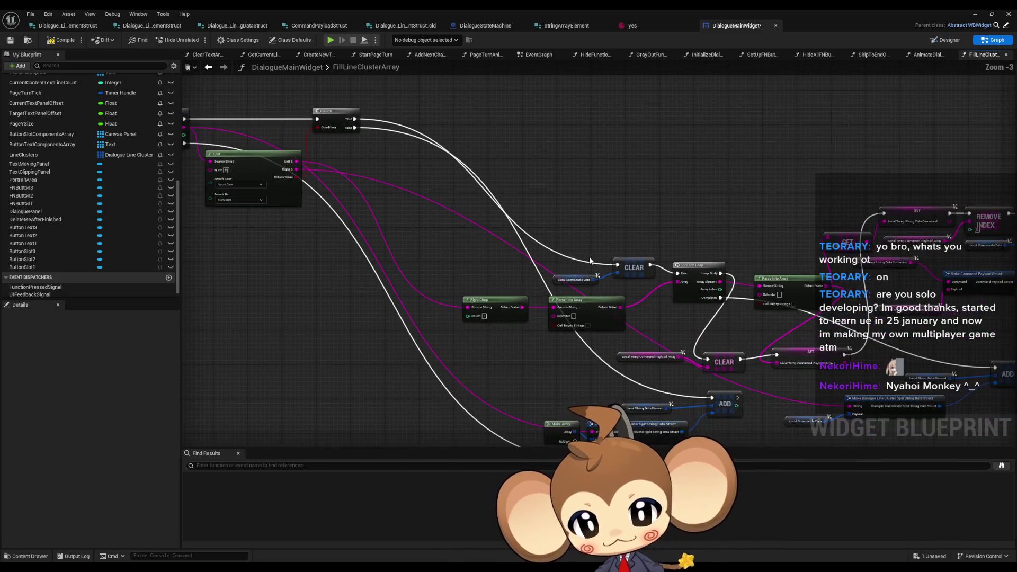
mouse_move(644, 290)
mouse_down()
mouse_move(641, 303)
mouse_move(690, 279)
mouse_up()
mouse_move(623, 280)
mouse_down()
mouse_move(550, 159)
mouse_move(502, 133)
mouse_up()
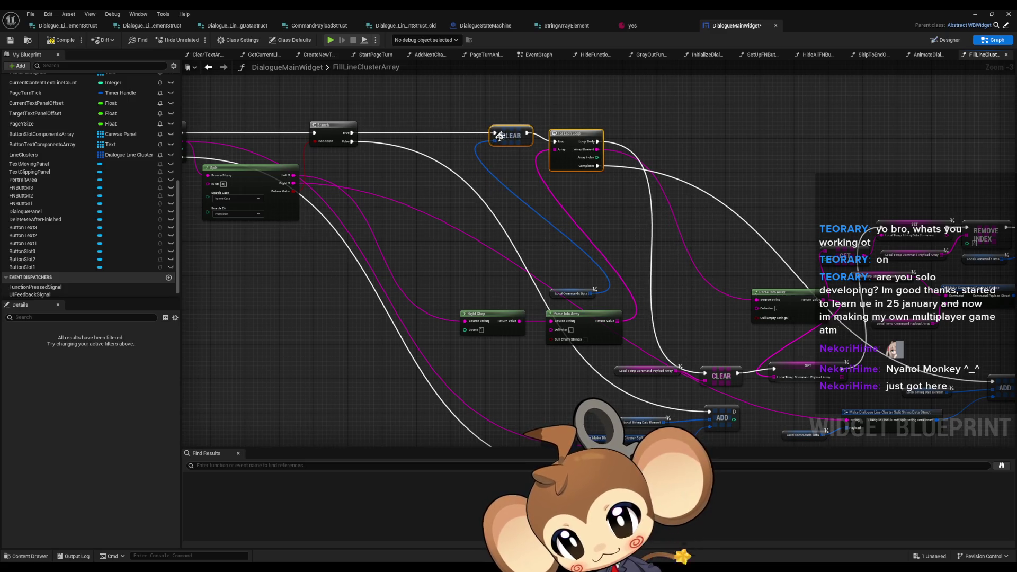
click(561, 293)
scroll(554, 298, up, 1)
scroll(490, 192, up, 1)
mouse_move(554, 298)
mouse_down()
mouse_move(490, 191)
mouse_move(522, 172)
mouse_move(497, 110)
mouse_up()
scroll(512, 222, up, 1)
drag(508, 339, 773, 407)
Lift Right Chop, Parse Into Array, CLEAR, SET and the Temp Command Payload getter into the row.
mouse_move(708, 353)
mouse_down()
mouse_move(619, 227)
mouse_move(537, 138)
mouse_up()
drag(748, 240, 633, 313)
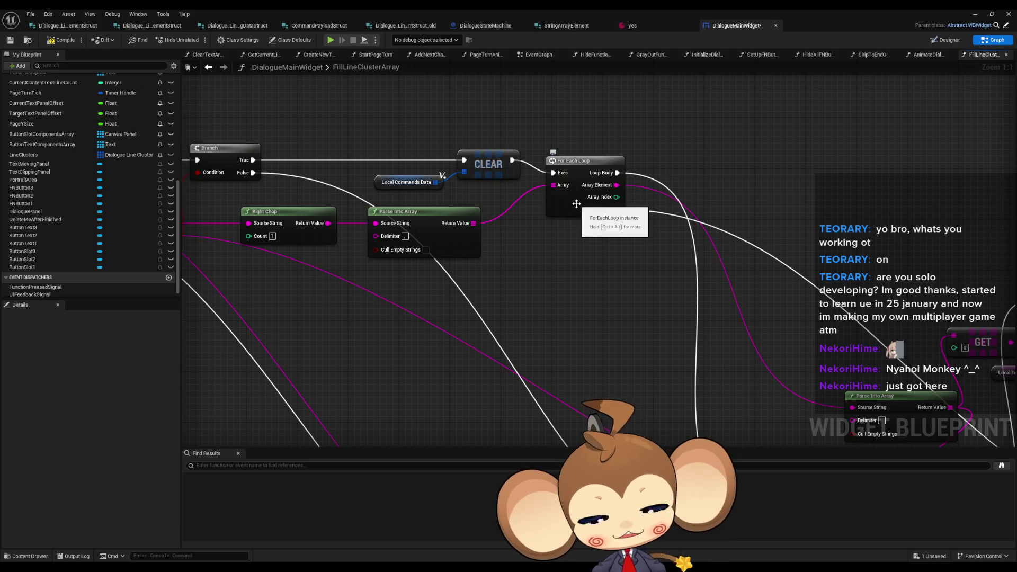
drag(577, 203, 570, 188)
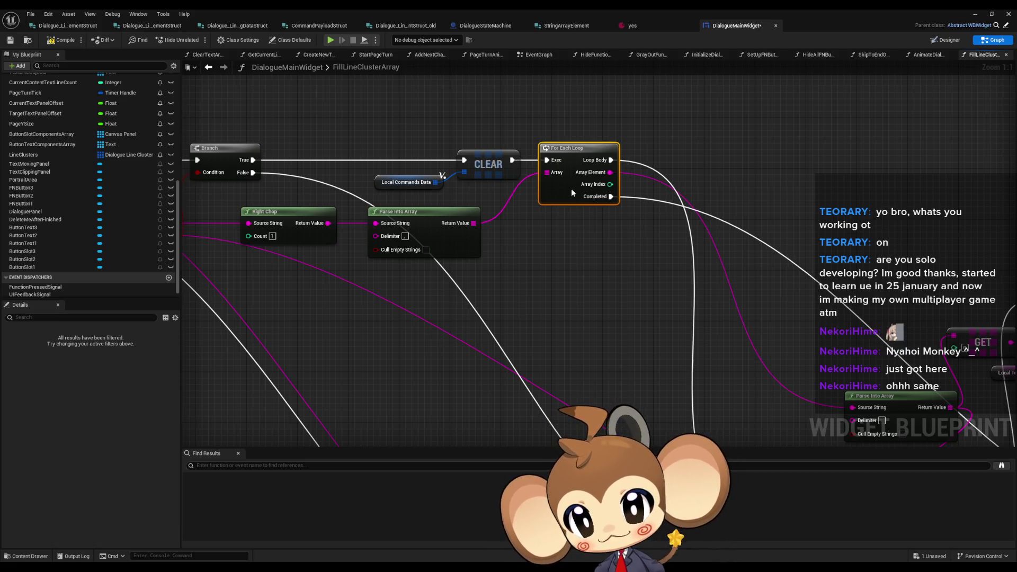
scroll(571, 188, down, 3)
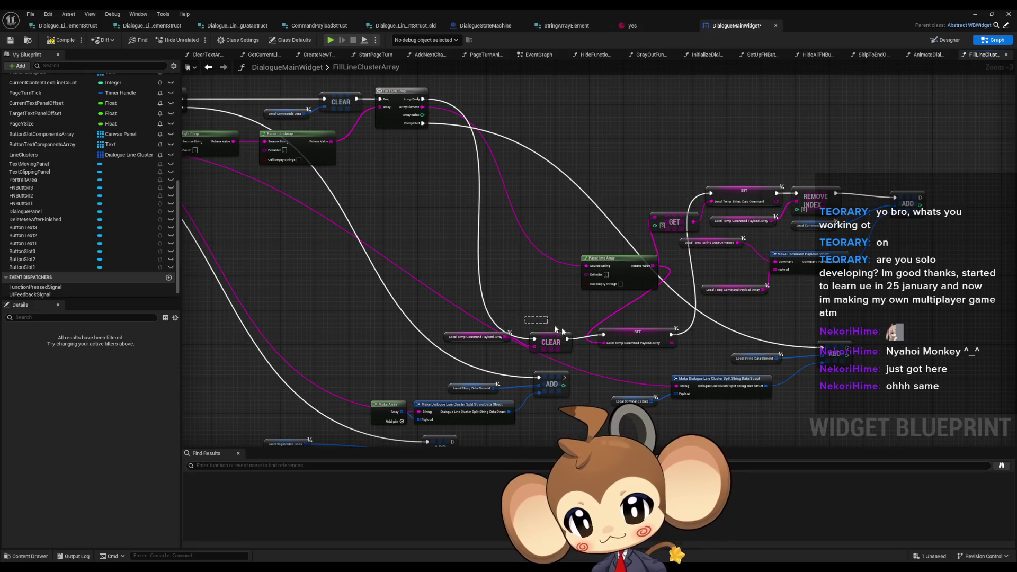
mouse_move(551, 342)
mouse_down()
mouse_move(504, 118)
mouse_move(487, 101)
mouse_up()
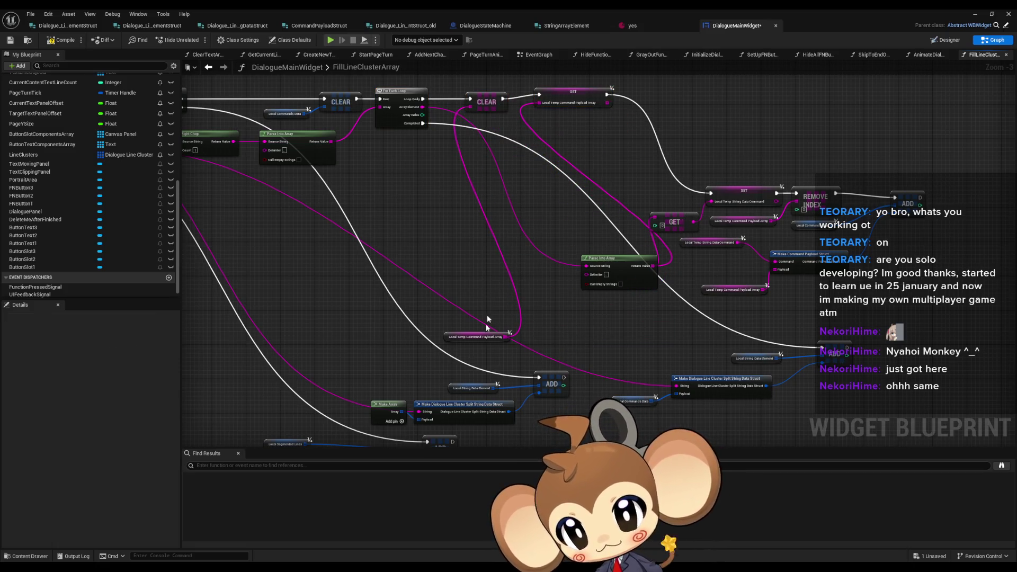
drag(459, 339, 402, 149)
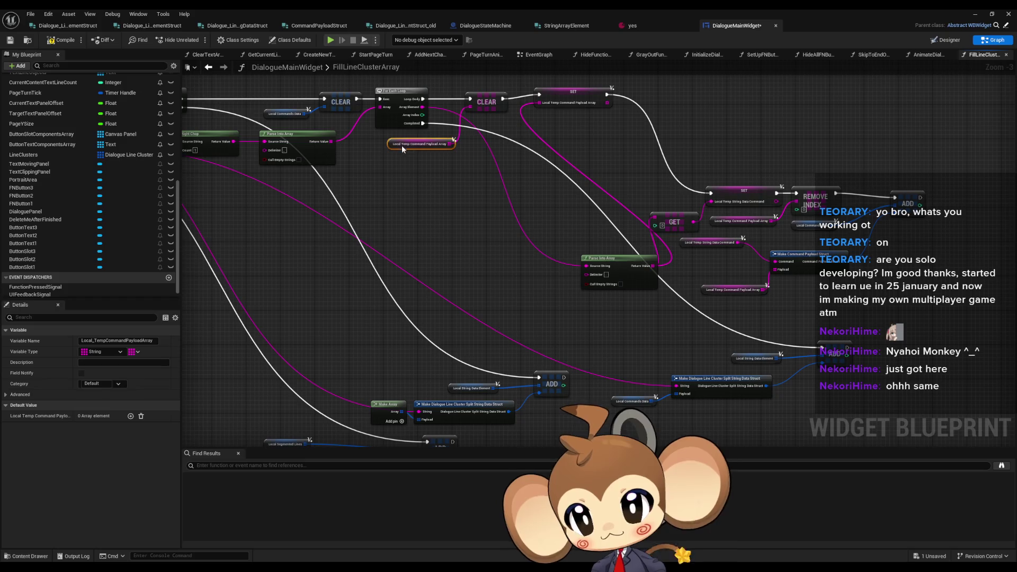
scroll(535, 183, up, 2)
Line up Parse Into Array, GET, the command SET, REMOVE INDEX, payload getter and ADD in sequence.
click(582, 164)
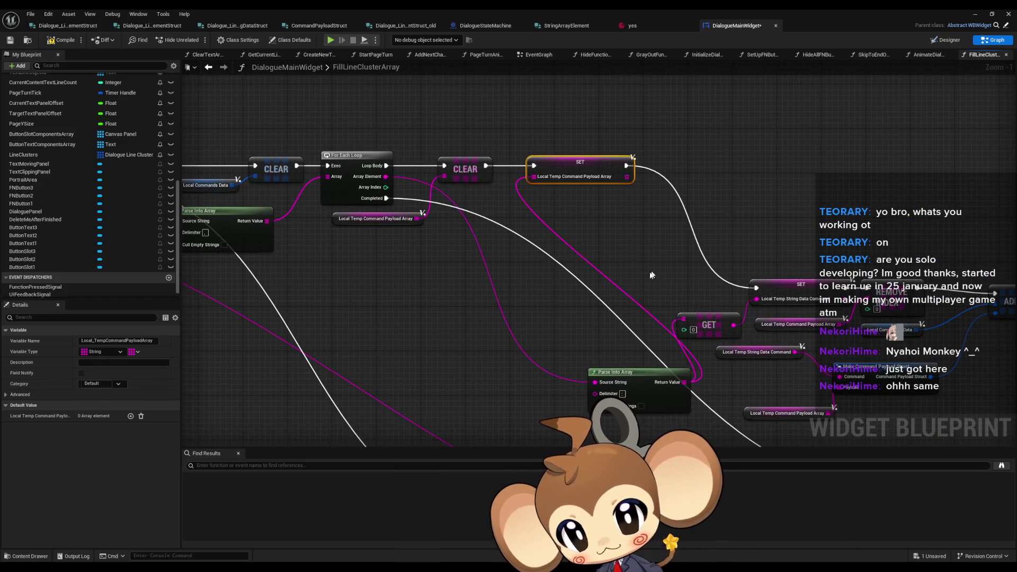
drag(616, 371, 481, 200)
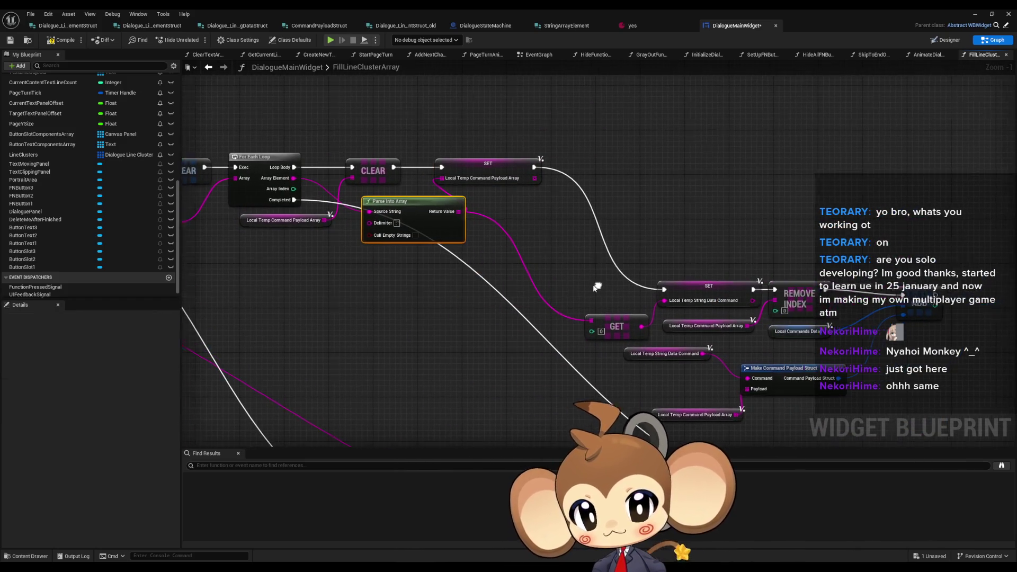
drag(617, 326, 532, 221)
mouse_move(697, 286)
mouse_down()
mouse_move(630, 176)
mouse_move(607, 172)
mouse_up()
mouse_move(789, 296)
mouse_down()
mouse_move(762, 216)
mouse_move(702, 175)
mouse_up()
mouse_move(699, 326)
mouse_down()
mouse_move(656, 254)
mouse_move(611, 208)
mouse_up()
mouse_move(931, 295)
mouse_down()
mouse_move(868, 227)
mouse_move(858, 182)
mouse_move(832, 183)
mouse_up()
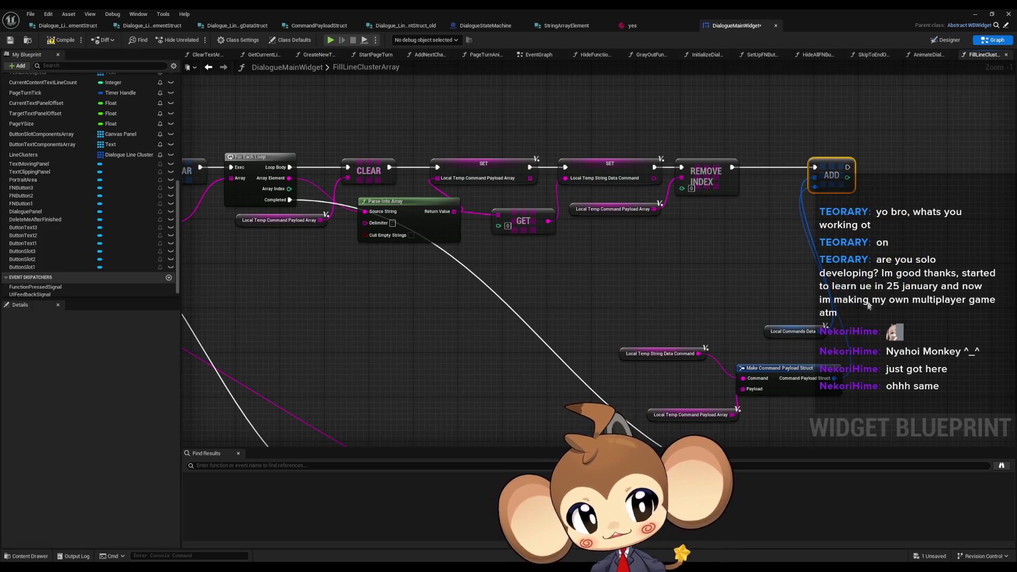
Move the Local Commands Data getter and Make Command Payload Struct group up-left under REMOVE INDEX.
drag(785, 333, 759, 216)
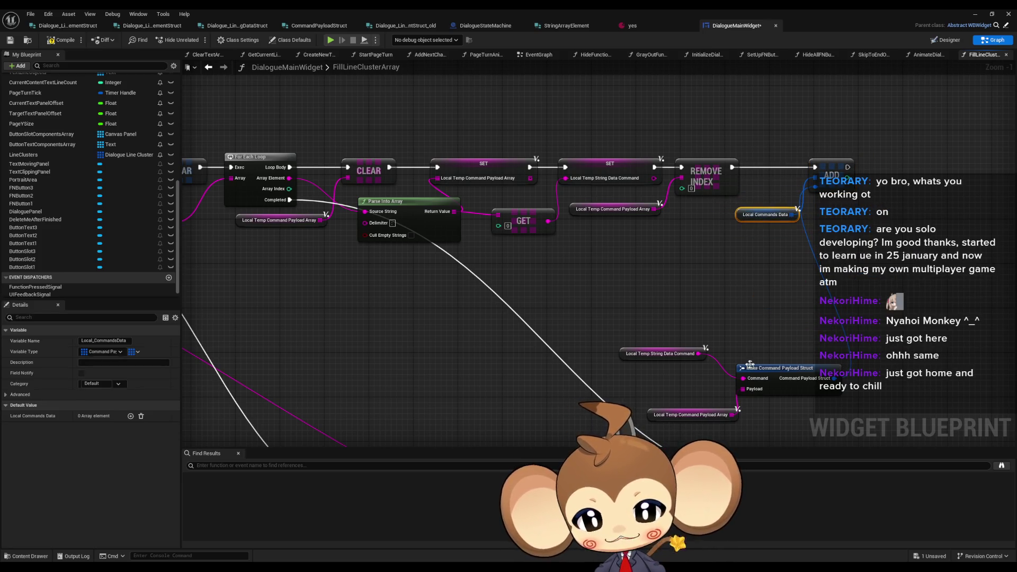
mouse_move(687, 408)
mouse_down()
mouse_move(671, 386)
mouse_move(678, 376)
mouse_move(728, 402)
mouse_up()
drag(799, 378, 761, 244)
click(847, 324)
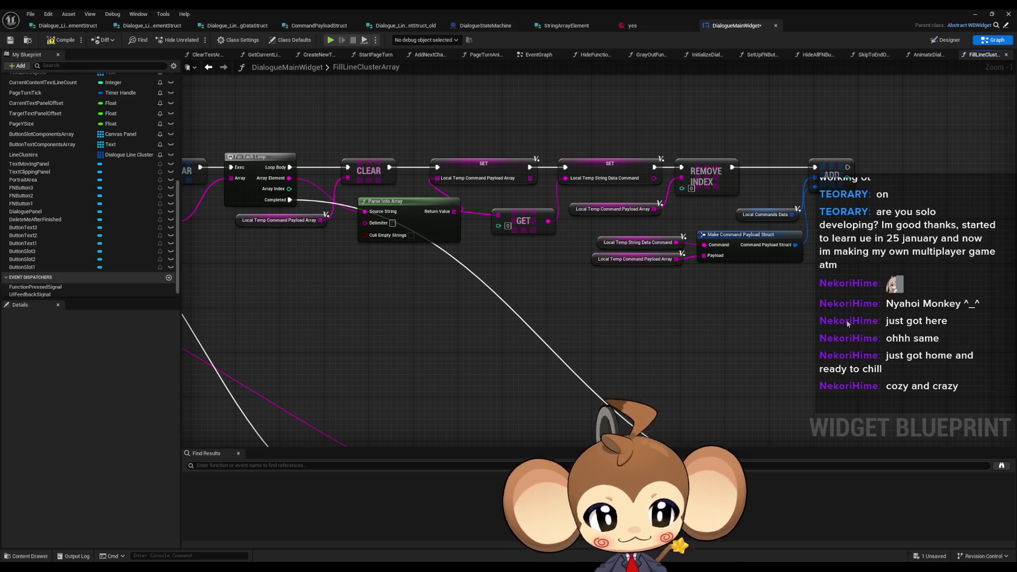
Drag the ADD and Make Dialogue Line Cluster group up-left toward the loop.
scroll(641, 280, down, 2)
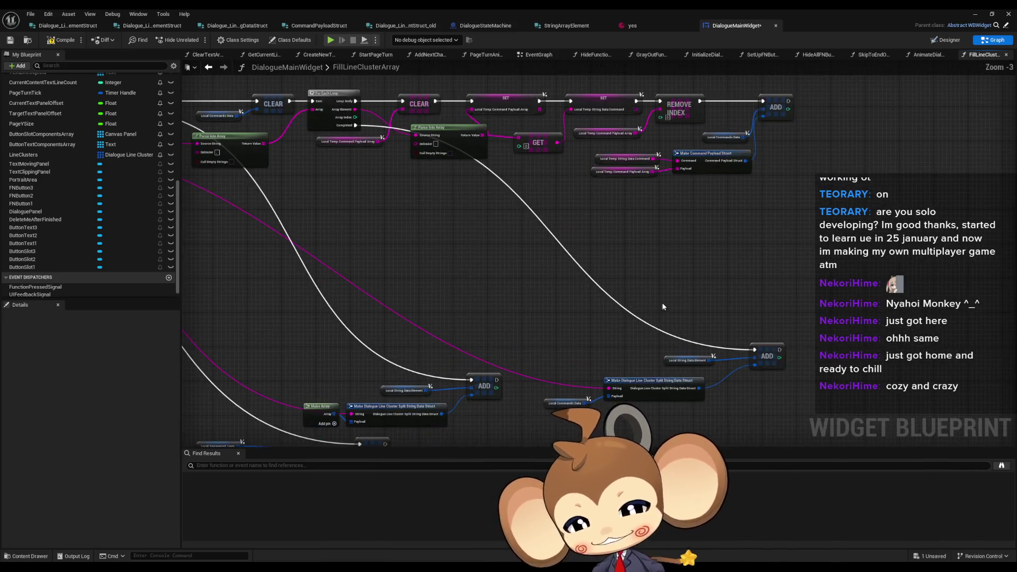
drag(601, 260, 810, 357)
mouse_move(797, 302)
mouse_down()
mouse_move(748, 233)
mouse_move(605, 157)
mouse_up()
scroll(609, 158, down, 2)
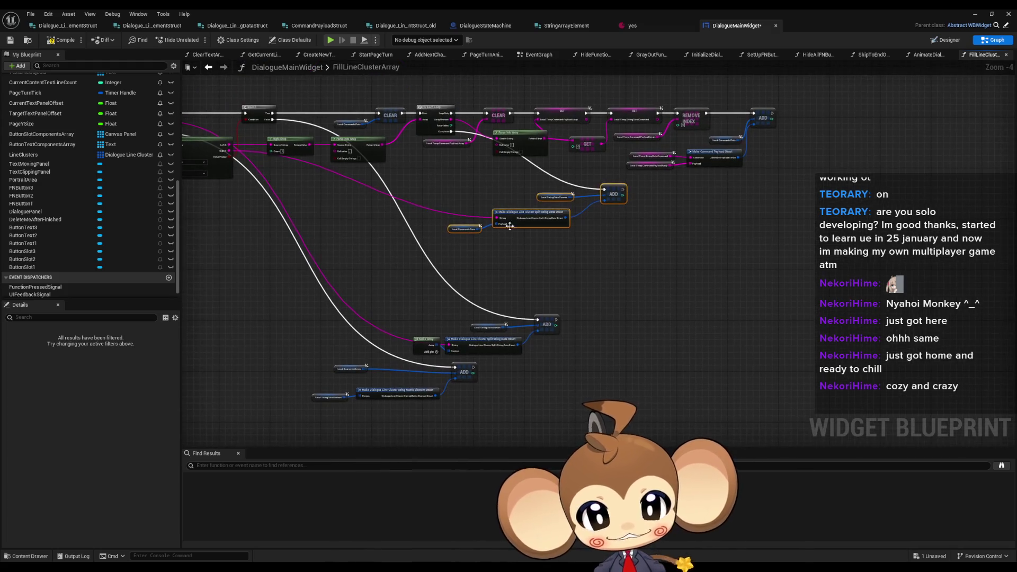
click(488, 266)
scroll(577, 338, up, 4)
scroll(578, 338, up, 1)
Tidy the Local String Data Element getter, then shift the ADD node and its three inputs left.
click(533, 284)
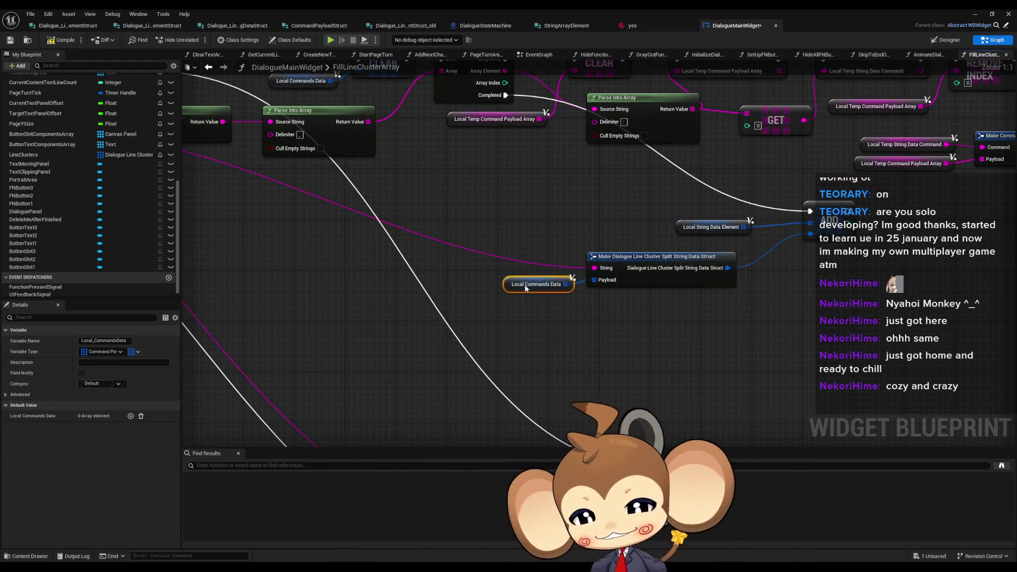
click(567, 322)
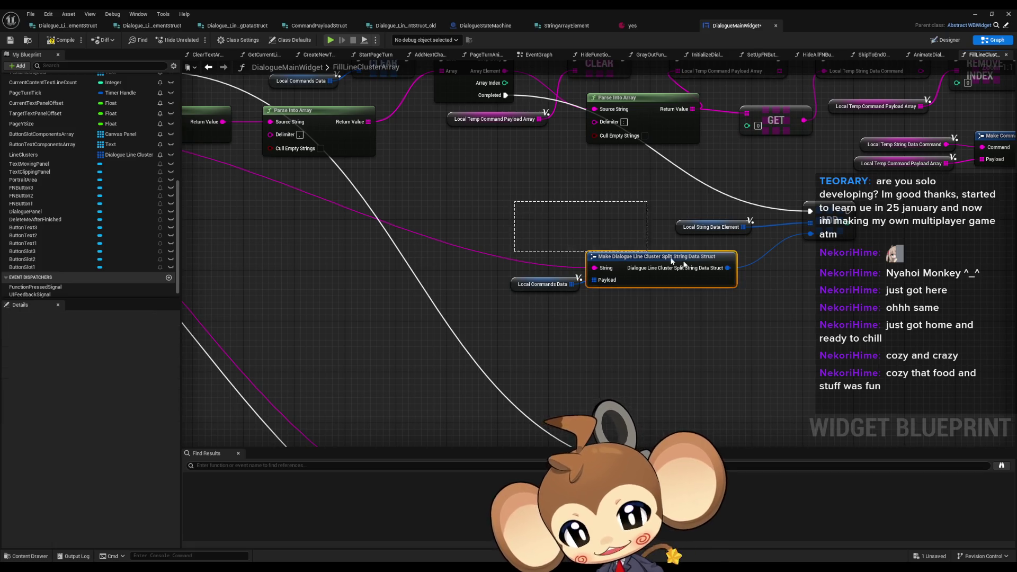
drag(687, 230, 664, 240)
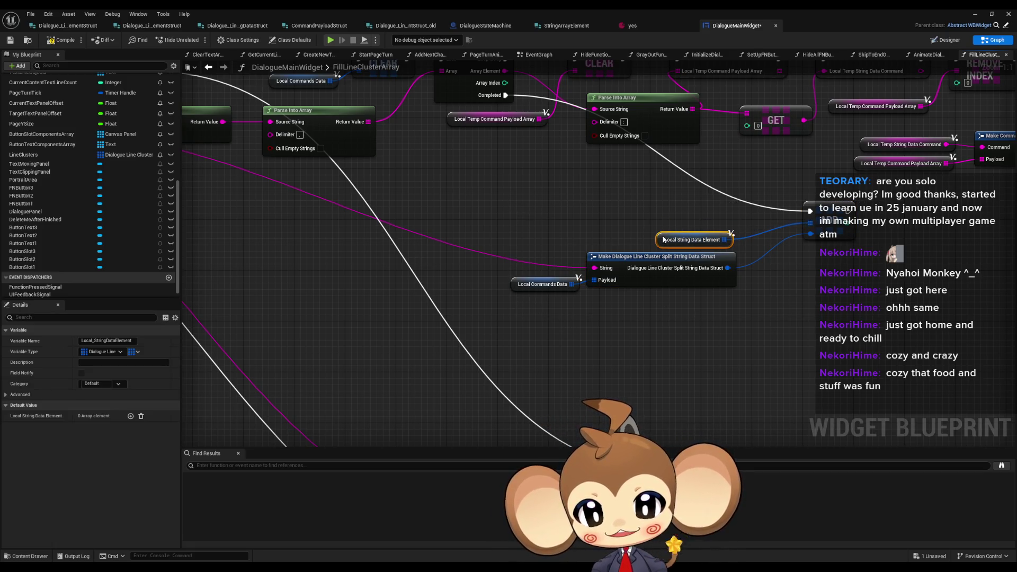
drag(830, 212, 767, 212)
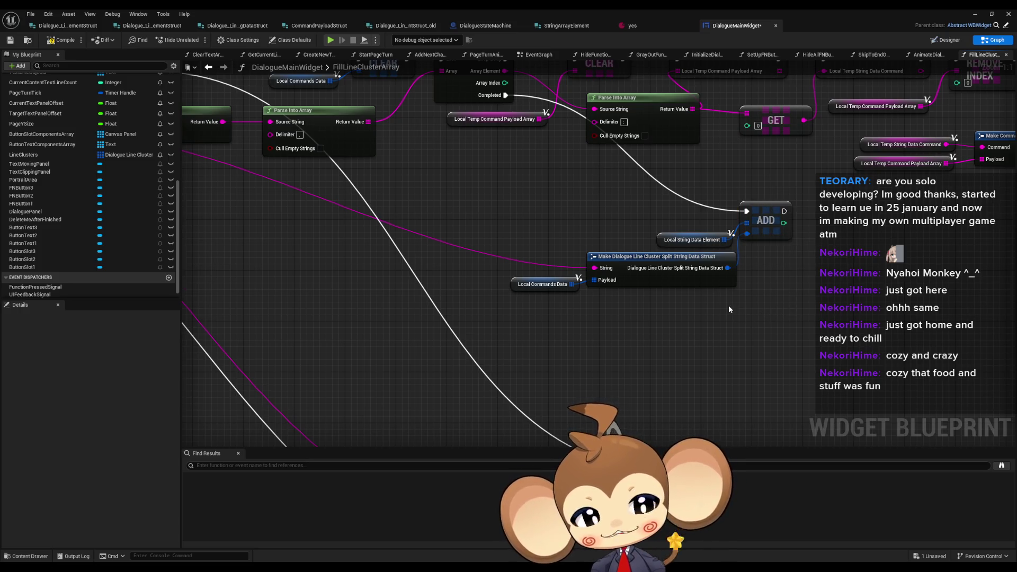
drag(503, 188, 812, 306)
mouse_move(761, 214)
mouse_down()
mouse_move(570, 195)
mouse_move(607, 187)
mouse_up()
click(710, 328)
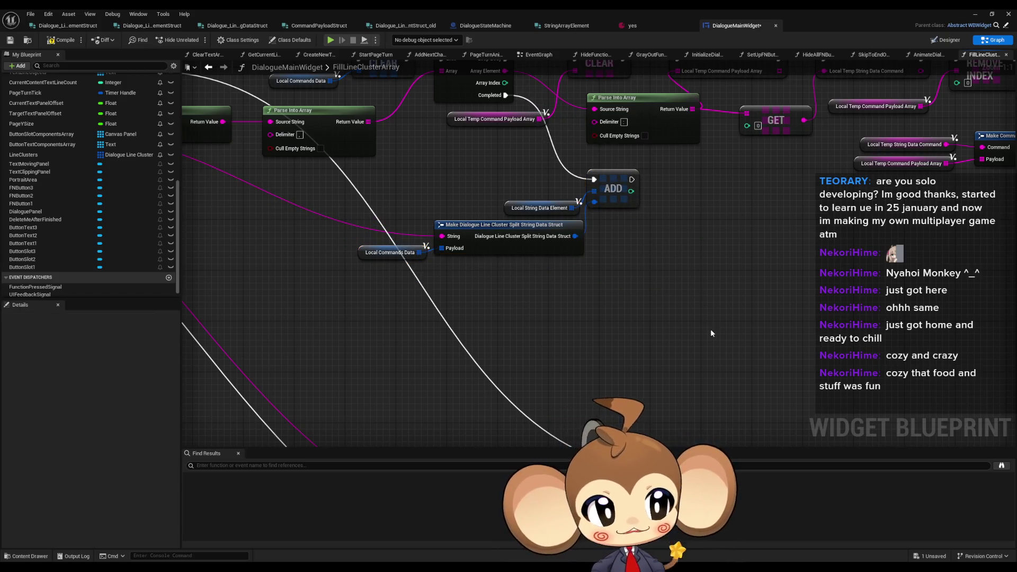
Pull the Make Array, struct, getter and ADD group up-left beneath Split.
scroll(710, 329, down, 2)
mouse_move(695, 386)
mouse_down()
mouse_move(725, 316)
mouse_move(535, 420)
mouse_up()
mouse_move(625, 391)
mouse_down()
mouse_move(561, 334)
mouse_move(410, 288)
mouse_up()
drag(449, 325, 619, 344)
click(496, 308)
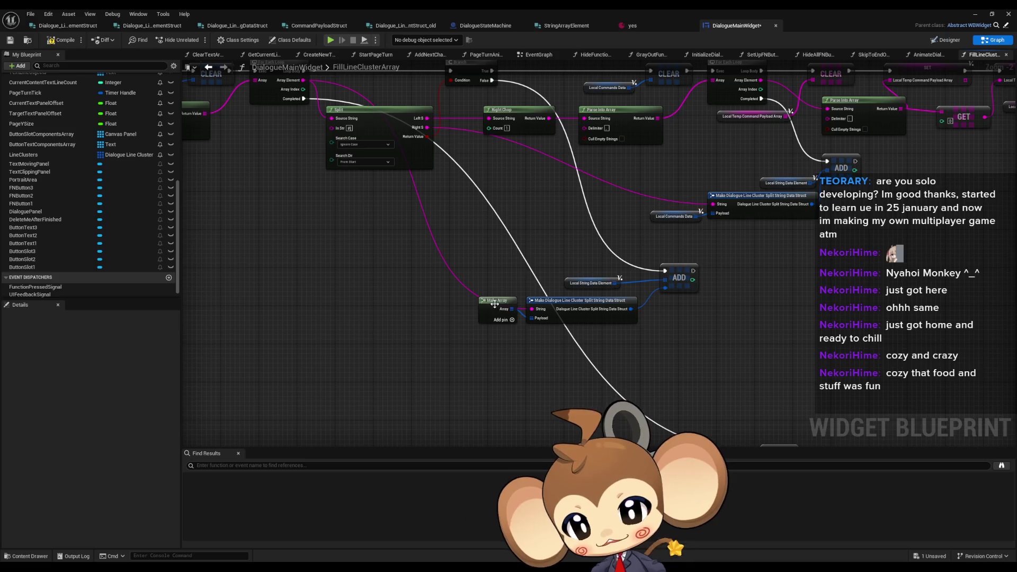
drag(496, 307, 496, 322)
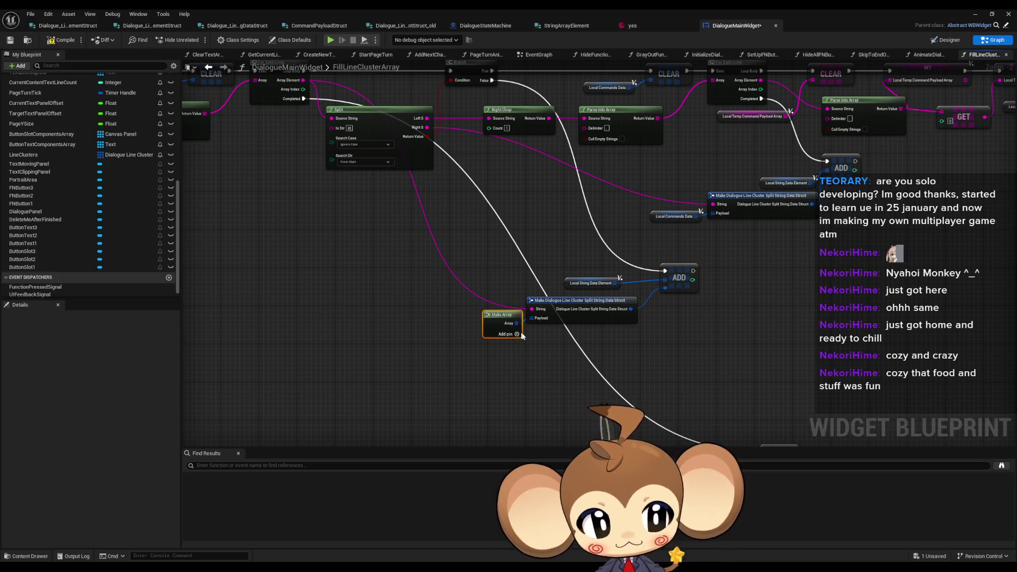
drag(547, 360, 557, 400)
mouse_move(438, 386)
mouse_down()
mouse_move(545, 286)
mouse_move(710, 296)
mouse_move(663, 323)
mouse_move(616, 294)
mouse_up()
click(688, 323)
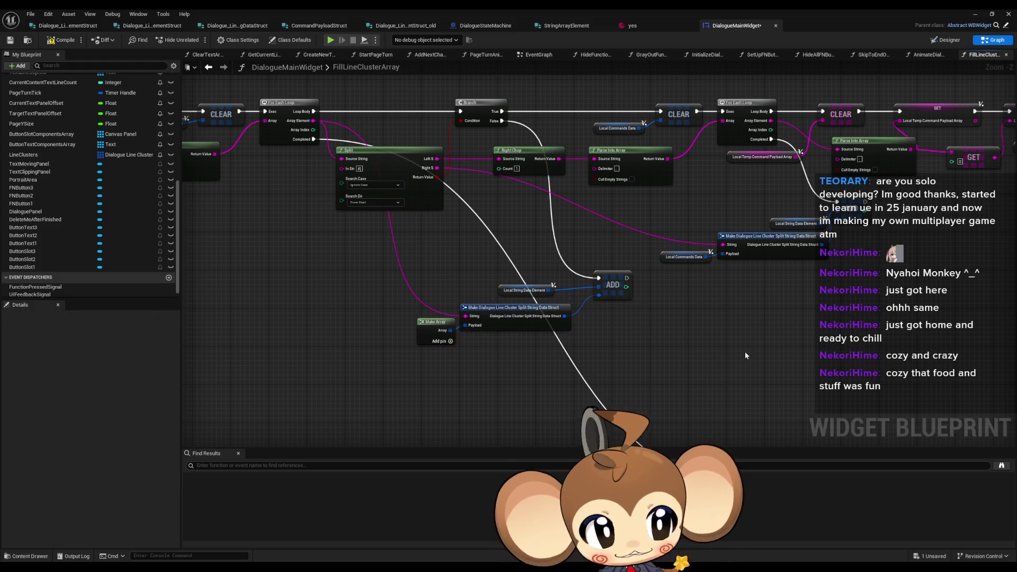
Move the Local Segmented Lines ADD group up-left.
scroll(755, 382, down, 2)
drag(668, 326, 818, 377)
mouse_move(808, 343)
mouse_down()
mouse_move(709, 329)
mouse_move(621, 273)
mouse_up()
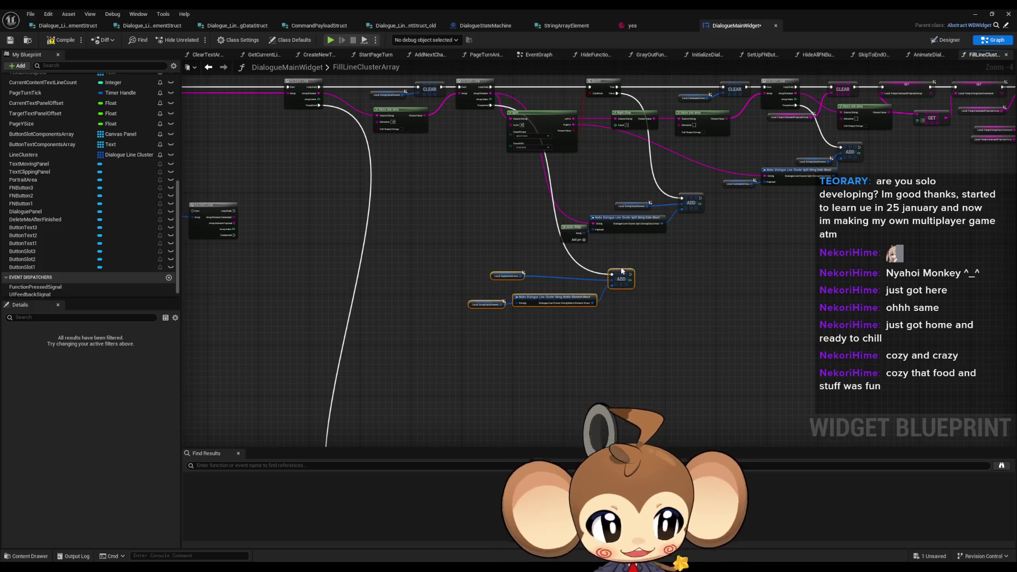
Reposition the Local Segmented Lines and Local String Data Element getters feeding the ADD node.
click(644, 264)
scroll(644, 264, up, 3)
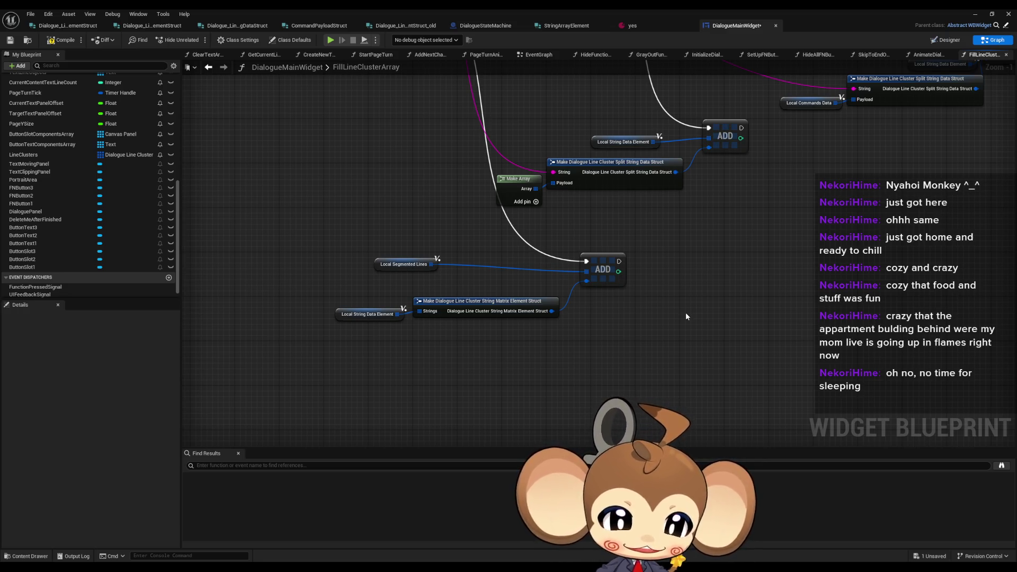
drag(393, 266, 514, 283)
click(371, 302)
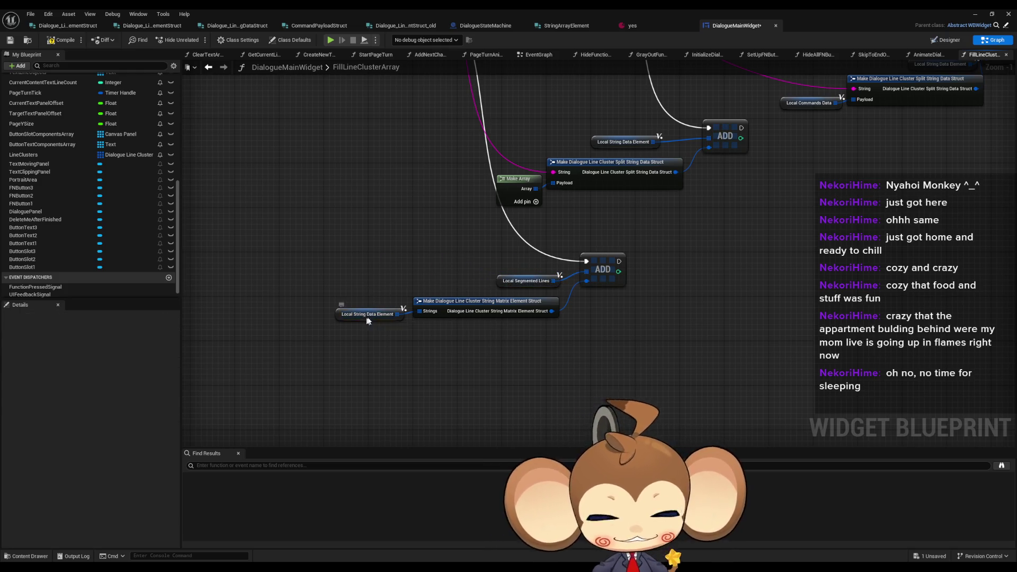
drag(367, 320, 373, 314)
mouse_move(334, 272)
mouse_down()
mouse_move(531, 327)
mouse_move(518, 300)
mouse_up()
click(635, 363)
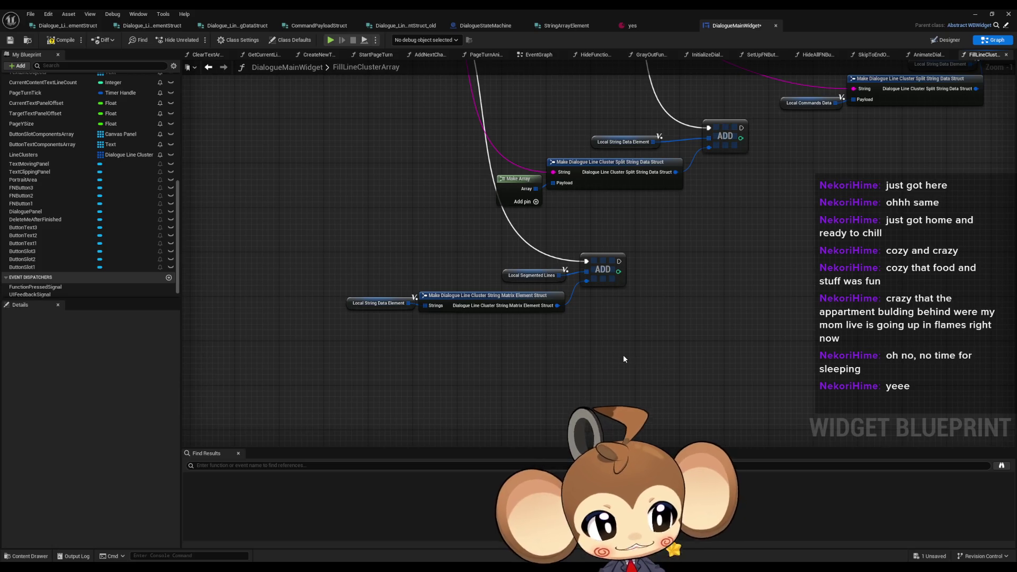
Move the Line Clusters ADD node group up and left under the other ADD nodes.
scroll(622, 358, down, 4)
drag(408, 357, 553, 408)
scroll(623, 253, up, 2)
drag(624, 253, 613, 248)
scroll(620, 241, up, 2)
click(593, 214)
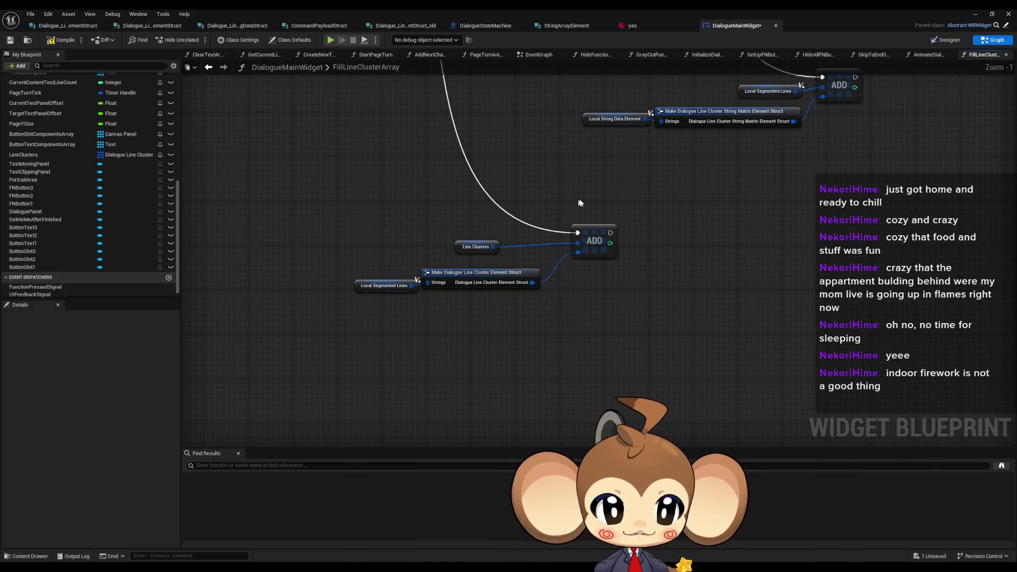
Shift the Line Clusters node, struct and Local Segmented Lines nodes closer to their ADD.
scroll(597, 206, up, 3)
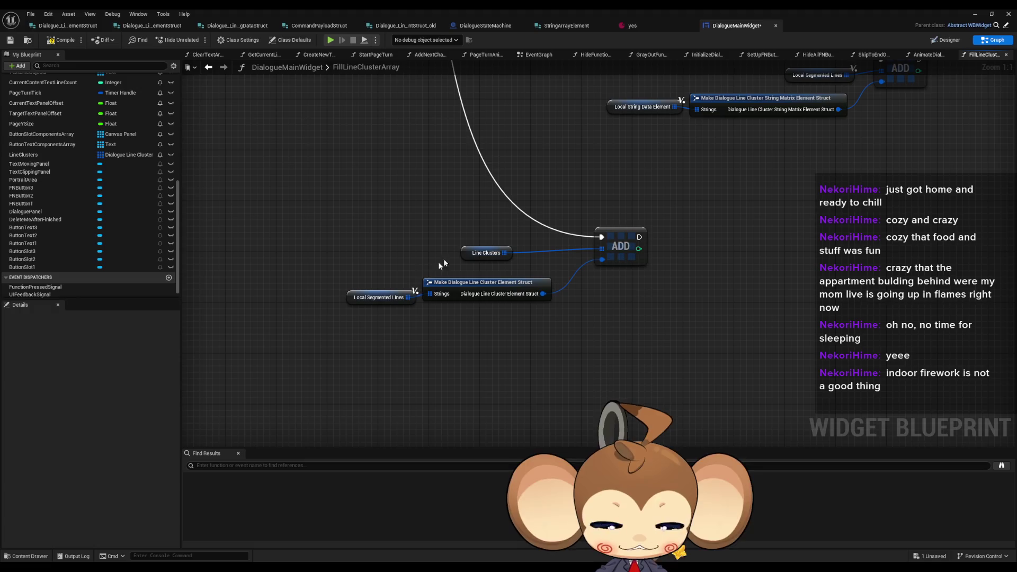
drag(485, 251, 555, 251)
drag(556, 312, 339, 273)
drag(472, 285, 496, 279)
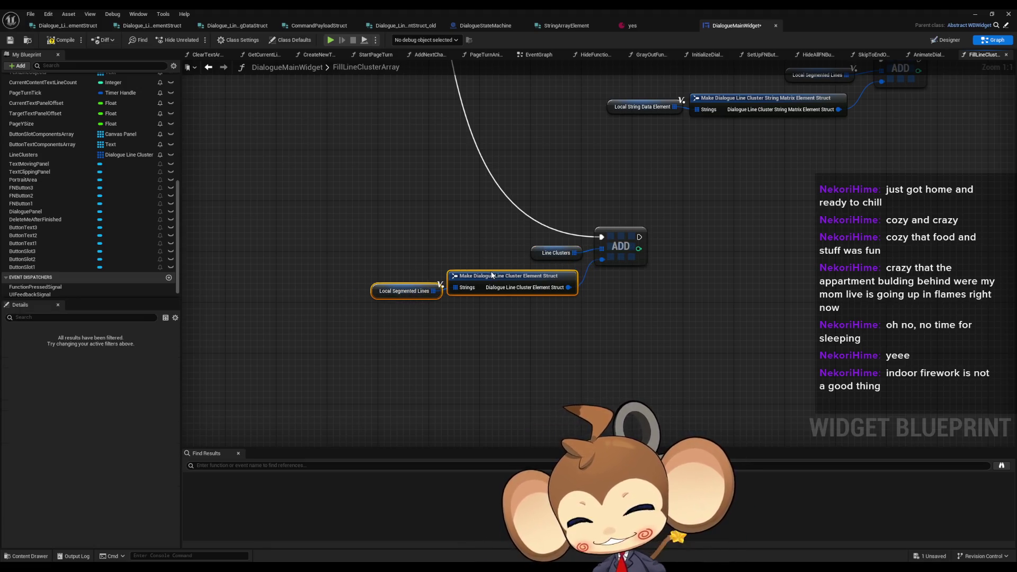
click(485, 310)
scroll(474, 309, down, 3)
scroll(474, 313, down, 3)
scroll(427, 298, up, 2)
Delete the Print String node and the old Line Clusters loop chain.
drag(324, 275, 431, 317)
key(Delete)
drag(377, 236, 605, 284)
key(Delete)
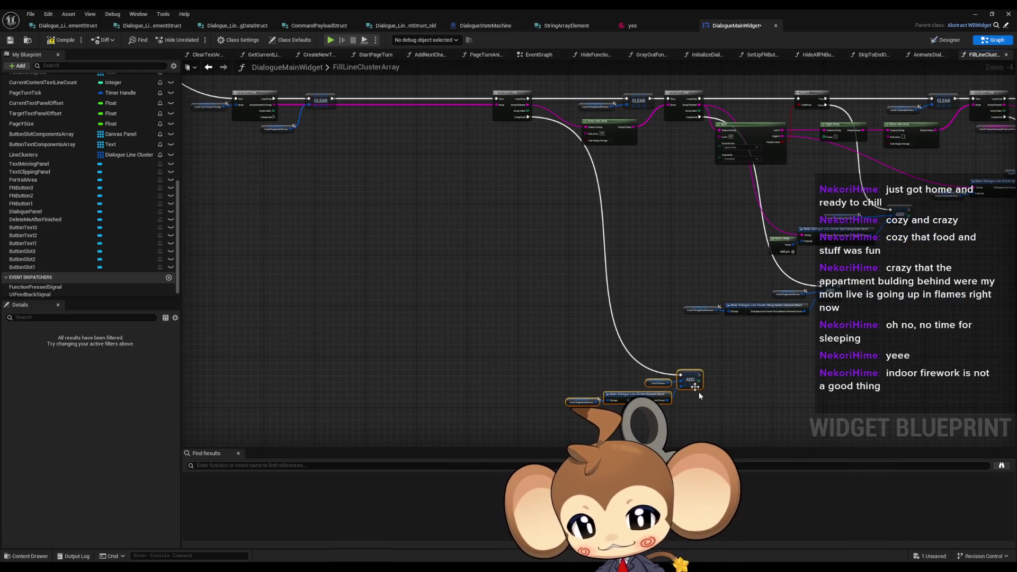
drag(698, 375, 702, 367)
click(561, 333)
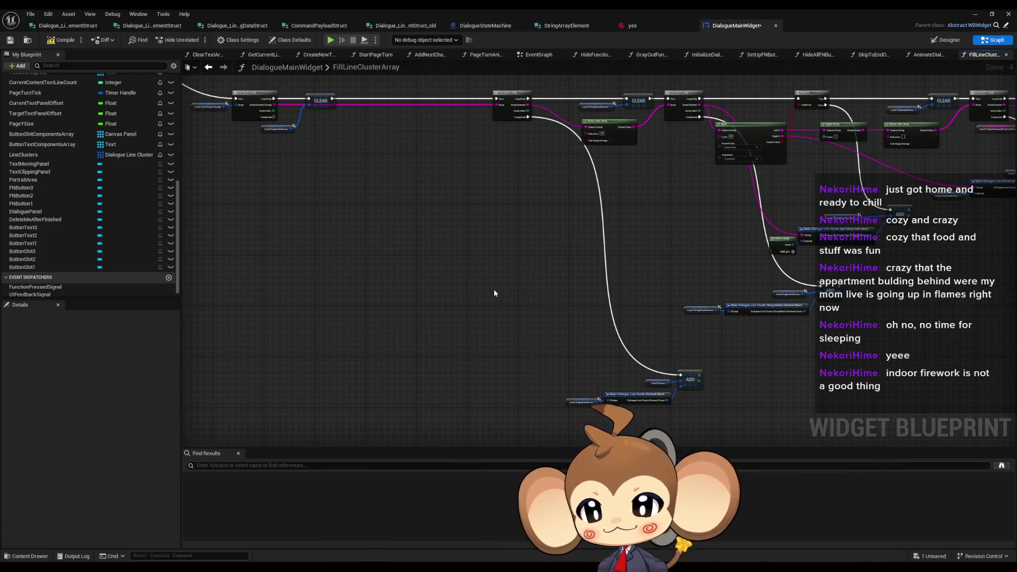
Wire the For Loop's Completed pin to the next For Each exec.
scroll(494, 292, down, 5)
scroll(587, 283, up, 6)
drag(501, 214, 531, 274)
drag(314, 103, 718, 412)
Compact the lower node chain beneath the upper nodes, then switch to the 'yes' asset.
scroll(414, 248, down, 5)
mouse_move(397, 227)
mouse_down()
mouse_move(567, 284)
mouse_move(816, 402)
mouse_up()
scroll(488, 270, up, 2)
mouse_move(450, 267)
mouse_down()
mouse_move(371, 249)
mouse_move(320, 220)
mouse_up()
scroll(281, 232, up, 3)
drag(250, 245, 466, 344)
drag(429, 289, 606, 290)
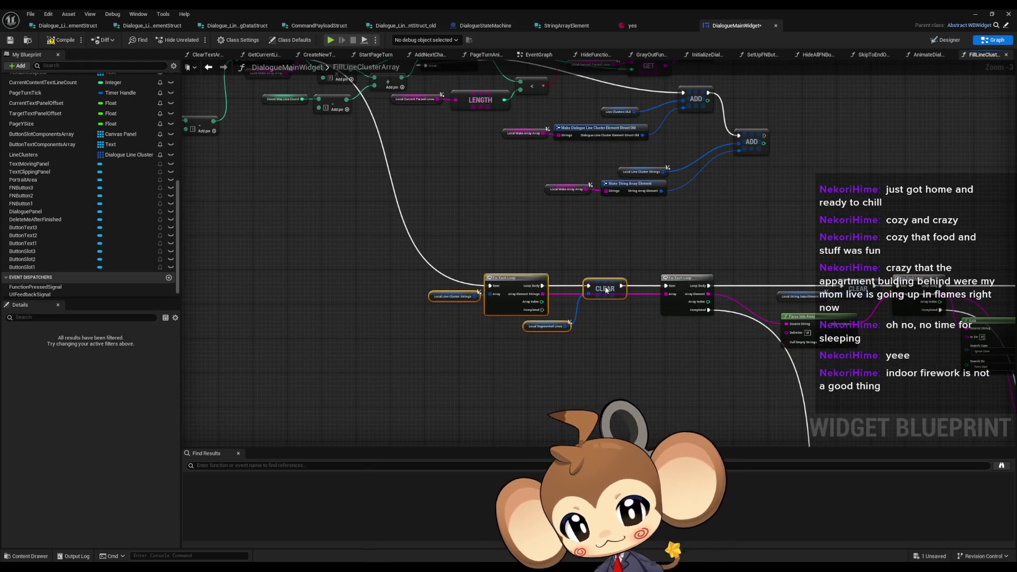
scroll(634, 350, down, 4)
drag(398, 258, 738, 400)
drag(478, 287, 461, 287)
click(449, 273)
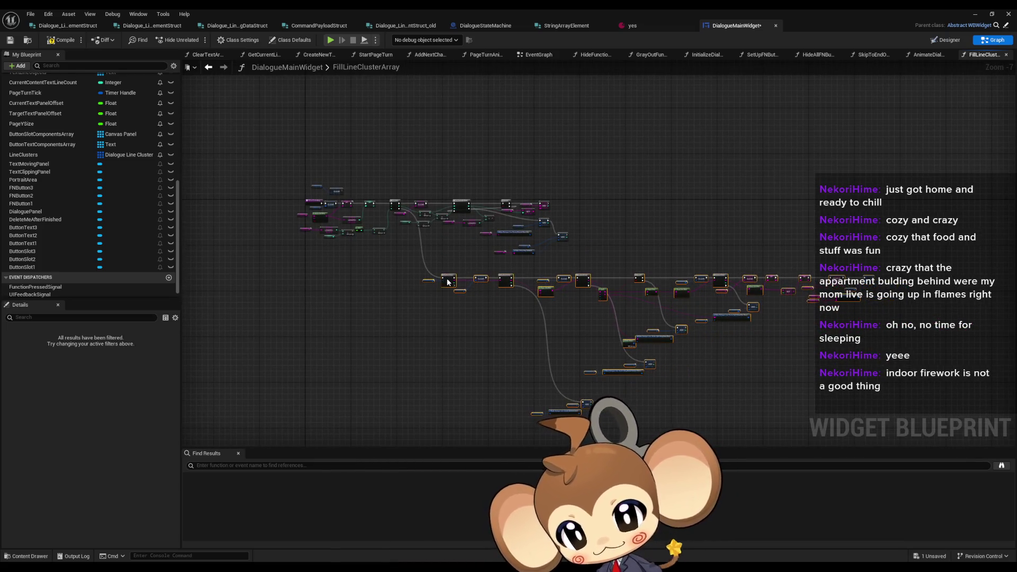
scroll(675, 264, up, 3)
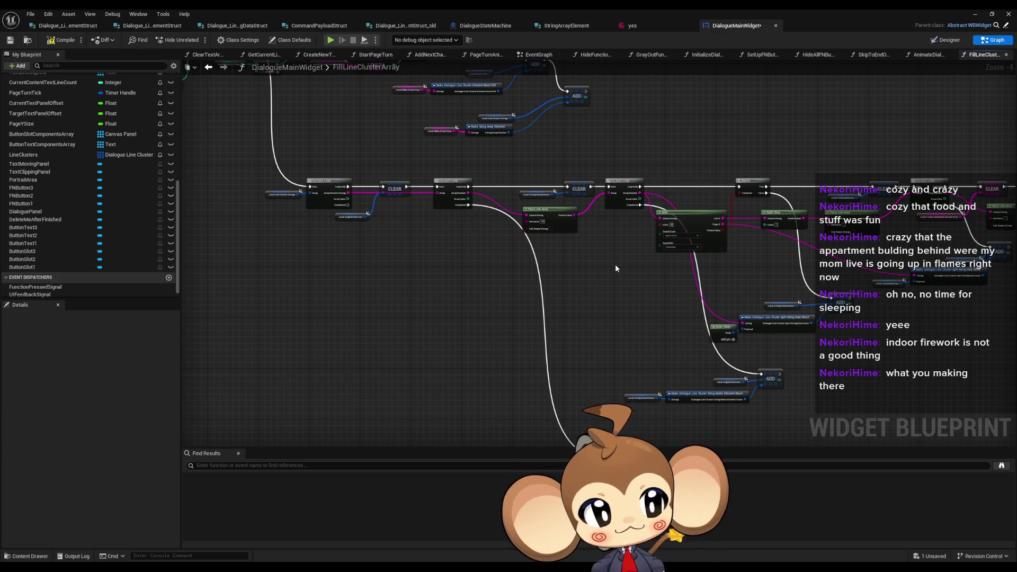
click(649, 26)
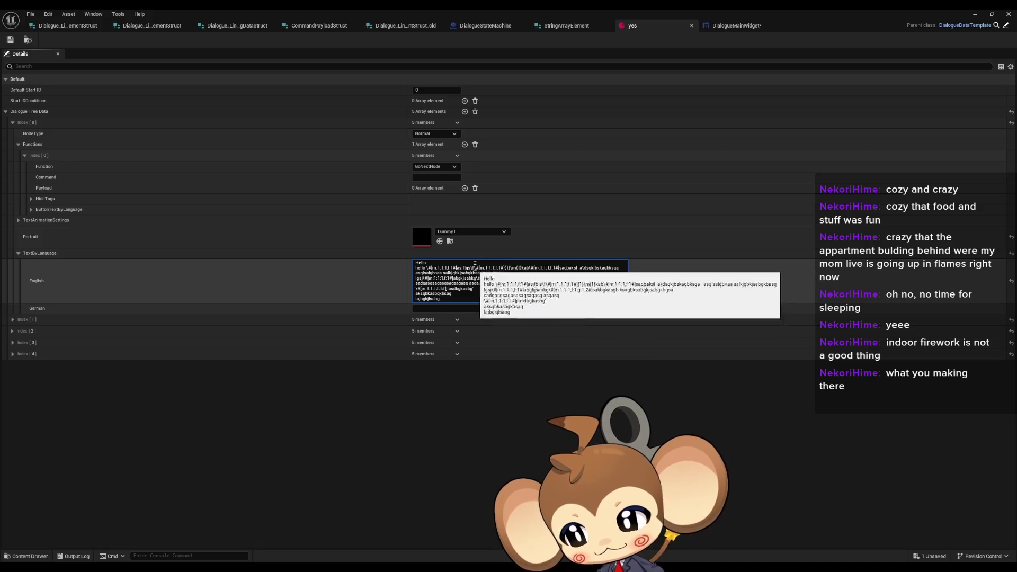
Copy Index [1]'s English Mira text into Index [0]'s English text box.
click(12, 319)
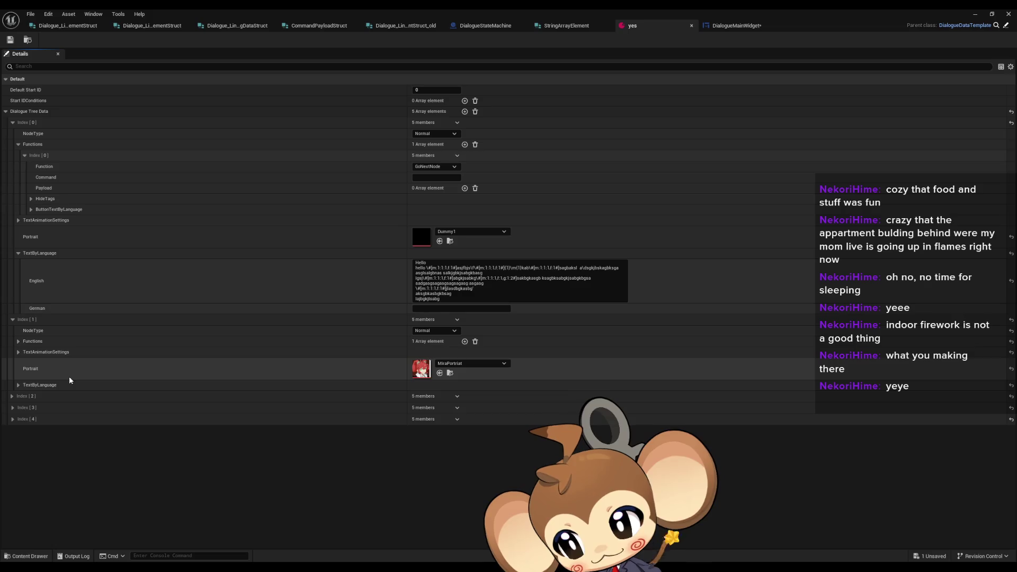
click(18, 385)
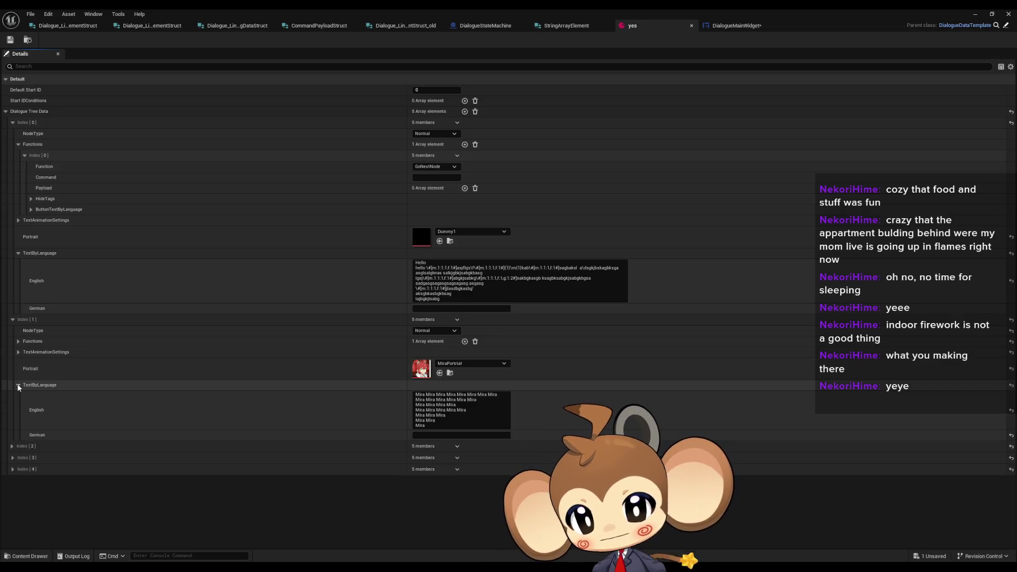
click(479, 424)
key(ctrl+a)
click(459, 278)
key(ctrl+a)
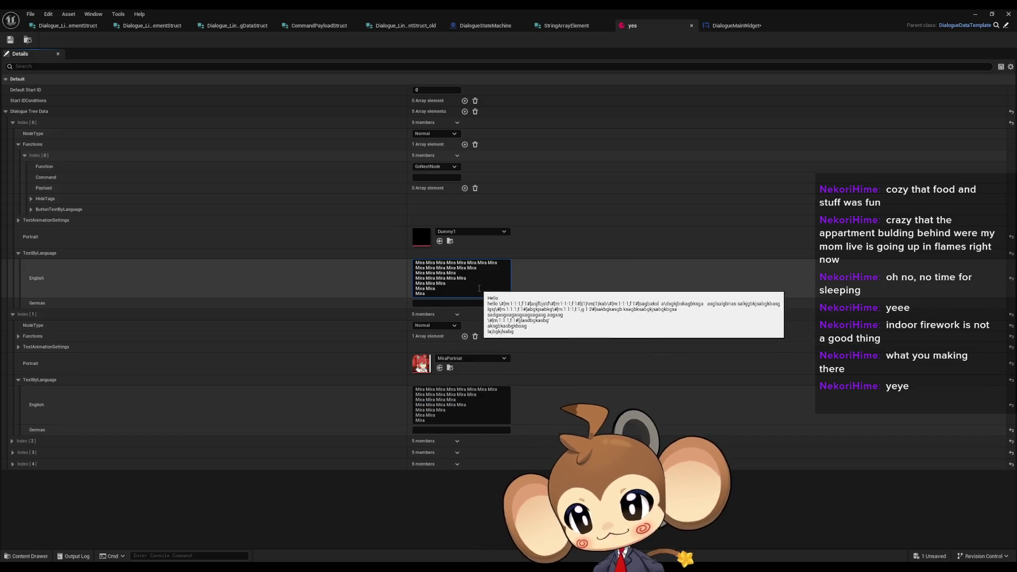
key(ctrl+v)
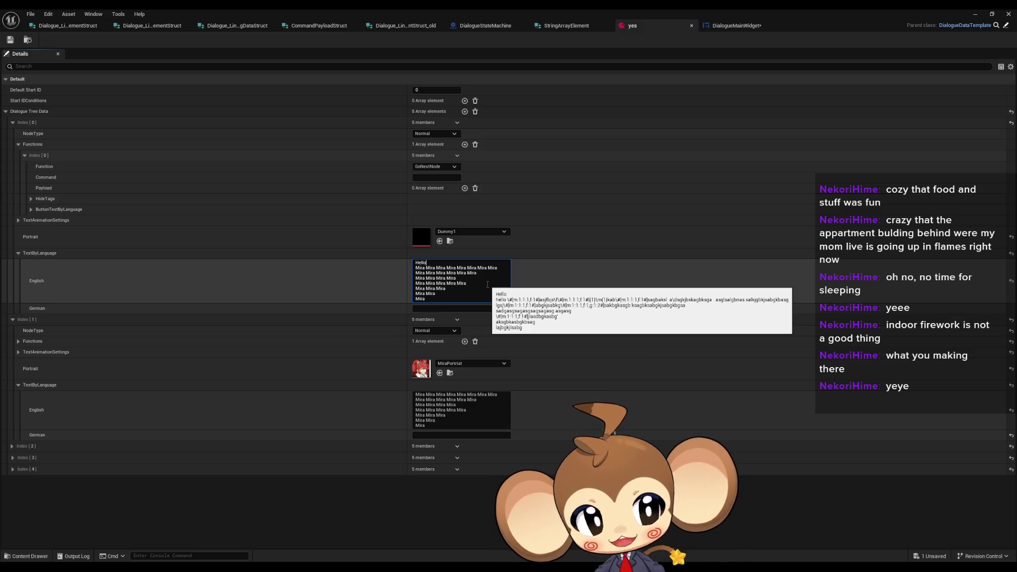
Insert the [m:1,f:1] command tag after Mira Mira on line 2 and commit the edit.
click(436, 268)
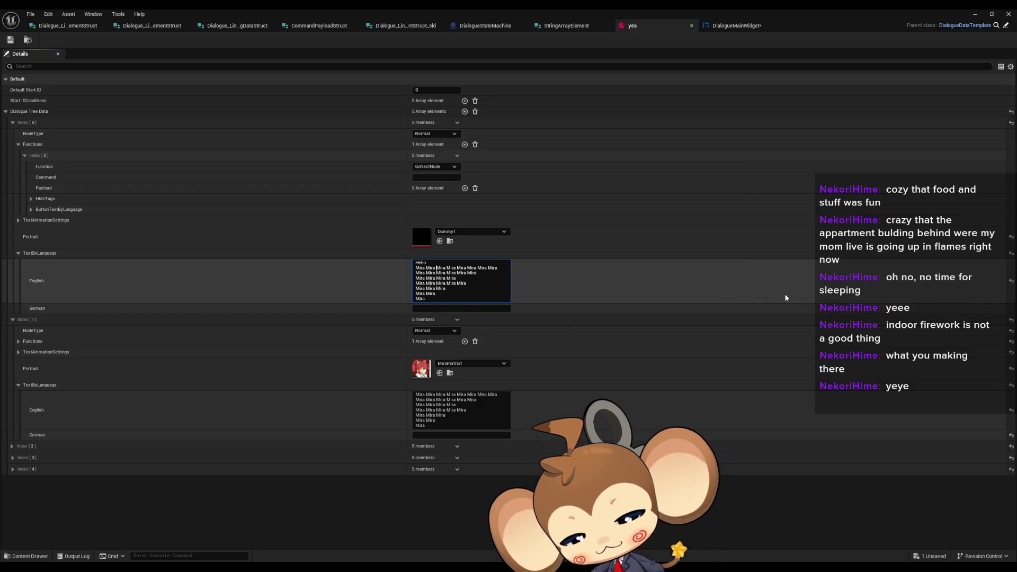
text(\)
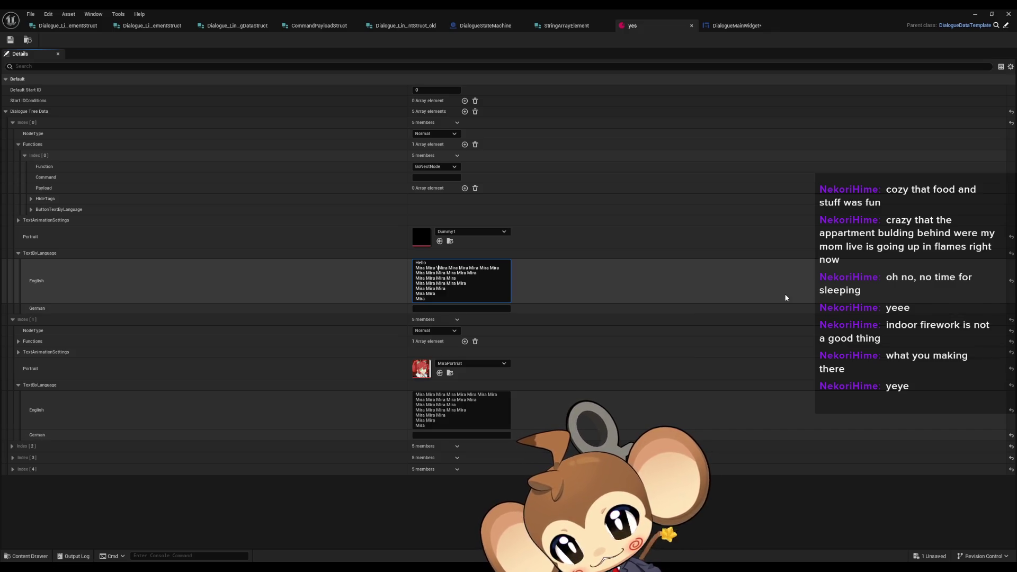
text(n)
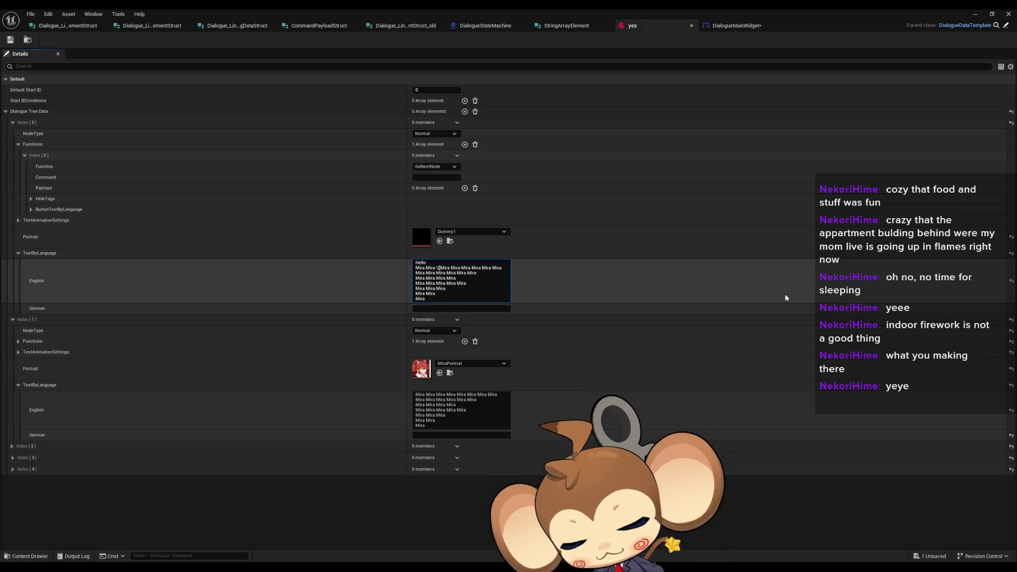
text(n)
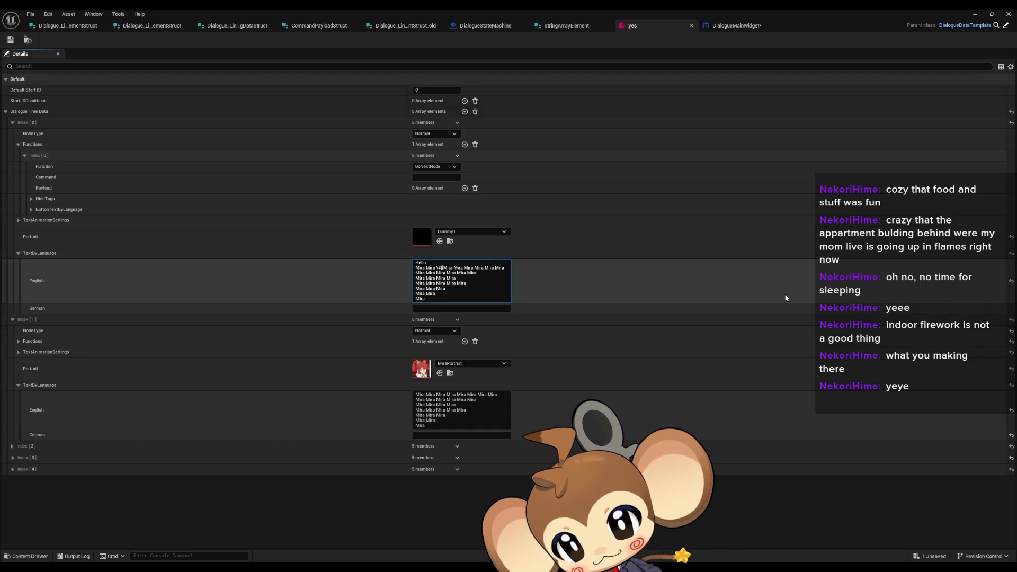
text([m])
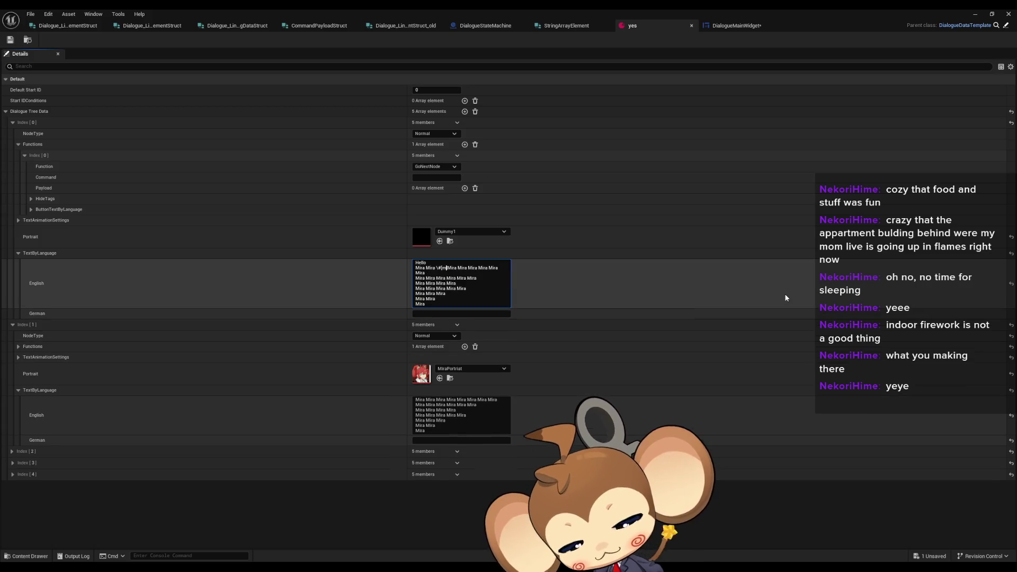
text(:1:2:3)
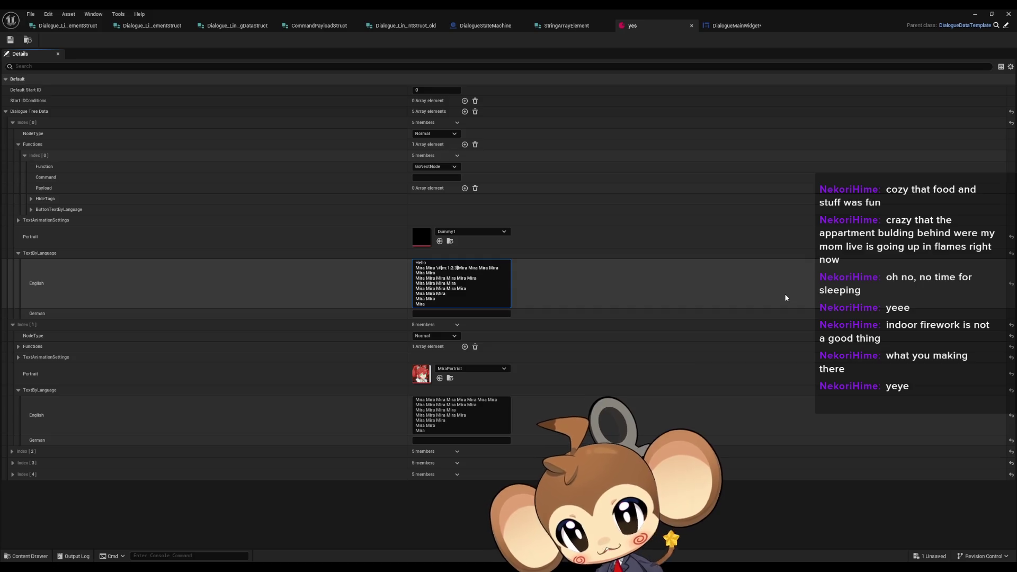
key(BackSpace)
key(BackSpace)
key(BackSpace)
key(BackSpace)
text(0)
key(BackSpace)
text(1)
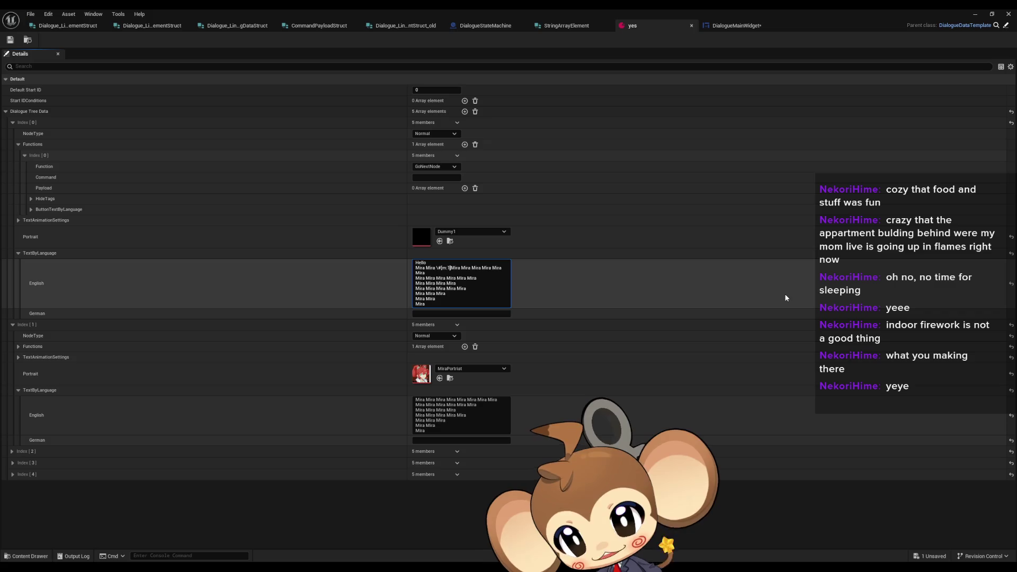
text(:)
text(f)
text(1)
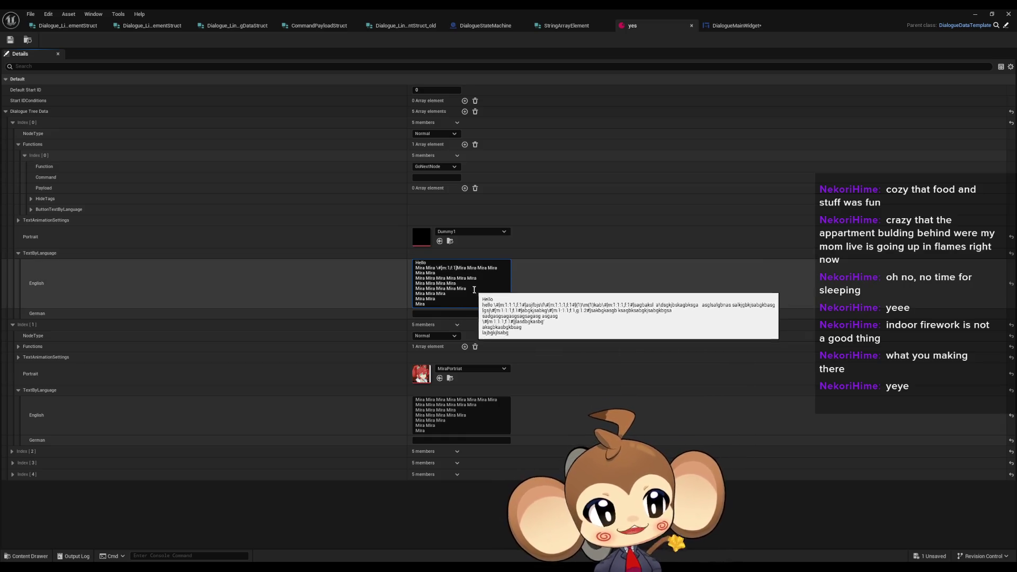
click(20, 53)
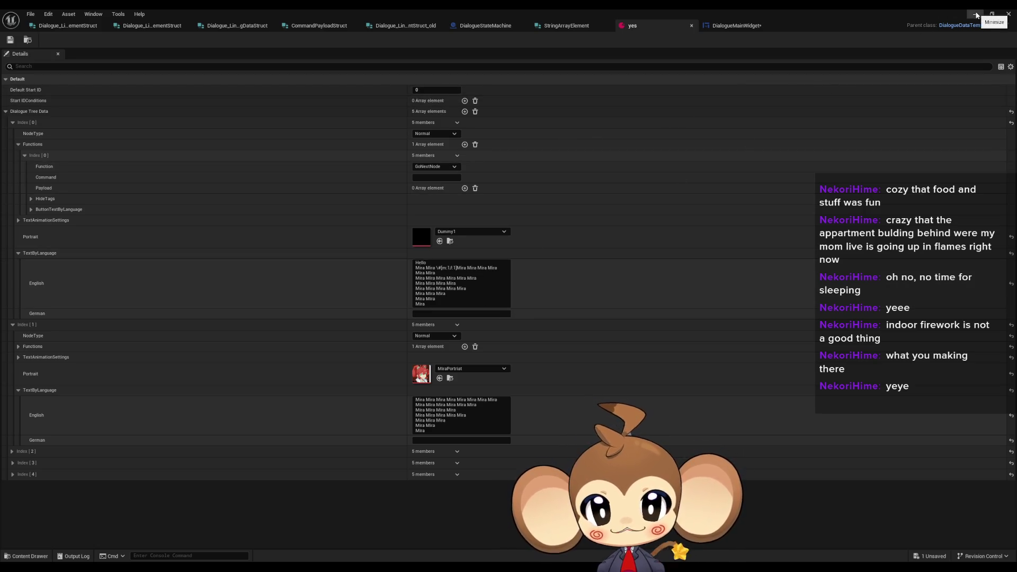
Save all assets, run Play In Editor, load the game and walk onto the dialogue trigger.
click(976, 16)
key(ctrl+s)
key(alt+p)
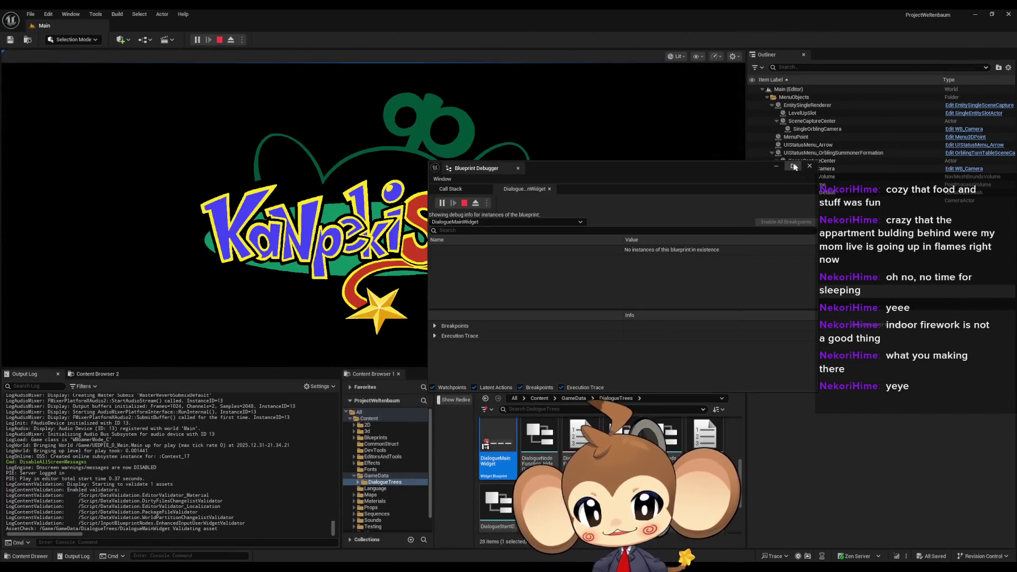
click(110, 317)
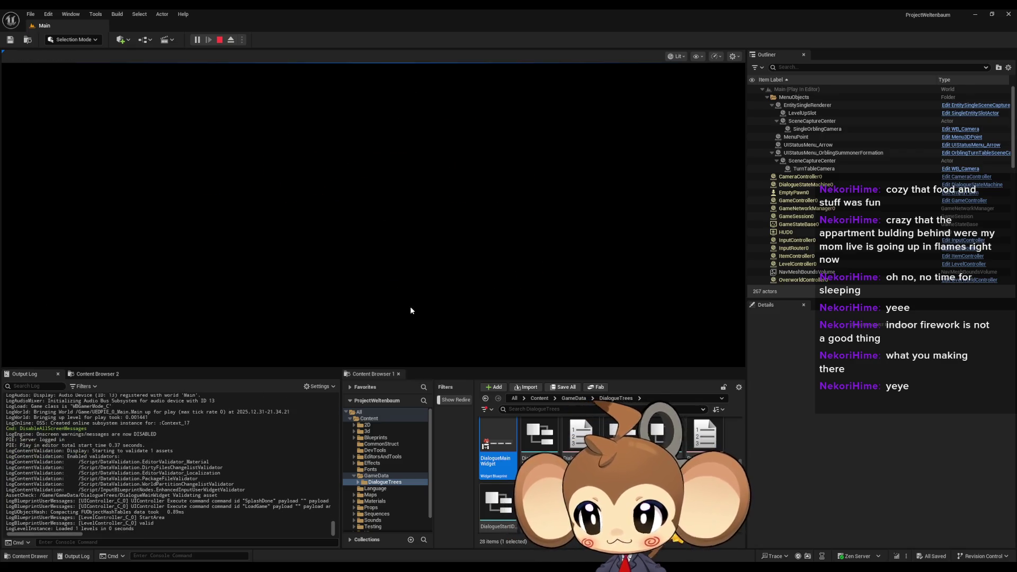
key(a)
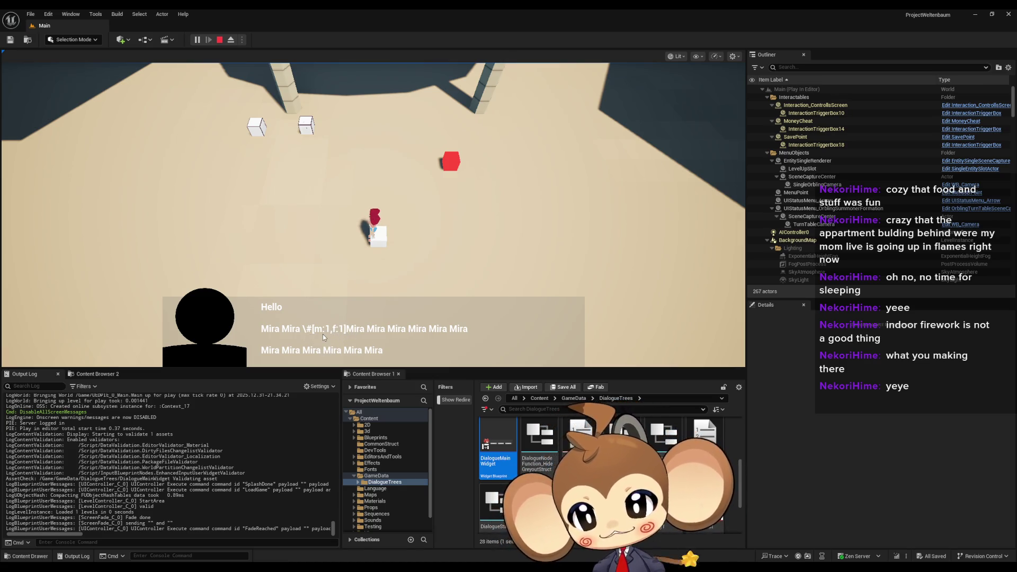
Raise the Blueprint Debugger and expand DialogueMainWidget's Line Clusters array.
mouse_move(404, 570)
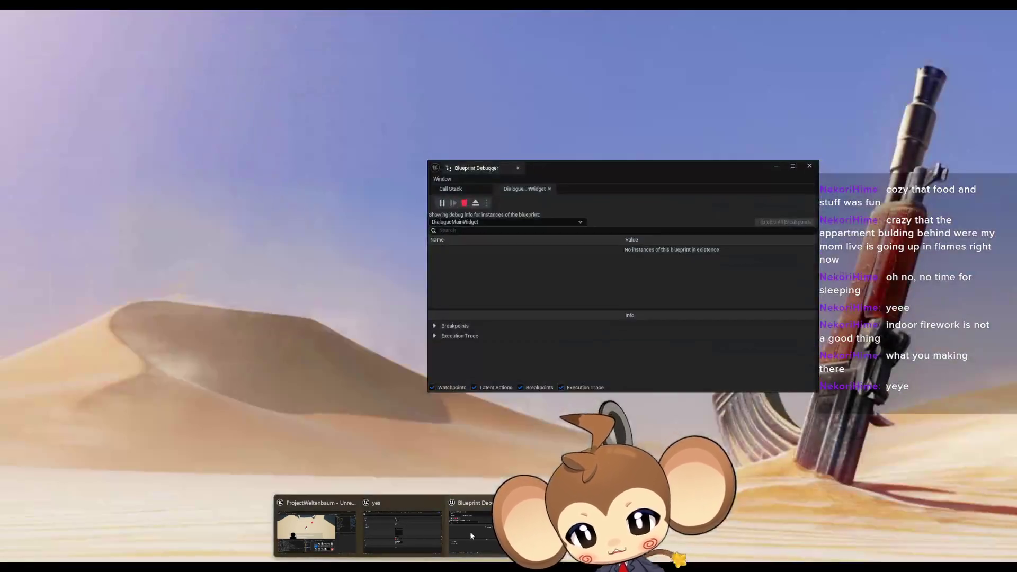
click(470, 531)
click(434, 250)
click(441, 260)
scroll(475, 275, down, 2)
scroll(519, 274, down, 6)
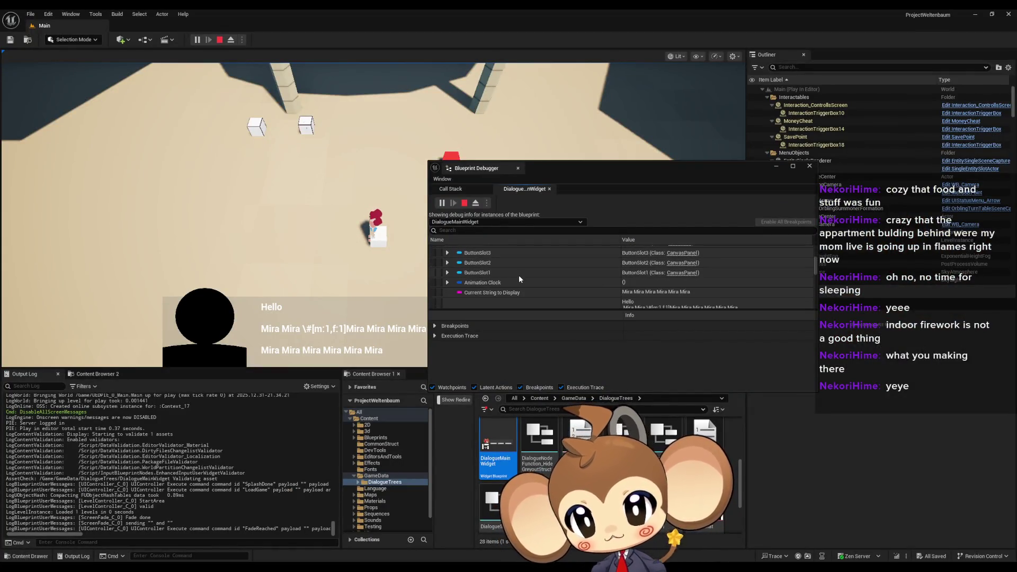
scroll(517, 276, down, 3)
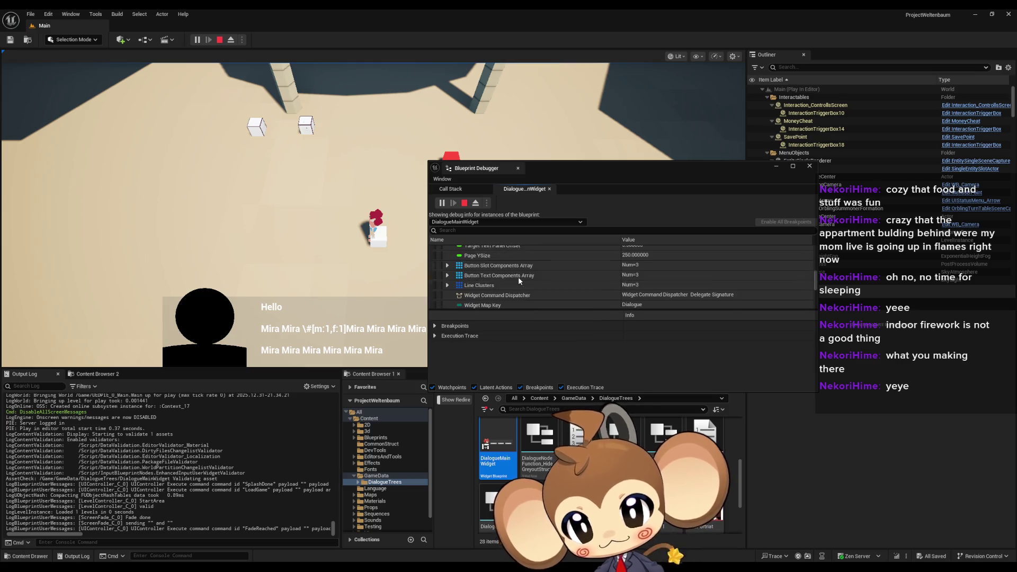
double_click(484, 286)
Expand cluster [0]'s nested Strings to show the 'Hello' String and its Payload.
scroll(484, 289, down, 1)
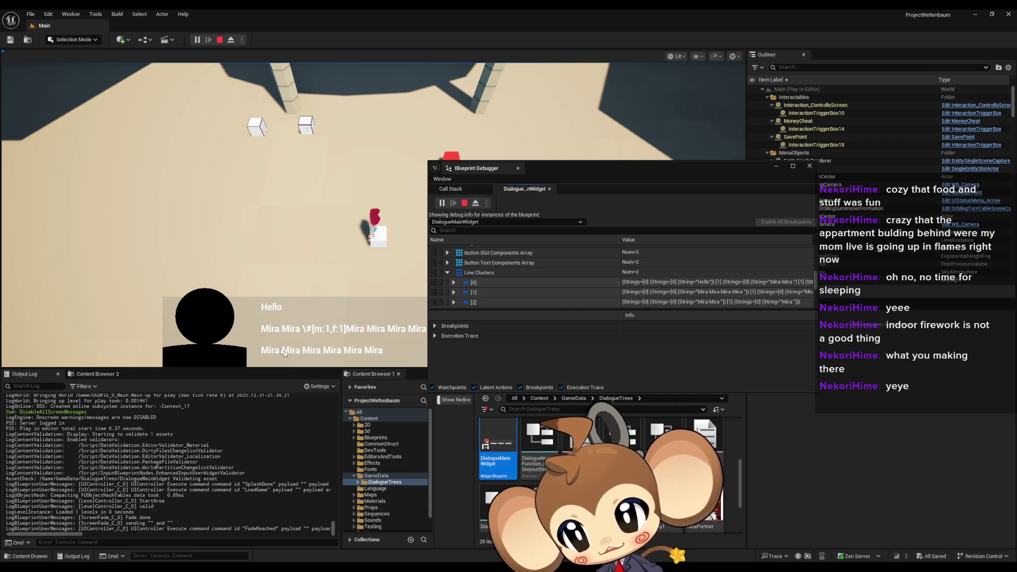
click(454, 282)
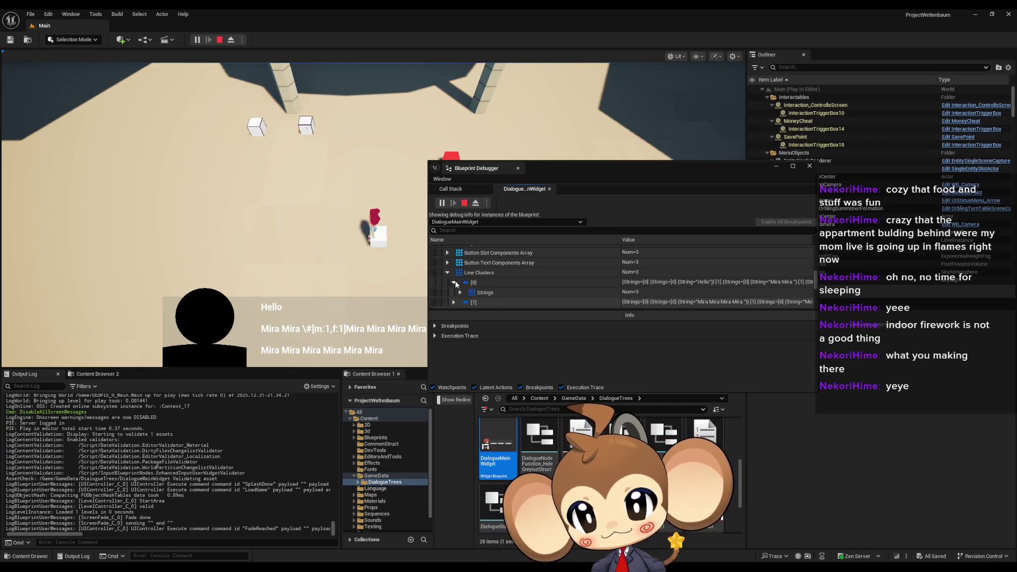
scroll(460, 275, down, 2)
click(460, 267)
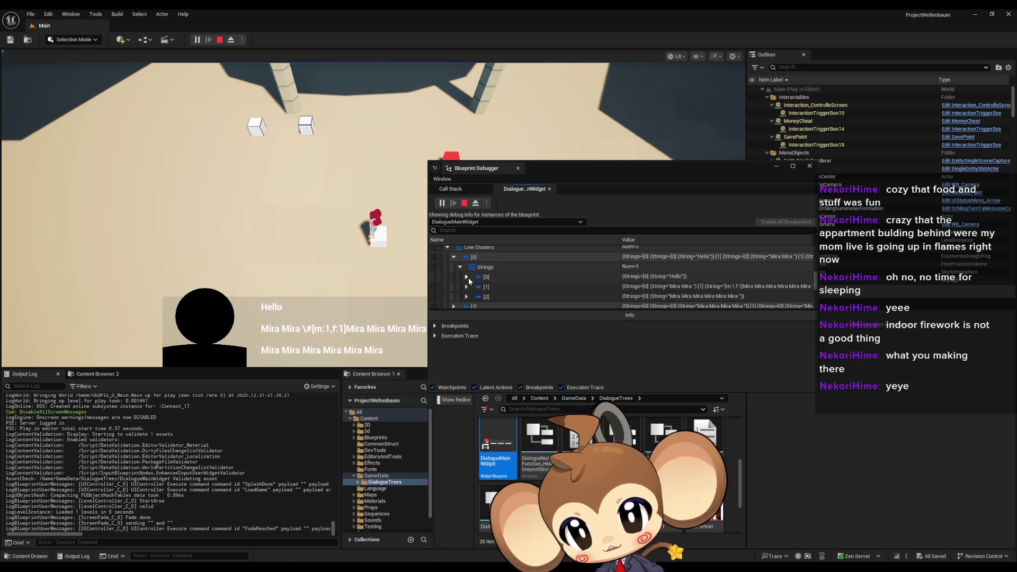
click(467, 277)
click(472, 286)
scroll(474, 289, down, 2)
click(480, 271)
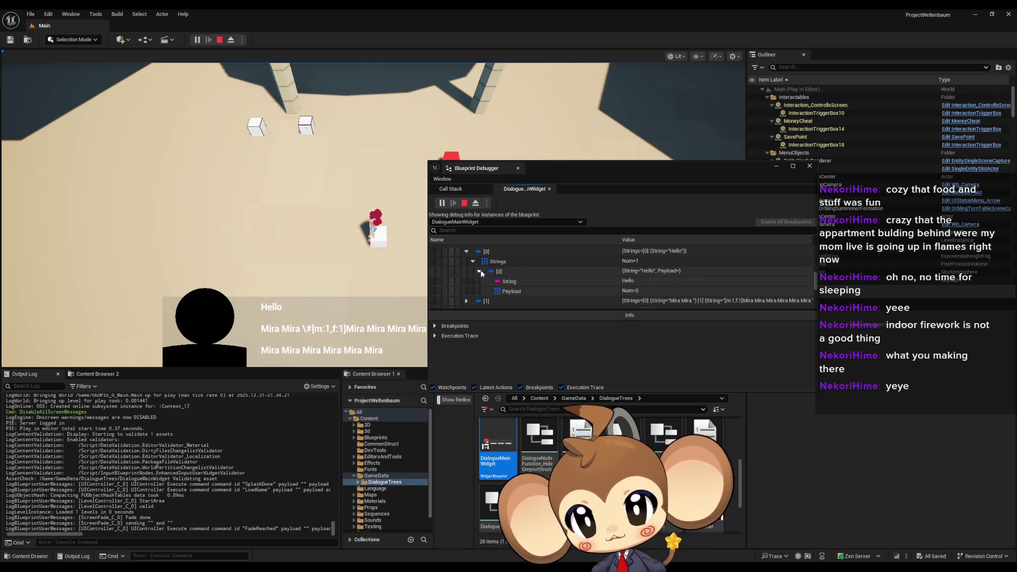
click(630, 281)
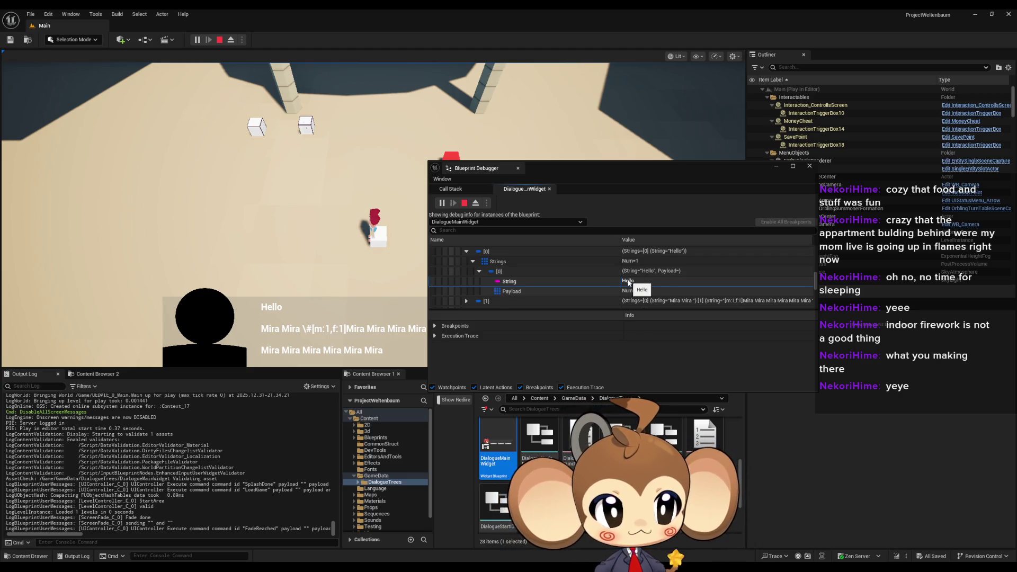
Expand cluster [1] to inspect the Mira Mira string and empty payload, then move the debugger up-right.
click(479, 272)
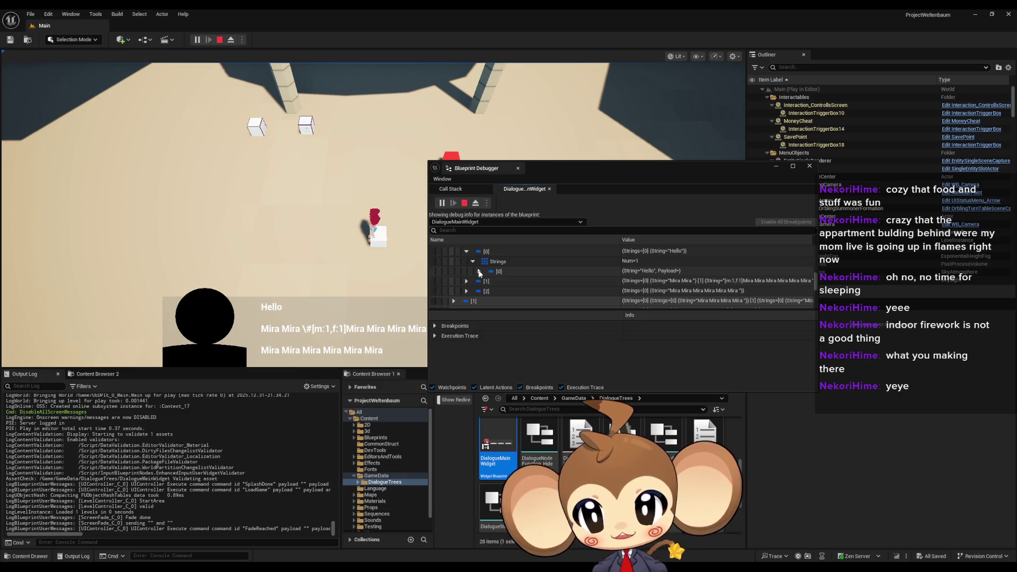
click(466, 281)
scroll(471, 281, down, 1)
click(472, 279)
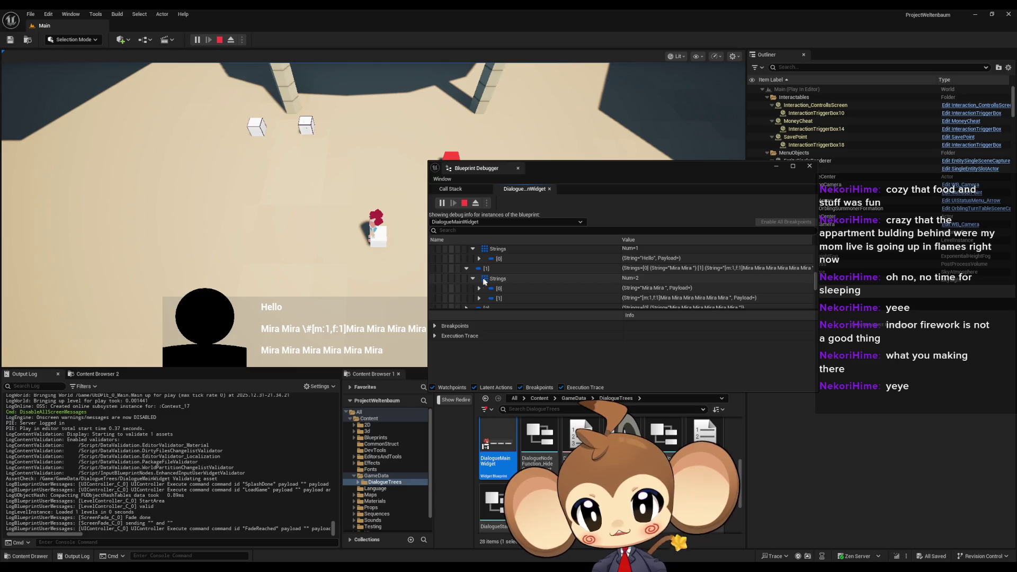
scroll(490, 283, down, 1)
click(480, 285)
click(479, 276)
scroll(570, 280, down, 1)
click(634, 274)
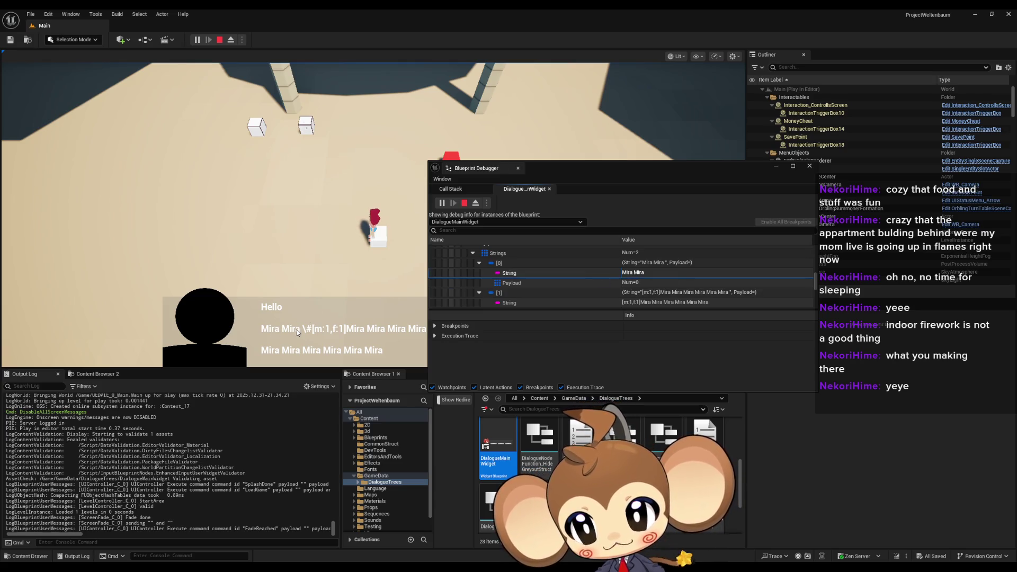
click(523, 282)
scroll(513, 278, down, 2)
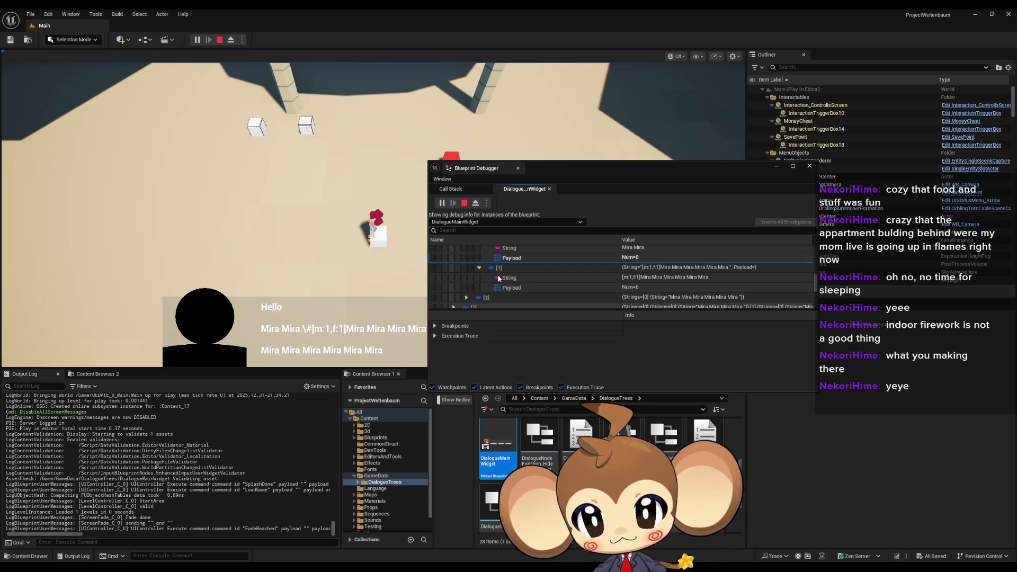
drag(636, 168, 703, 78)
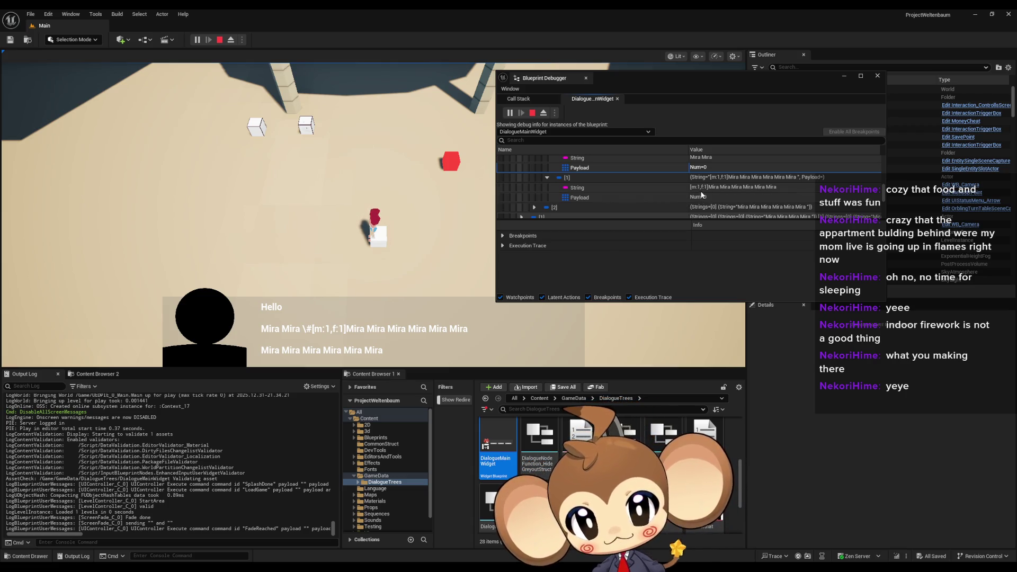
Check the [m:1,f:1] string and its payload, stop the play session, and return to 'yes'.
click(694, 197)
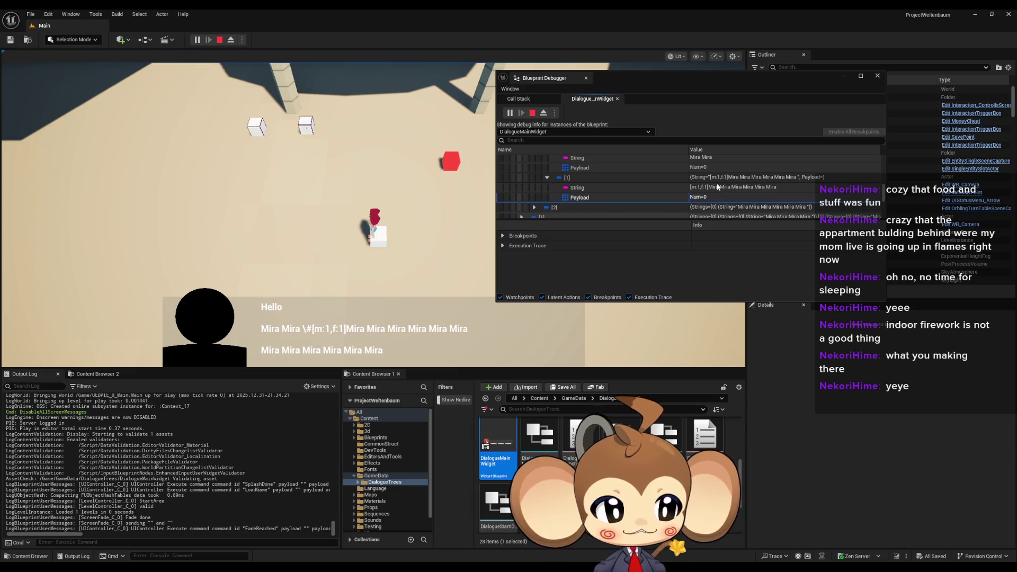
click(696, 188)
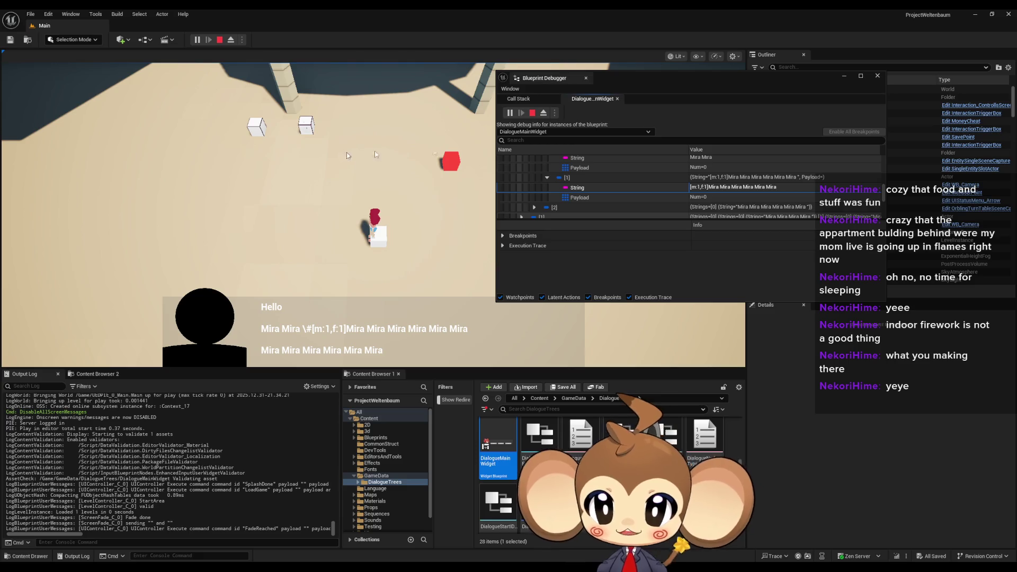
click(532, 113)
mouse_move(478, 538)
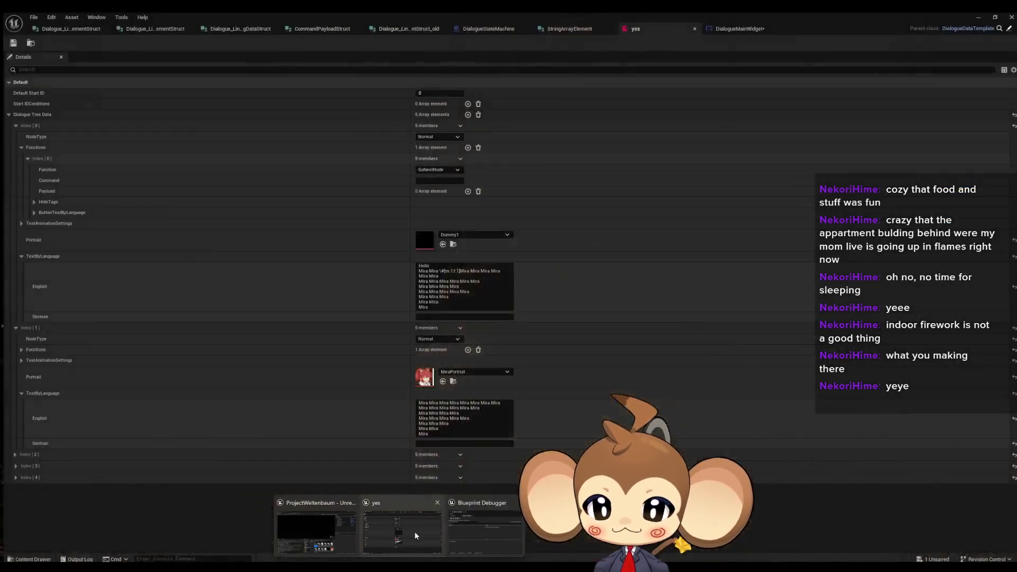
click(414, 532)
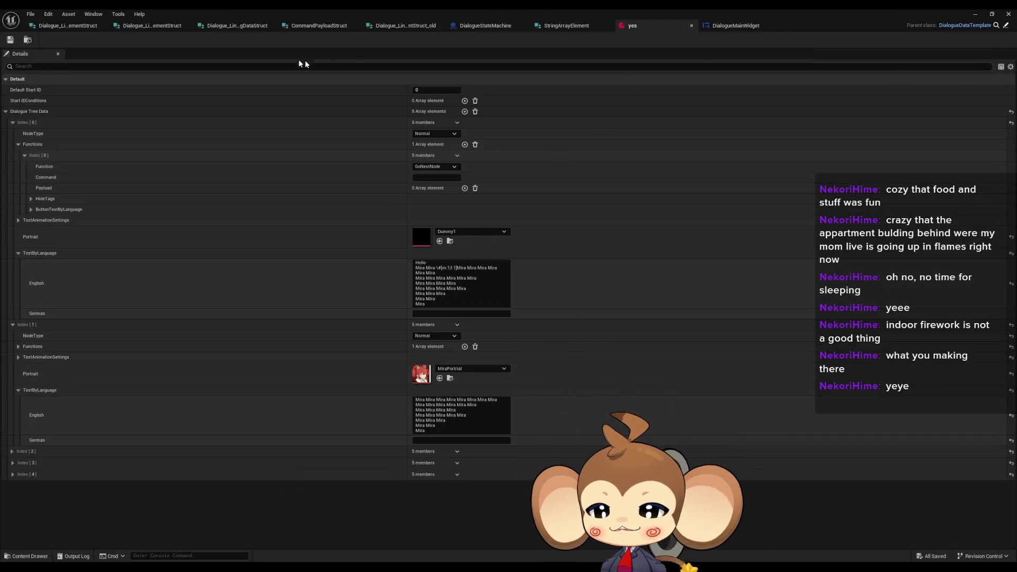
Bring up the DialogueMainWidget FillLineClusterArray graph and frame its main node chain.
click(722, 29)
scroll(604, 267, down, 3)
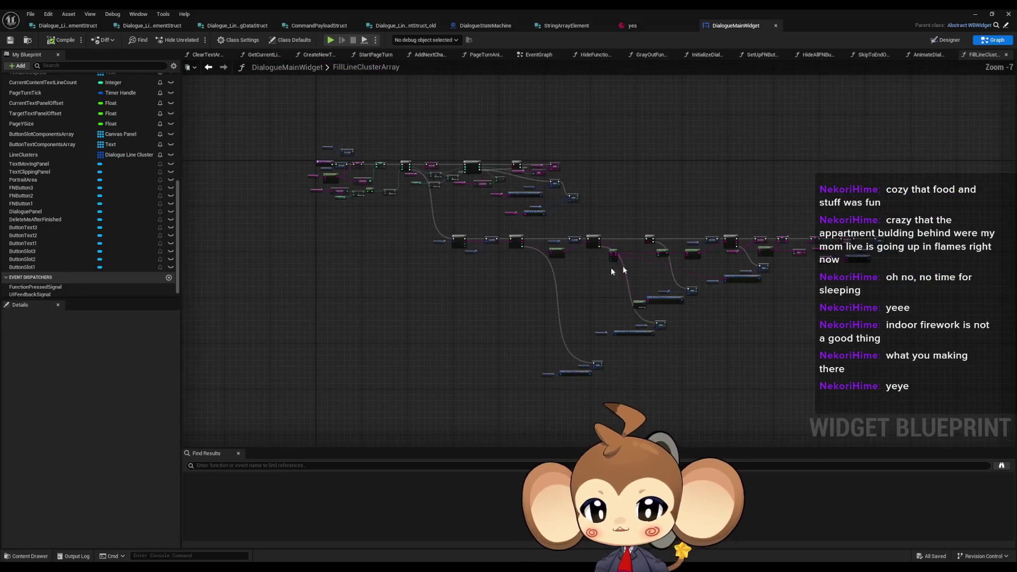
scroll(691, 267, up, 3)
drag(690, 295, 655, 295)
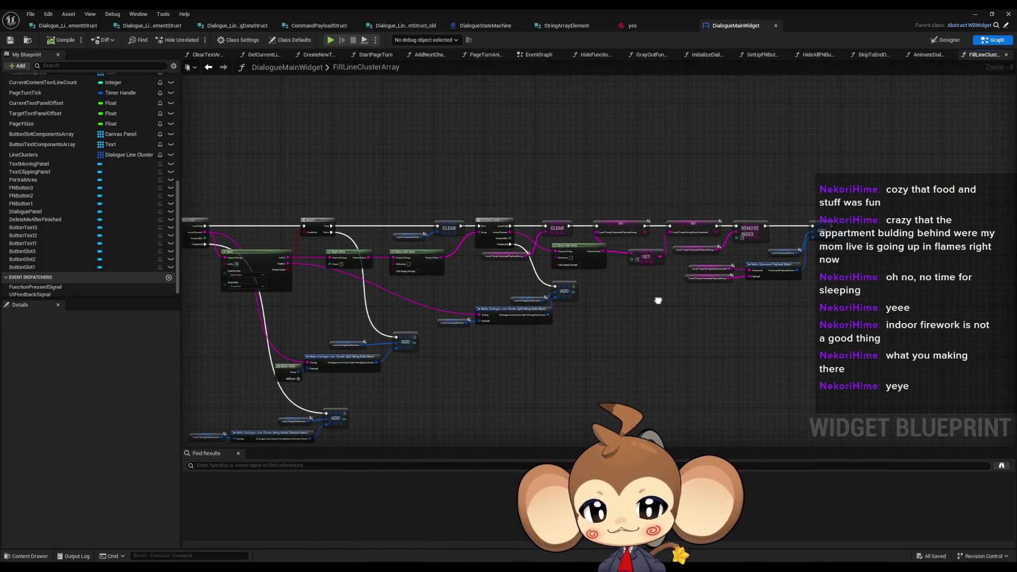
drag(552, 346, 591, 305)
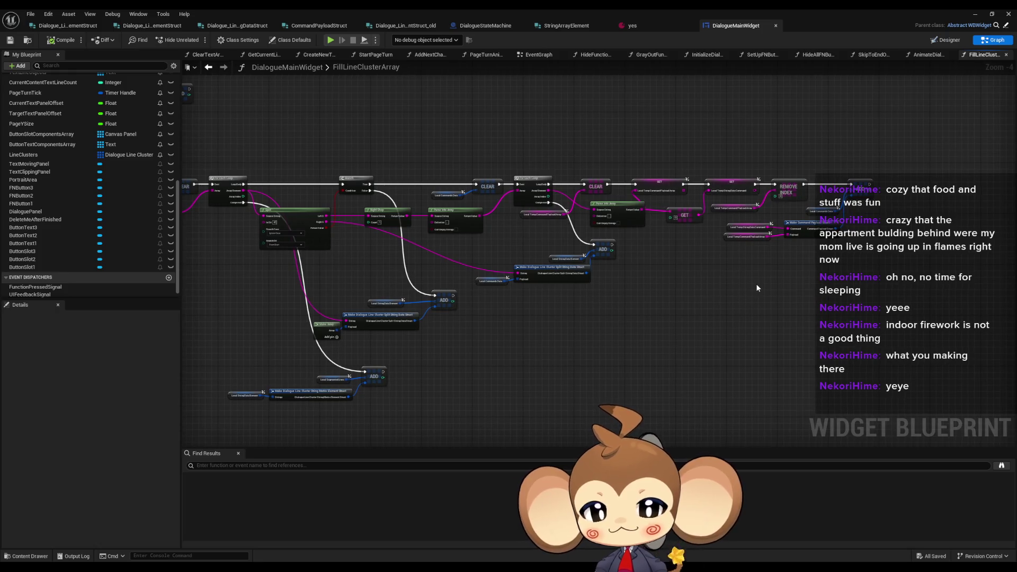
scroll(749, 284, up, 3)
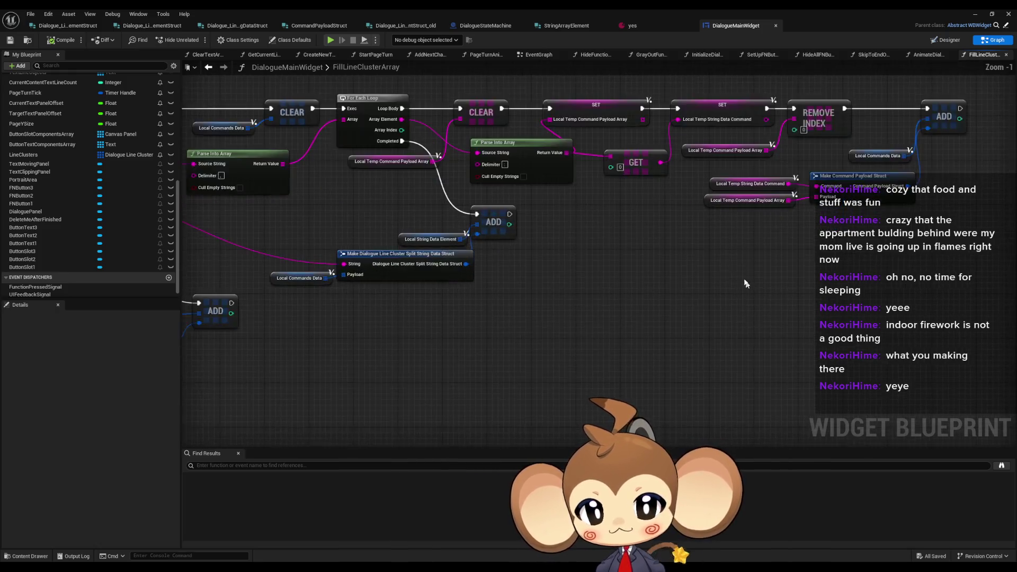
Select and inspect the Parse Into Array node and the Split node up close.
click(450, 195)
mouse_move(510, 269)
mouse_down()
mouse_move(629, 278)
mouse_move(667, 305)
mouse_move(743, 278)
mouse_up()
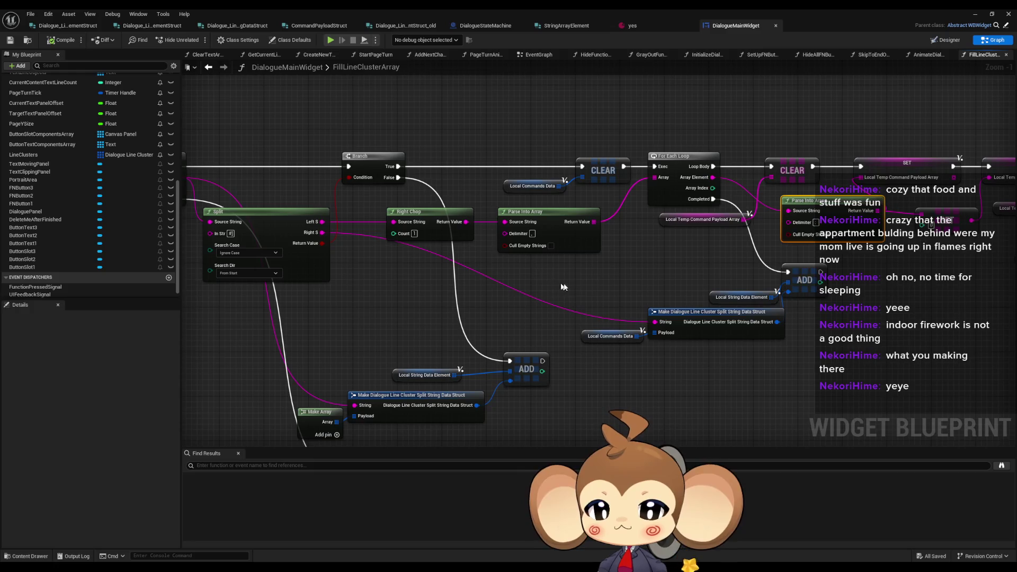
drag(258, 185, 366, 174)
click(372, 203)
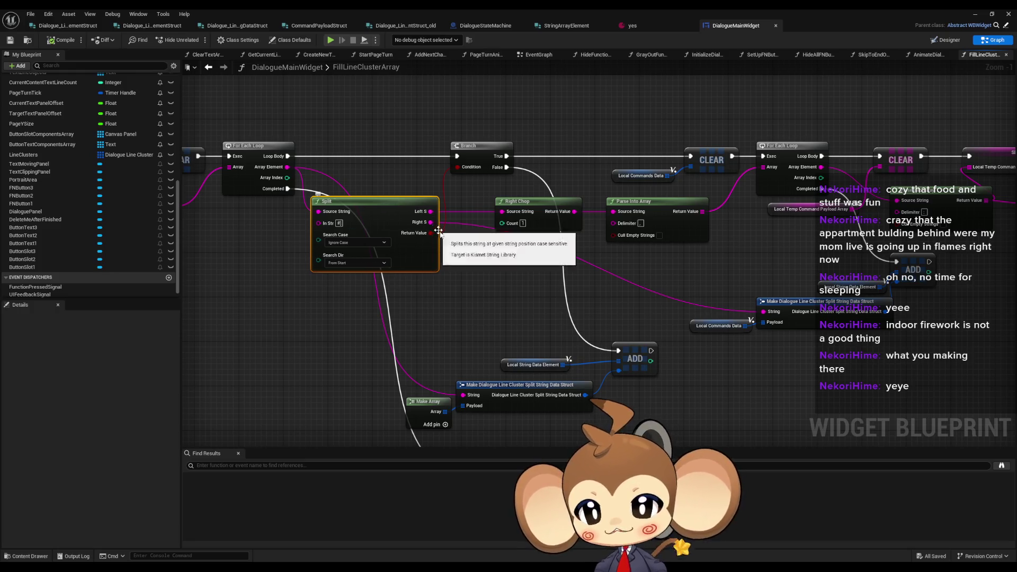
drag(461, 244, 549, 237)
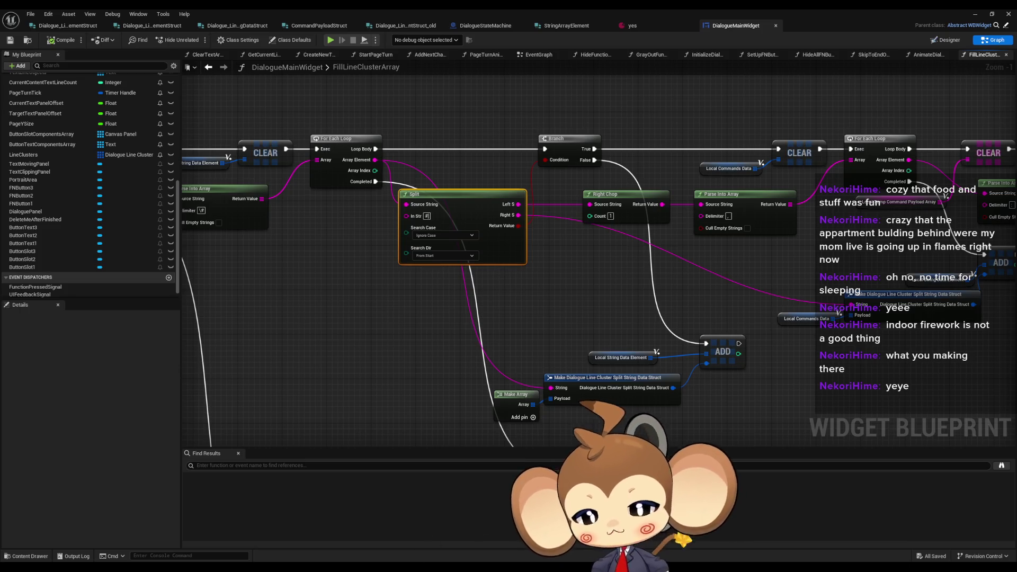
mouse_move(402, 564)
mouse_move(355, 529)
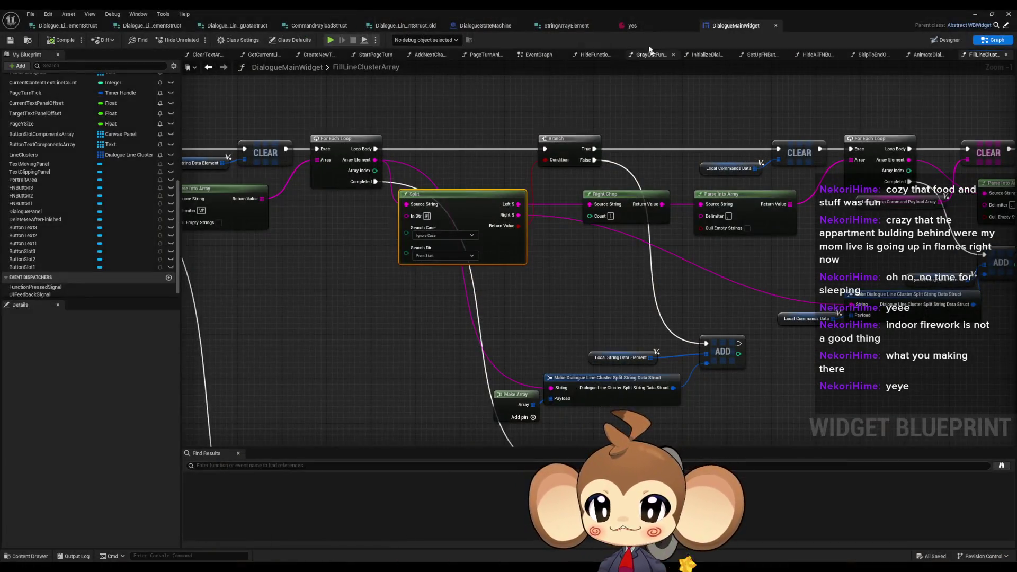
click(643, 26)
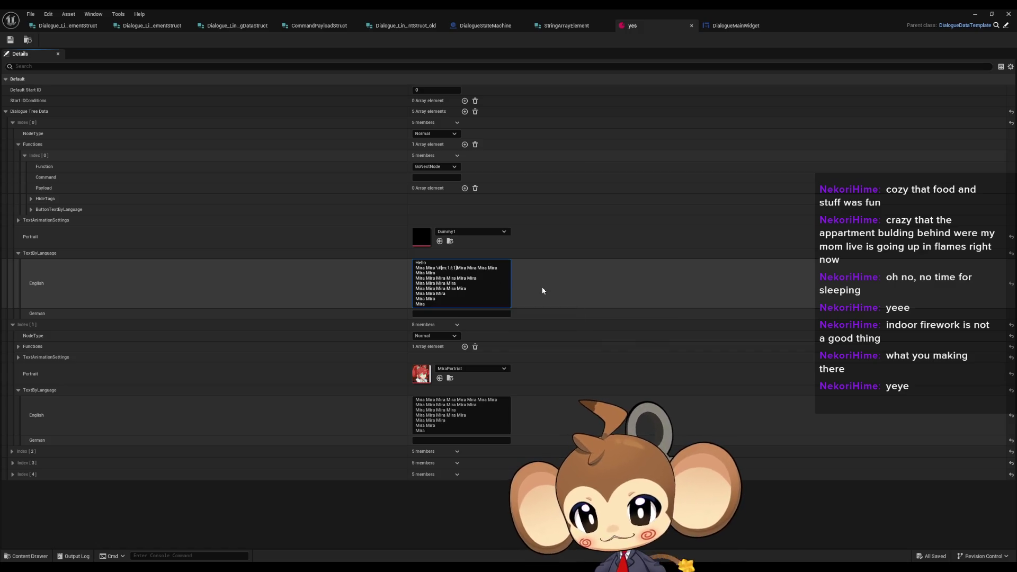
Add '#' to the 'yes' English text so the command closes as \#[m:1,f:1#].
text(#)
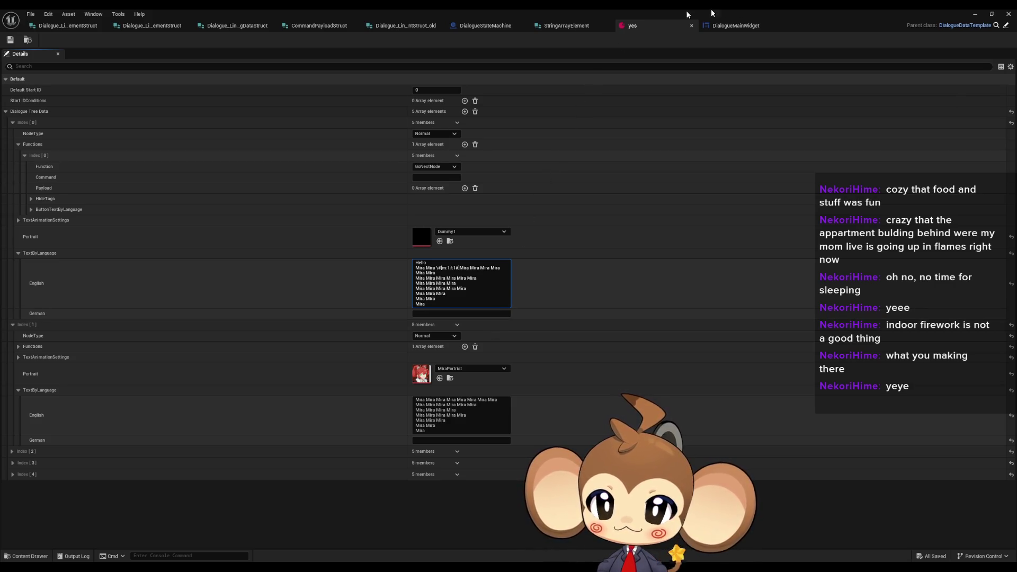
click(736, 25)
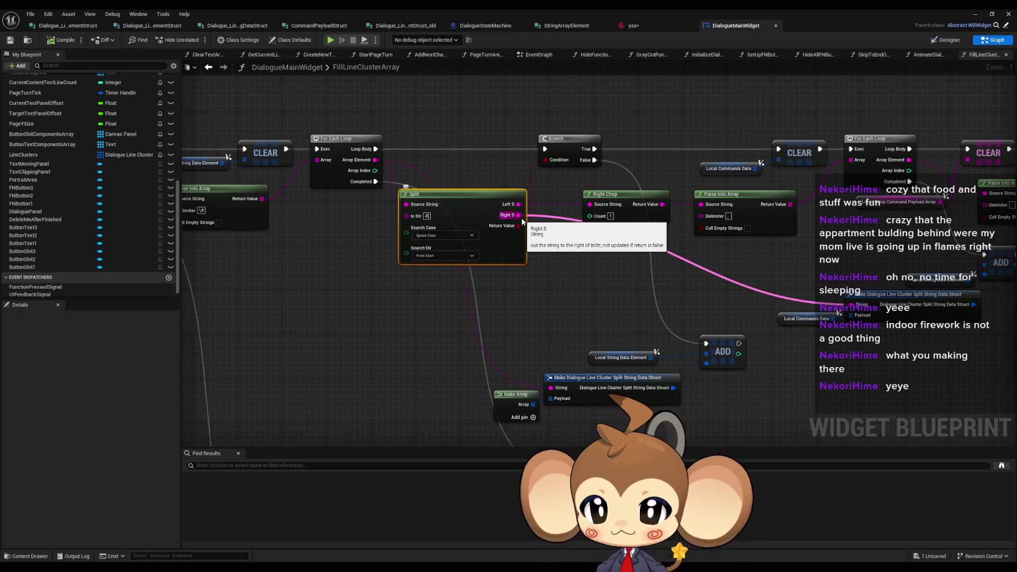
Pan to the parsing nodes and marquee-select the Parse Into Array node.
drag(411, 238, 616, 251)
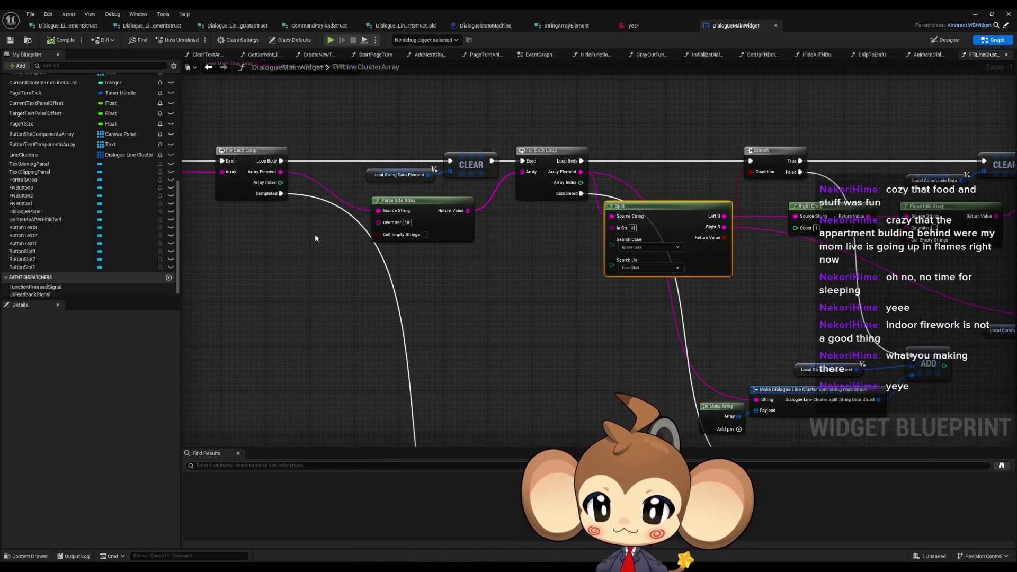
drag(324, 216, 424, 249)
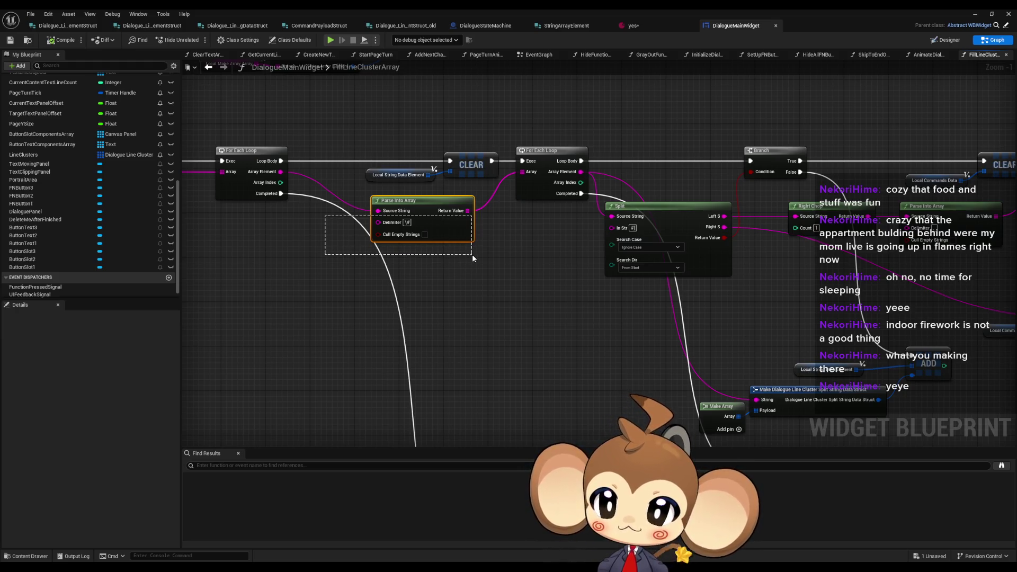
drag(472, 254, 472, 254)
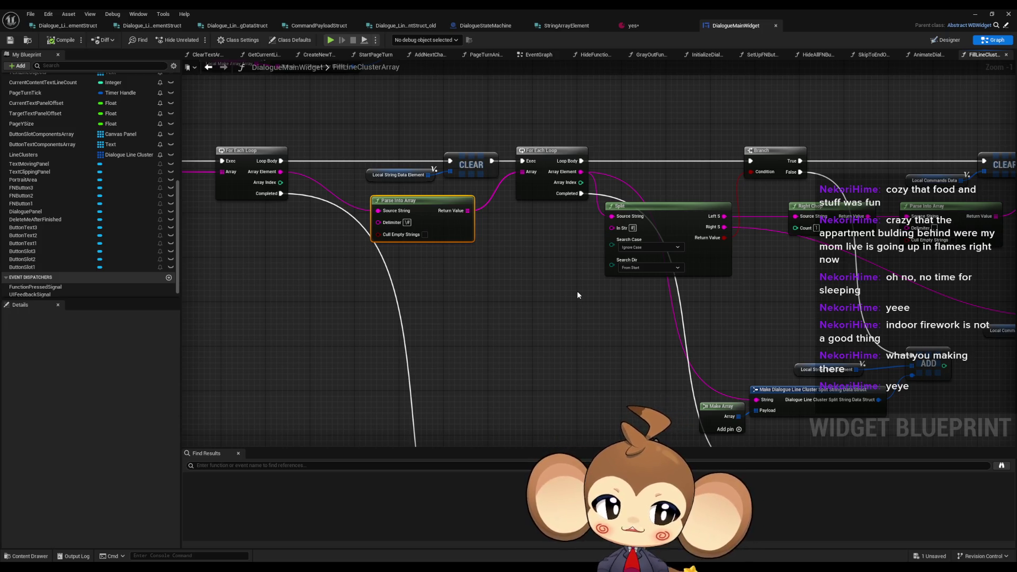
Minimize the blueprint editor and launch a new play-test of the level.
drag(573, 294, 507, 309)
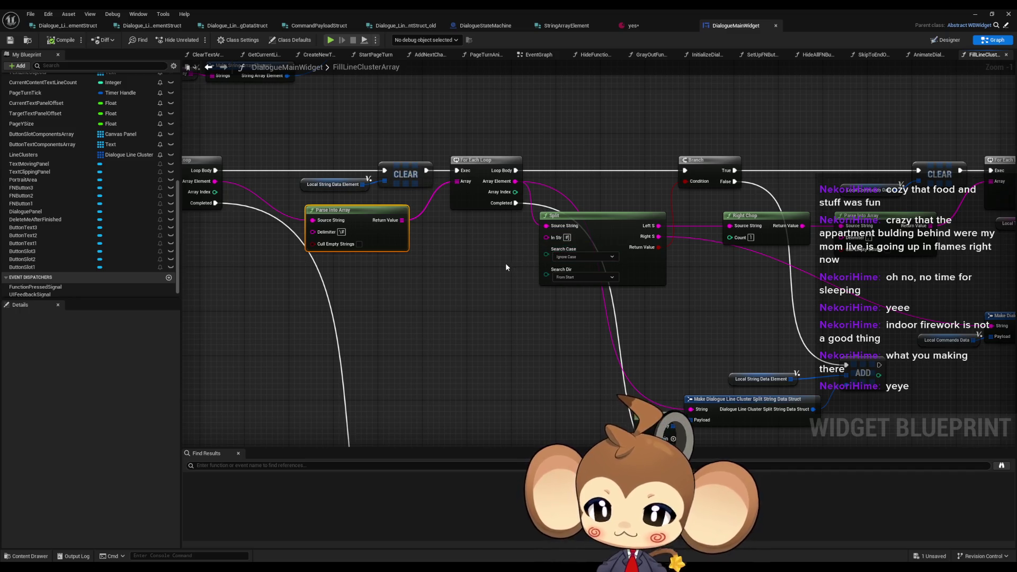
drag(505, 266, 477, 268)
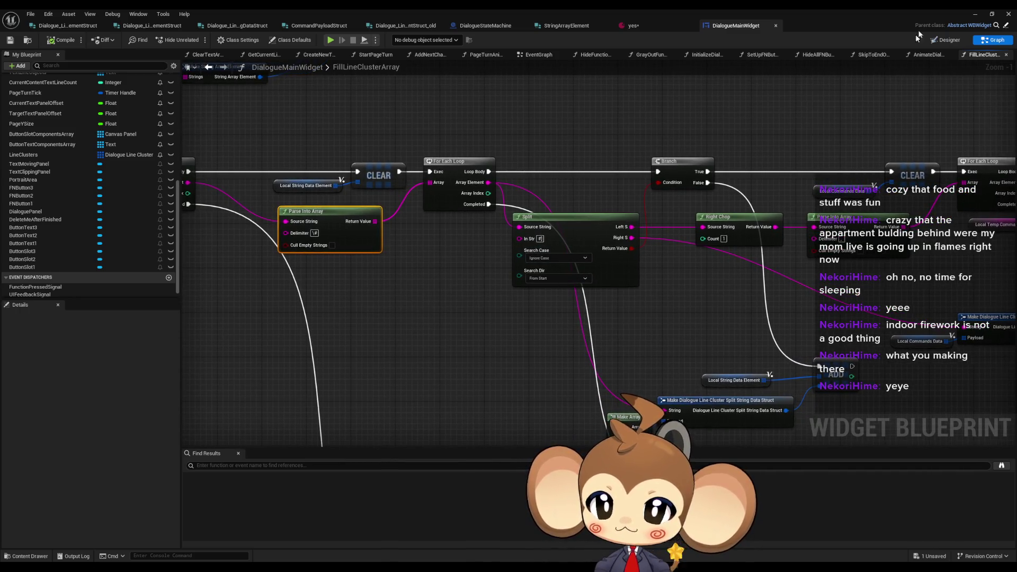
click(978, 15)
click(196, 40)
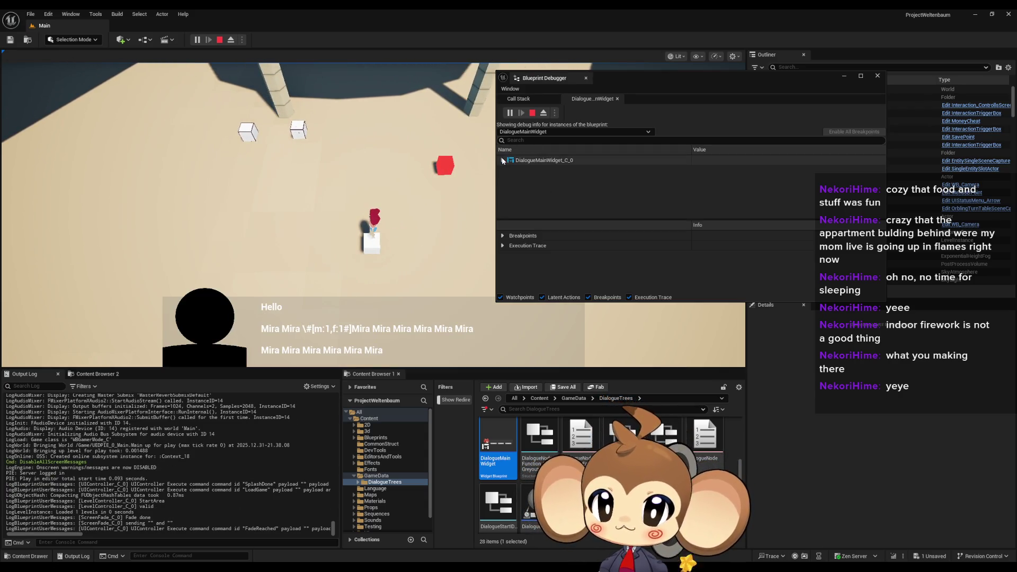
In the debugger, expand Line Clusters and confirm the first cluster holds 'Hello' with empty payload.
click(508, 170)
scroll(568, 183, down, 3)
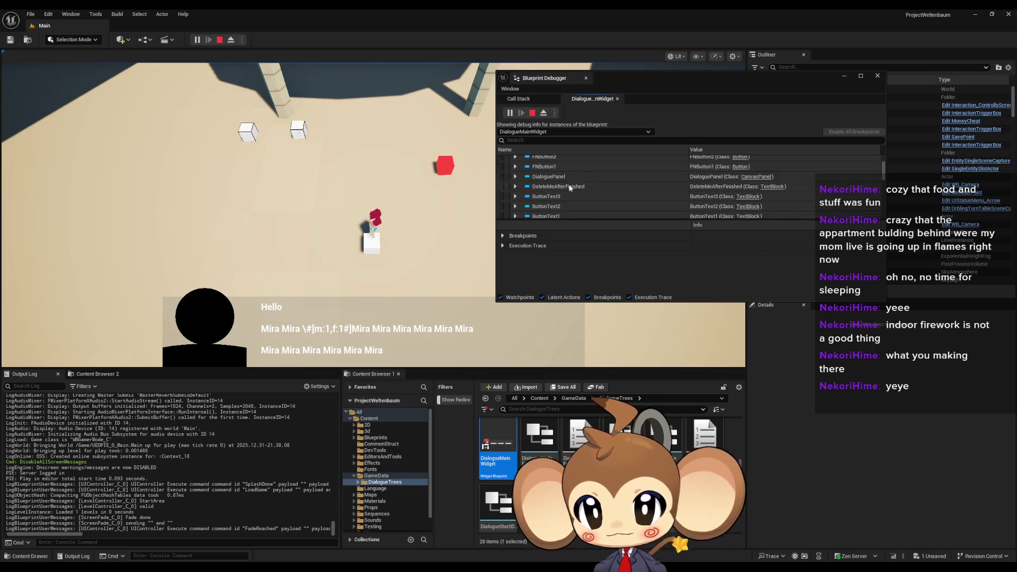
scroll(585, 189, down, 5)
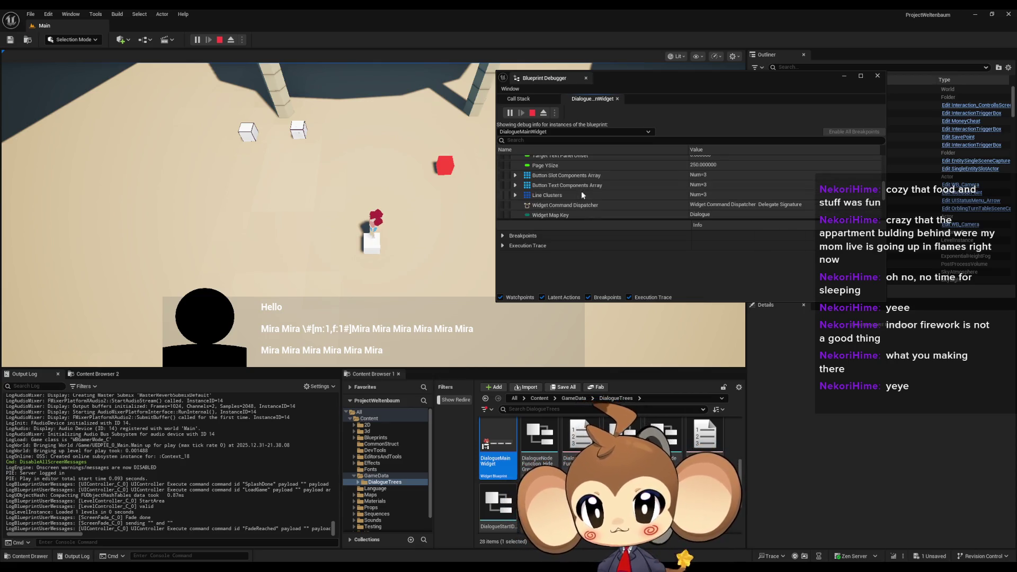
click(515, 195)
scroll(551, 188, down, 2)
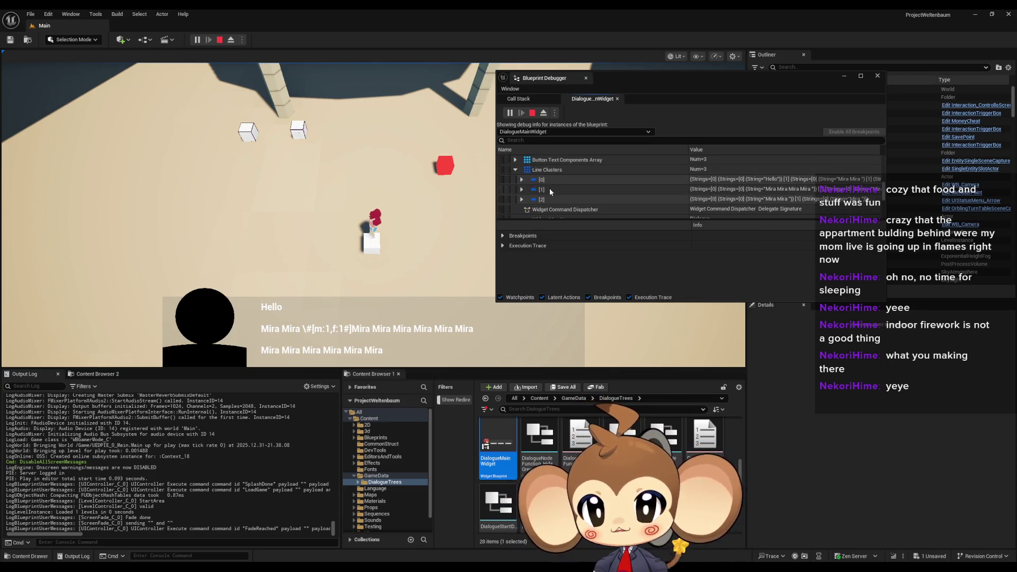
click(521, 179)
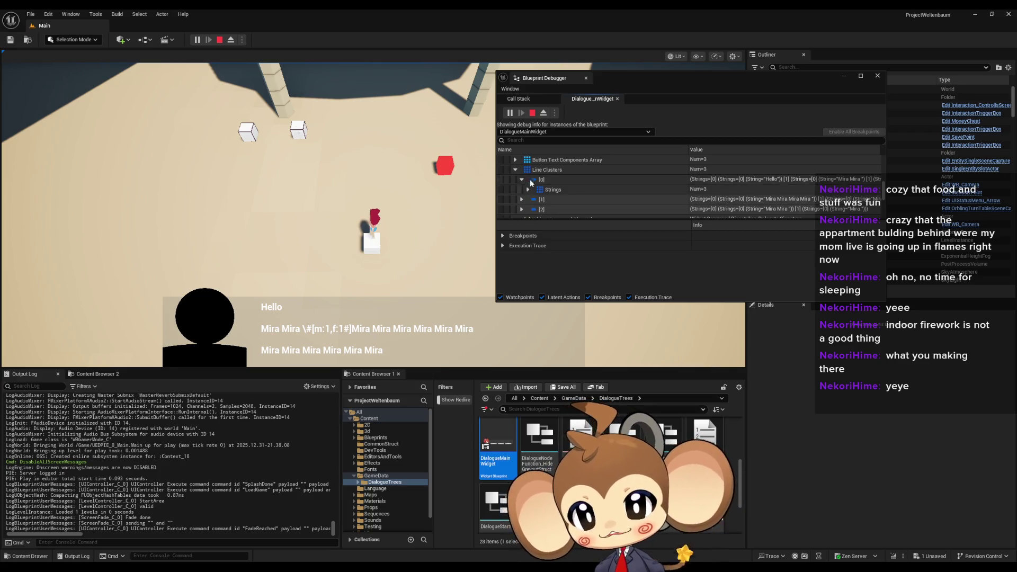
click(528, 190)
scroll(647, 193, down, 2)
click(535, 174)
click(540, 184)
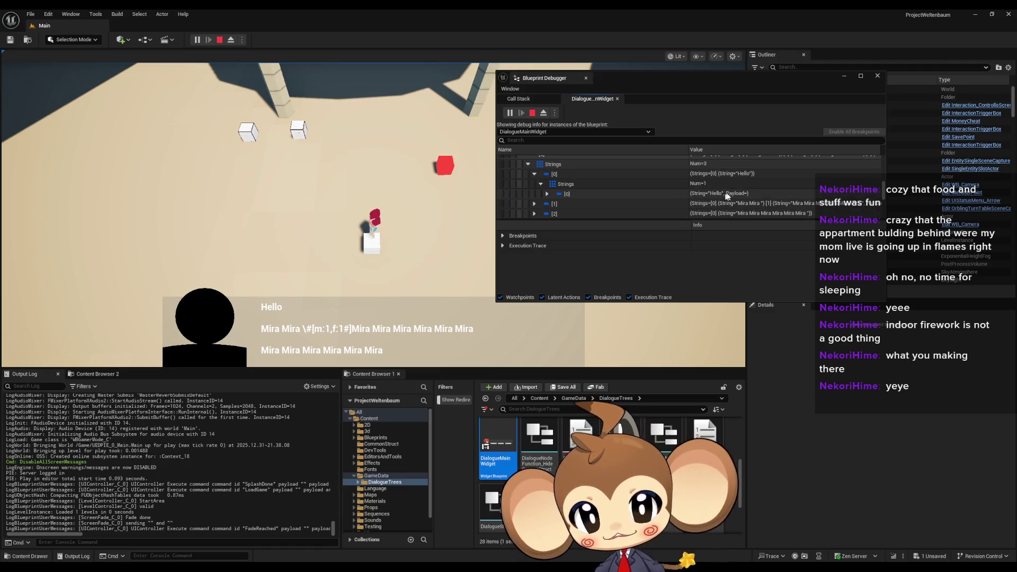
click(547, 195)
click(696, 205)
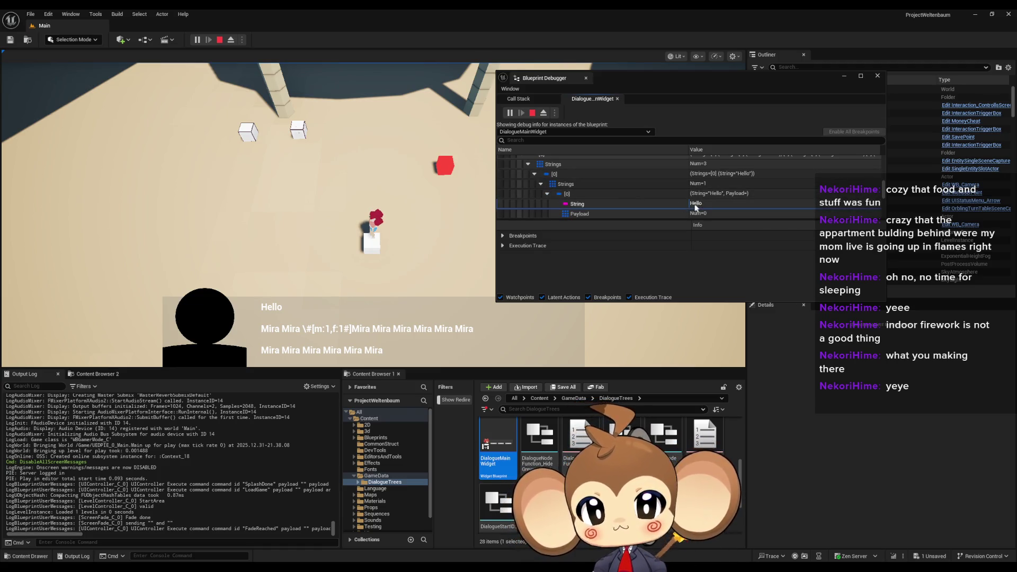
click(548, 195)
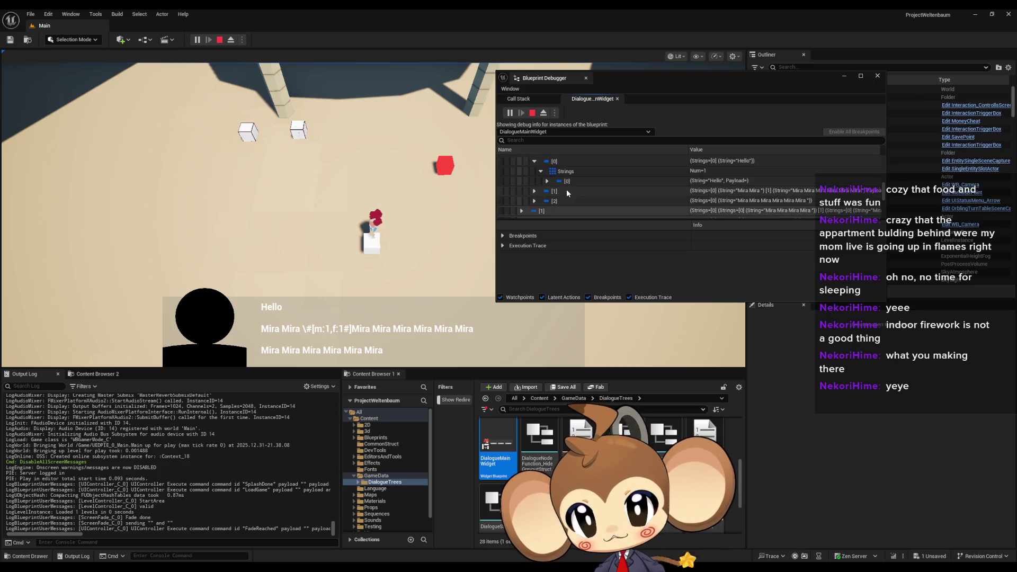
click(541, 171)
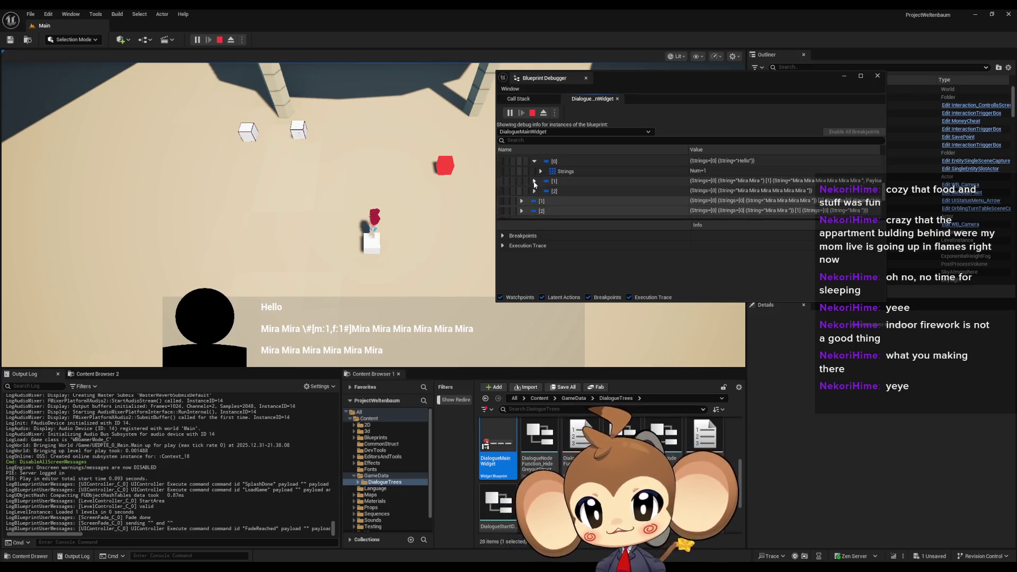
Expand the second cluster's Mira Mira strings and check the m command's payload value 1.
click(533, 181)
click(541, 180)
click(726, 189)
click(547, 198)
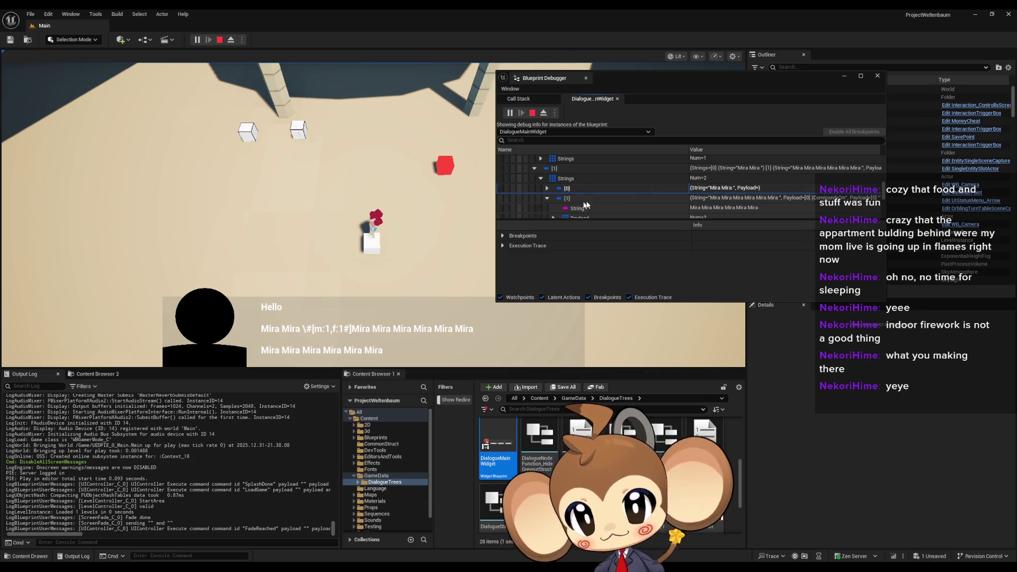
scroll(579, 206, down, 1)
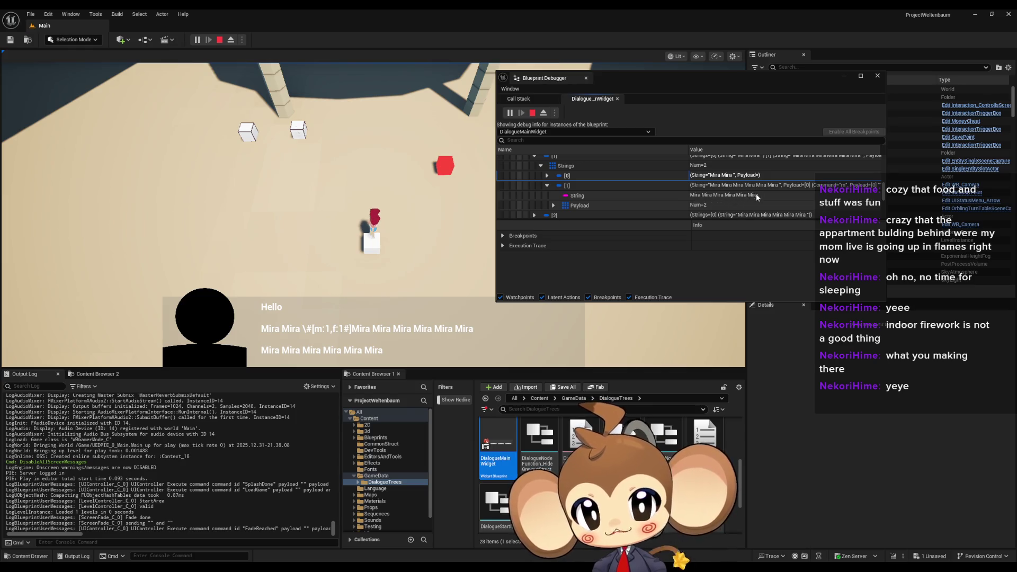
scroll(566, 201, down, 1)
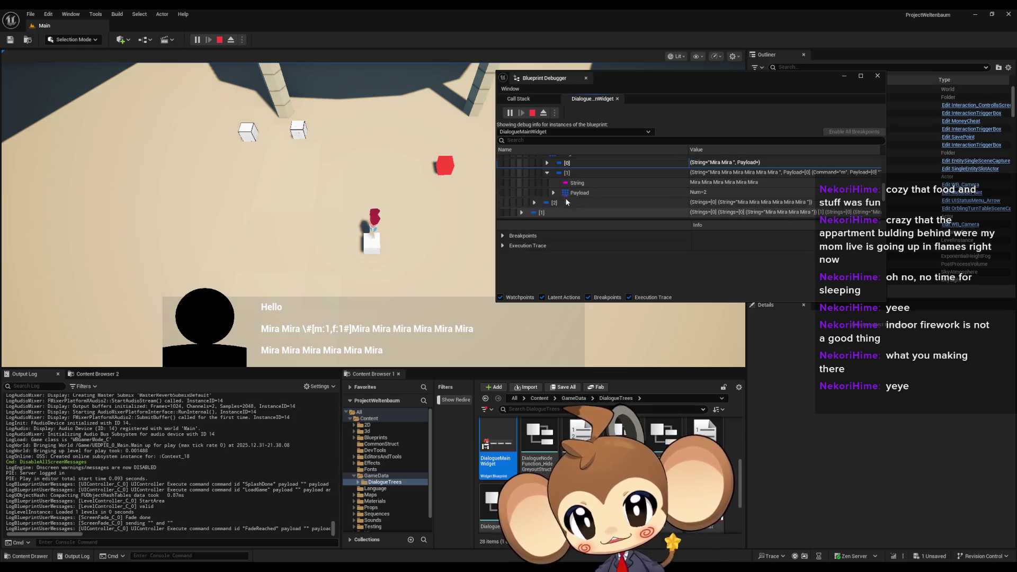
click(553, 192)
scroll(556, 192, down, 1)
click(560, 189)
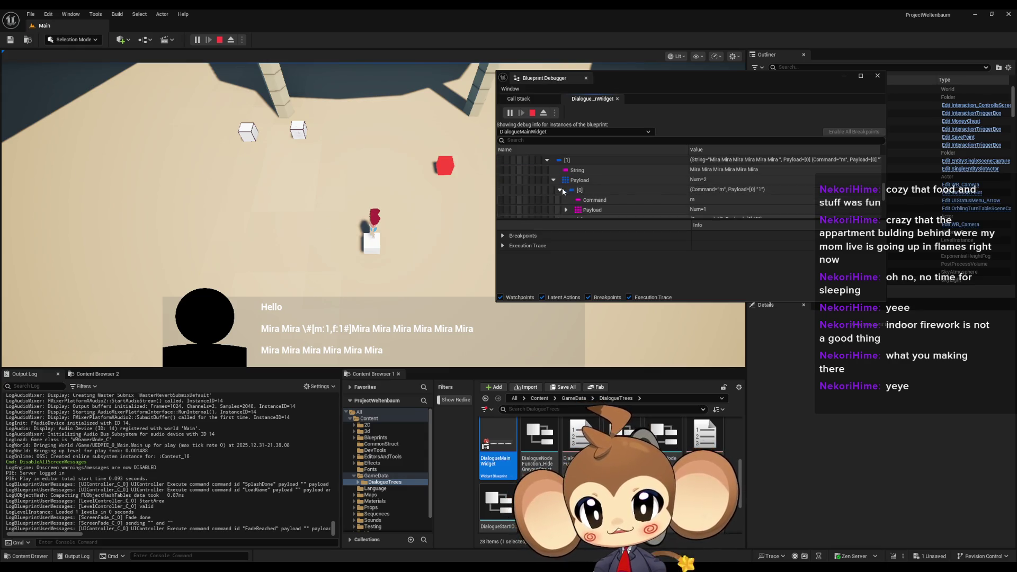
click(565, 210)
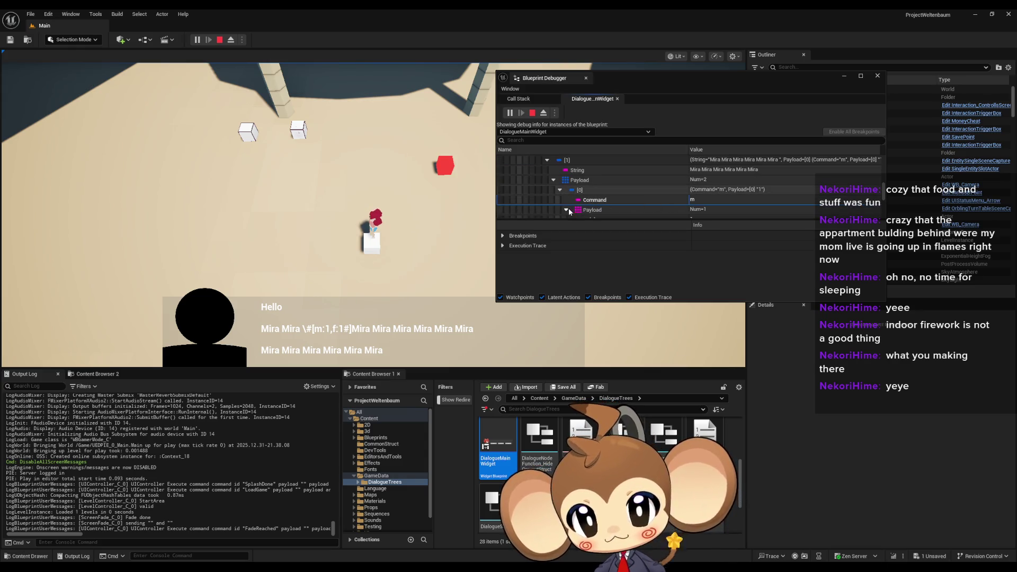
scroll(683, 201, down, 1)
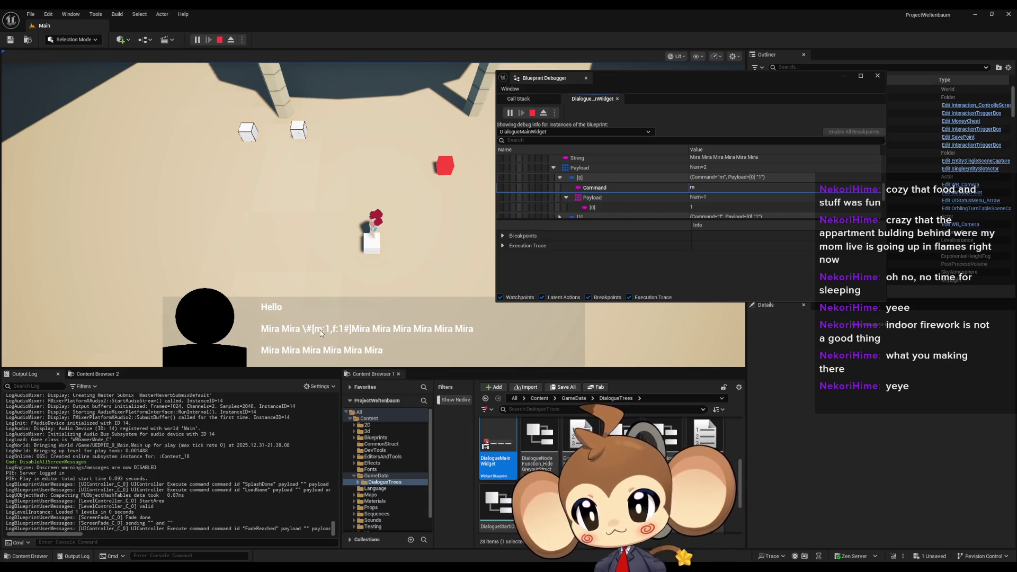
Check the f command's payload value is 1, then stop the play-test.
click(566, 197)
click(560, 207)
scroll(582, 196, down, 1)
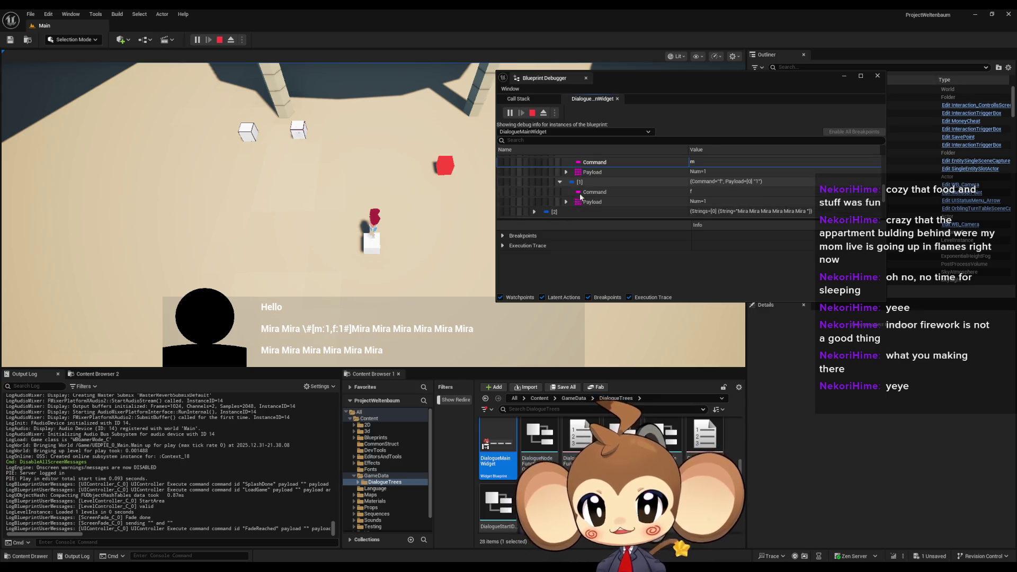
click(565, 201)
scroll(582, 210, down, 1)
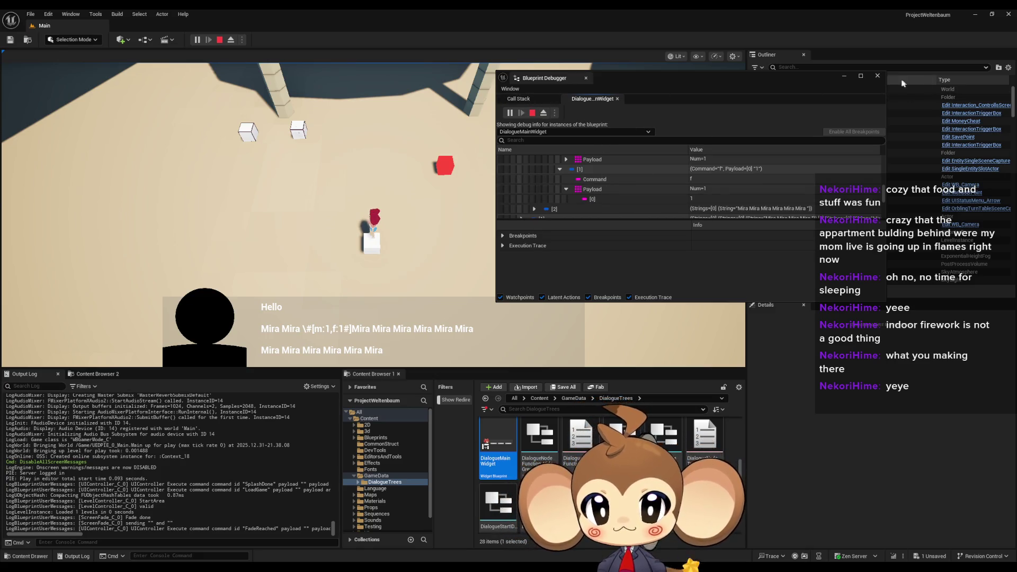
click(532, 112)
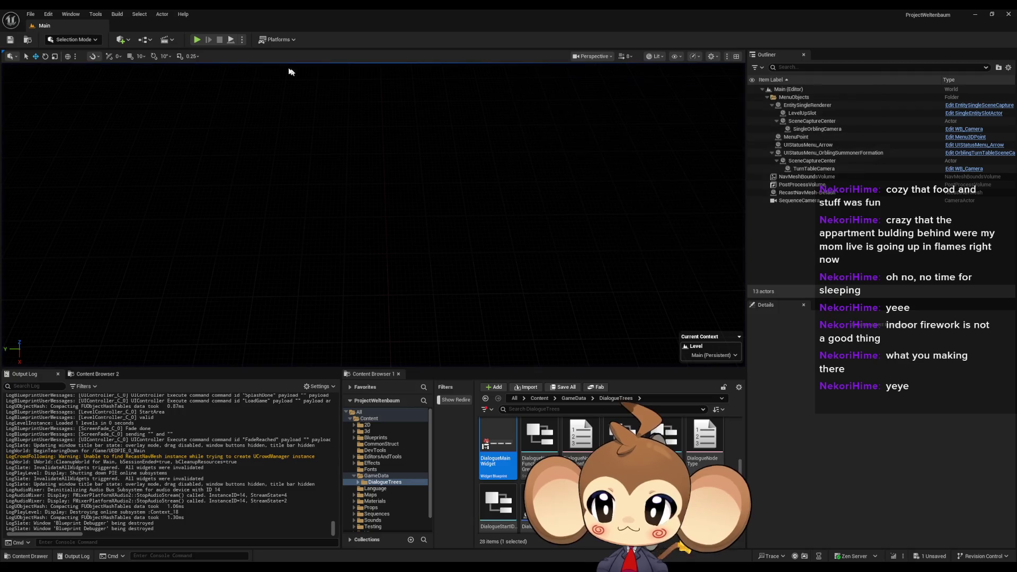
Return to DialogueMainWidget and frame the Split, Right Chop and Parse Into Array chain.
click(443, 532)
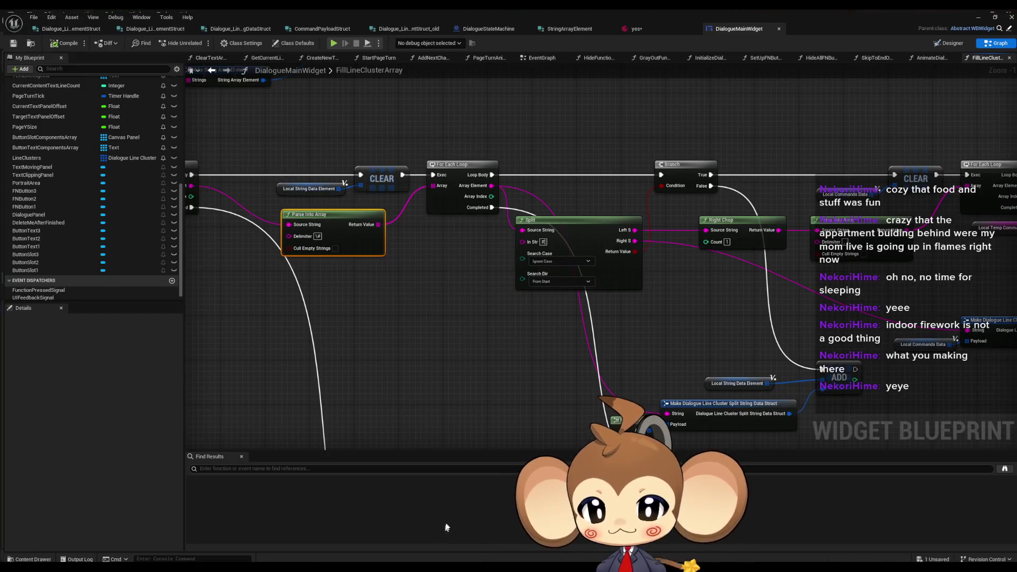
scroll(487, 363, down, 1)
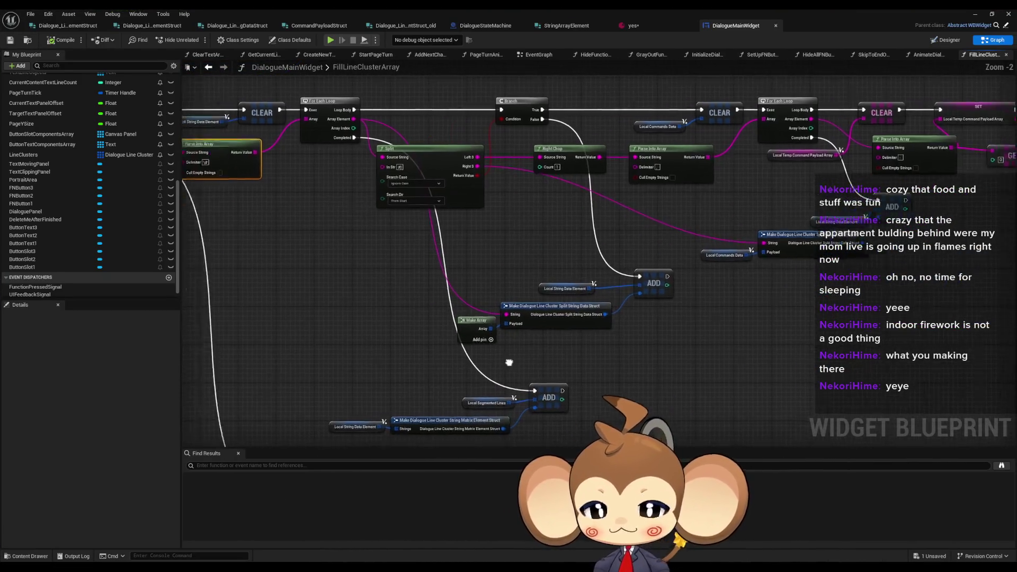
drag(487, 363, 584, 376)
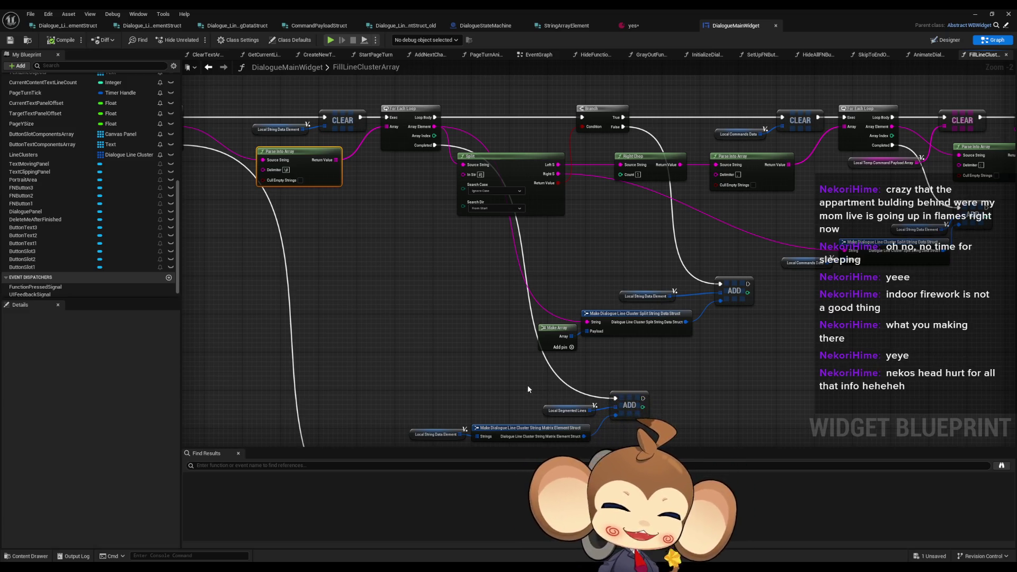
scroll(476, 286, down, 1)
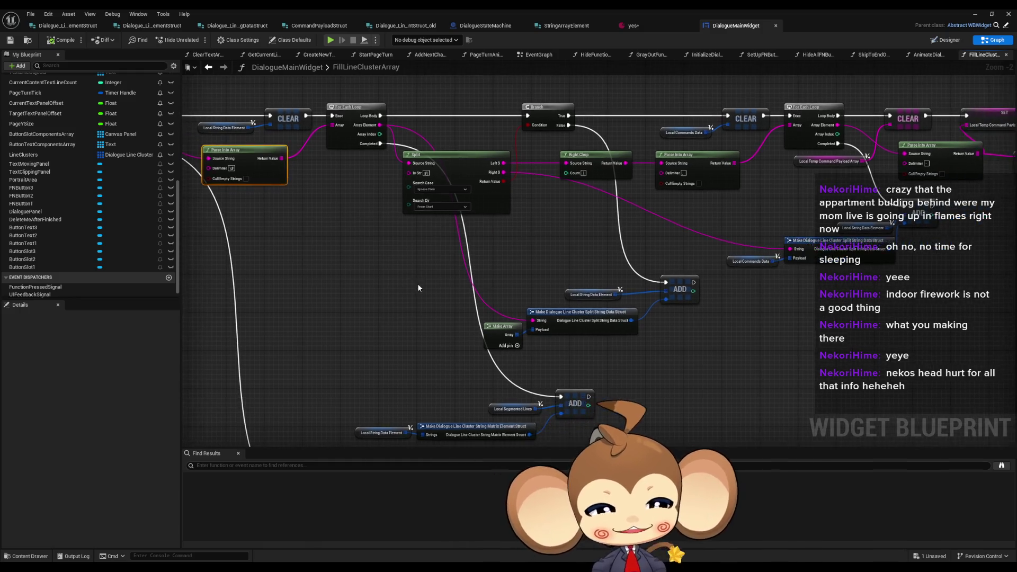
scroll(416, 289, down, 2)
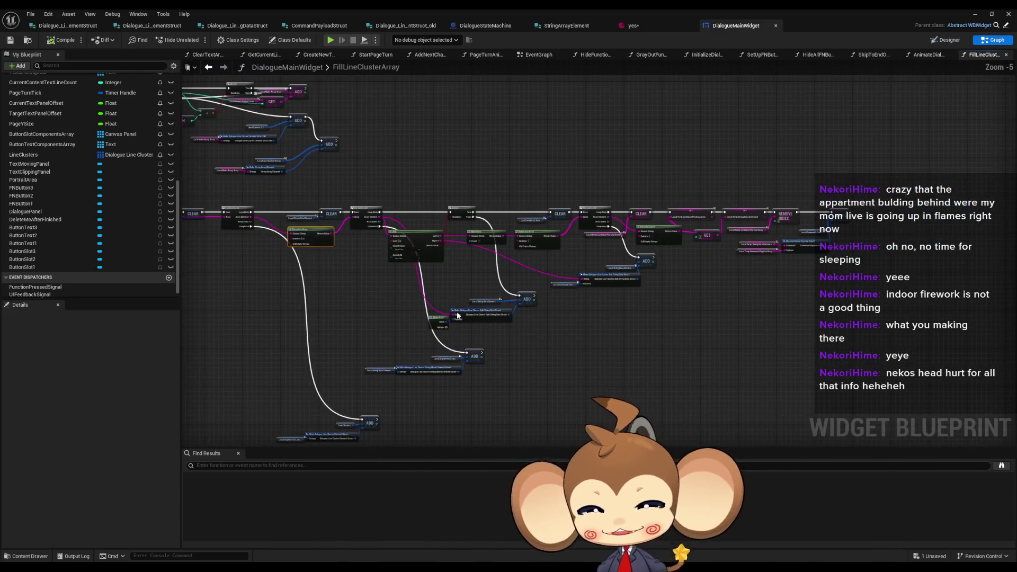
scroll(485, 301, up, 2)
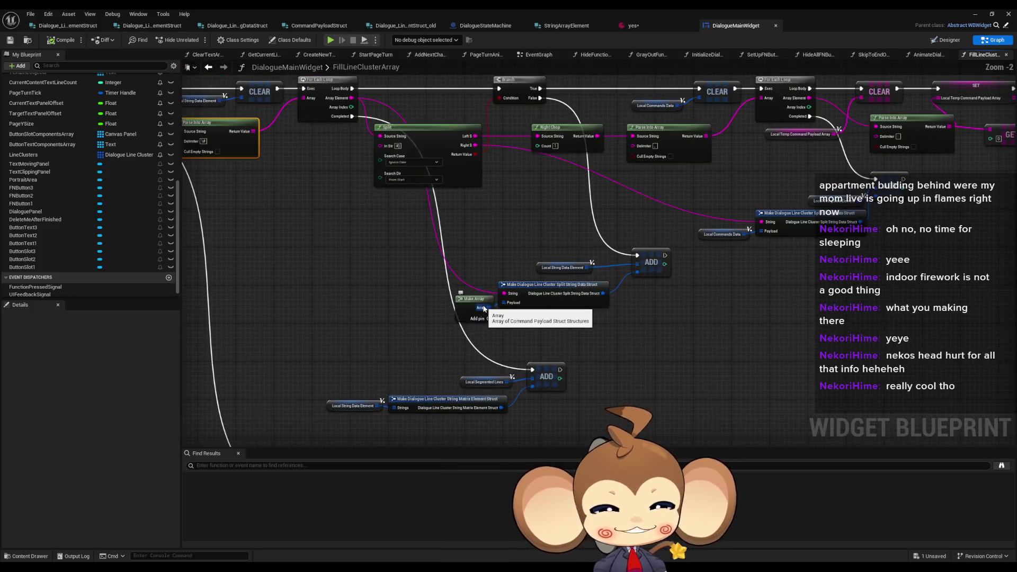
scroll(483, 290, up, 1)
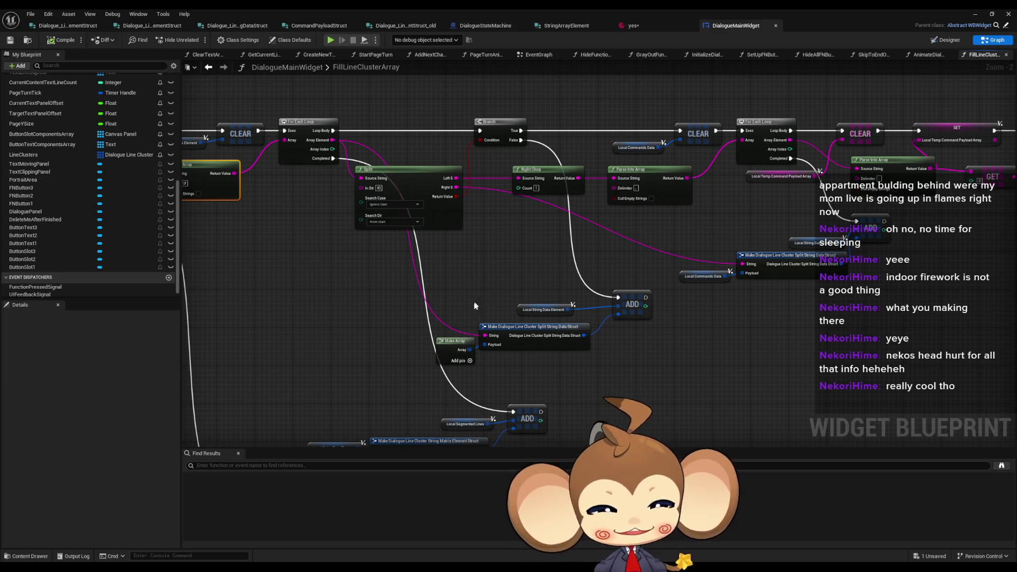
drag(480, 295, 464, 287)
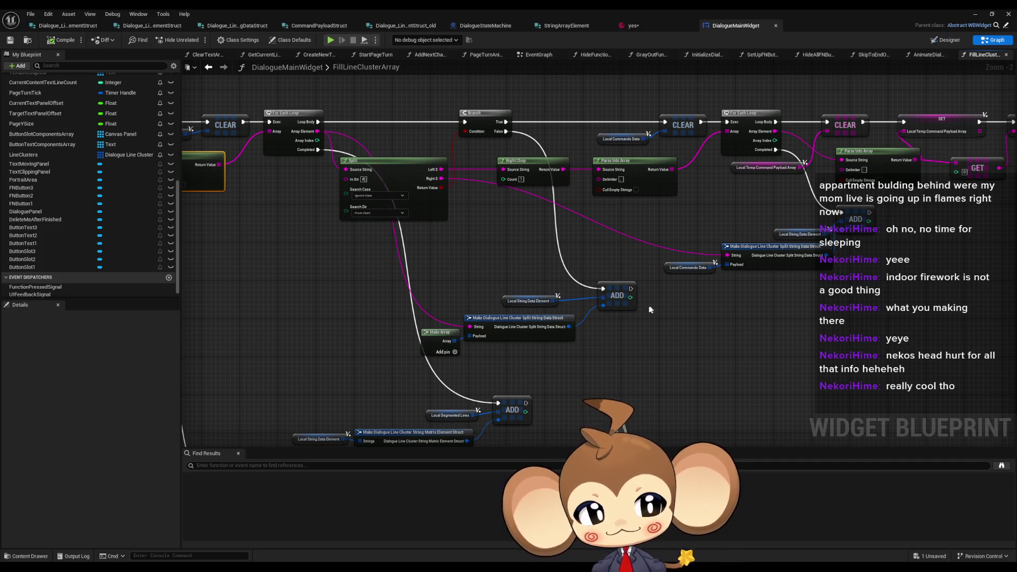
drag(650, 309, 618, 325)
scroll(616, 320, down, 2)
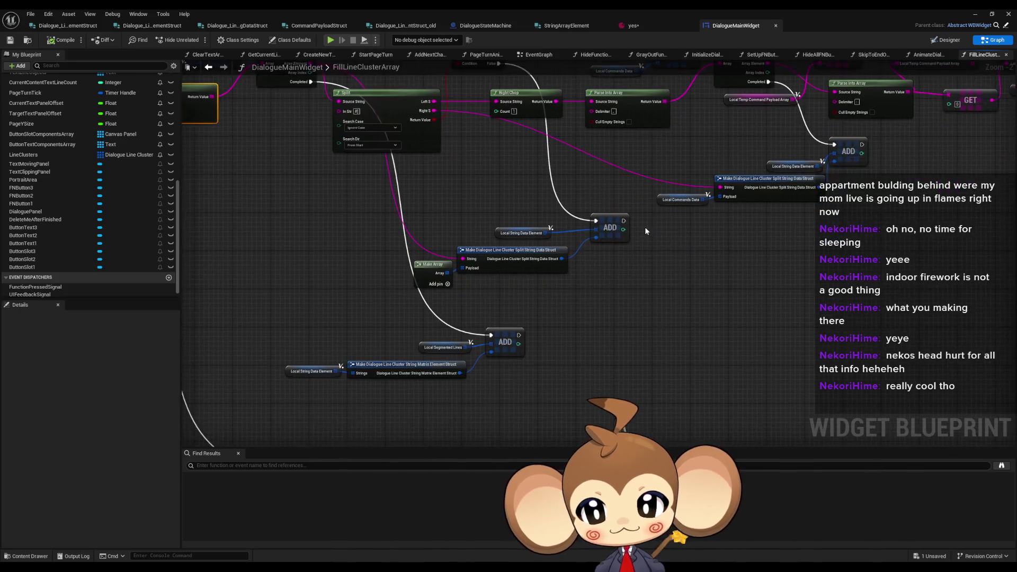
scroll(647, 236, up, 3)
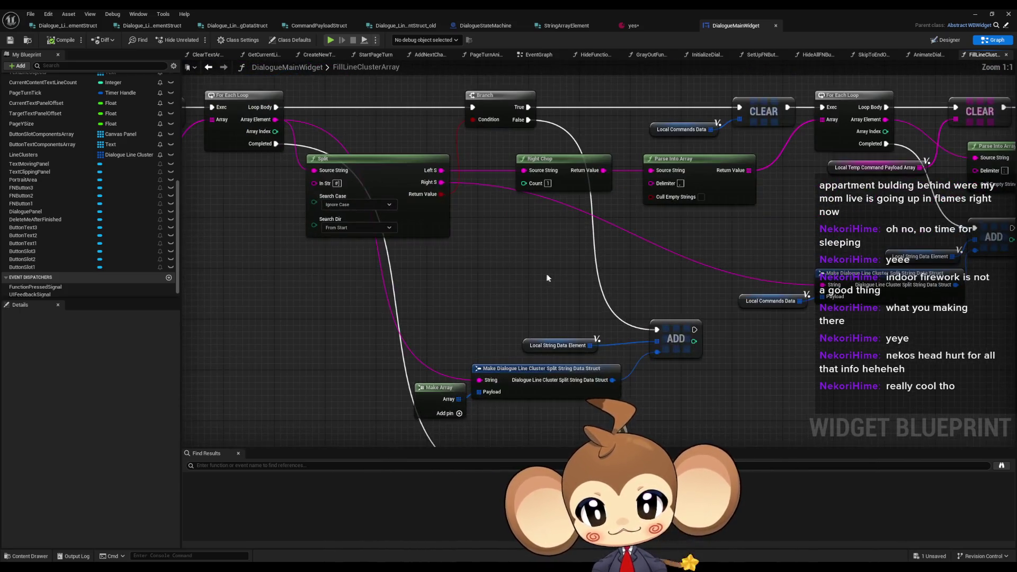
scroll(555, 274, up, 1)
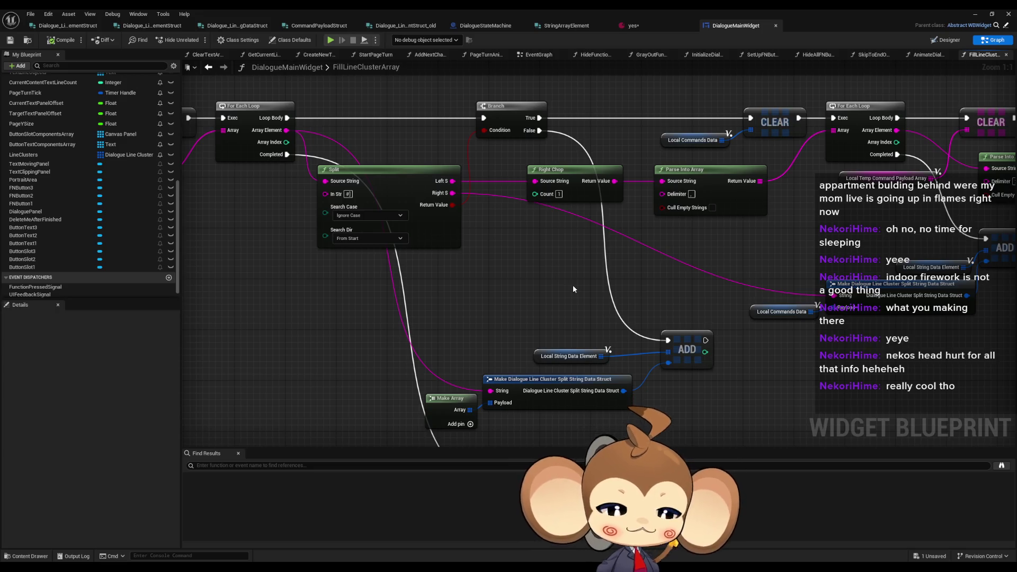
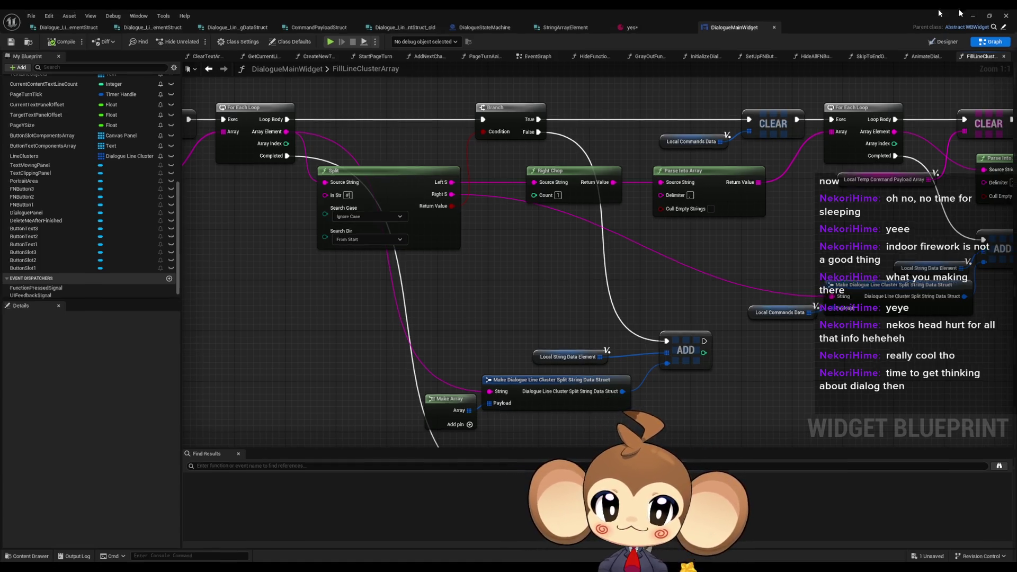
Start a play session from the saved game and walk into the shop to trigger the shopkeeper's greeting.
click(974, 15)
key(alt+p)
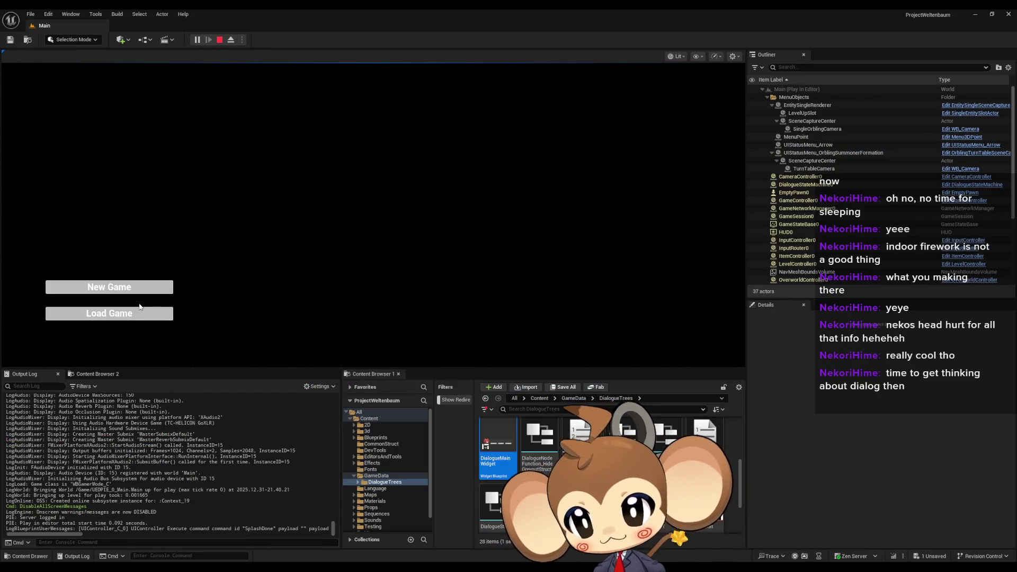
click(142, 313)
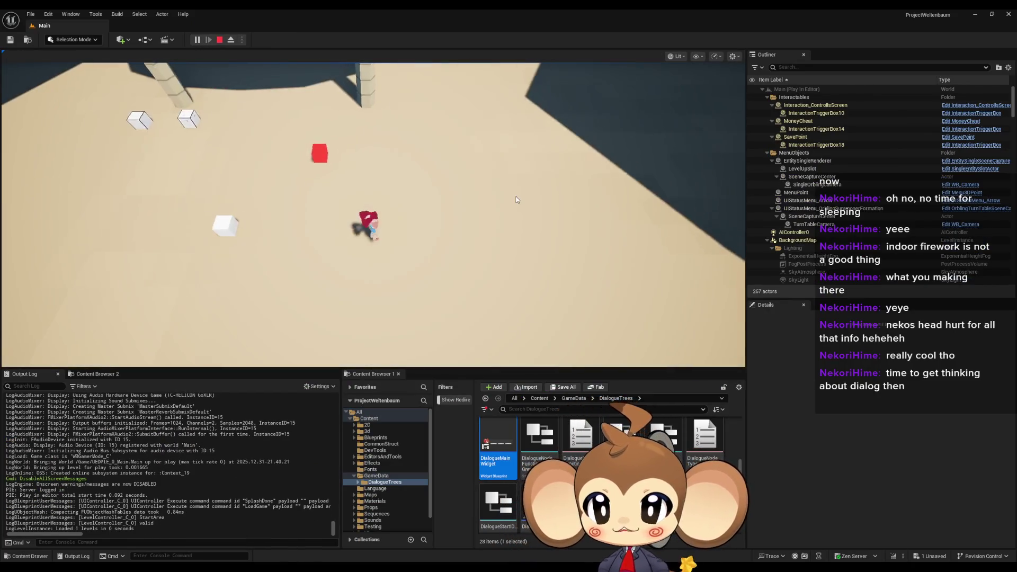
click(521, 202)
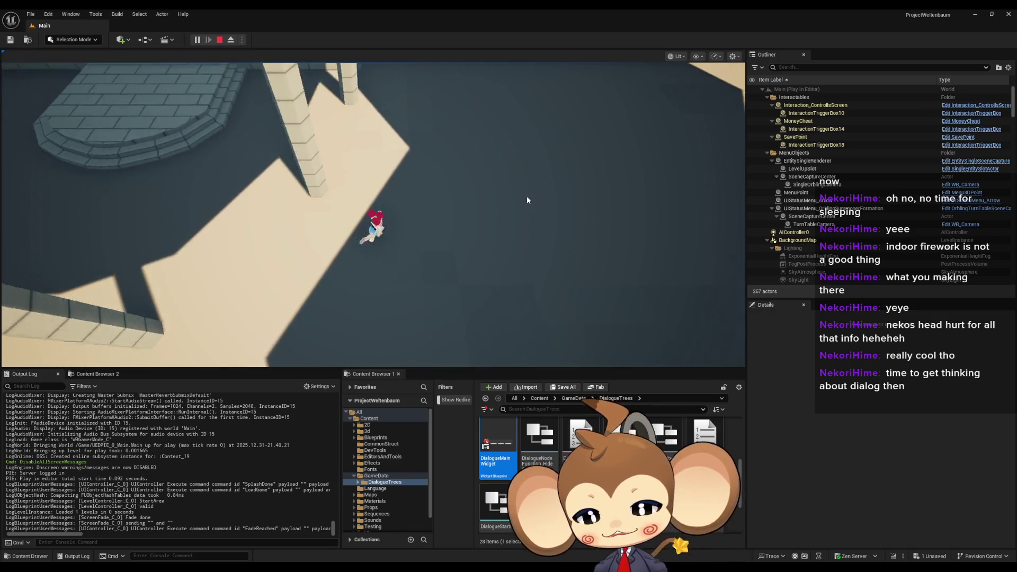
key(w)
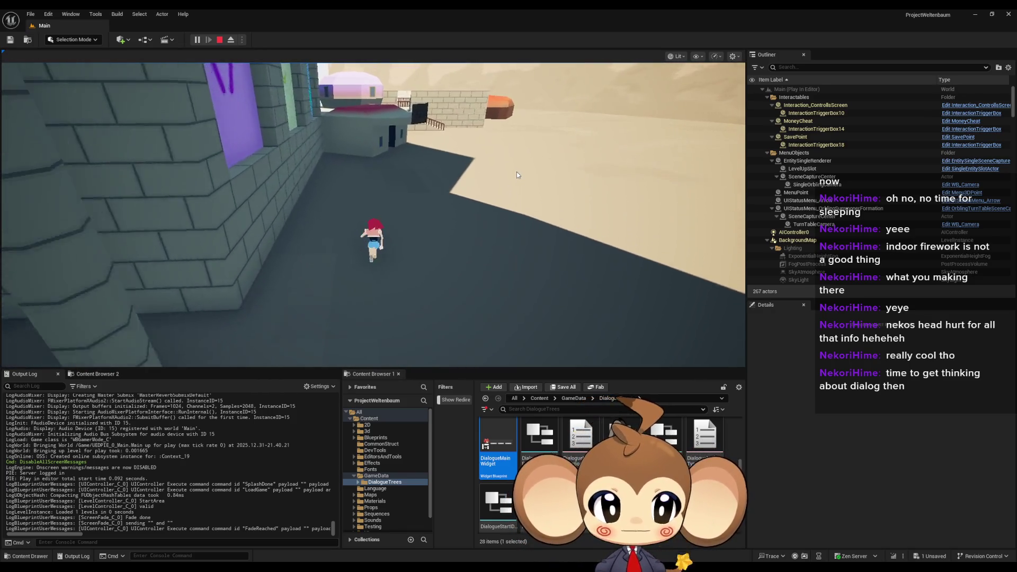
key(w)
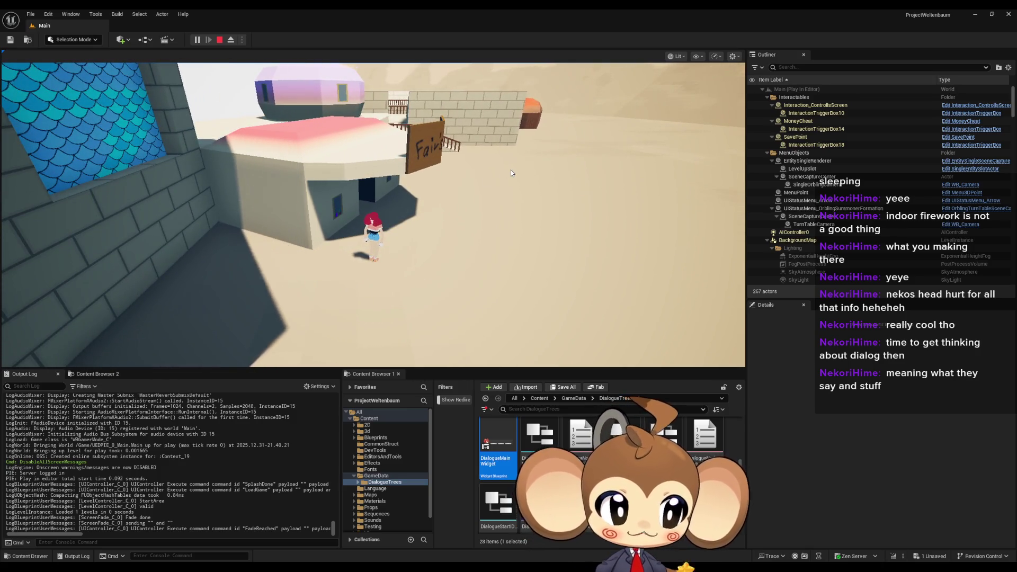
key(e)
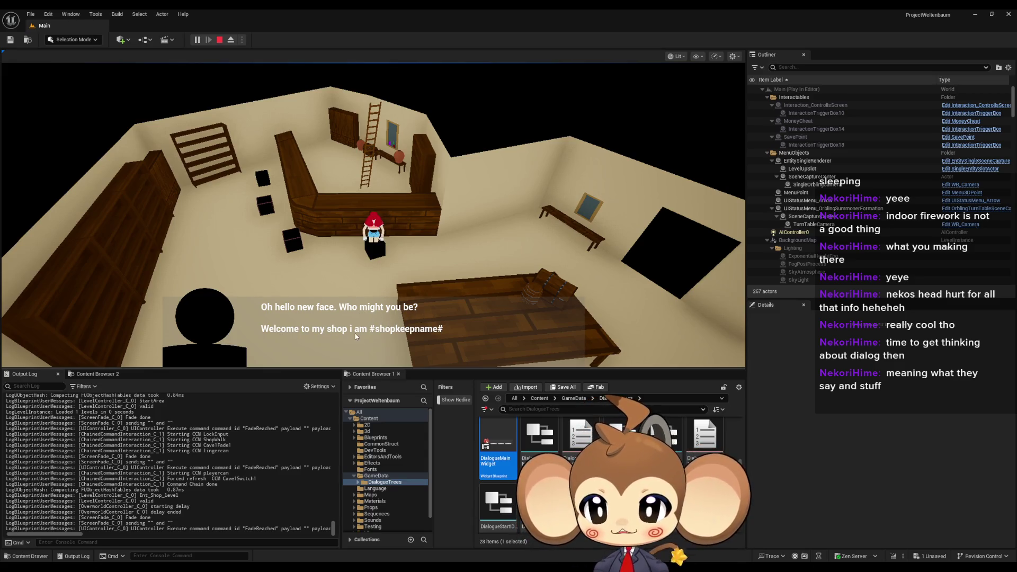
Advance the shopkeeper's dialogue lines up to the question with choices.
click(429, 339)
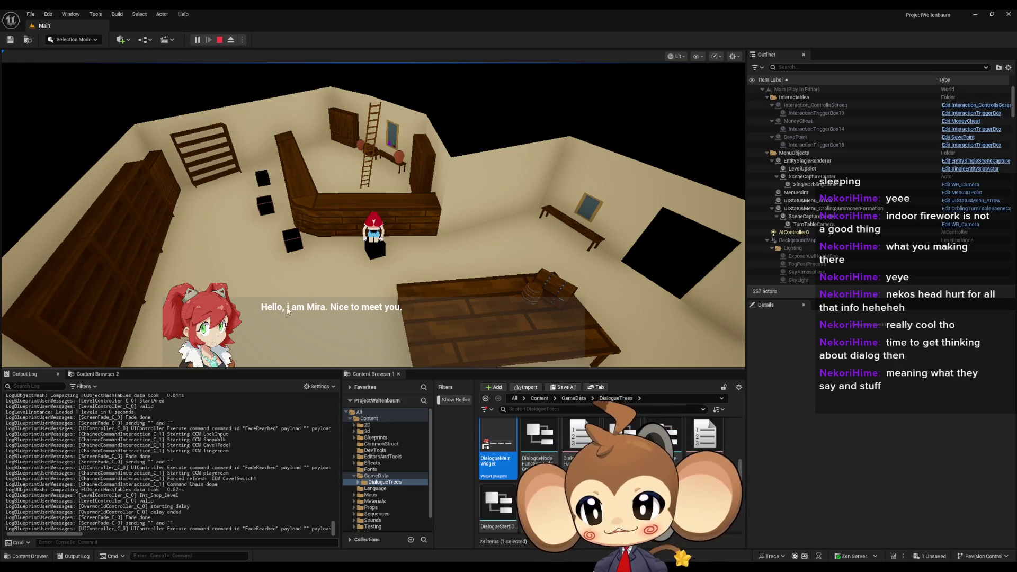
click(426, 319)
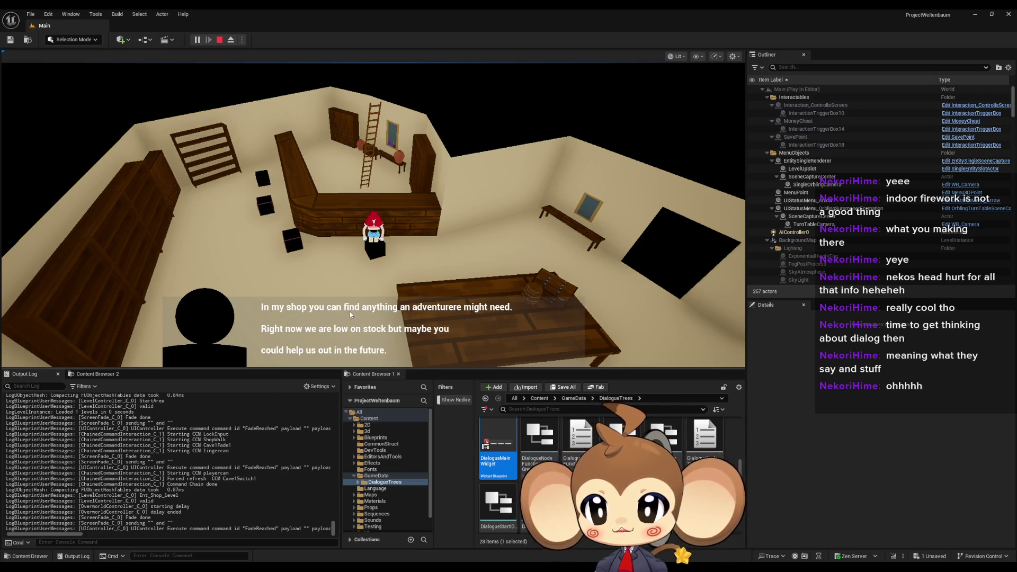
click(372, 360)
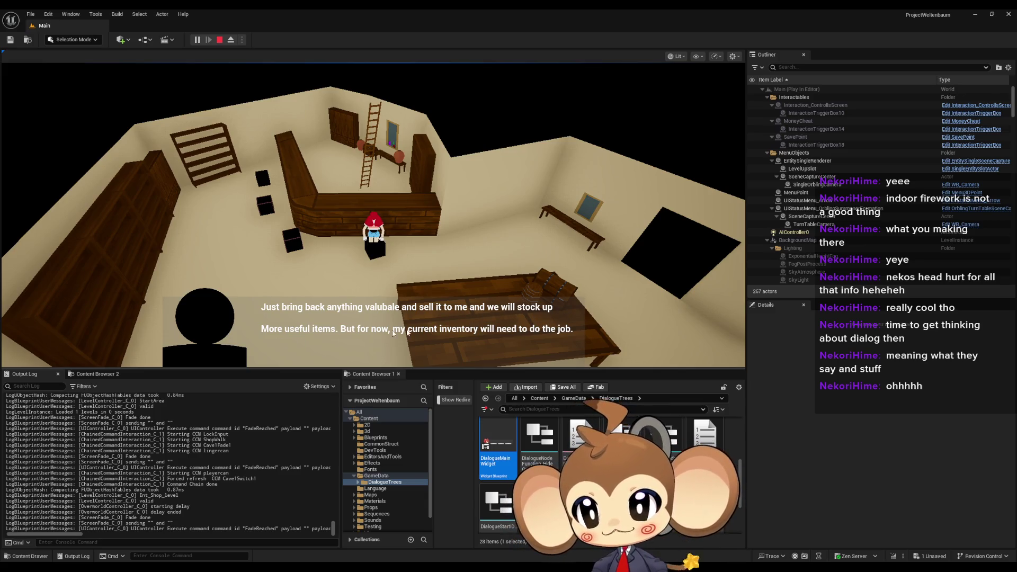
click(373, 333)
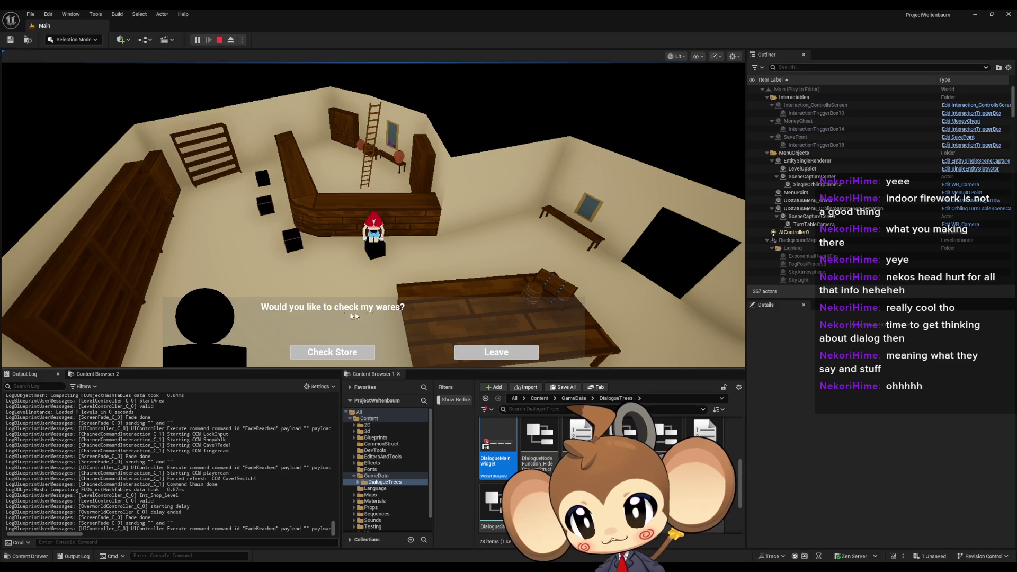
Choose Leave, then talk to the shopkeeper again and continue into the Buy/Sell shop menu.
click(507, 359)
click(426, 347)
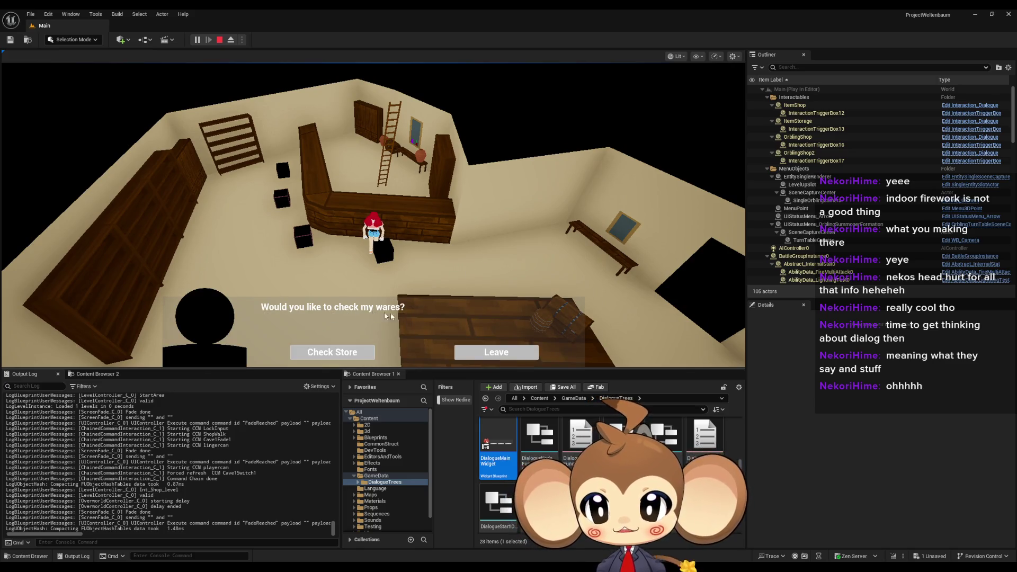
click(496, 352)
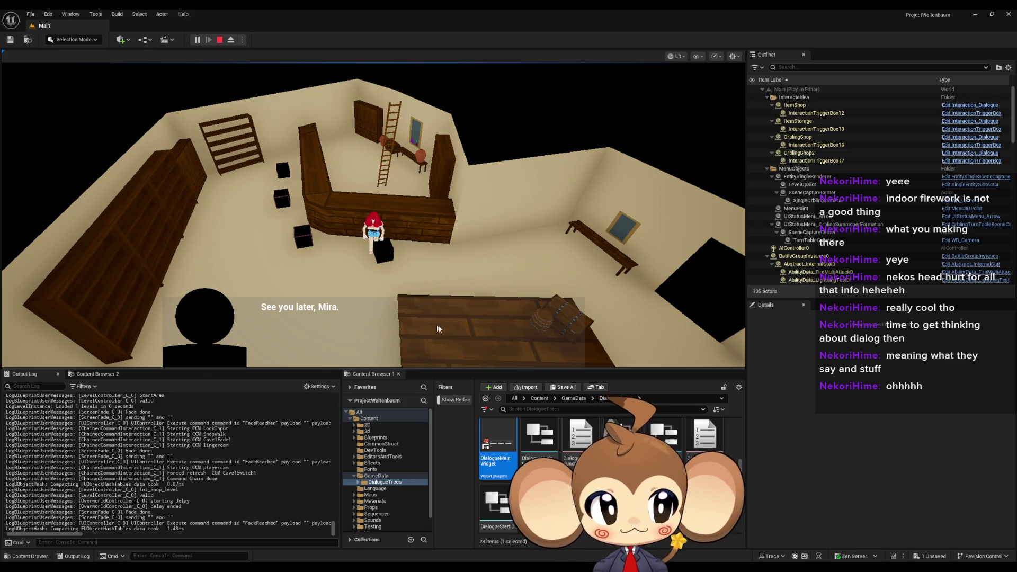
click(465, 353)
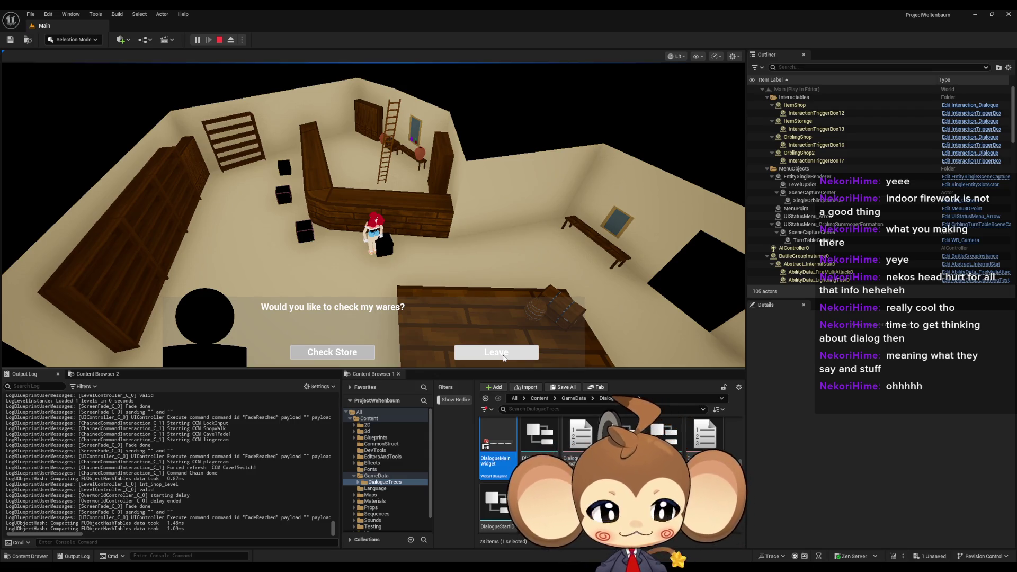
click(503, 354)
key(w)
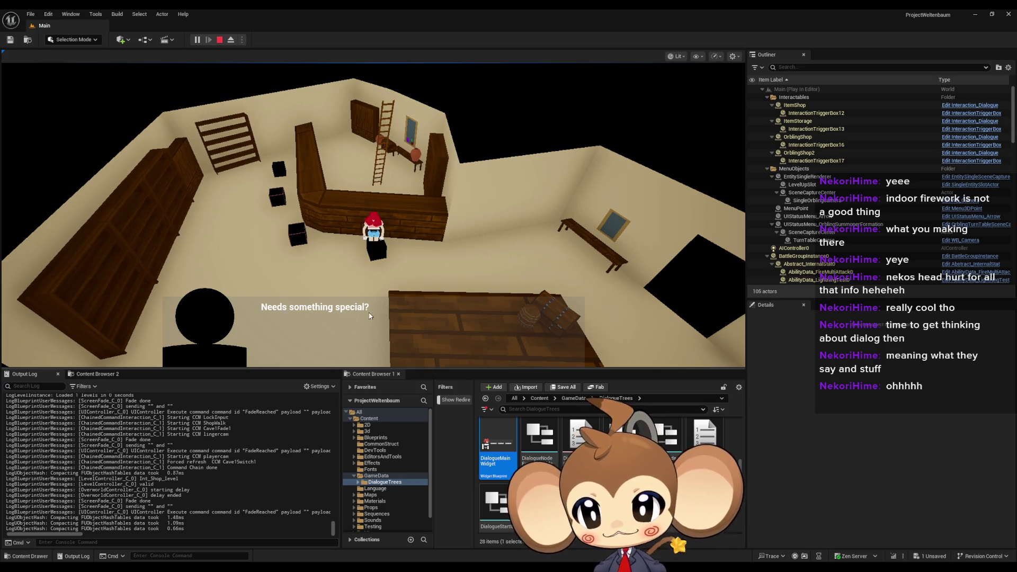
click(286, 315)
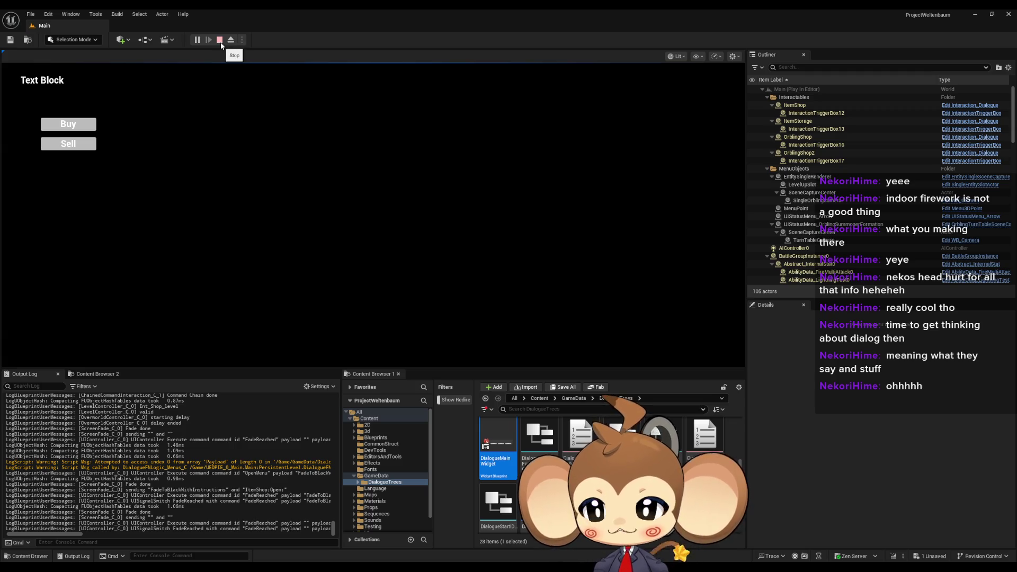
Stop the play session and return to the editor.
click(220, 42)
click(197, 40)
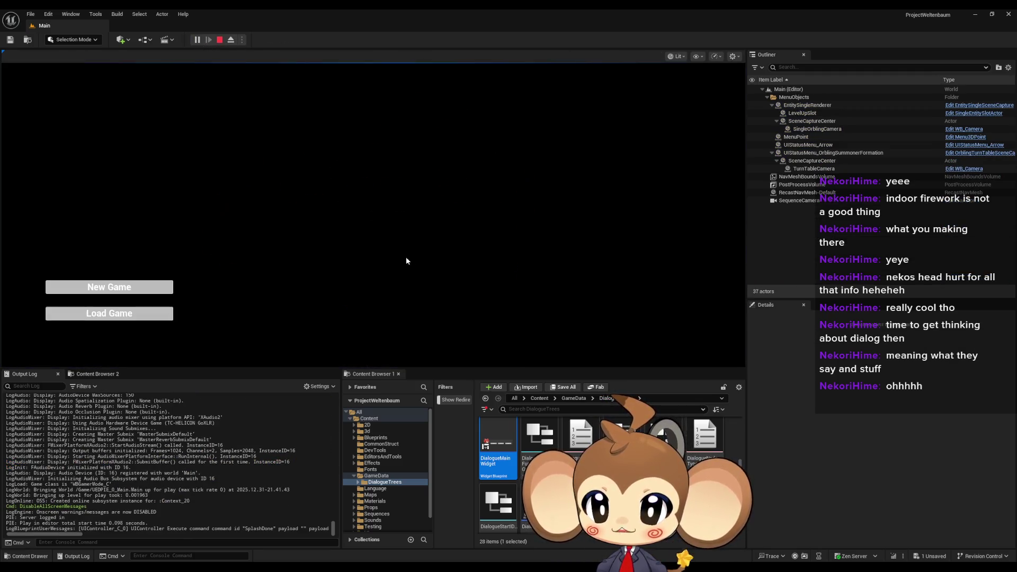
click(219, 40)
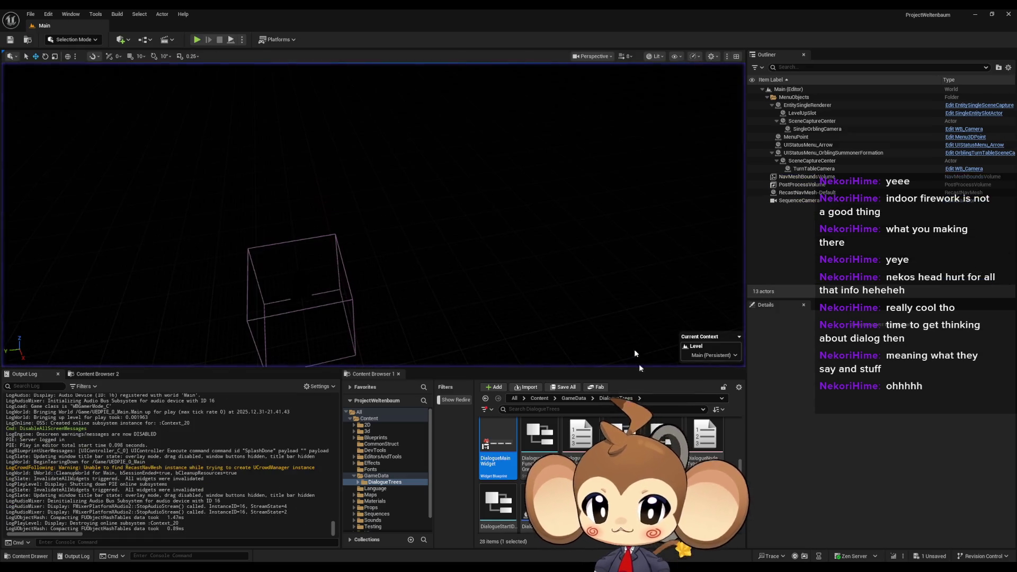
In the Content Browser, go to DialogueTrees > StartArea and open the DD_StartArea_ItemShop data asset.
scroll(684, 429, up, 3)
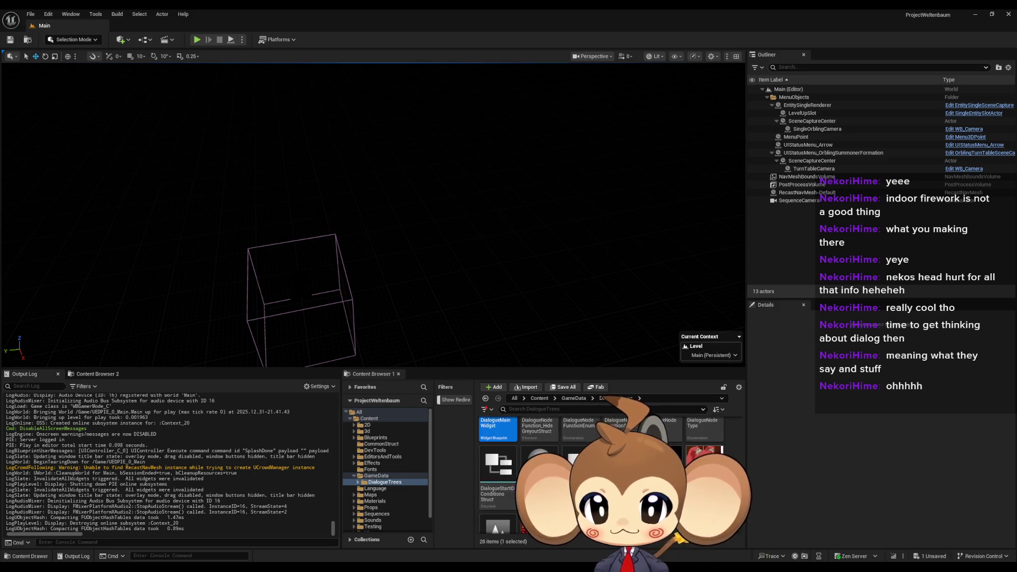
click(539, 445)
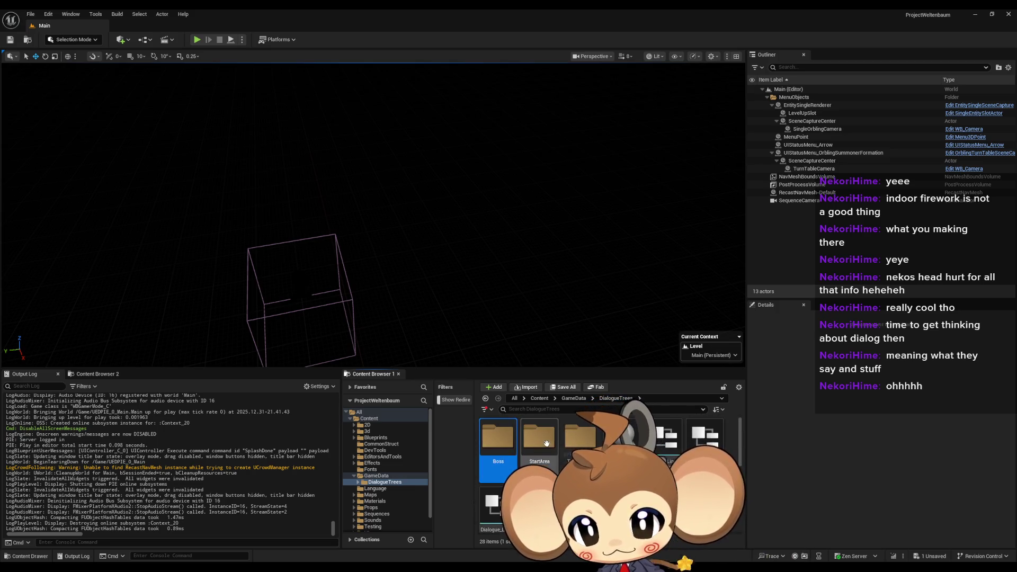
double_click(581, 438)
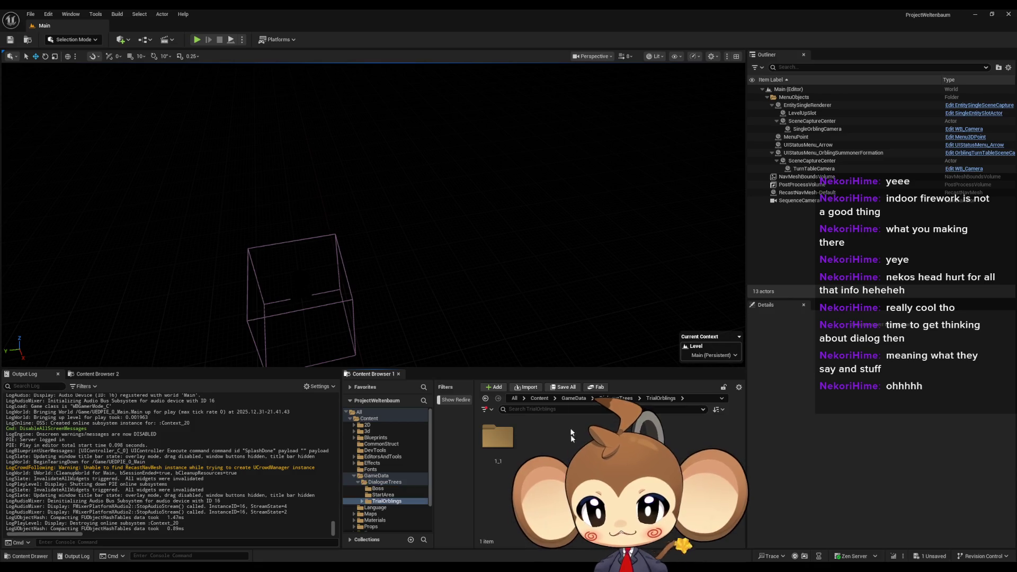
click(617, 398)
double_click(539, 439)
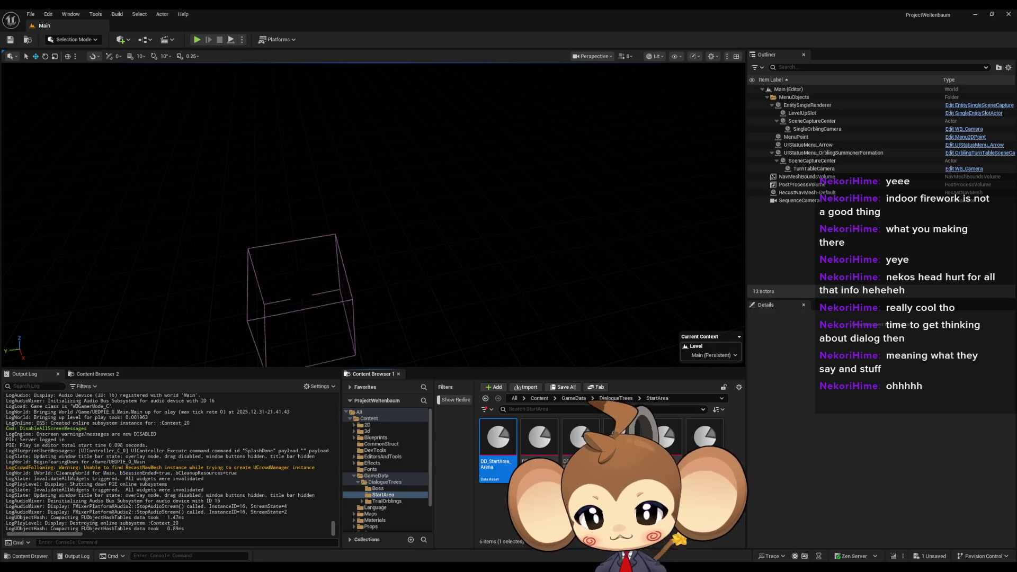
click(580, 437)
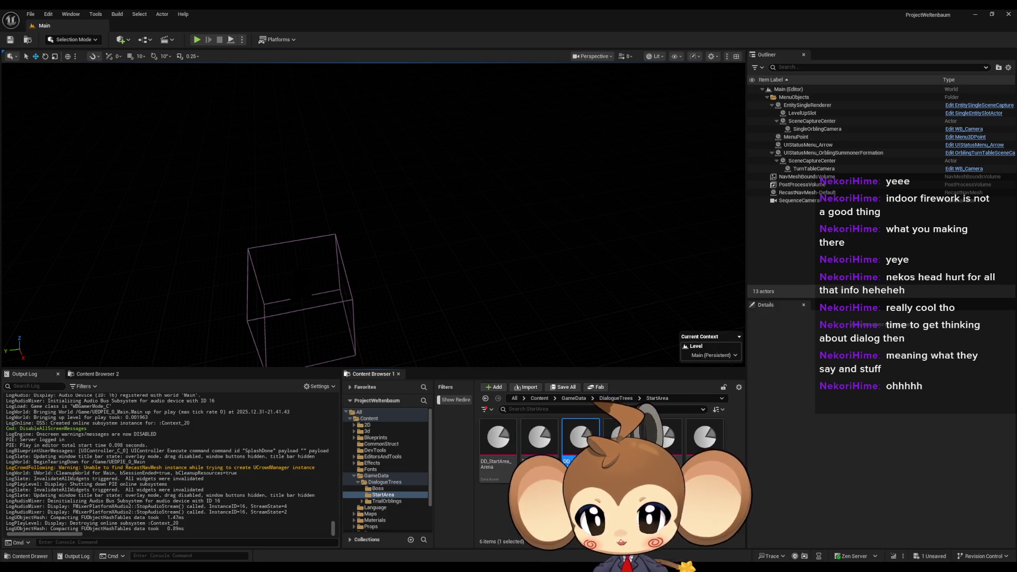
double_click(580, 438)
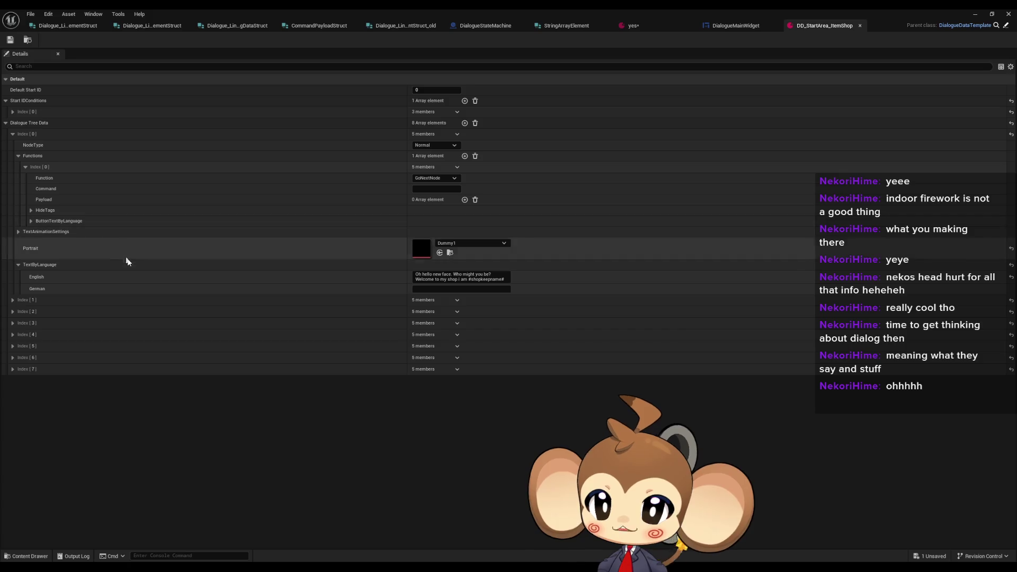
Inspect dialogue entries Index [3] and [4], then collapse Index [4]'s TextByLanguage.
click(12, 324)
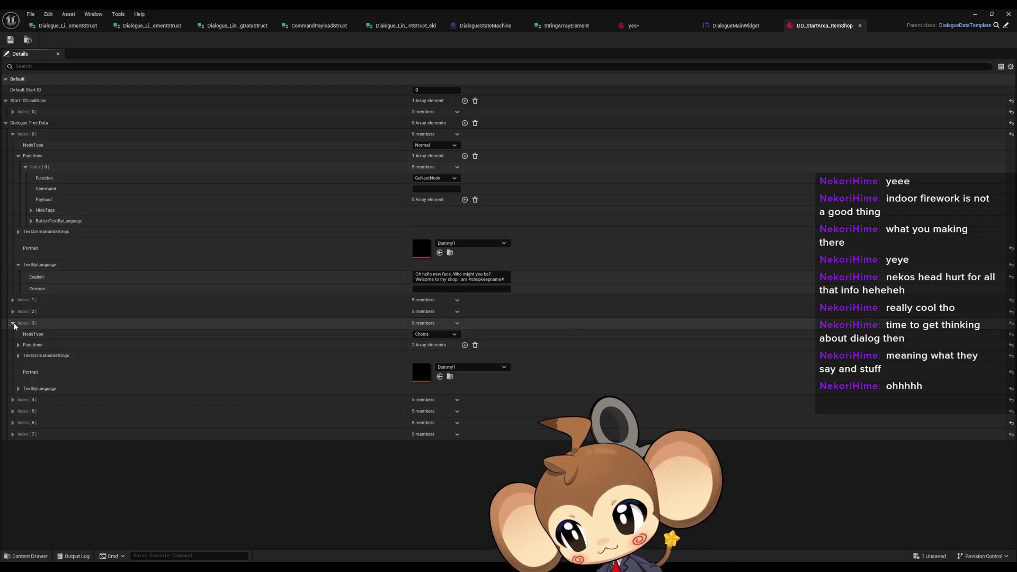
click(15, 326)
click(14, 325)
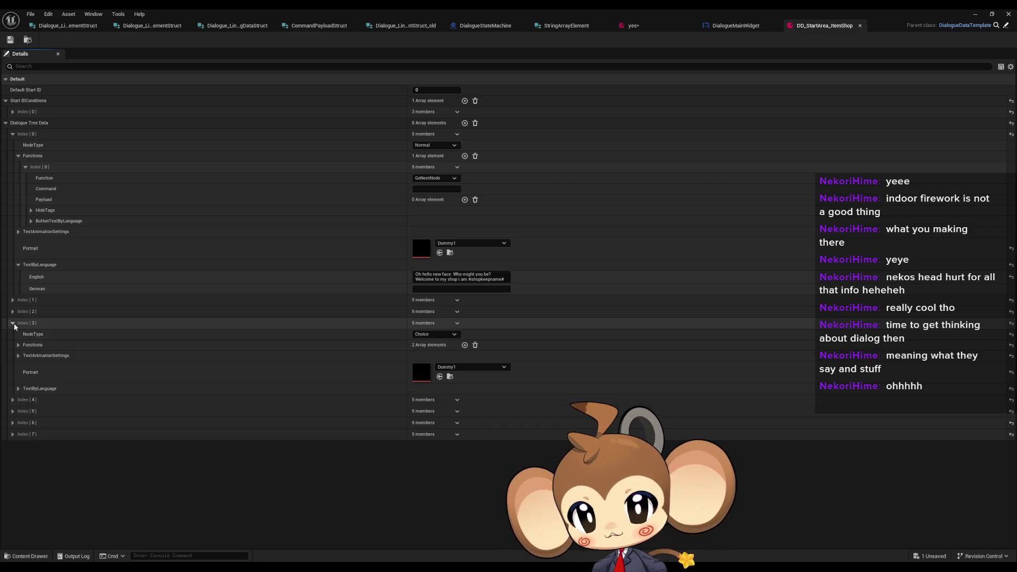
click(14, 325)
click(13, 334)
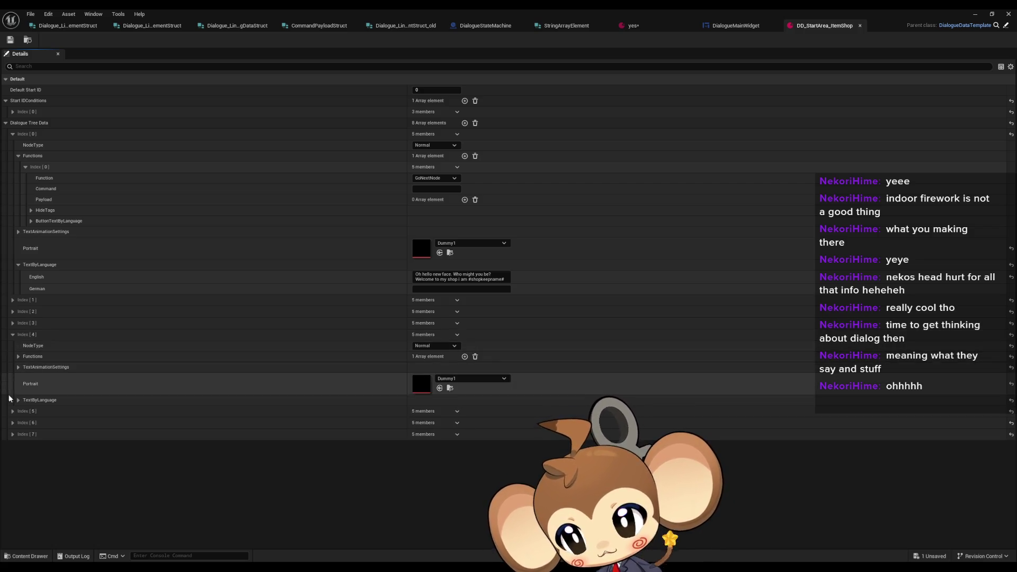
click(18, 401)
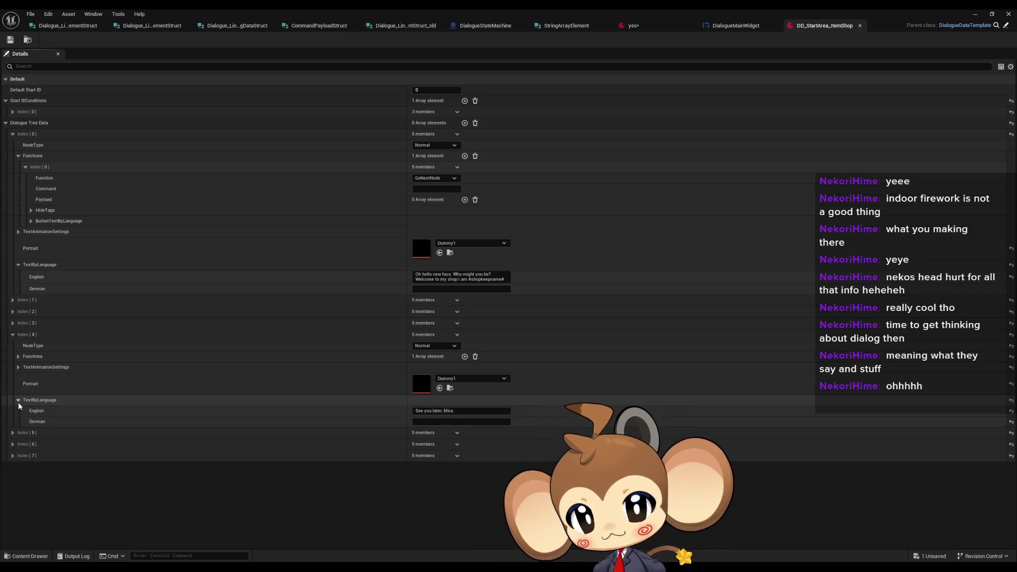
click(18, 402)
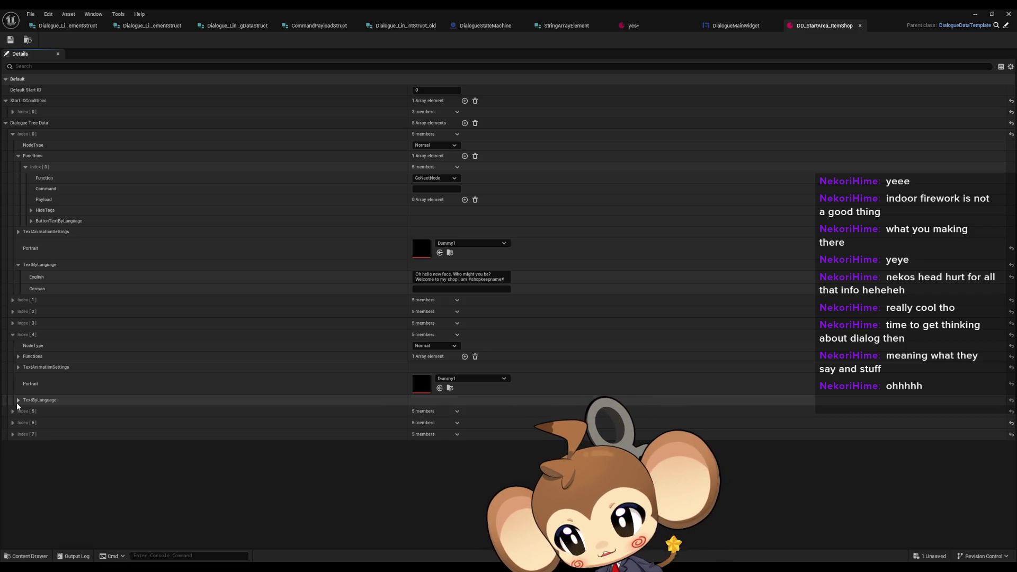
Expand entries Index [5], [6] and [7] with their TextByLanguage rows to show the English lines.
click(12, 412)
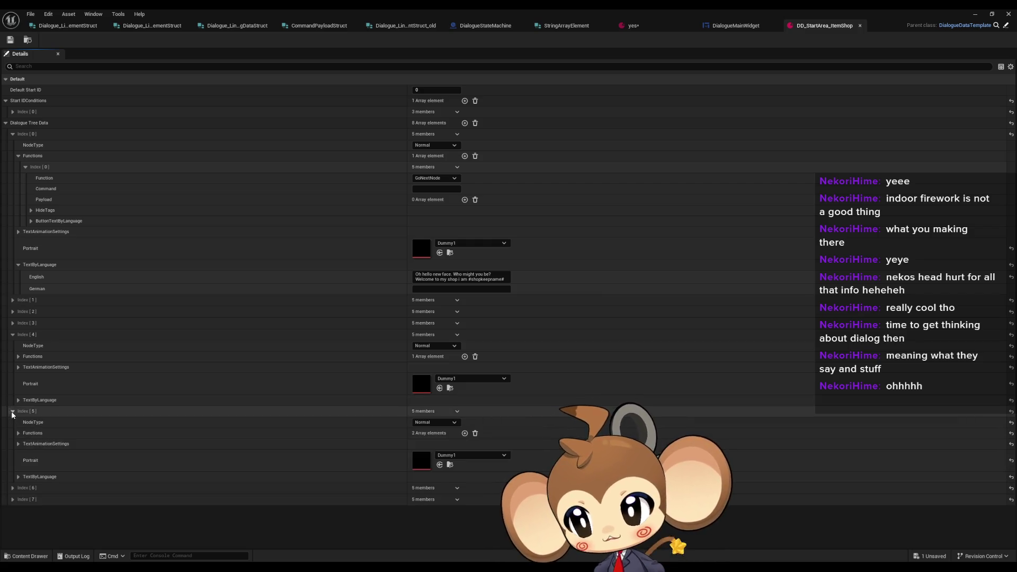
click(19, 477)
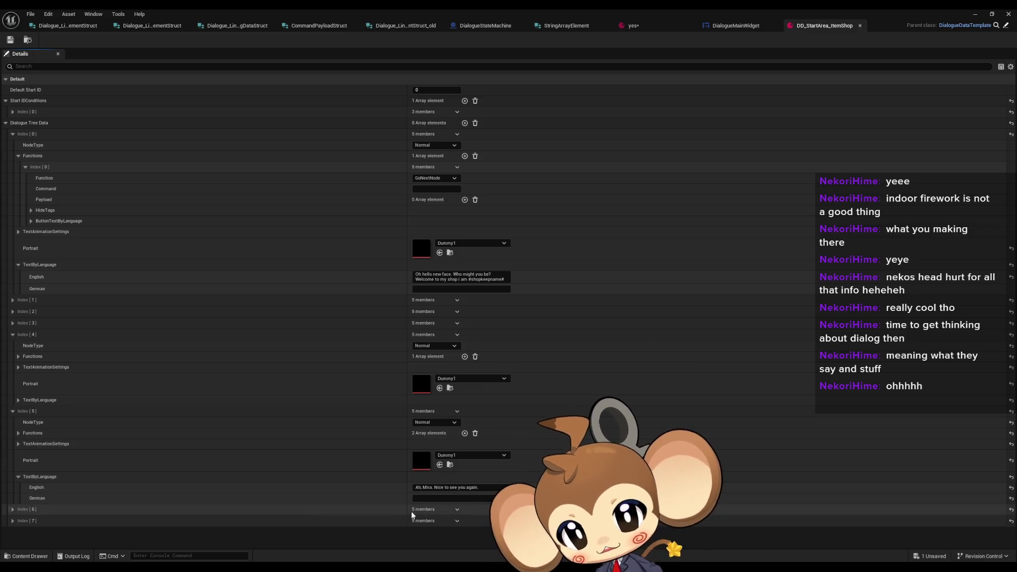
click(12, 510)
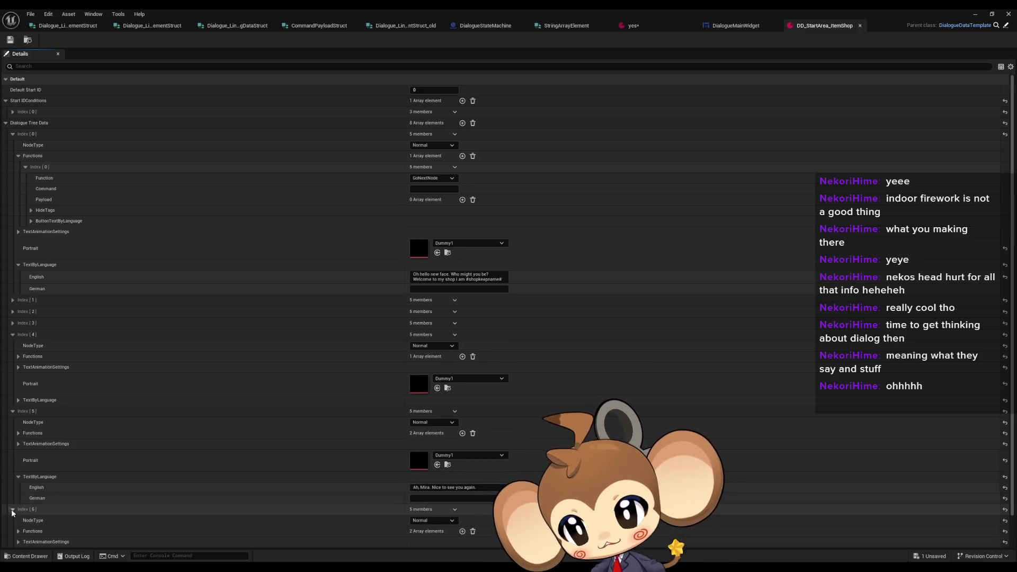
scroll(143, 511, down, 2)
click(20, 530)
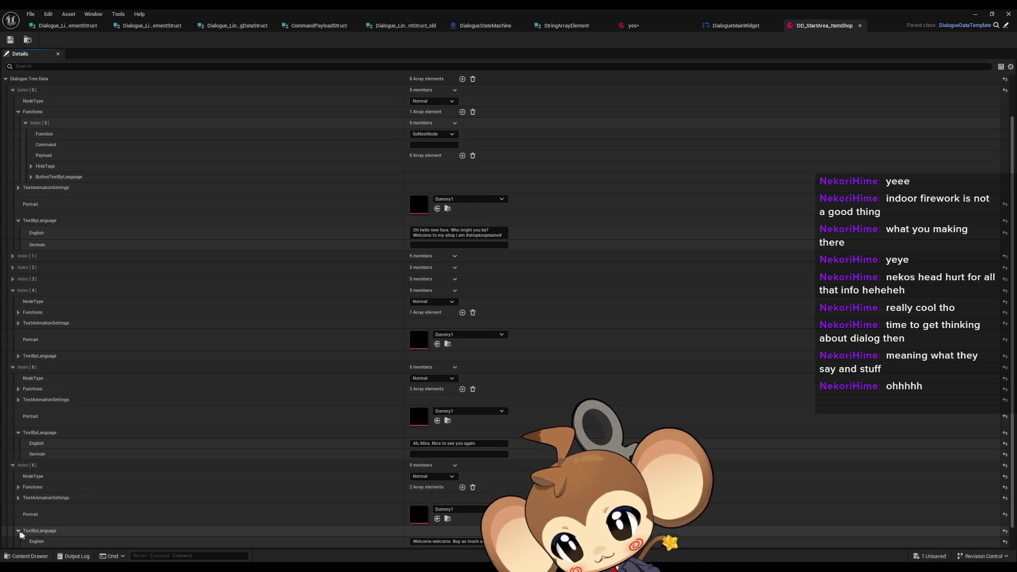
scroll(259, 482, down, 1)
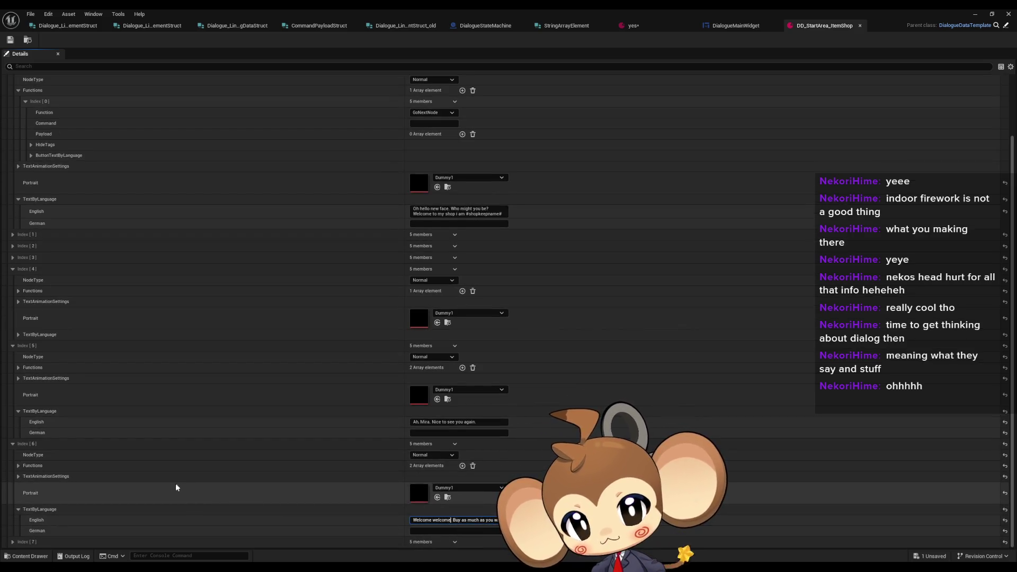
click(12, 541)
scroll(19, 543, down, 3)
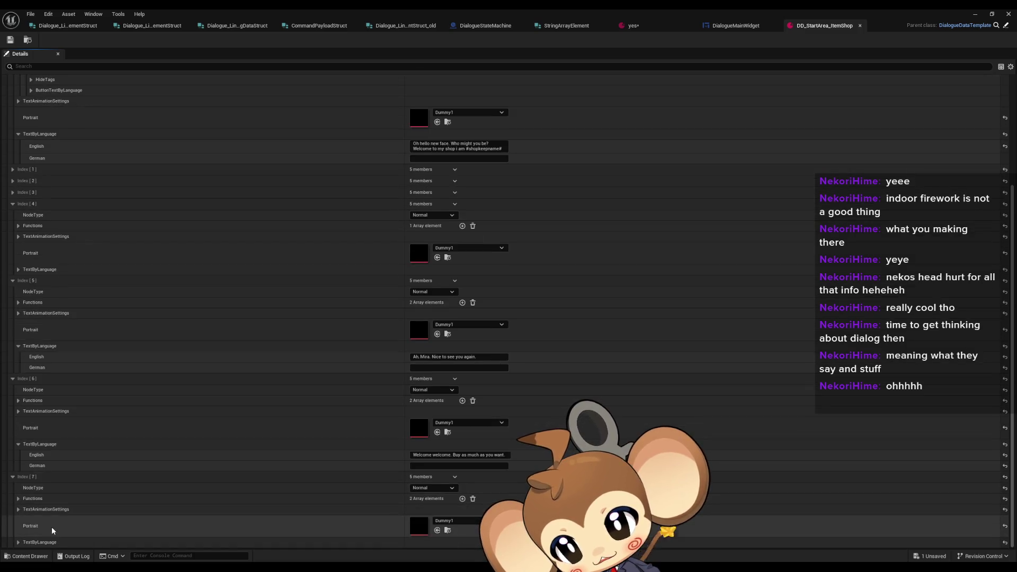
click(18, 541)
scroll(159, 511, down, 1)
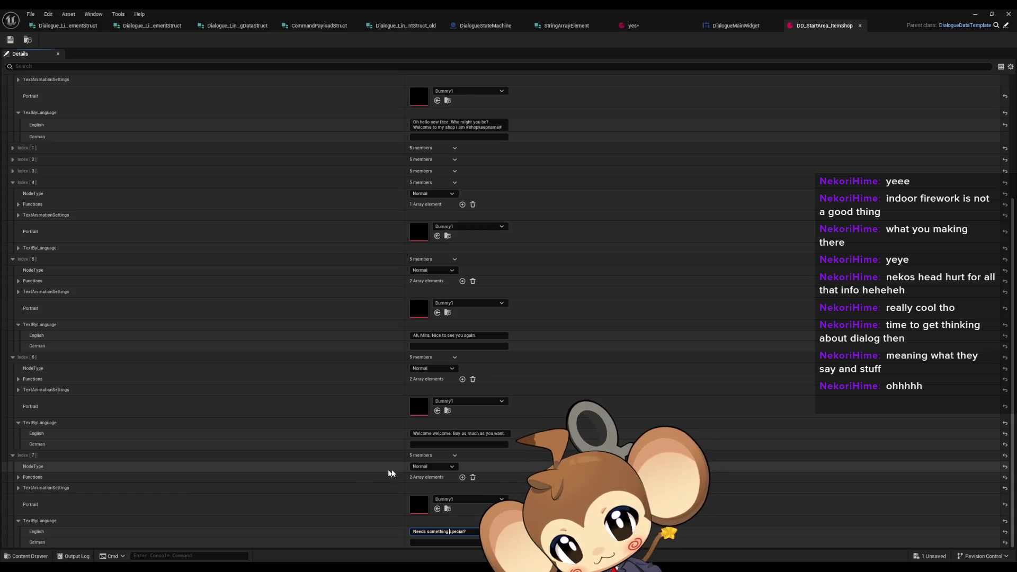
Set the NodeType of entries Index [7], [6] and [5] to Choice.
click(430, 467)
click(423, 484)
click(426, 369)
click(421, 383)
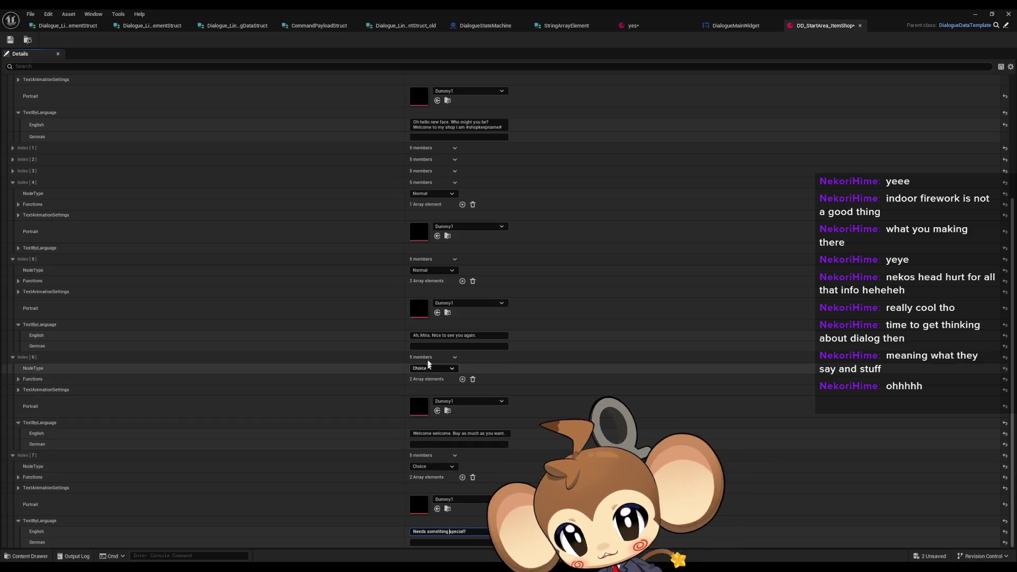
click(429, 270)
click(421, 285)
Check the WeightedStartIDs and entry Index [3], then minimize the dialogue asset editor.
scroll(429, 383, up, 5)
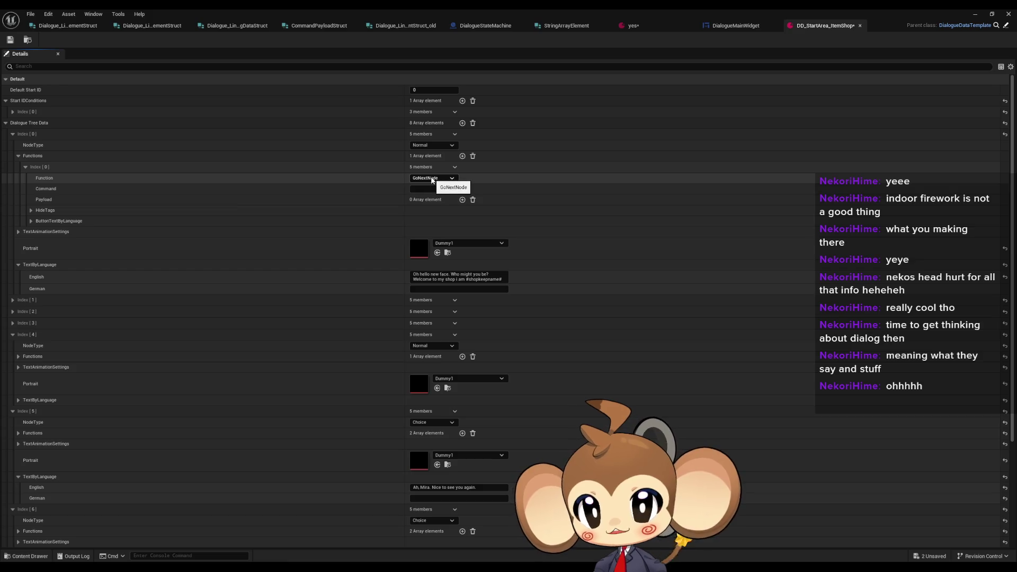
click(13, 112)
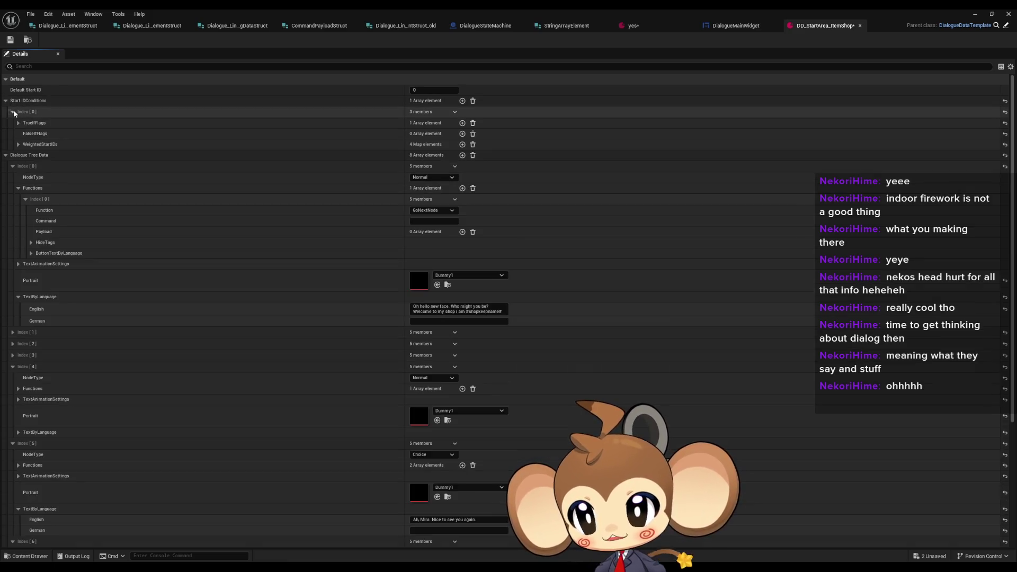
click(18, 144)
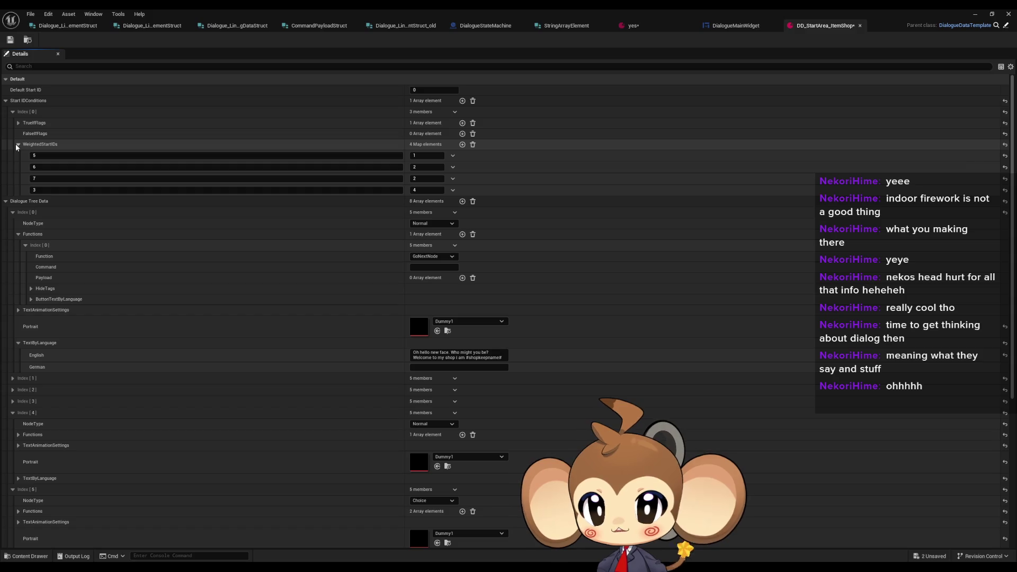
click(17, 144)
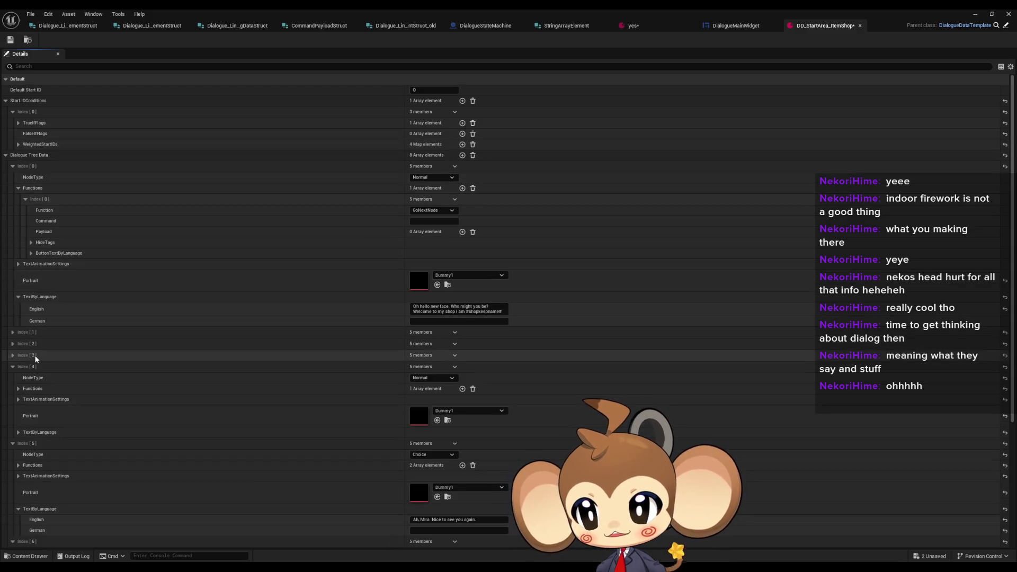
click(11, 355)
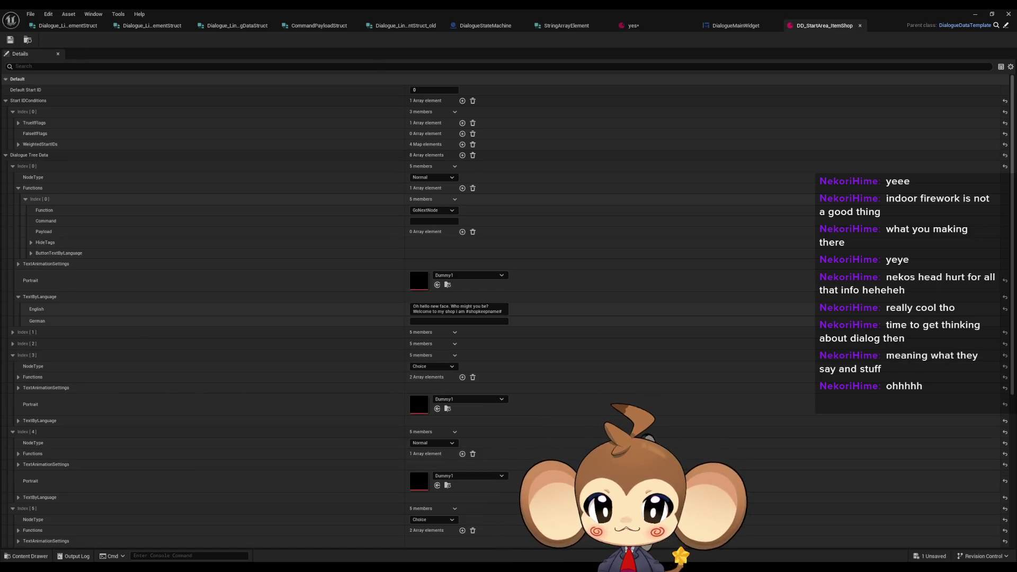
click(975, 12)
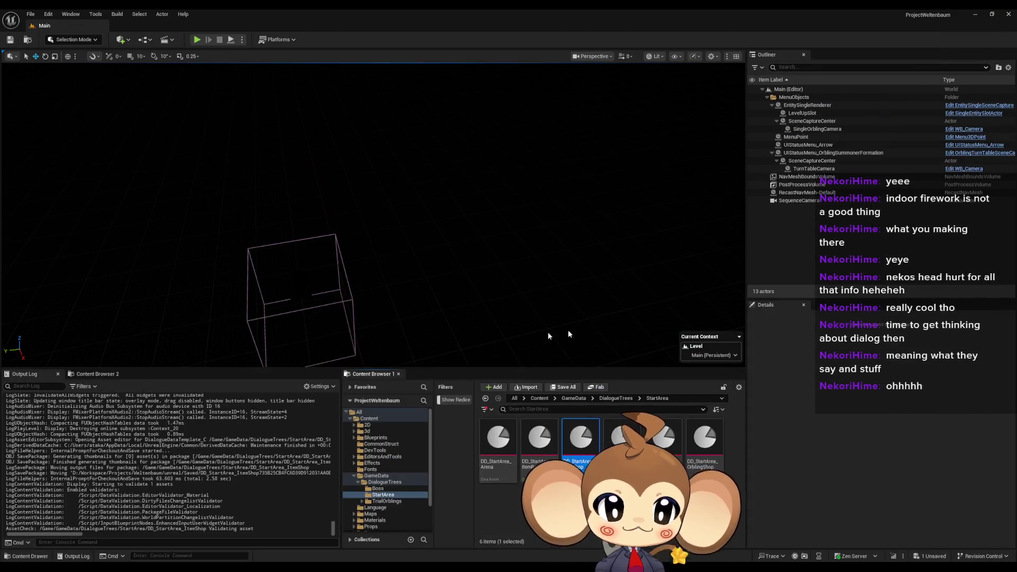
Start play mode and walk the character into the item shop to reach the shopkeeper's greeting.
click(199, 42)
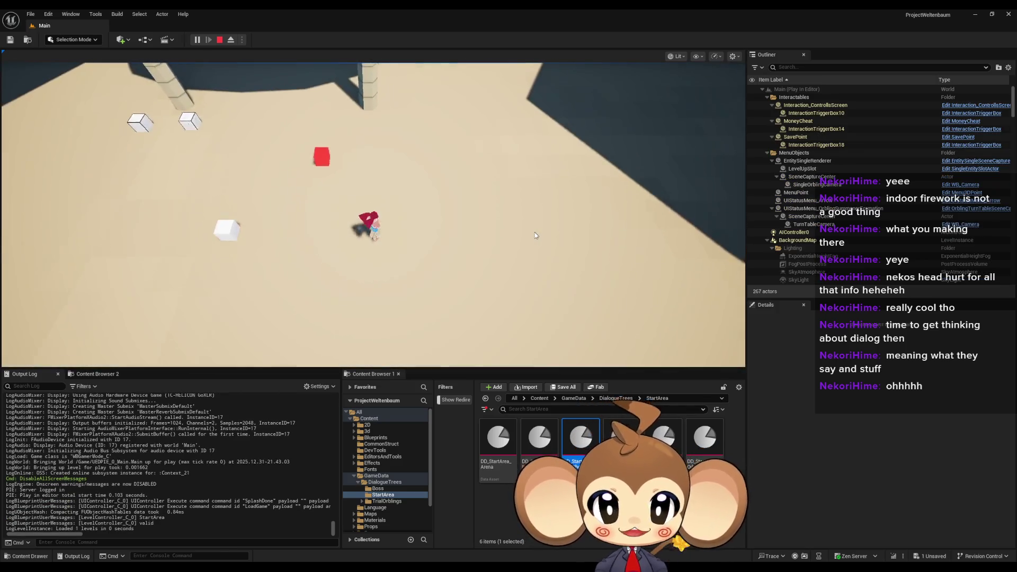
key(w)
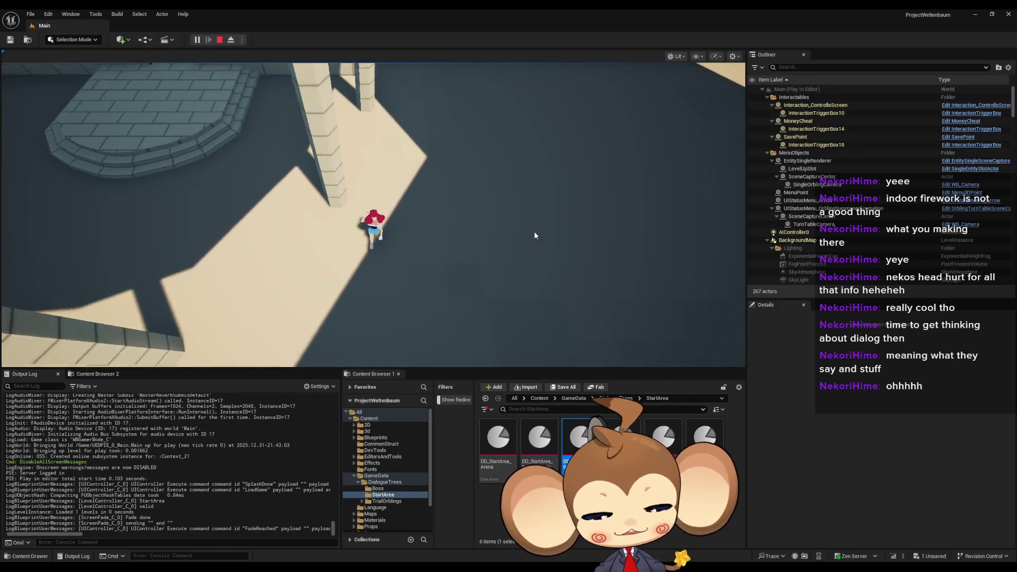
key(w)
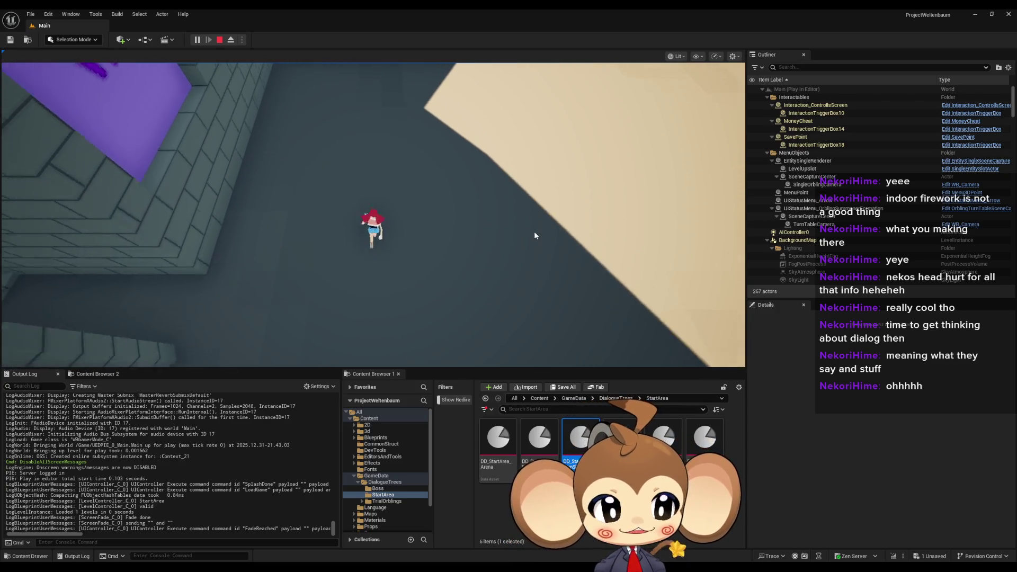
key(w)
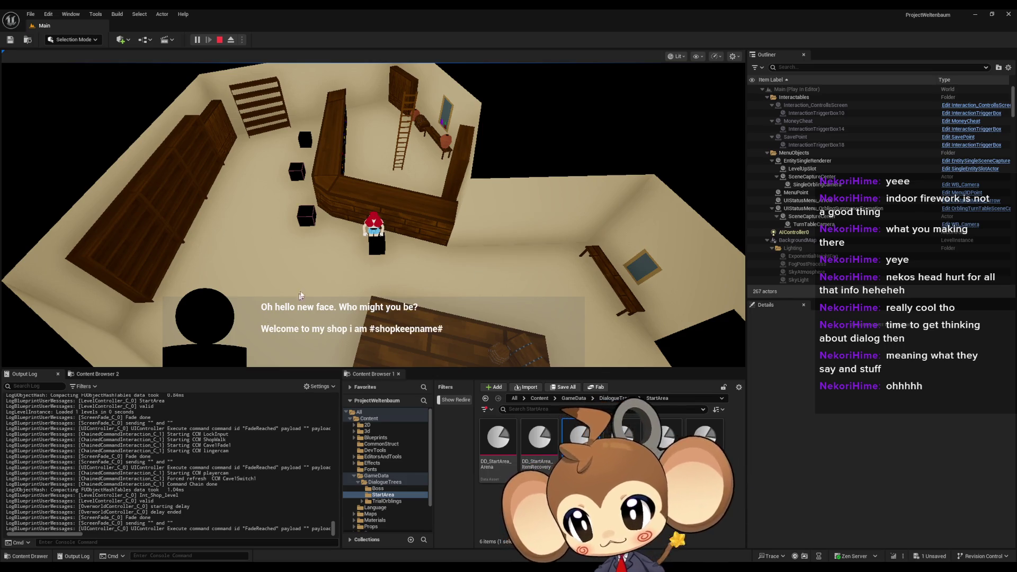
Advance the shop dialogue to the shopkeeper's question about wares.
click(332, 322)
click(359, 324)
click(355, 343)
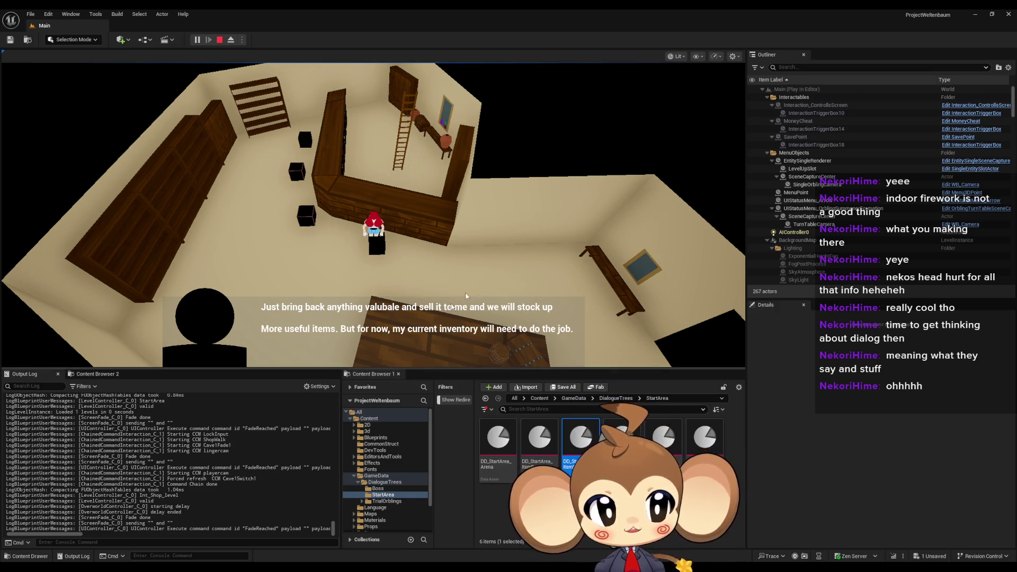
click(503, 273)
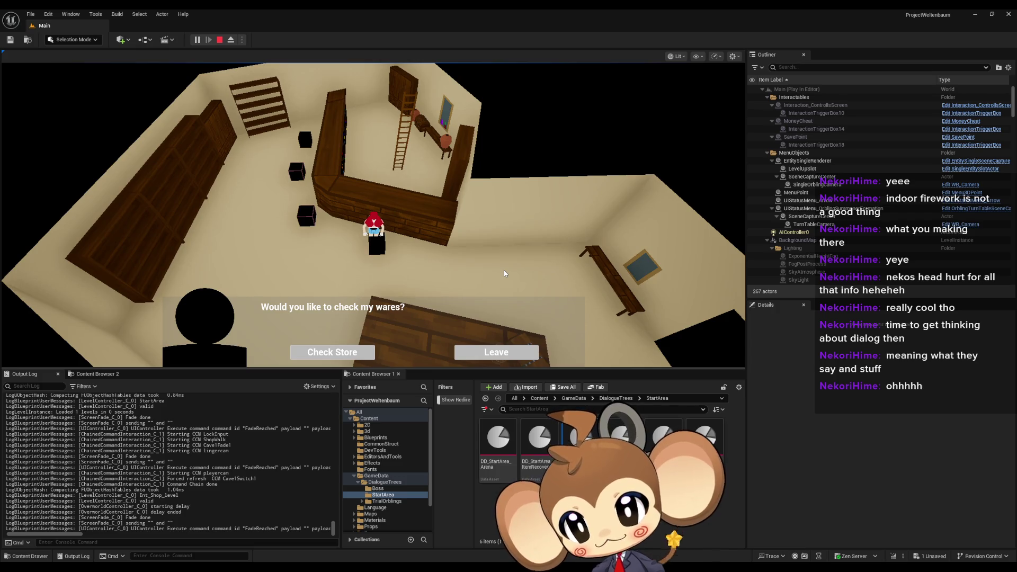
Choose Leave repeatedly to end the shop conversation, then stop the play session.
click(496, 352)
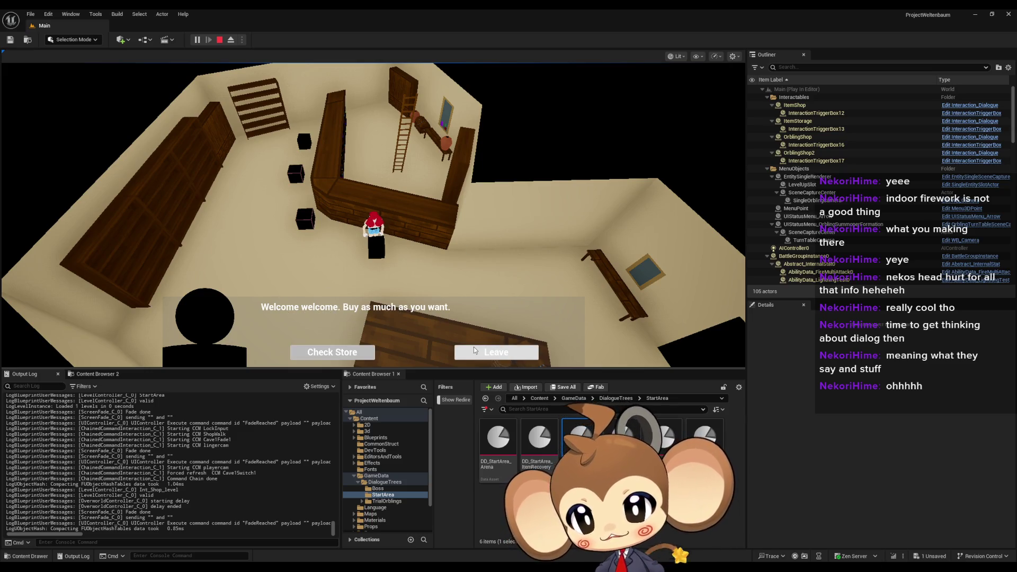
click(477, 350)
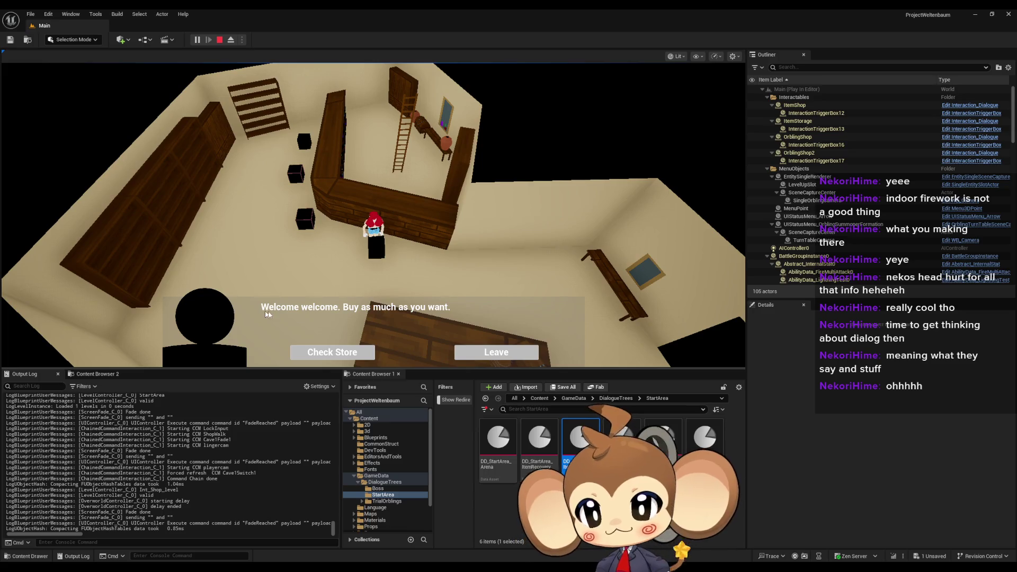
click(471, 350)
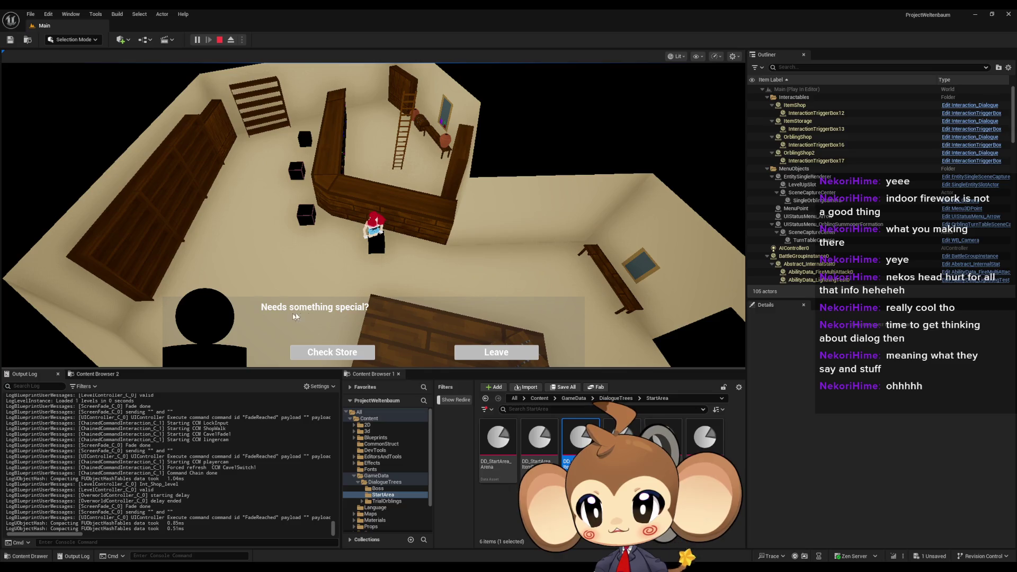
click(491, 351)
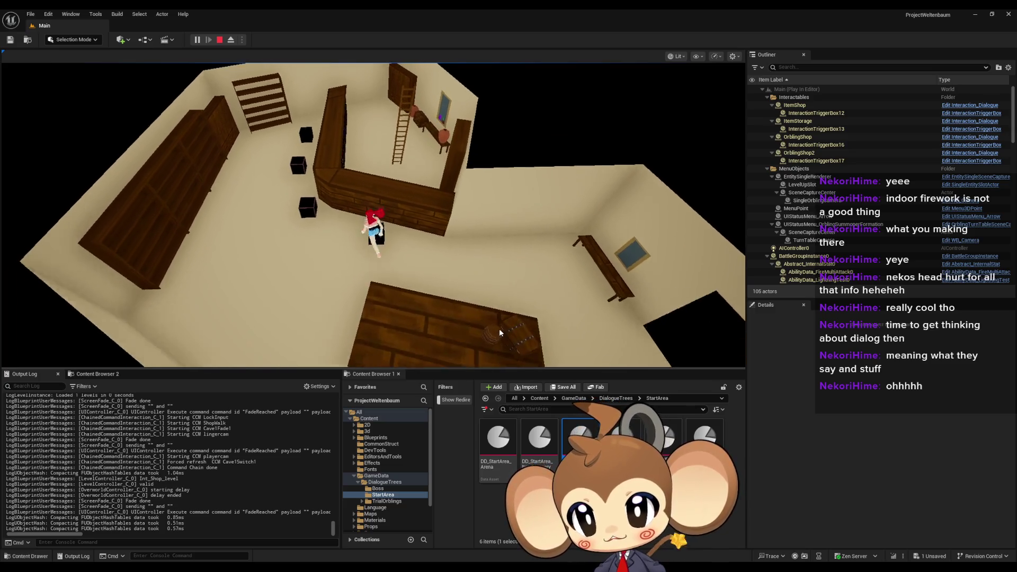
click(503, 352)
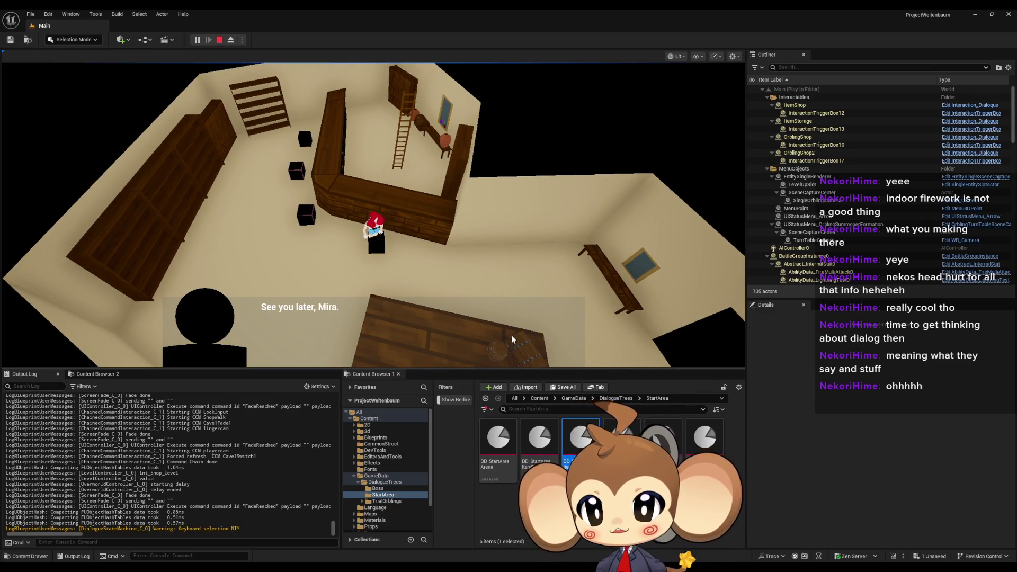
click(507, 360)
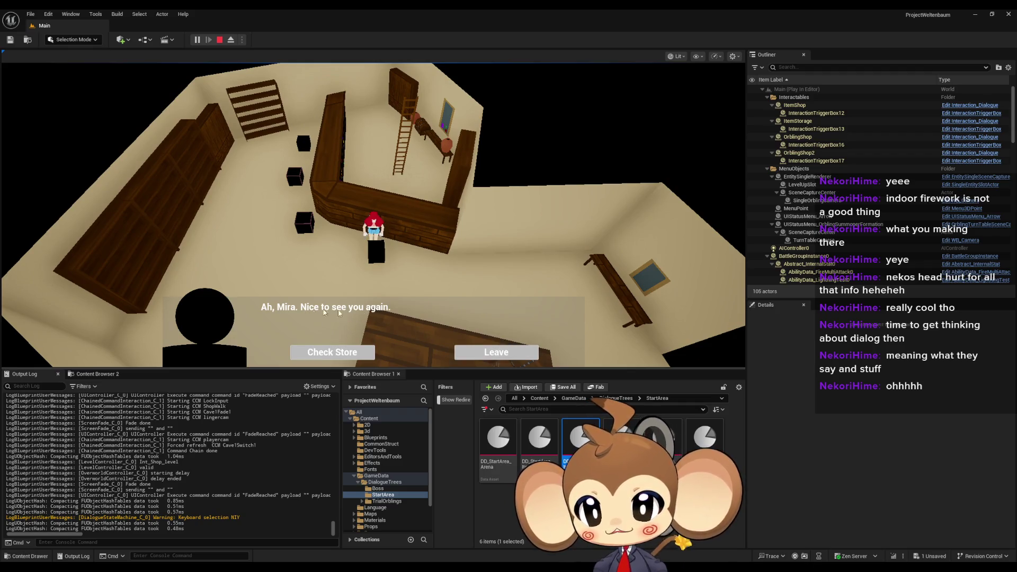
click(487, 354)
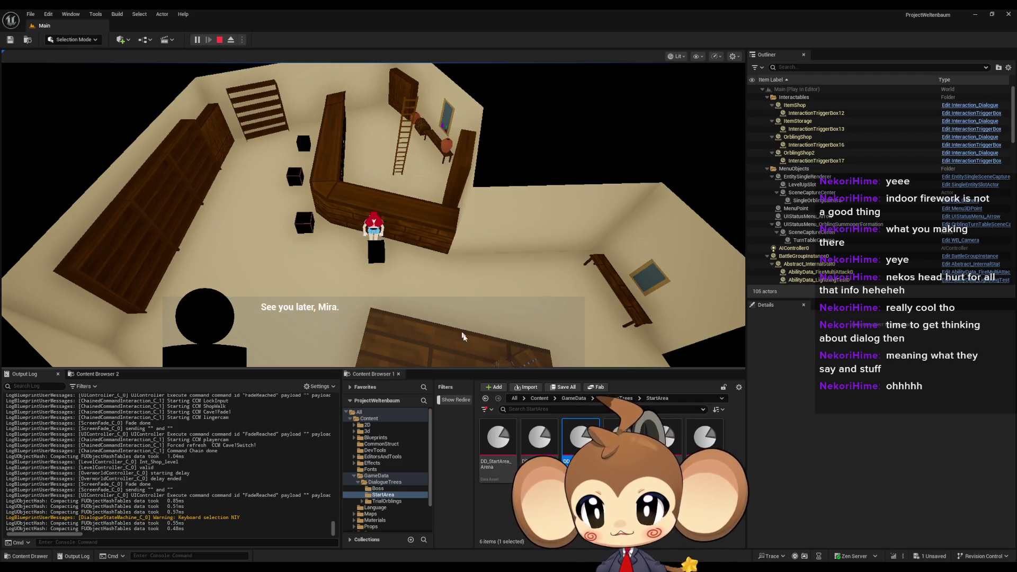
click(494, 351)
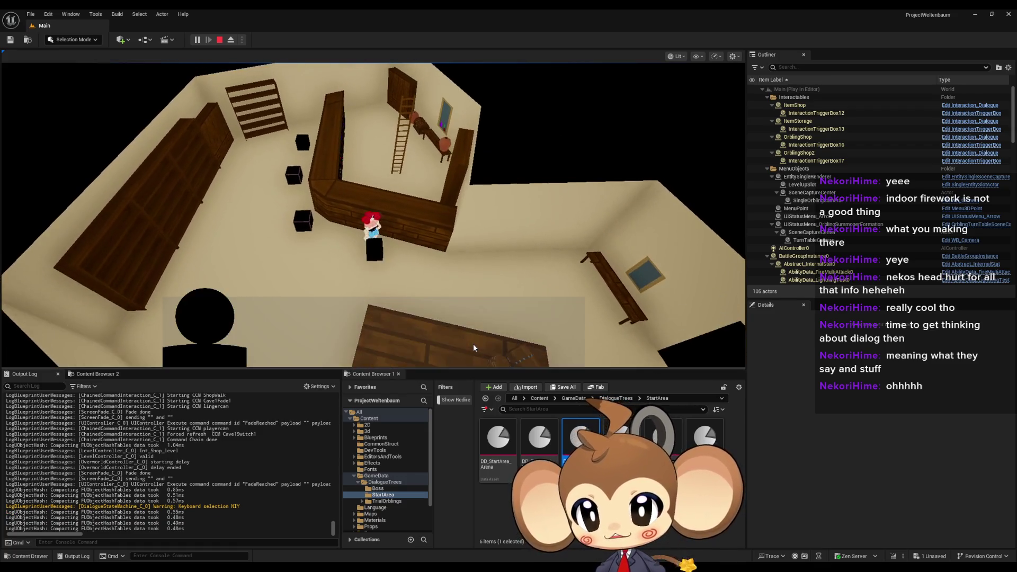
click(484, 352)
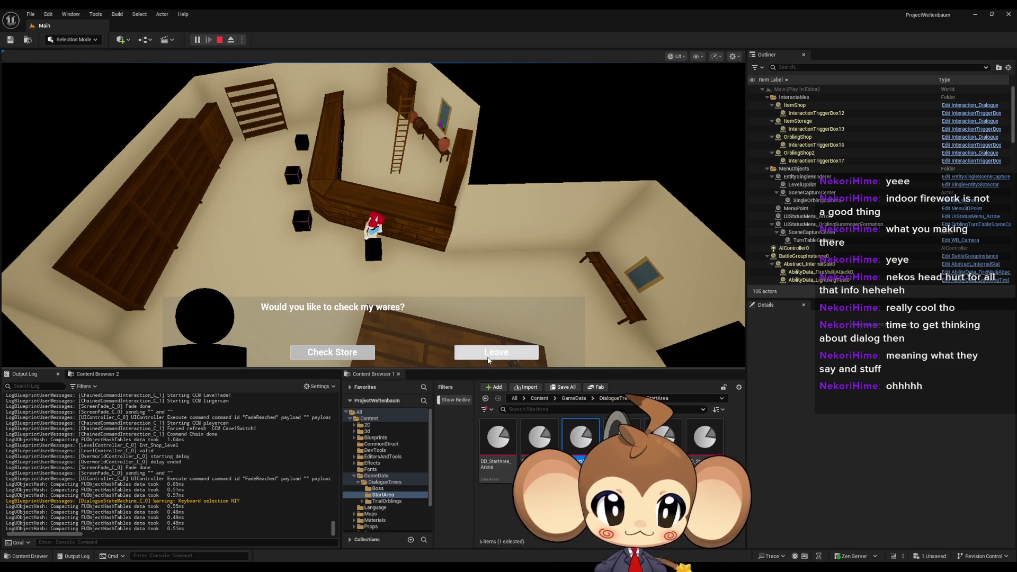
click(492, 355)
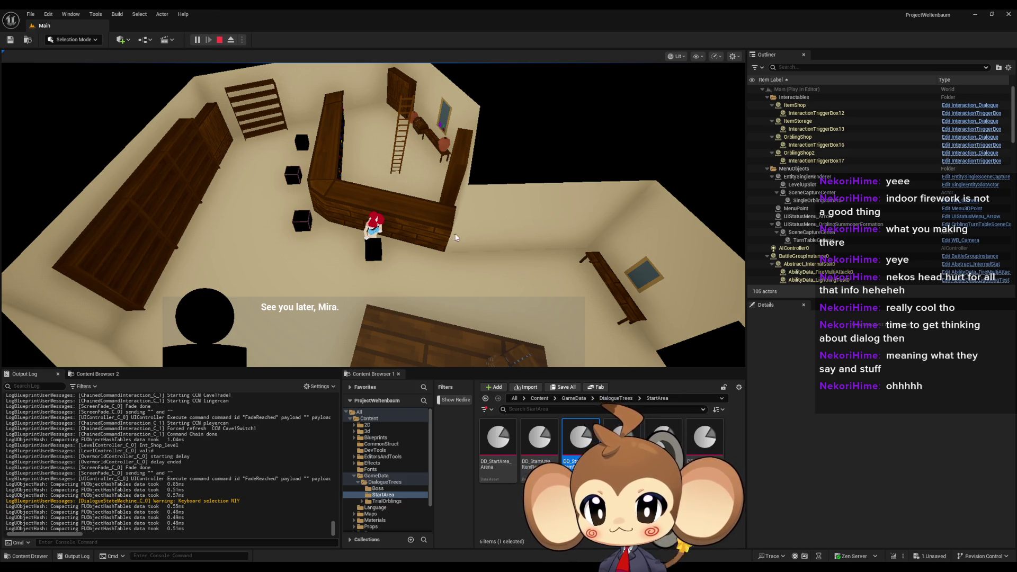
click(220, 40)
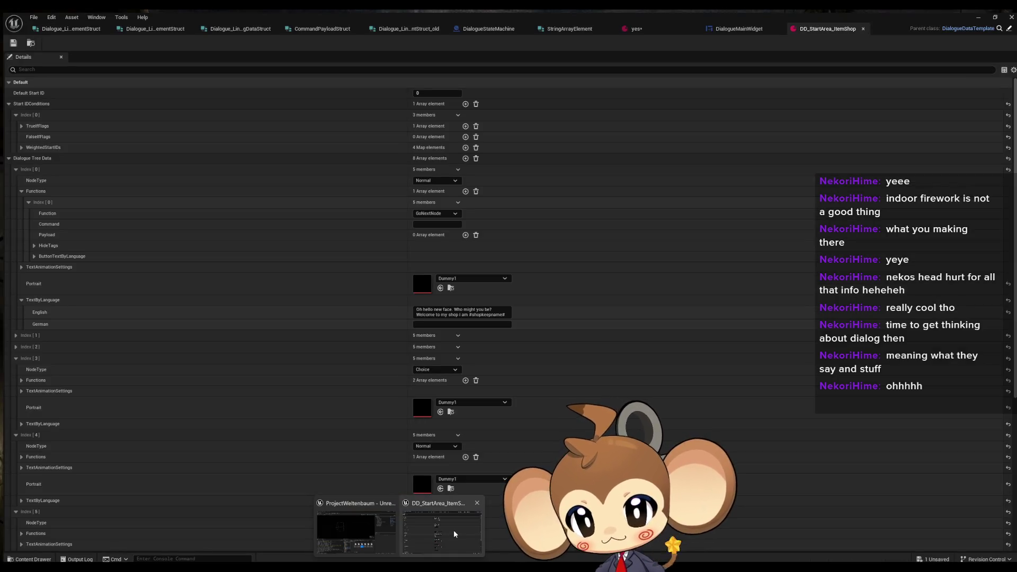
Bring the DD_StartArea_ItemShop asset forward, then switch to the yes dialogue data asset.
click(453, 529)
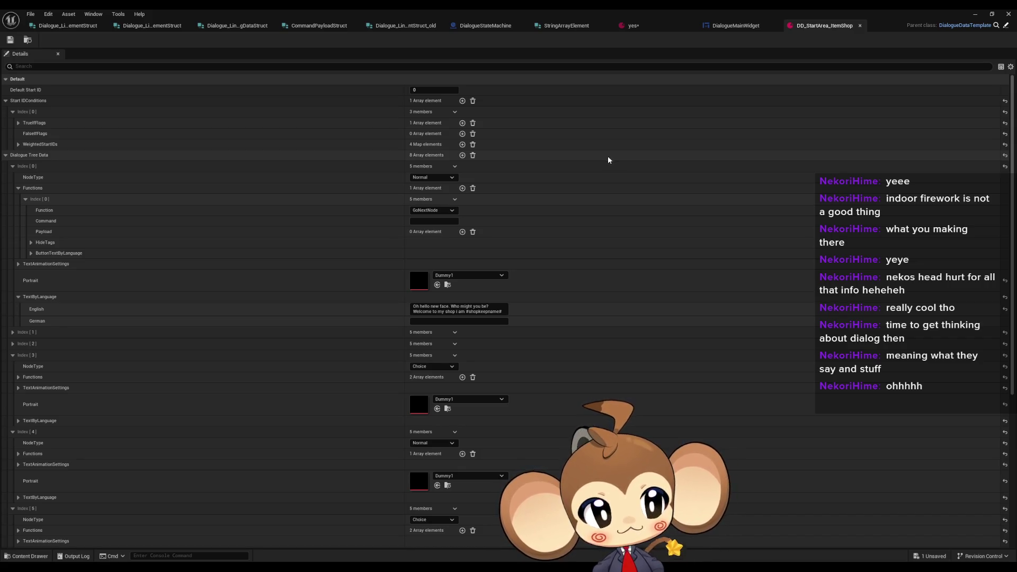
click(637, 30)
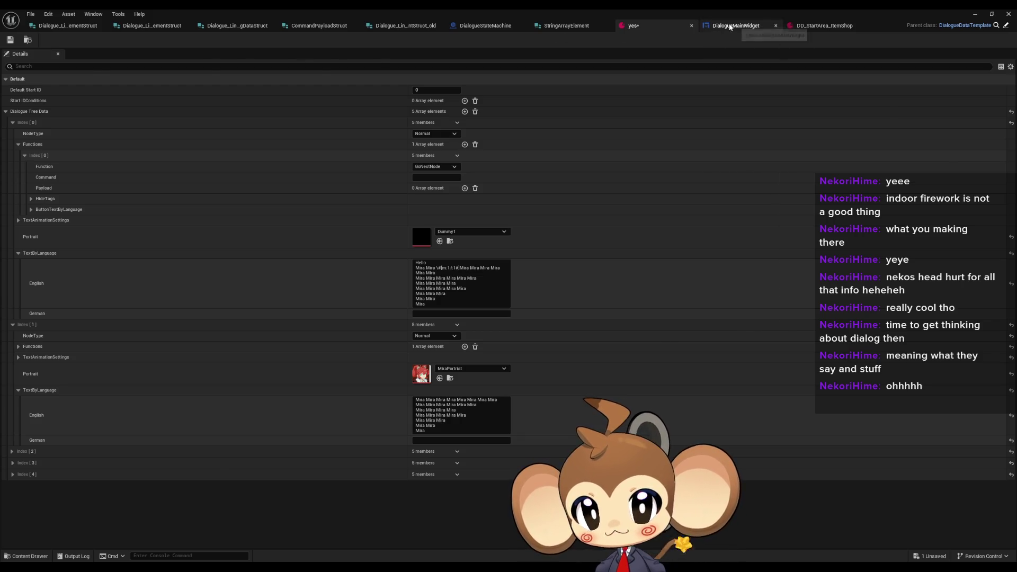
Show the DialogueMainWidget FillLineClusterArray graph and zoom it.
click(733, 26)
scroll(641, 295, down, 4)
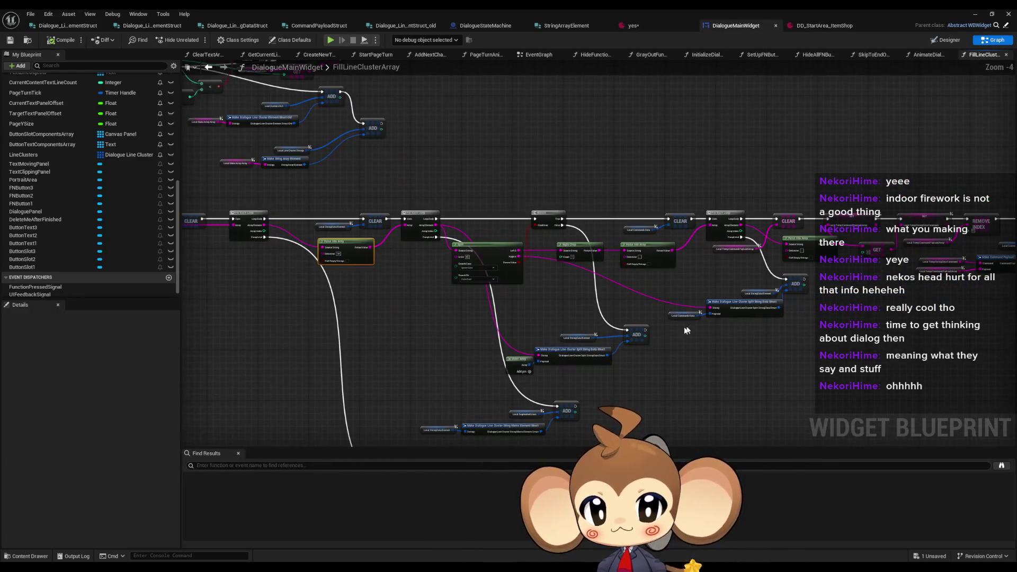
scroll(688, 329, up, 3)
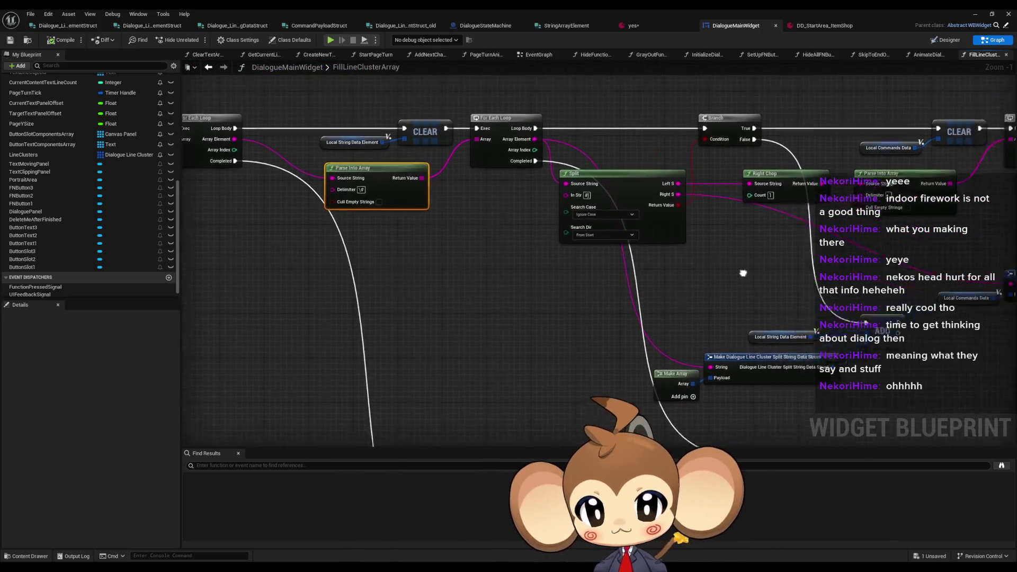
scroll(751, 269, up, 1)
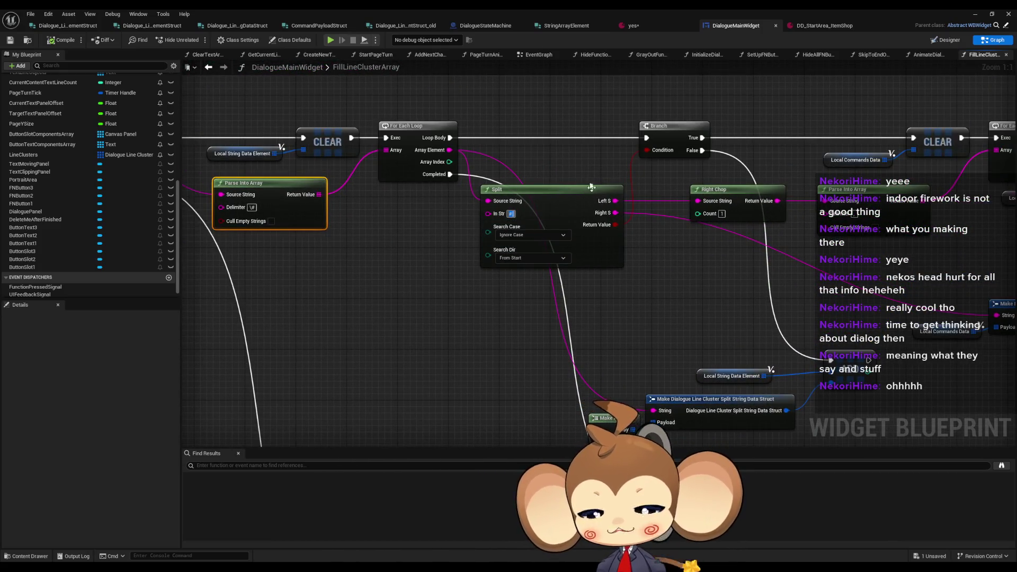
Check the #[m:1.f] marker in the yes asset's English text, then return to DialogueMainWidget.
click(648, 27)
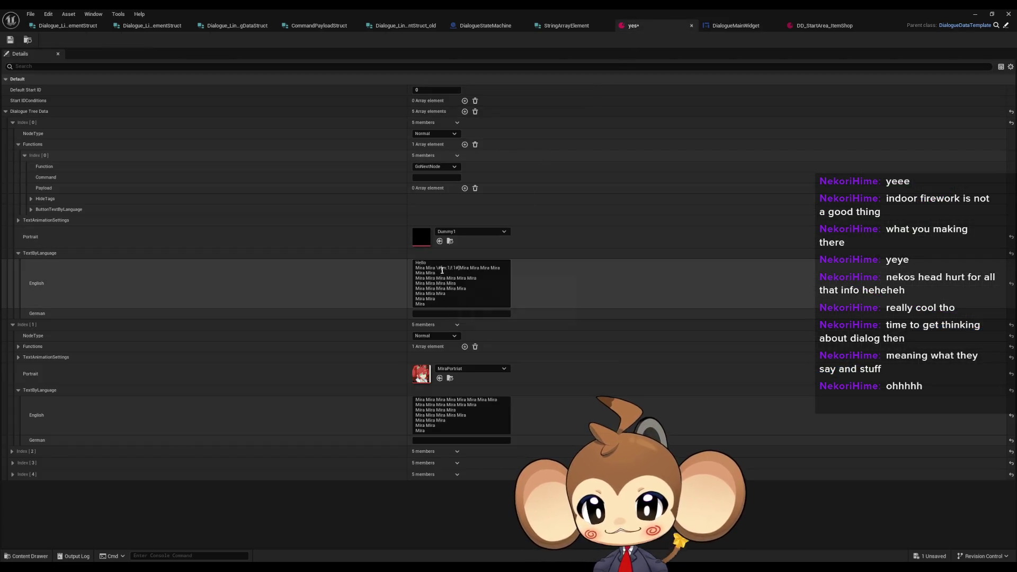
drag(439, 268, 453, 268)
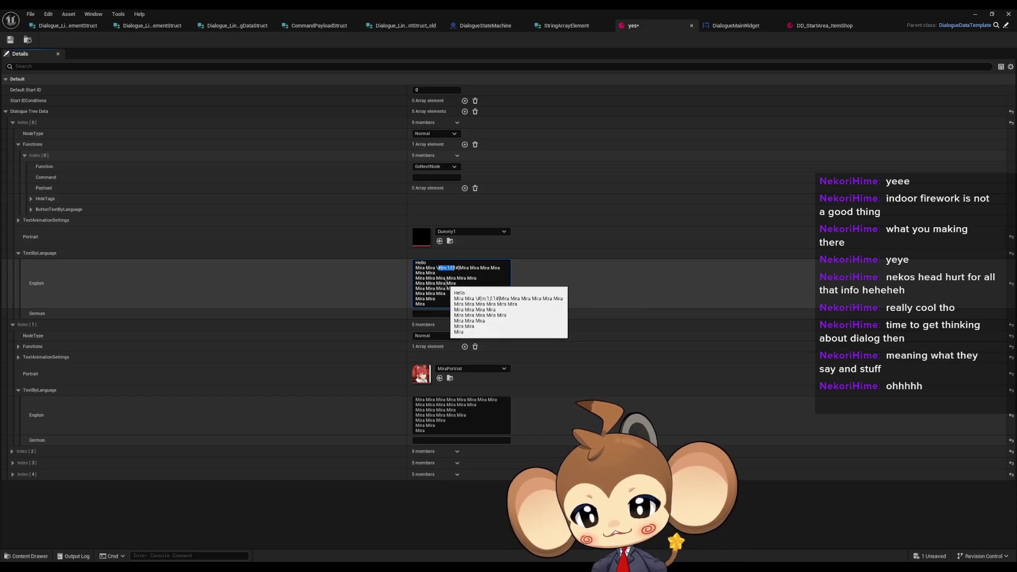
click(456, 268)
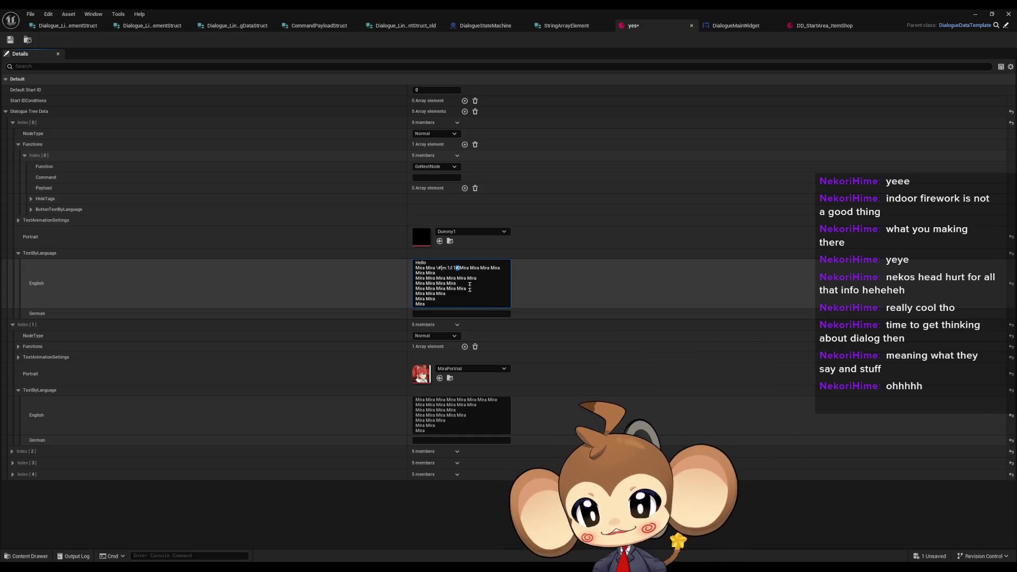
click(460, 269)
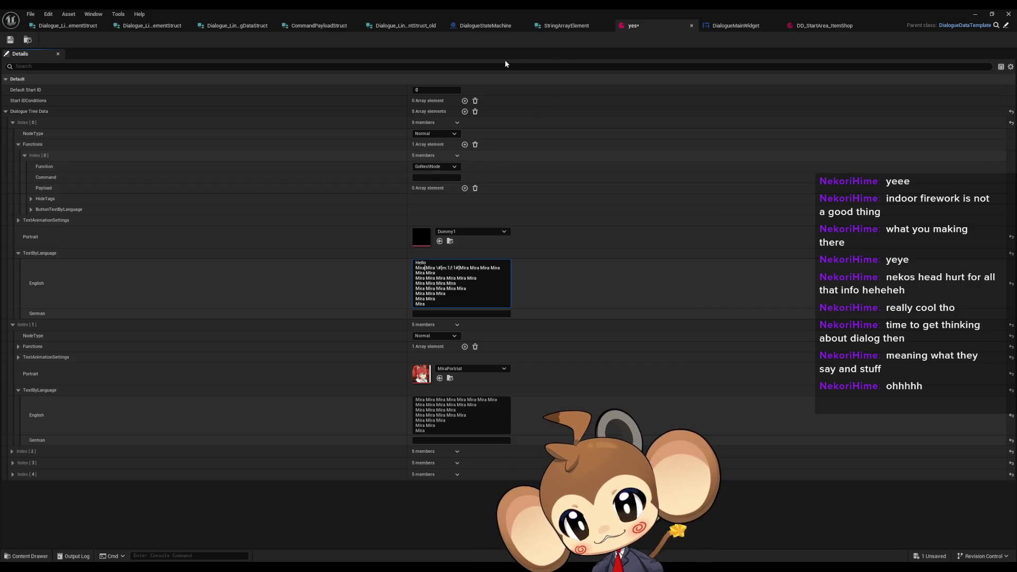
click(753, 24)
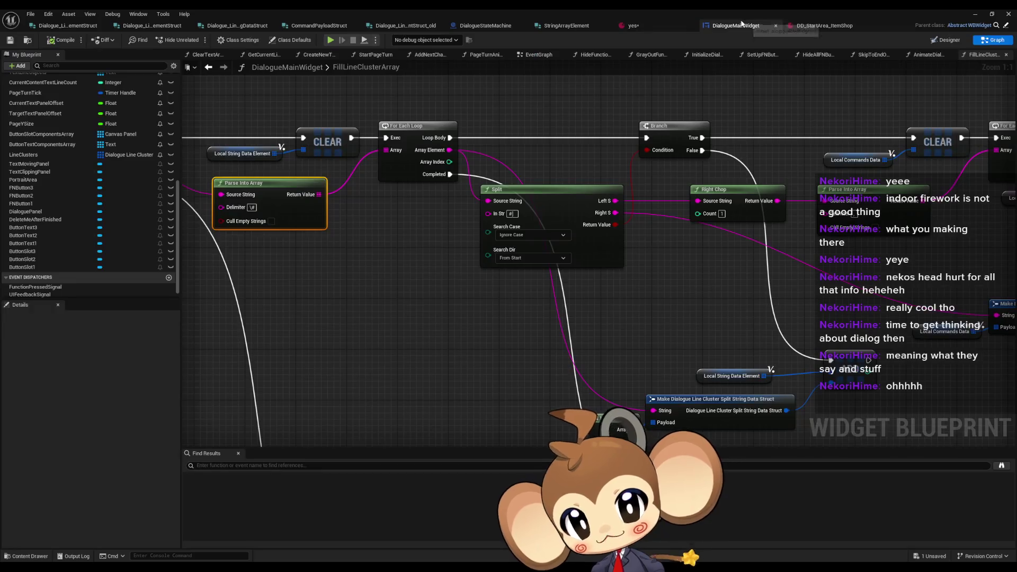
scroll(620, 349, up, 2)
drag(586, 328, 549, 364)
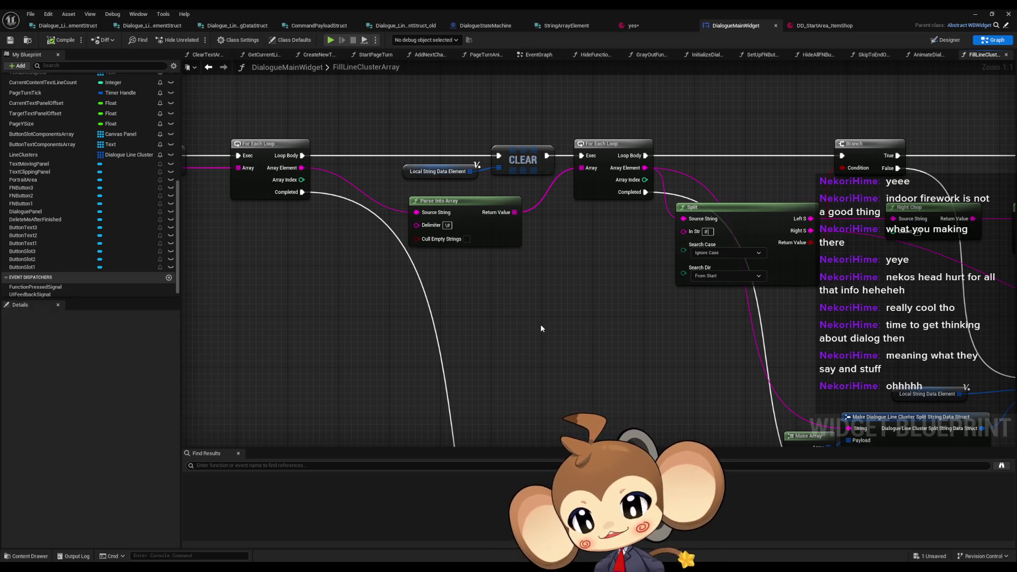
drag(529, 312, 409, 207)
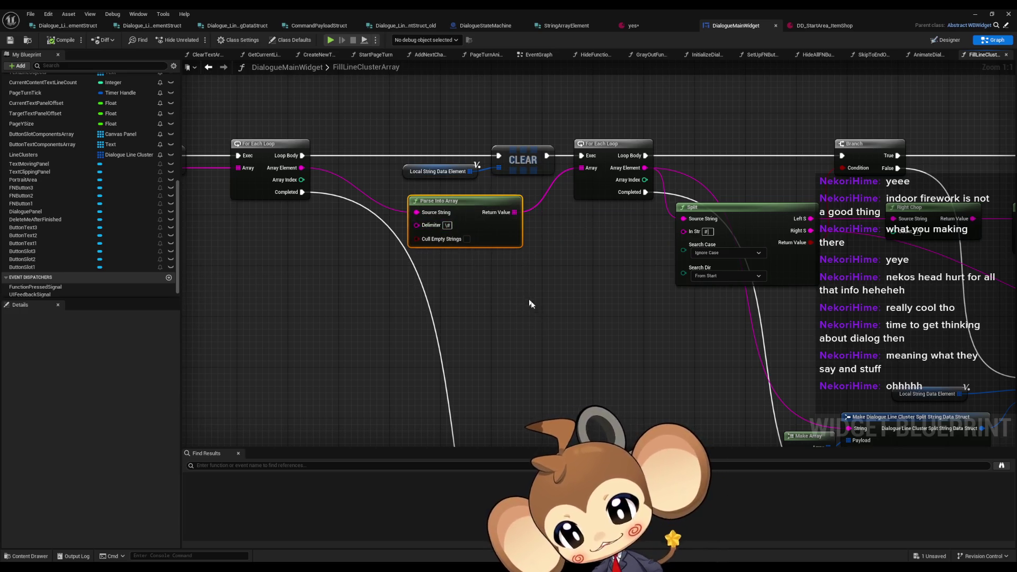
mouse_move(560, 306)
mouse_down()
mouse_move(427, 202)
mouse_move(529, 276)
mouse_move(476, 318)
mouse_move(421, 216)
mouse_up()
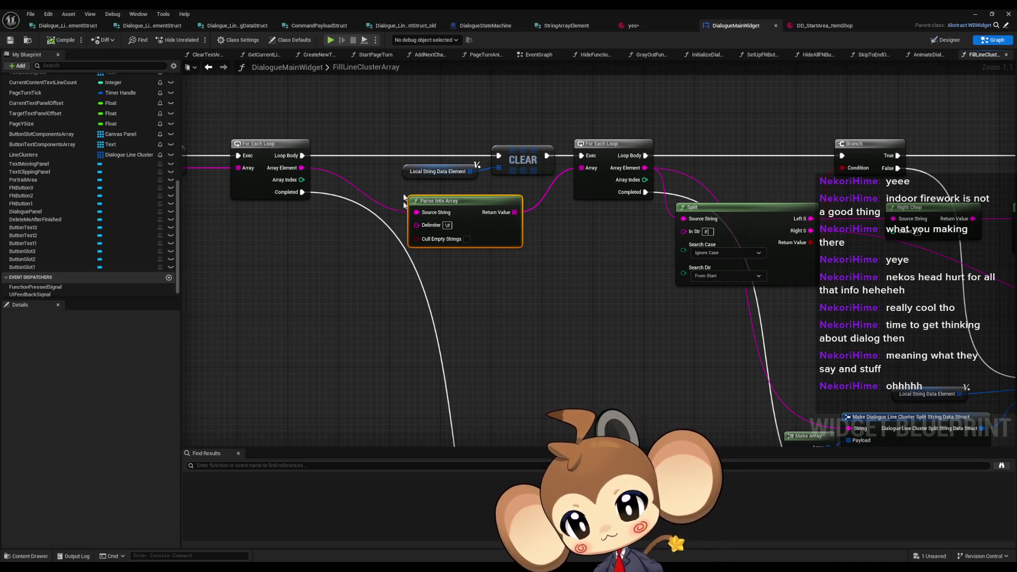
scroll(535, 324, down, 2)
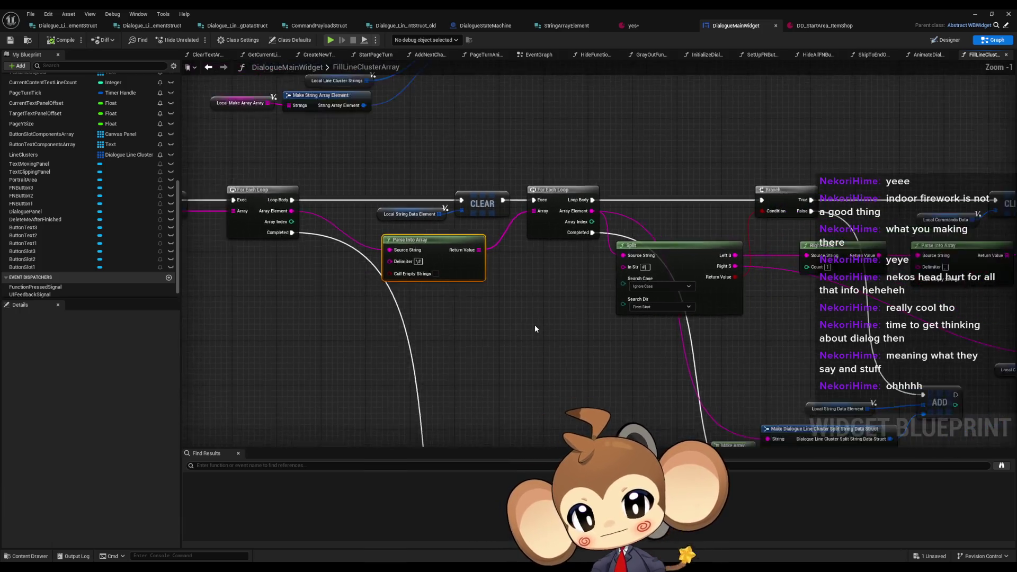
scroll(456, 247, up, 2)
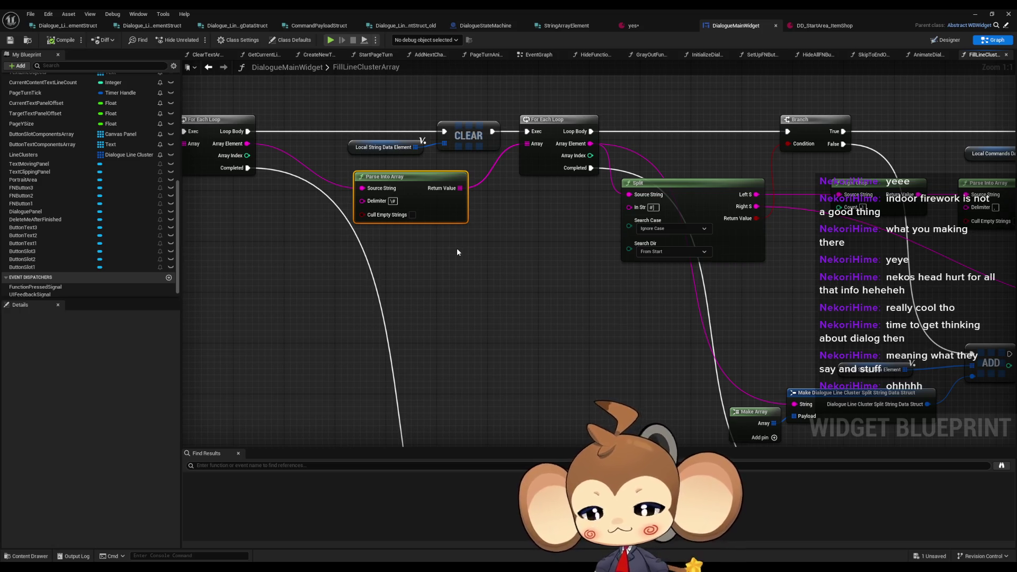
drag(454, 246, 524, 217)
Add a String Split node on the loop's Array Element with \# as its In Str delimiter.
mouse_move(382, 133)
mouse_down()
mouse_move(387, 271)
mouse_move(400, 270)
mouse_up()
text(slip)
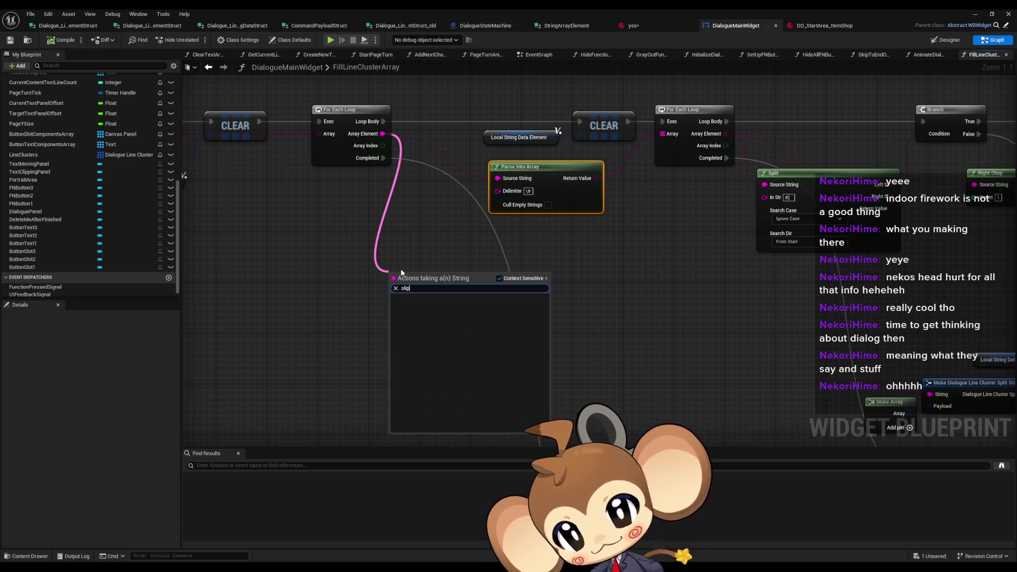
text(split)
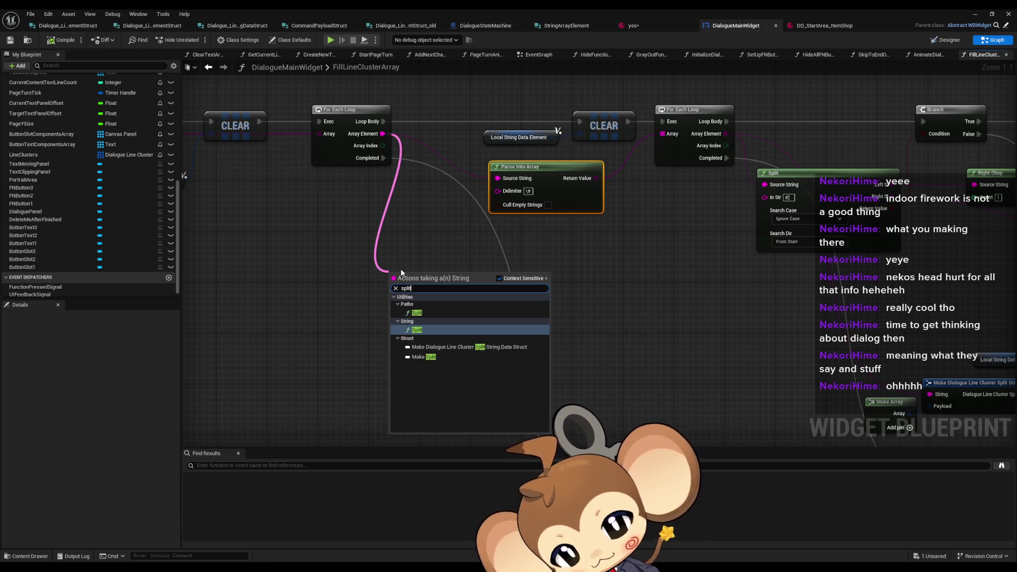
key(Return)
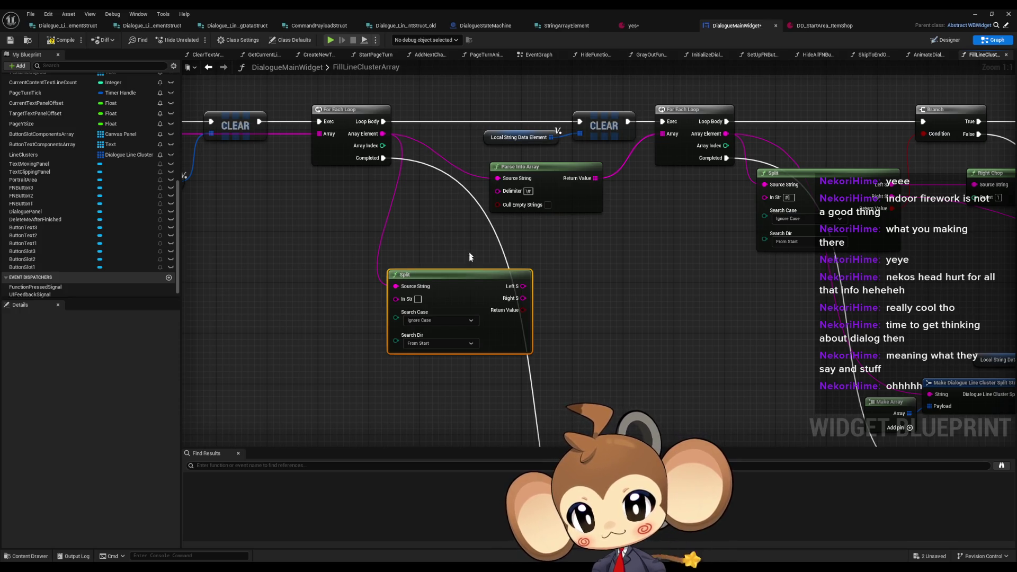
drag(460, 276, 505, 263)
click(530, 192)
click(462, 287)
text(\#)
click(592, 308)
drag(514, 269, 456, 281)
mouse_move(511, 310)
mouse_down()
mouse_move(551, 312)
mouse_move(566, 283)
mouse_move(562, 258)
mouse_up()
key(Escape)
click(471, 298)
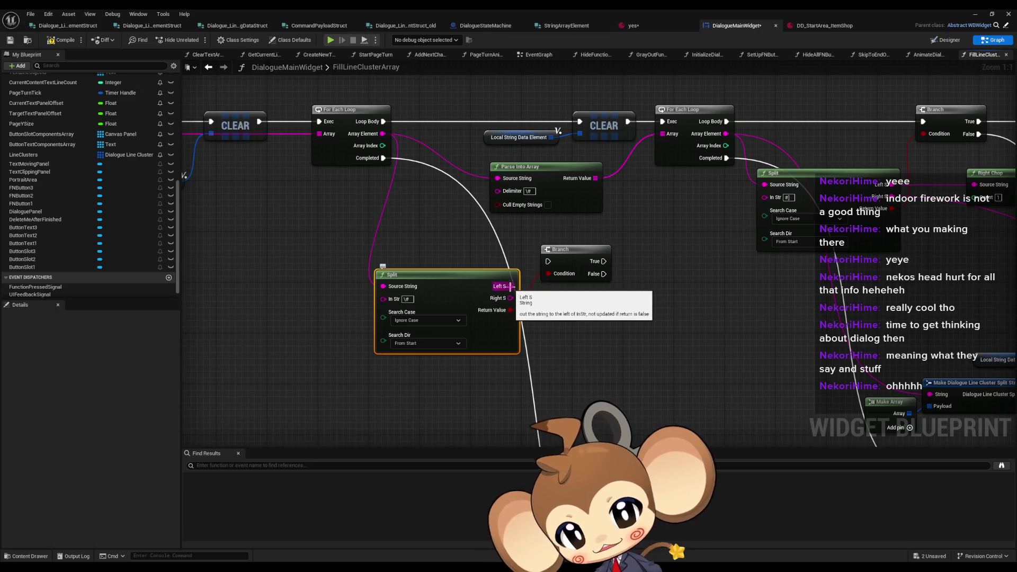
Copy the line cluster Make struct, Make Array and ADD nodes and paste them below the inner Branch.
drag(653, 312, 391, 257)
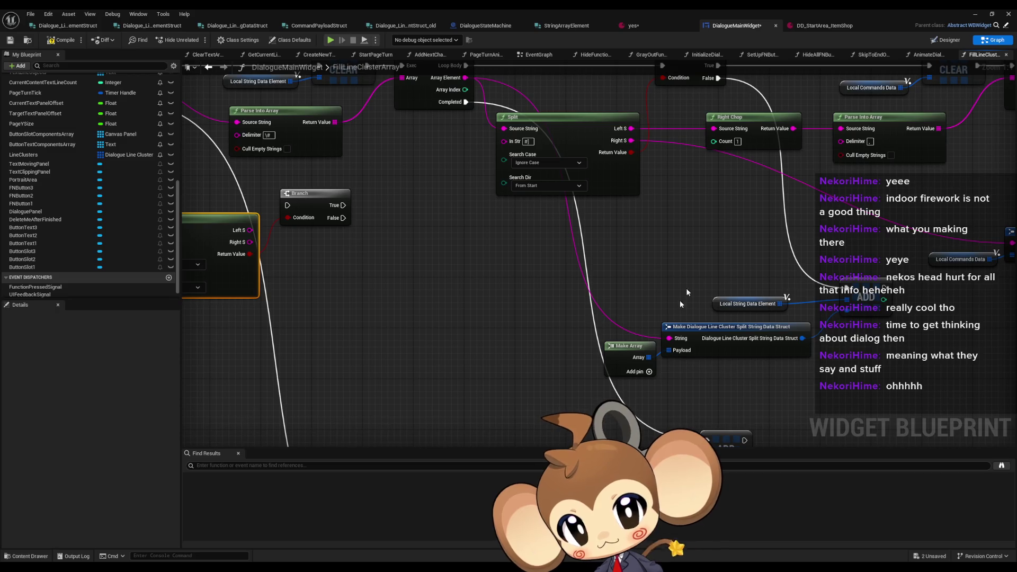
scroll(680, 298, down, 2)
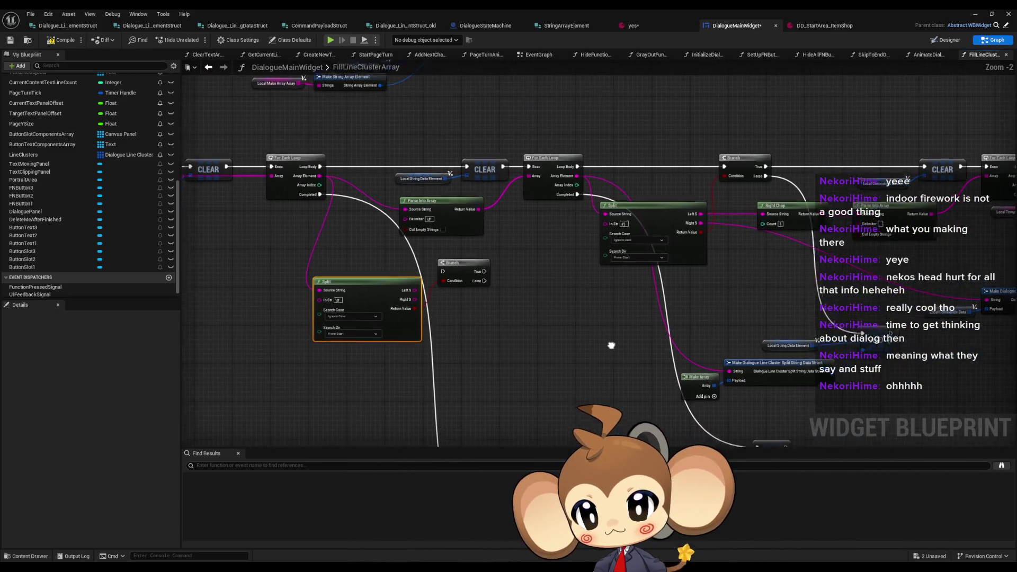
drag(613, 347, 597, 323)
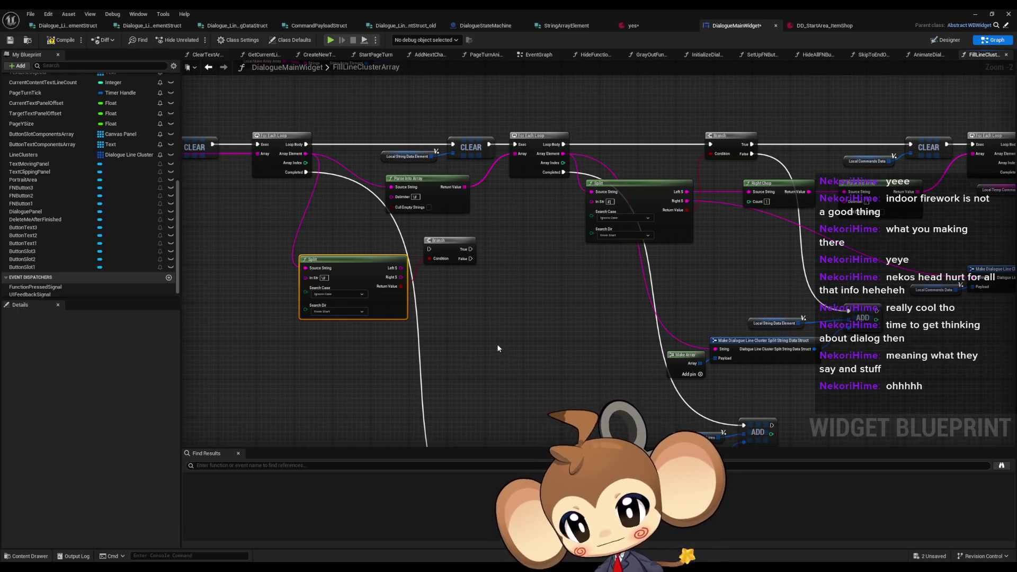
mouse_move(672, 347)
mouse_down()
mouse_move(647, 303)
mouse_move(628, 365)
mouse_up()
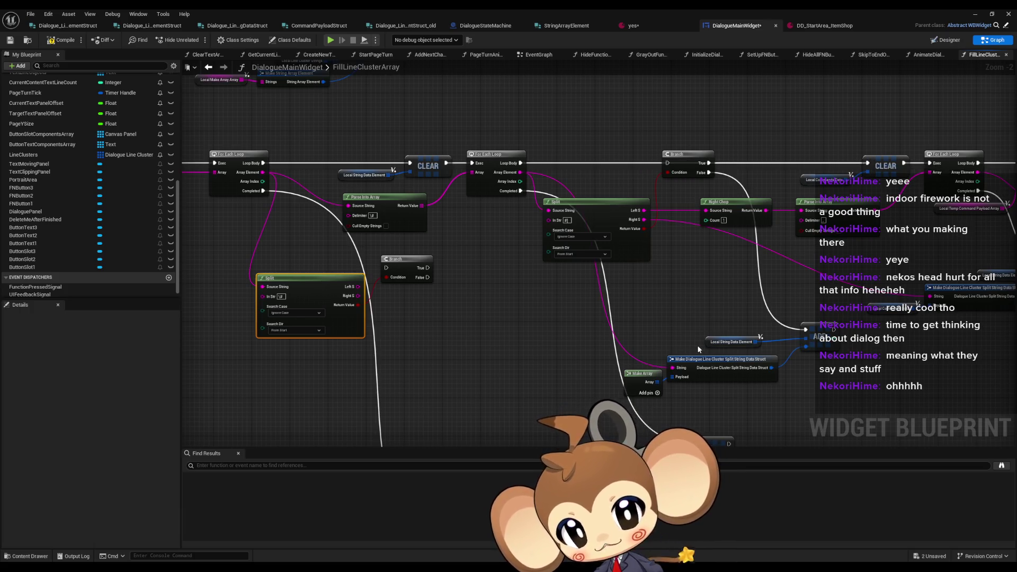
drag(697, 344, 699, 321)
drag(599, 297, 839, 358)
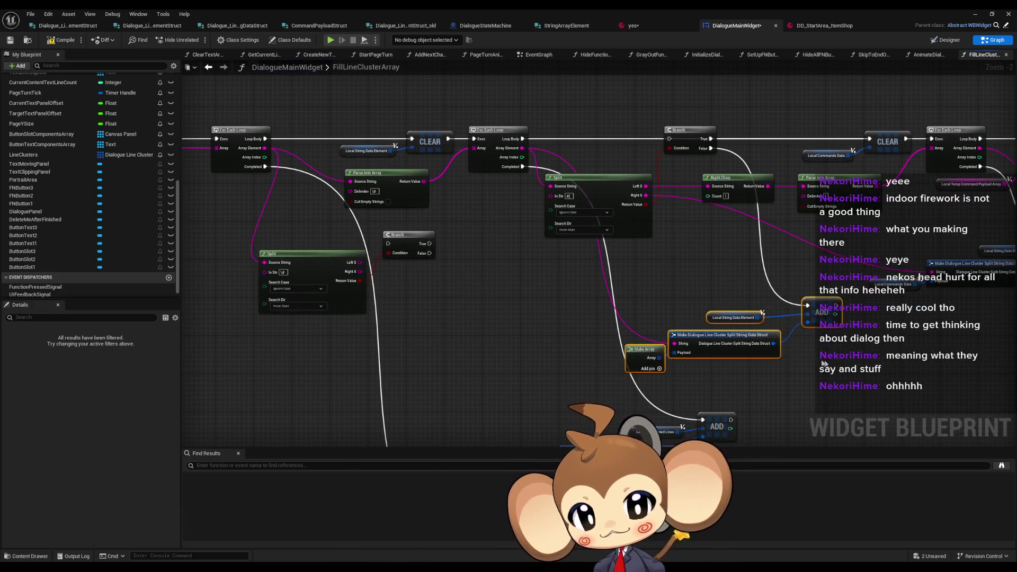
key(ctrl+c)
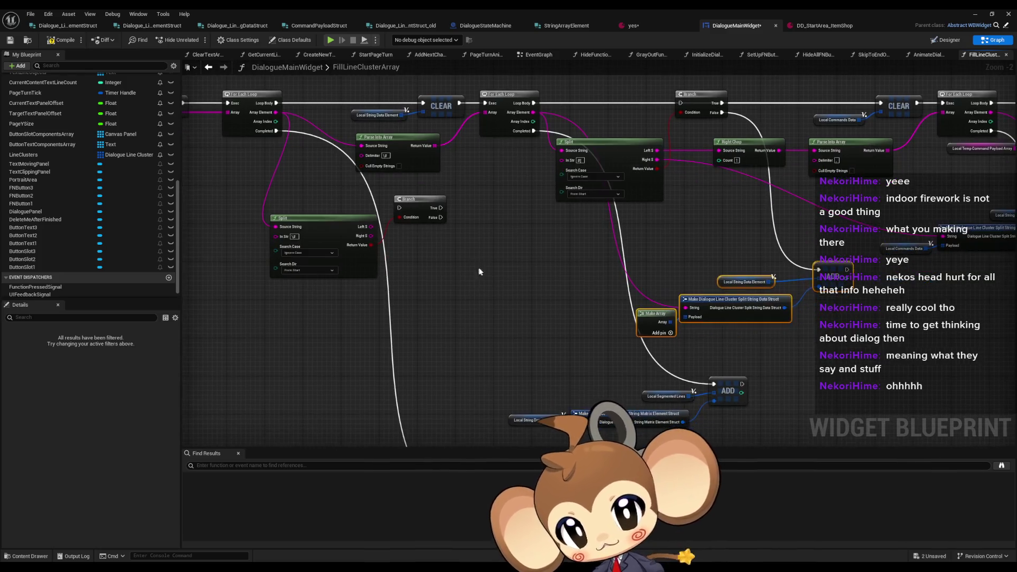
key(ctrl+v)
drag(462, 290, 525, 279)
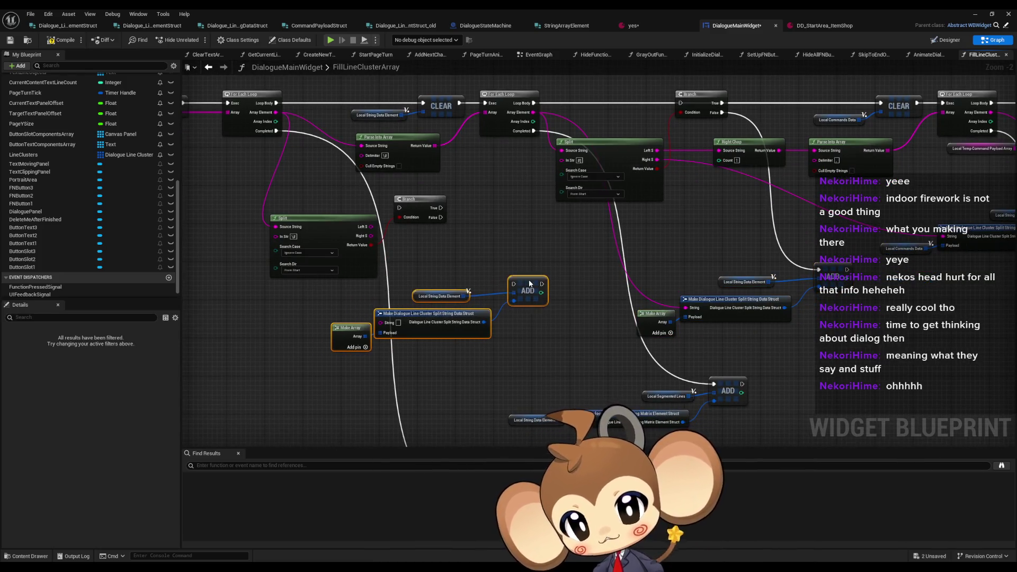
Wire the new Branch's True output into the copied ADD node's exec.
click(403, 256)
drag(403, 256, 439, 241)
scroll(410, 223, up, 2)
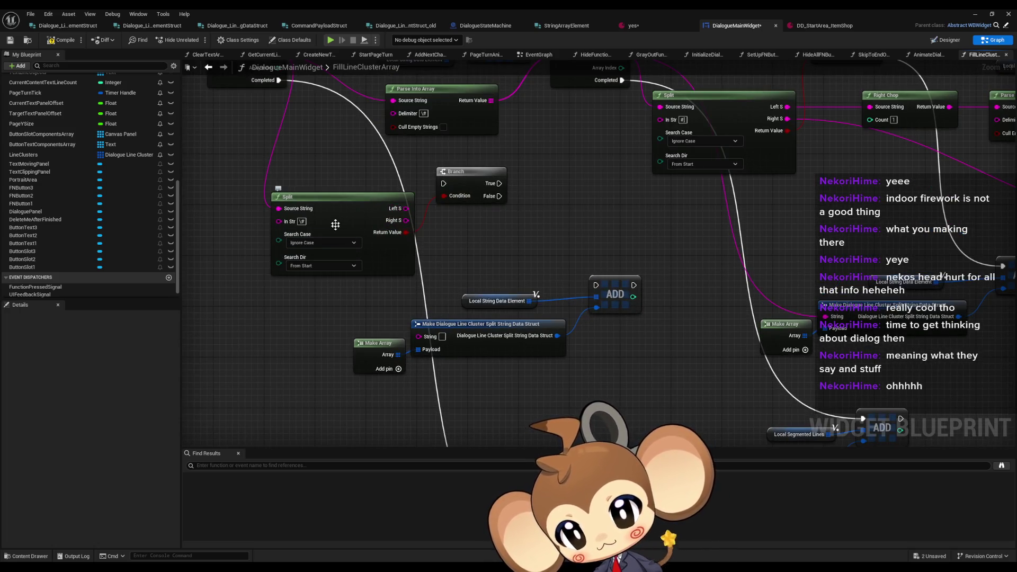
drag(494, 185, 592, 256)
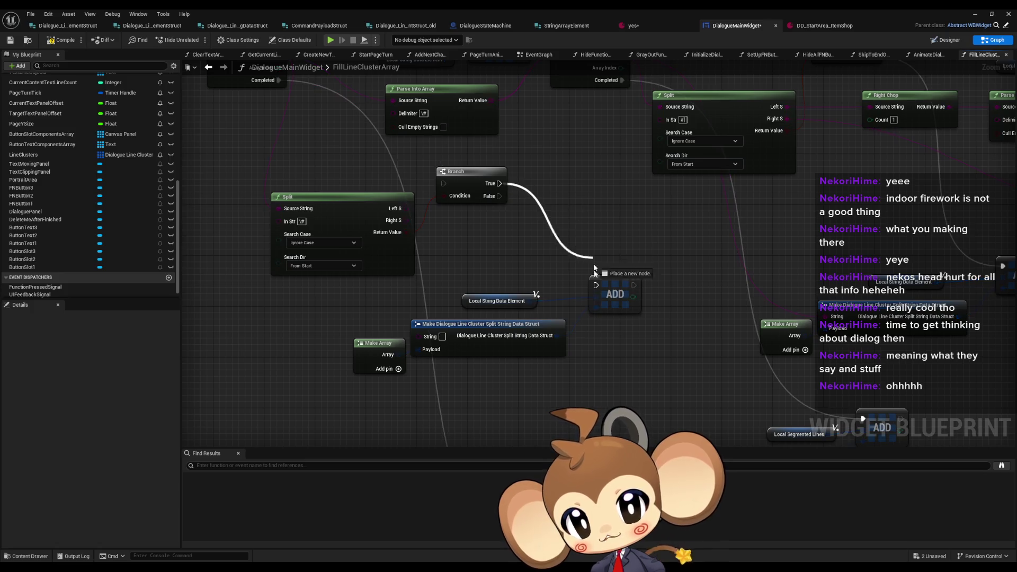
drag(601, 290, 597, 286)
mouse_move(443, 296)
mouse_down()
mouse_move(451, 331)
mouse_move(490, 331)
mouse_up()
scroll(491, 331, down, 1)
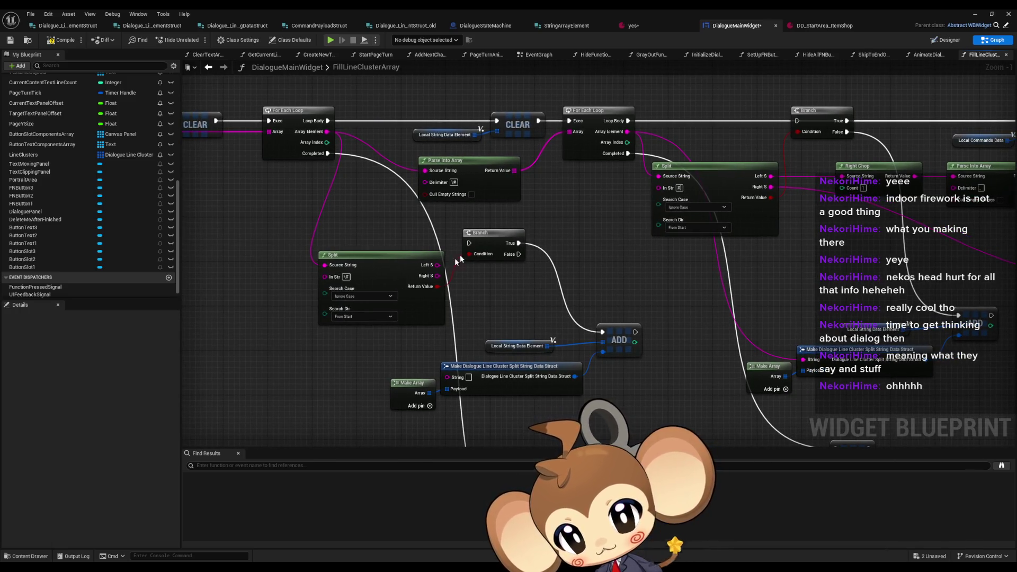
Feed Split's Left S into Parse Into Array and make Loop Body run the Branch.
click(378, 268)
mouse_move(437, 264)
mouse_down()
mouse_move(580, 296)
mouse_move(447, 376)
mouse_up()
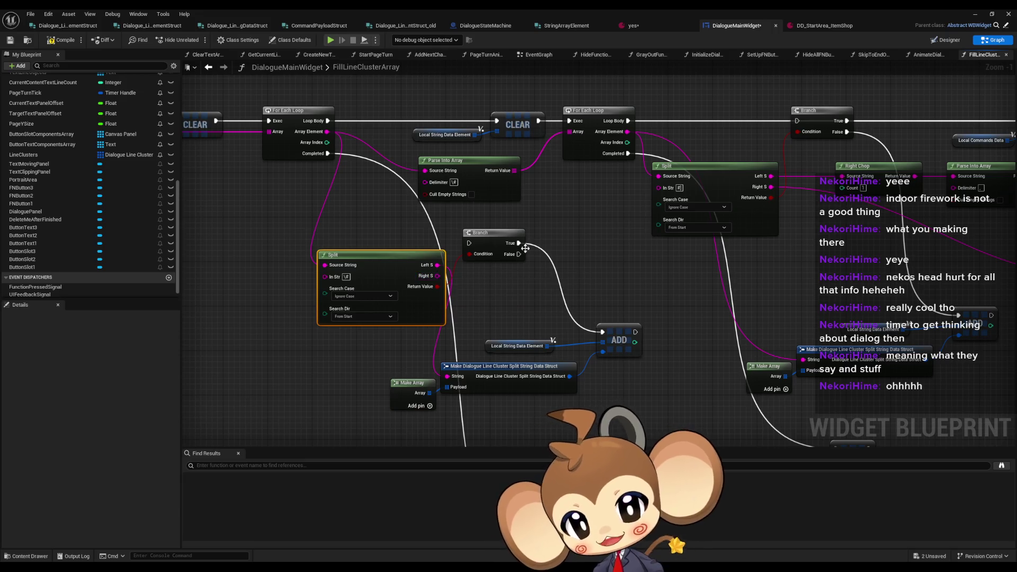
mouse_move(635, 332)
mouse_down()
mouse_move(578, 132)
mouse_move(511, 125)
mouse_up()
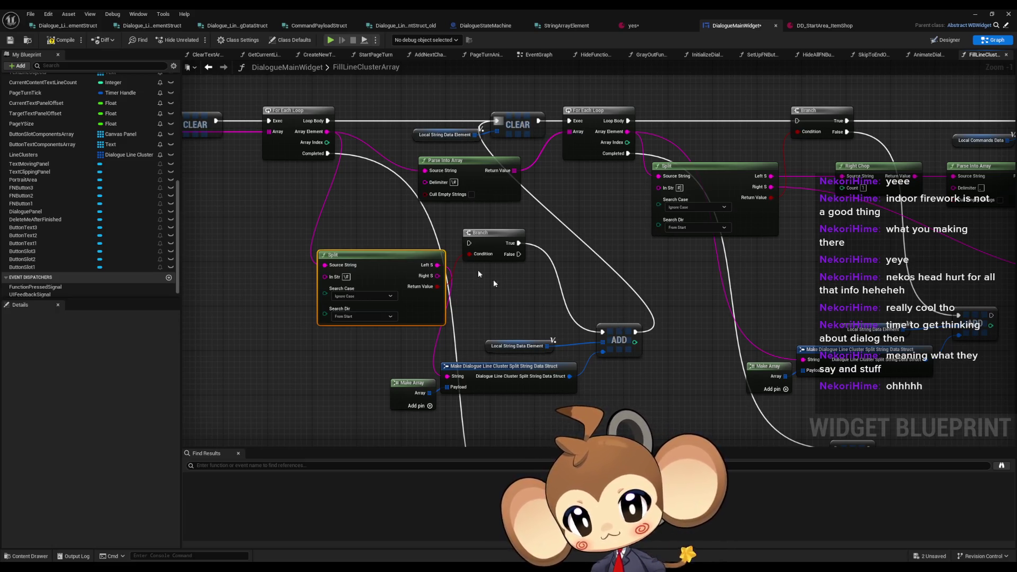
drag(437, 266, 426, 170)
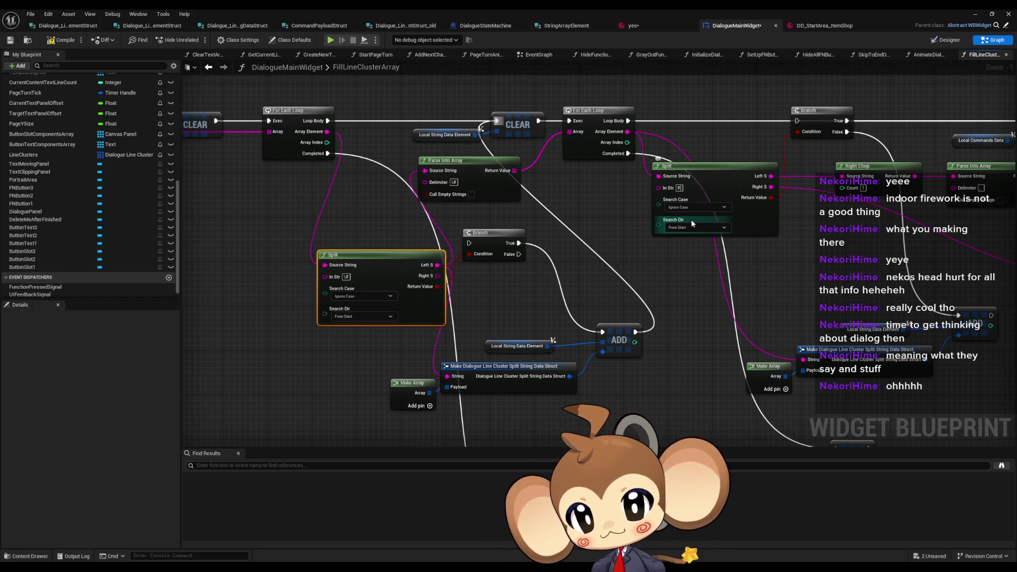
mouse_move(469, 243)
mouse_down()
mouse_move(354, 169)
mouse_move(328, 120)
mouse_up()
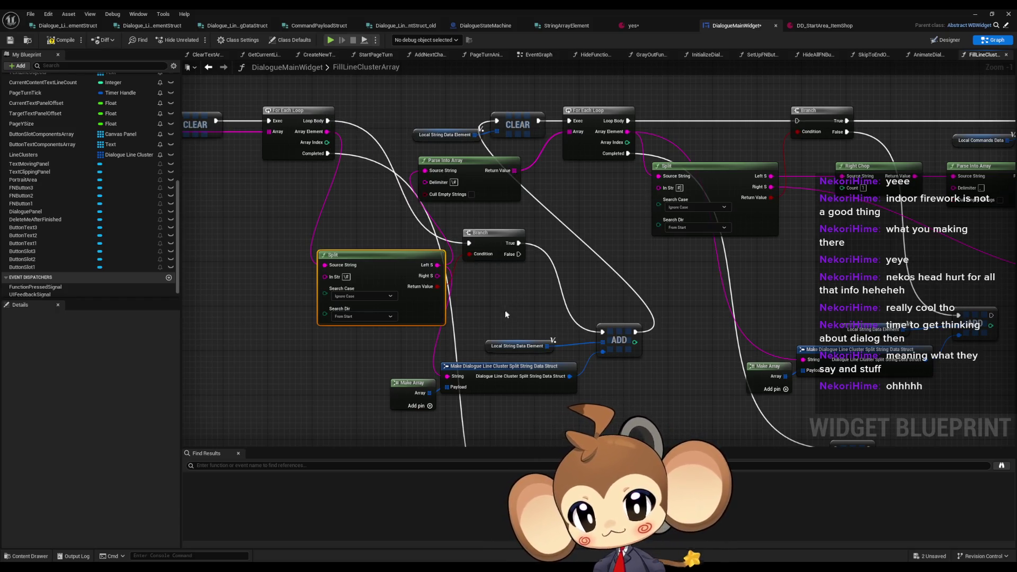
mouse_move(503, 311)
mouse_down()
mouse_move(507, 268)
mouse_move(519, 303)
mouse_up()
Move the ADD node beside the Branch and nudge the string, struct and array nodes up.
drag(626, 332, 624, 239)
mouse_move(596, 333)
mouse_down()
mouse_move(407, 325)
mouse_move(402, 402)
mouse_up()
drag(539, 359, 544, 326)
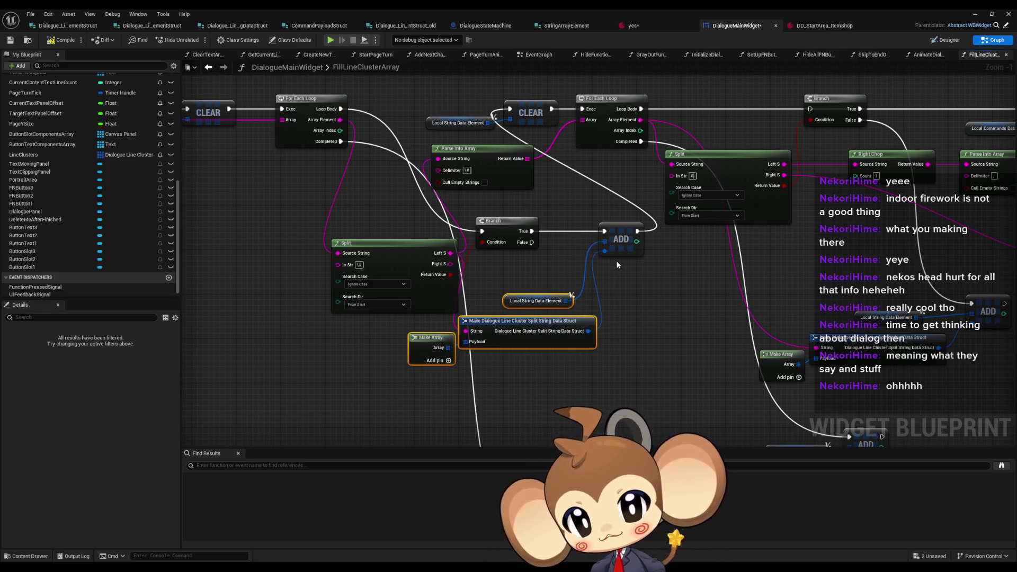
Duplicate the four-node ADD chain with copy and paste.
click(620, 238)
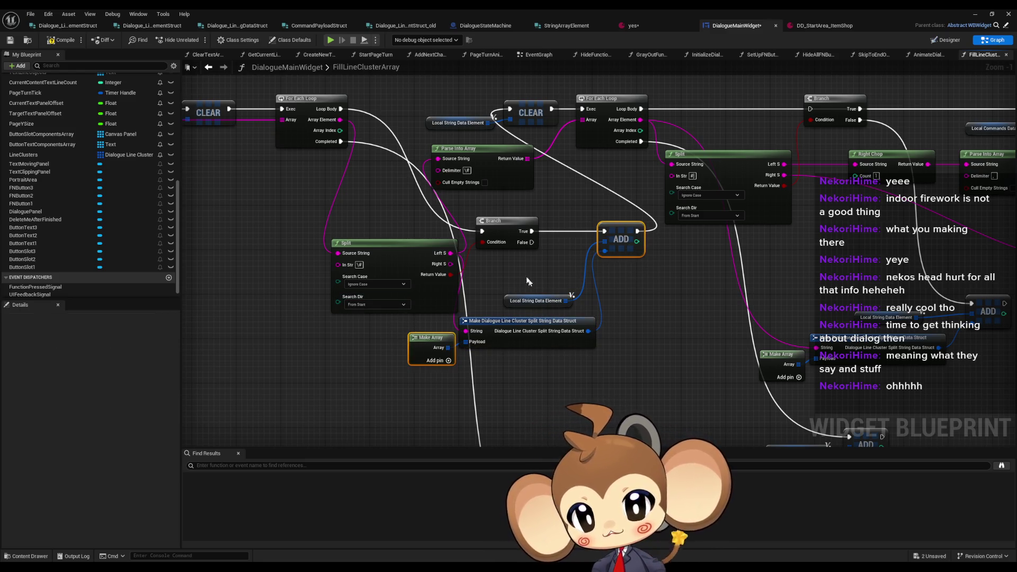
key(ctrl+c)
key(ctrl+v)
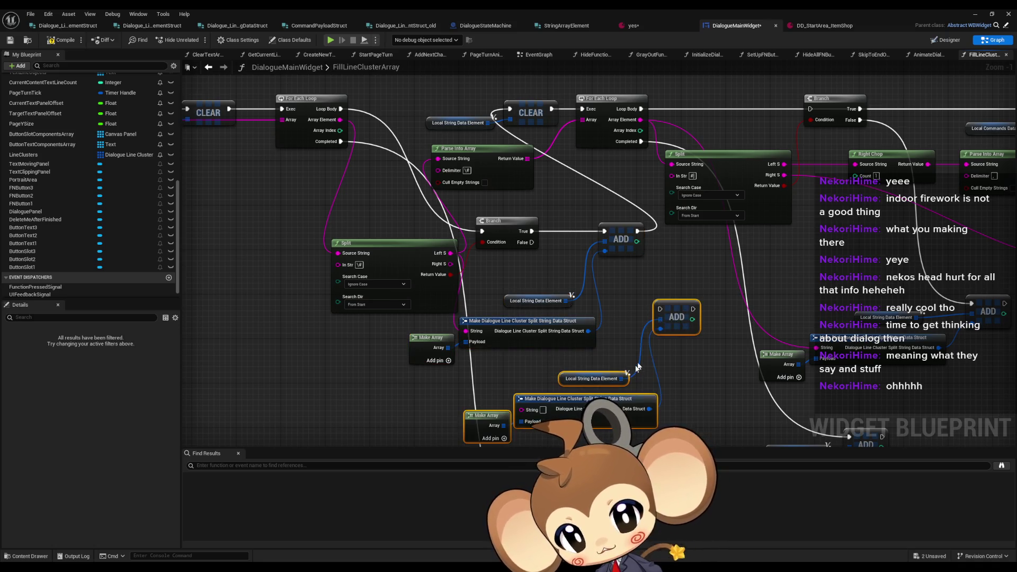
Wire the duplicate struct's String to Array Element and its ADD to Branch False, then save.
mouse_move(521, 409)
mouse_down()
mouse_move(440, 249)
mouse_move(340, 120)
mouse_up()
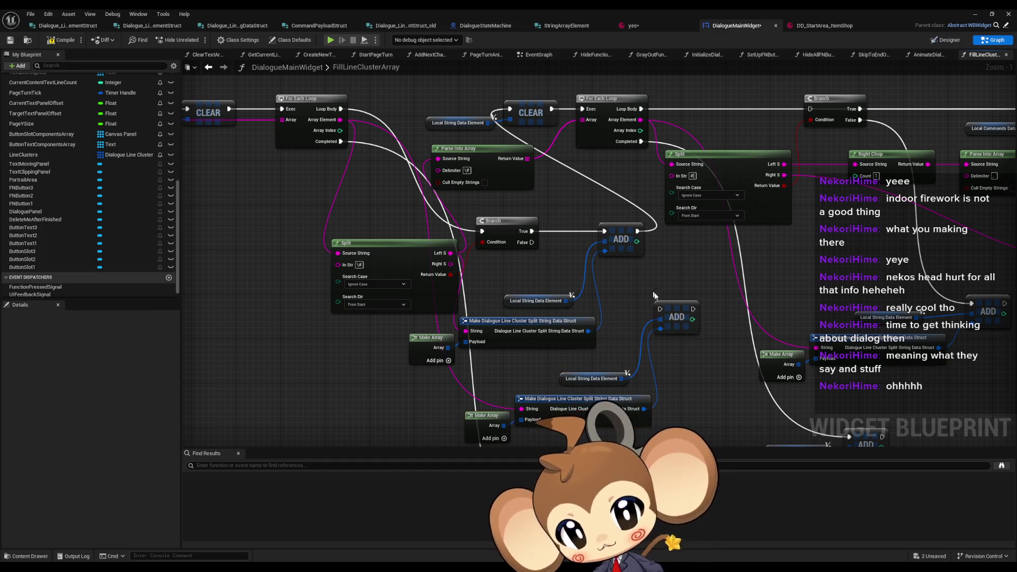
drag(660, 308, 532, 243)
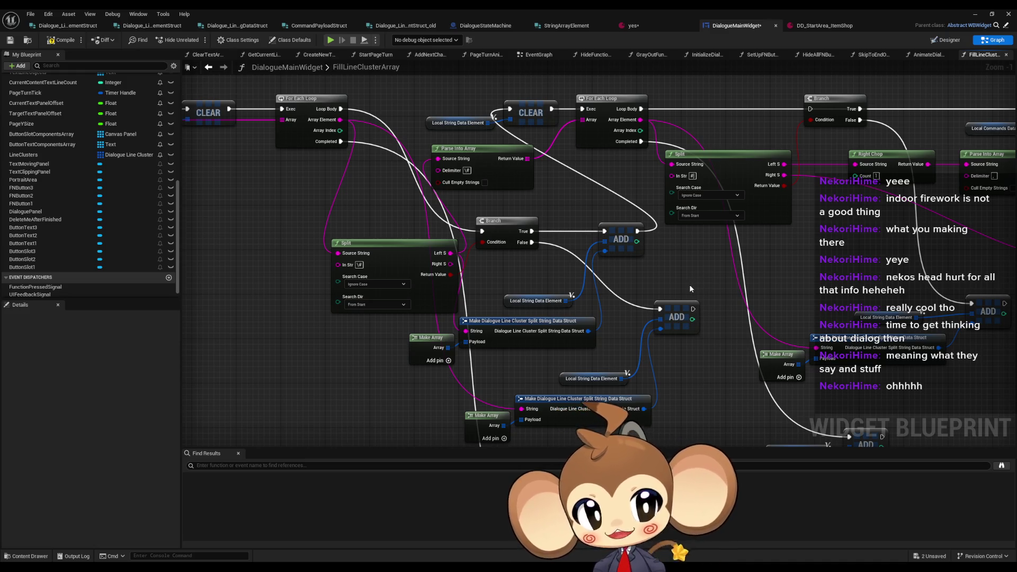
click(61, 39)
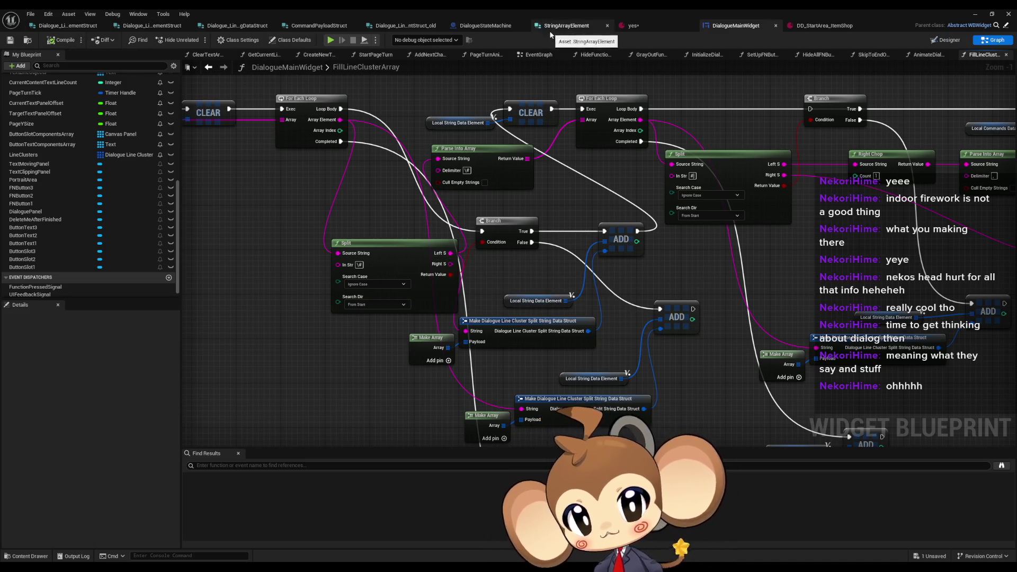
Start a play-in-editor session and load the saved game.
click(645, 25)
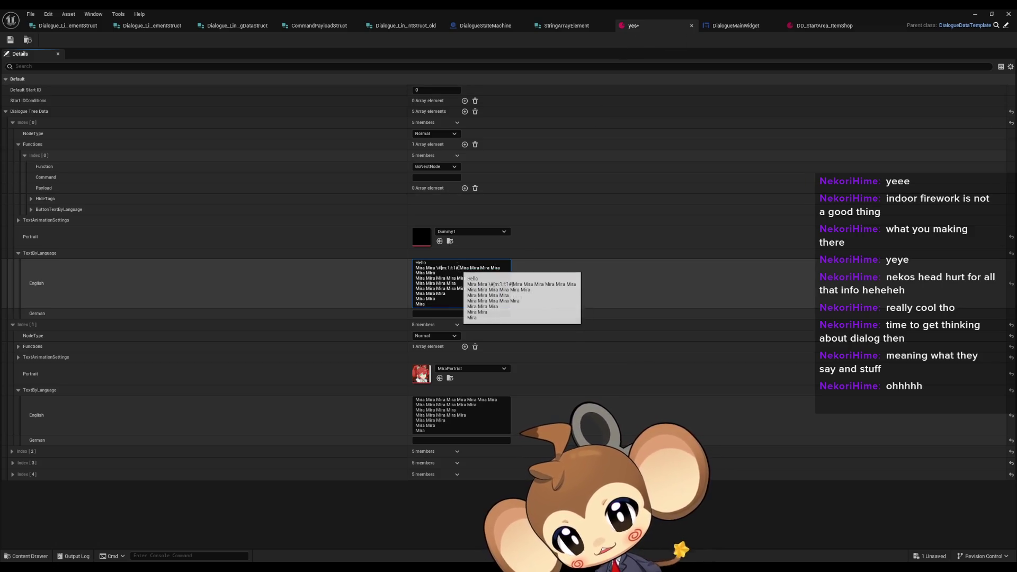
click(979, 15)
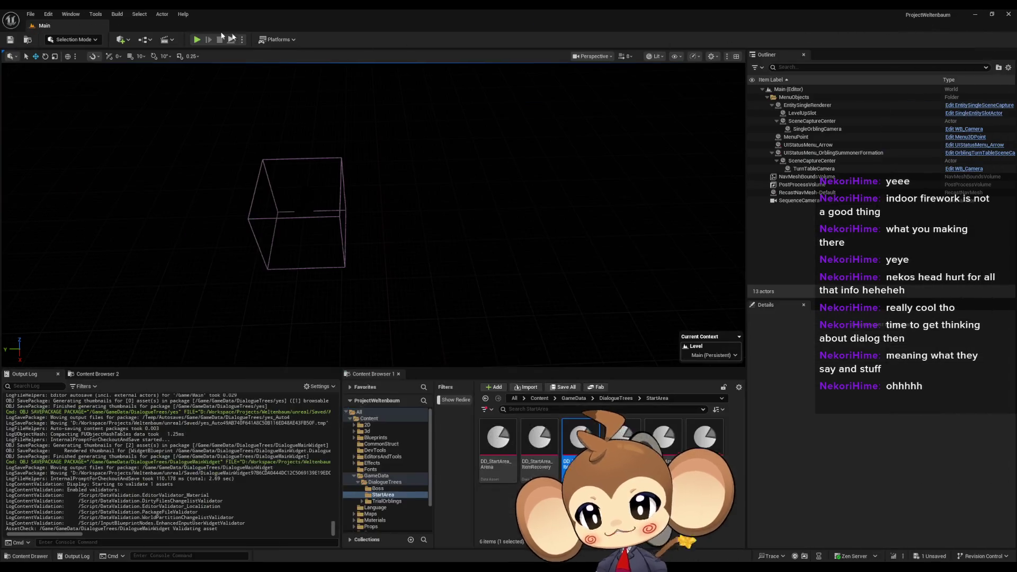
click(197, 40)
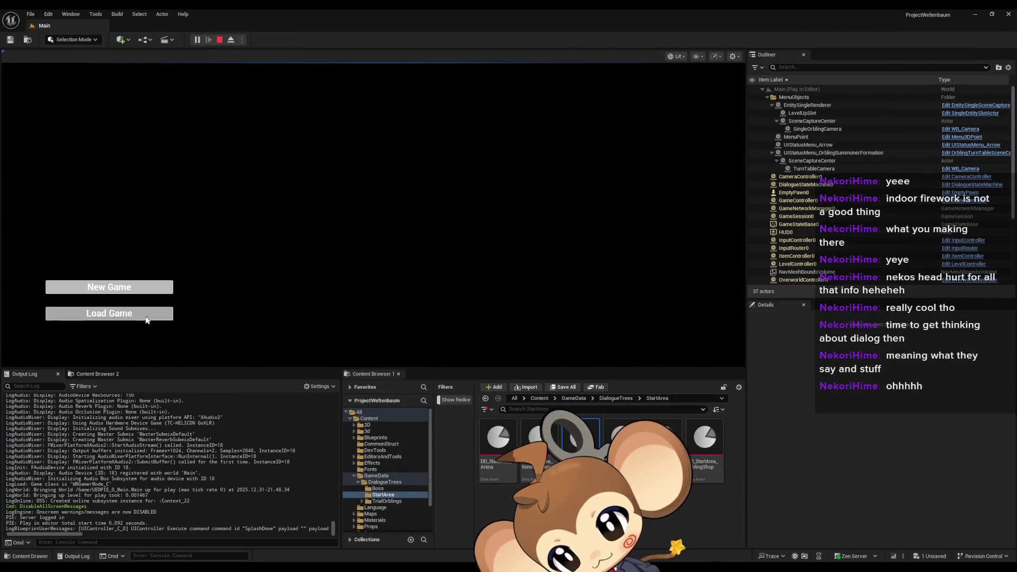
click(162, 320)
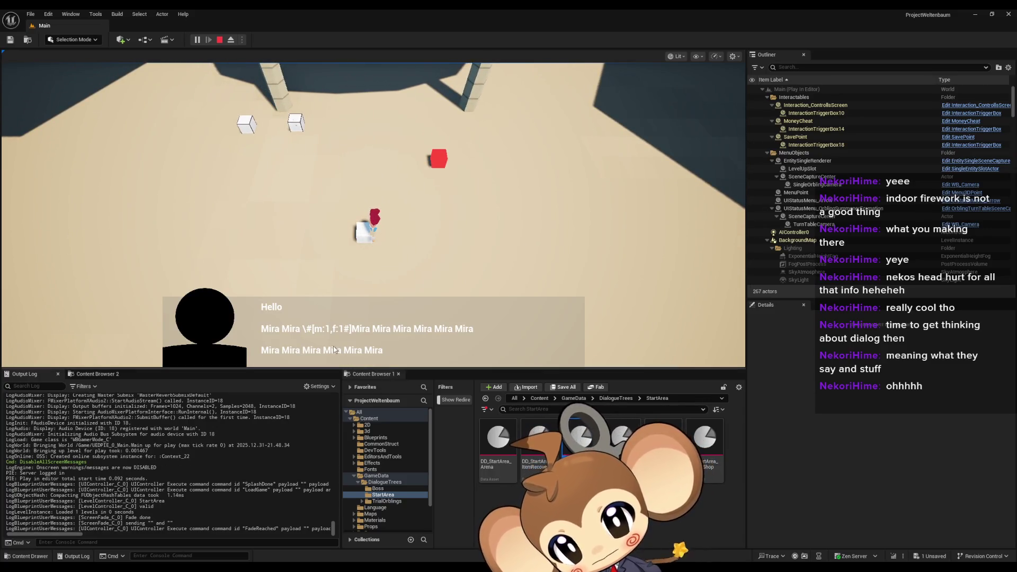
Open the Blueprint Debugger from the Tools > Debug menu.
click(448, 547)
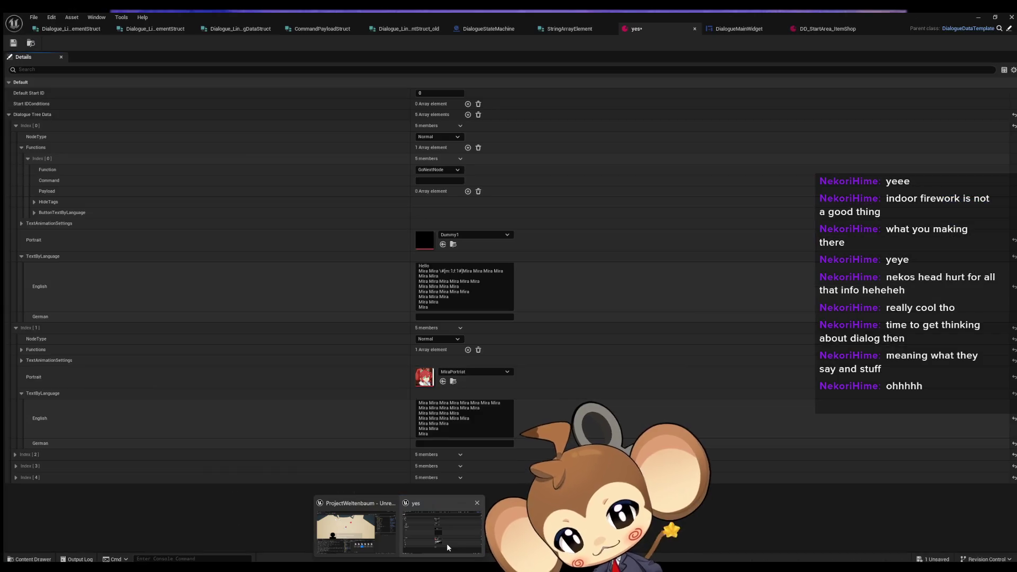
click(395, 535)
click(148, 16)
mouse_move(99, 18)
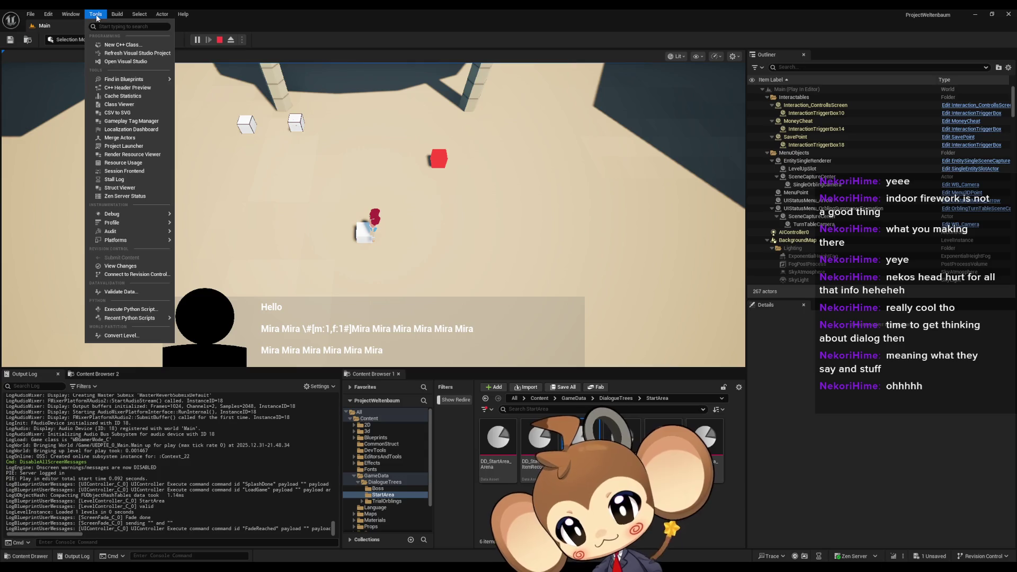
mouse_move(148, 219)
click(207, 238)
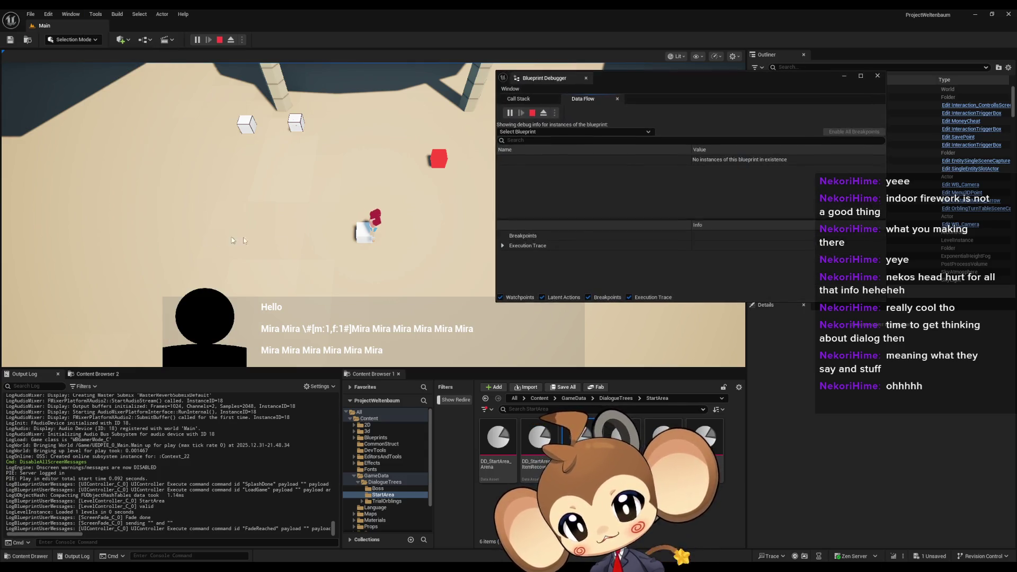
Choose DialogueMainWidget as the blueprint to debug.
click(539, 134)
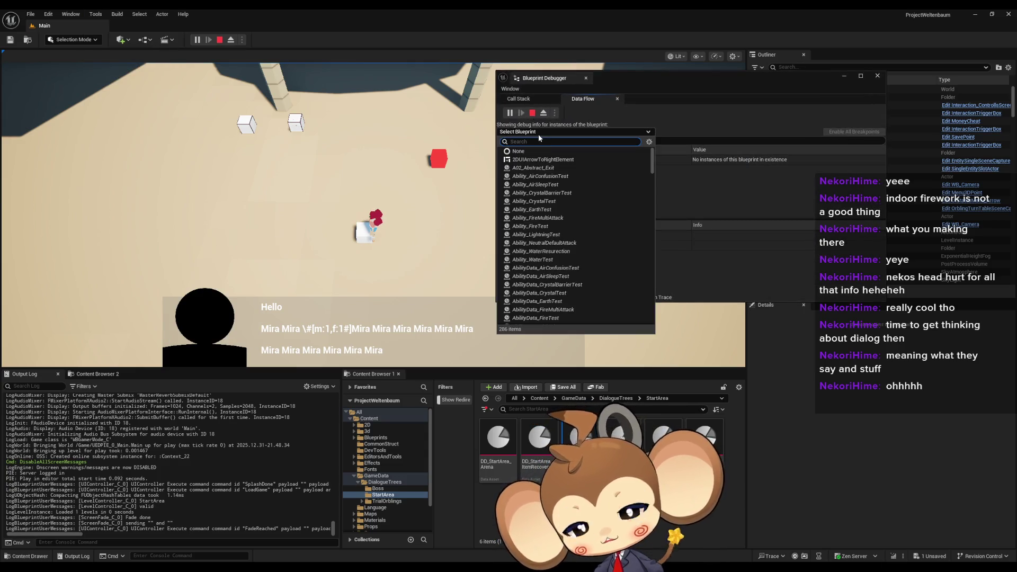
text(wid d)
key(Down)
key(Down)
key(Down)
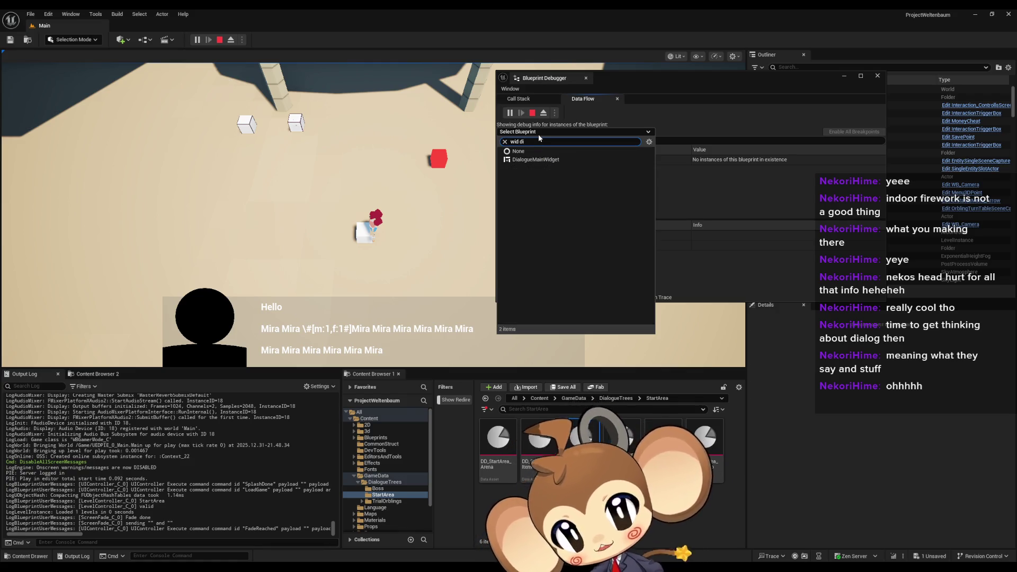
key(Return)
Expand Line Clusters > [0] > Strings down to the first entry's Payload.
click(502, 160)
scroll(563, 188, down, 1)
scroll(563, 188, down, 5)
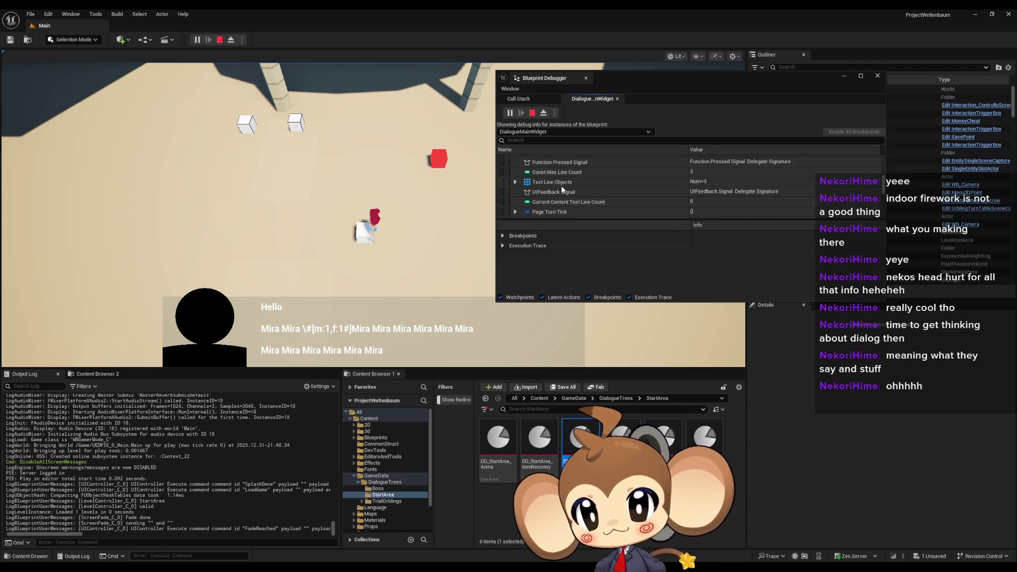
click(515, 195)
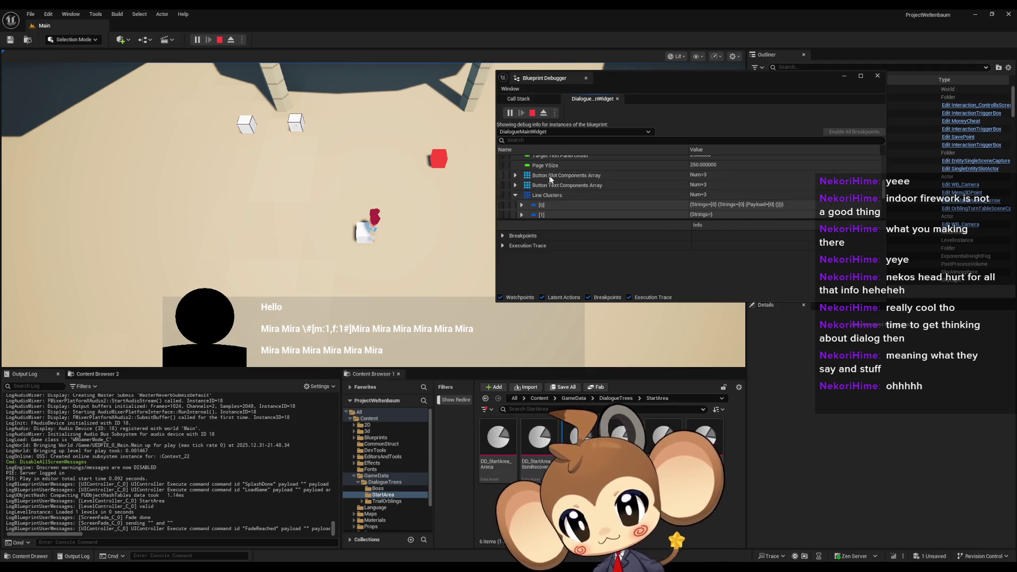
scroll(552, 174, down, 2)
click(522, 166)
click(529, 177)
click(534, 187)
click(541, 197)
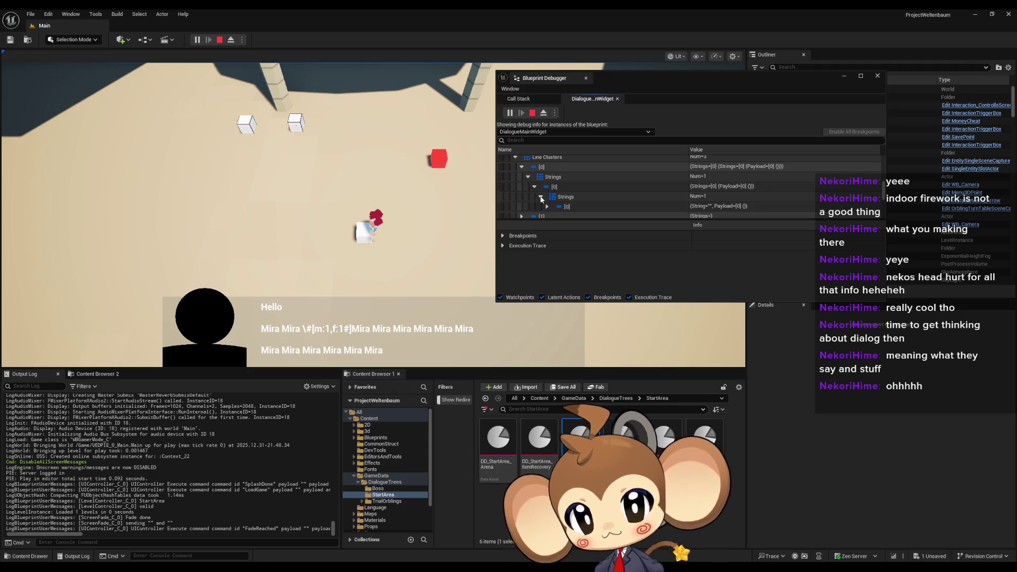
scroll(561, 188, down, 1)
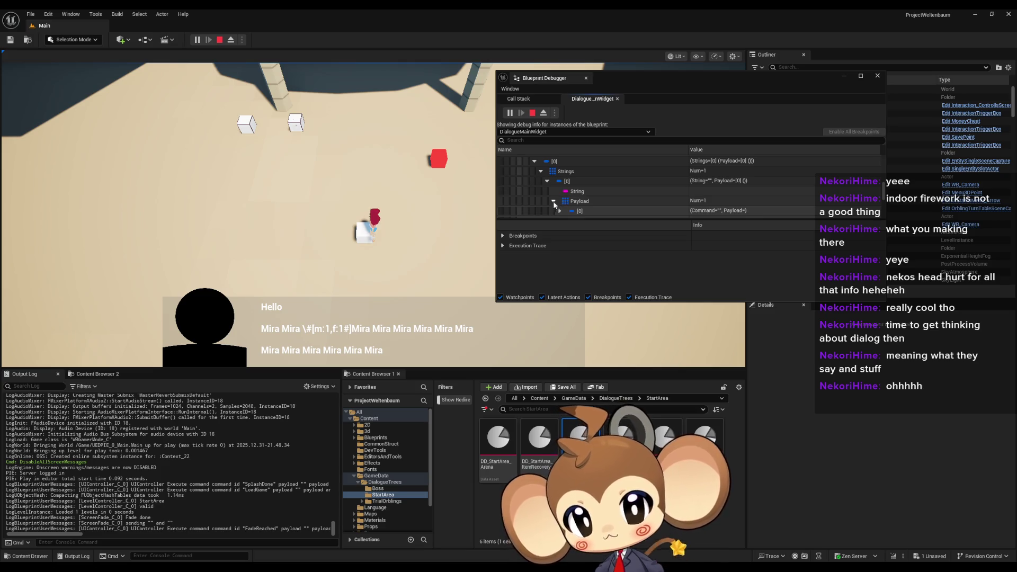
click(560, 210)
scroll(578, 204, down, 1)
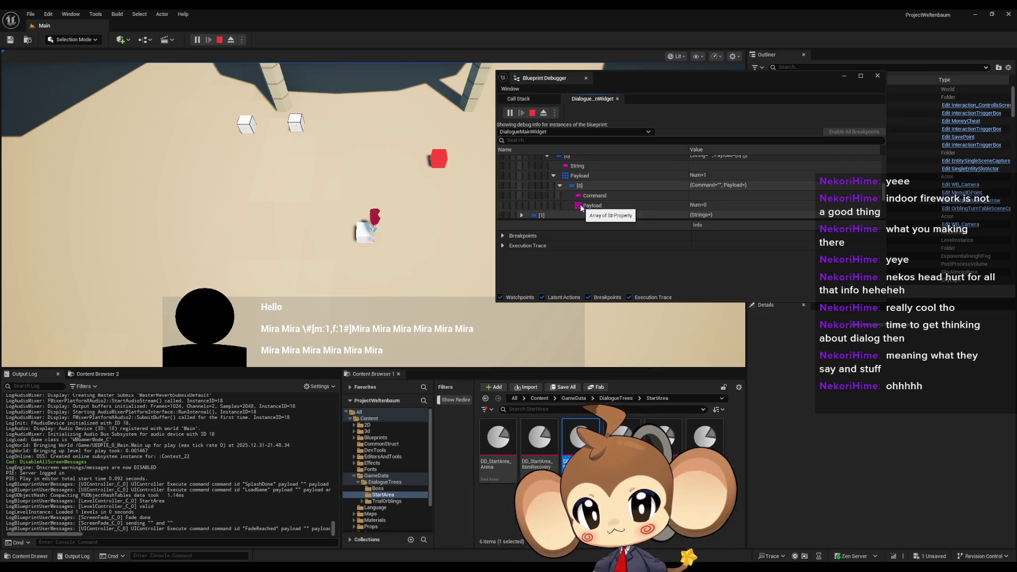
scroll(572, 201, up, 2)
Collapse the Strings entries and stop the play session.
click(547, 206)
click(540, 197)
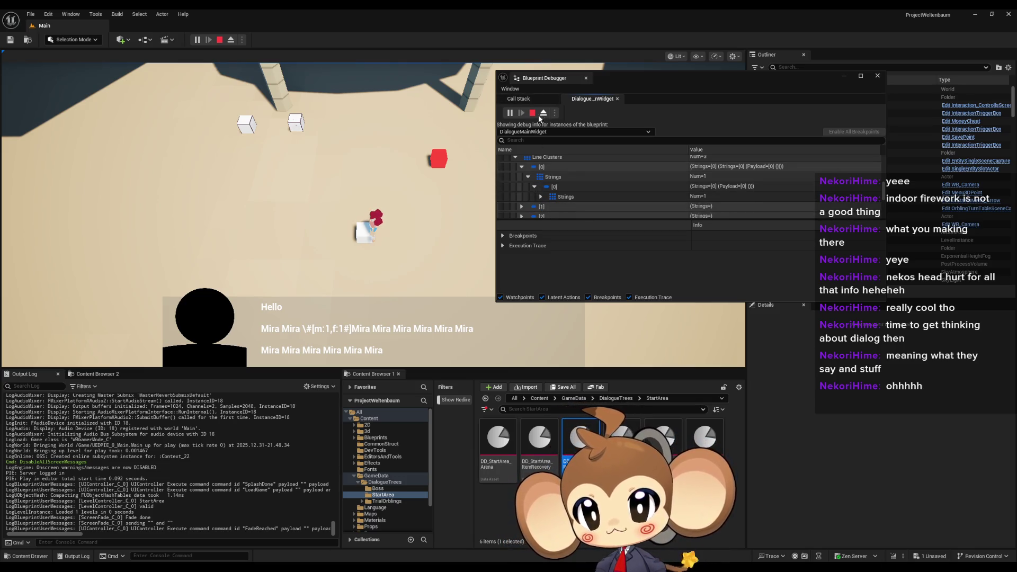
click(533, 113)
Bring the asset editor forward on the DialogueMainWidget tab's FillLineClusterArray graph.
mouse_move(418, 564)
mouse_move(470, 531)
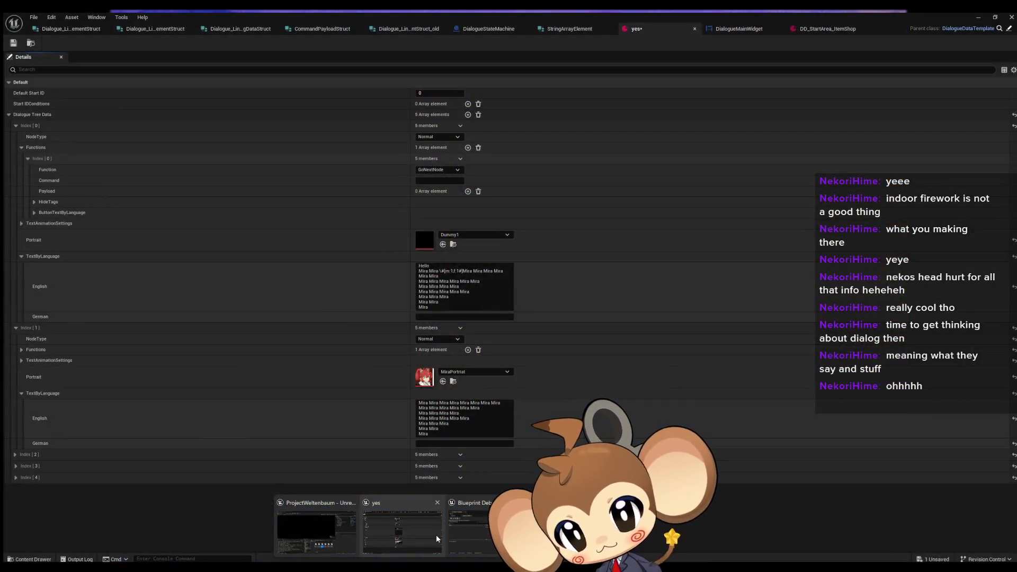
click(436, 535)
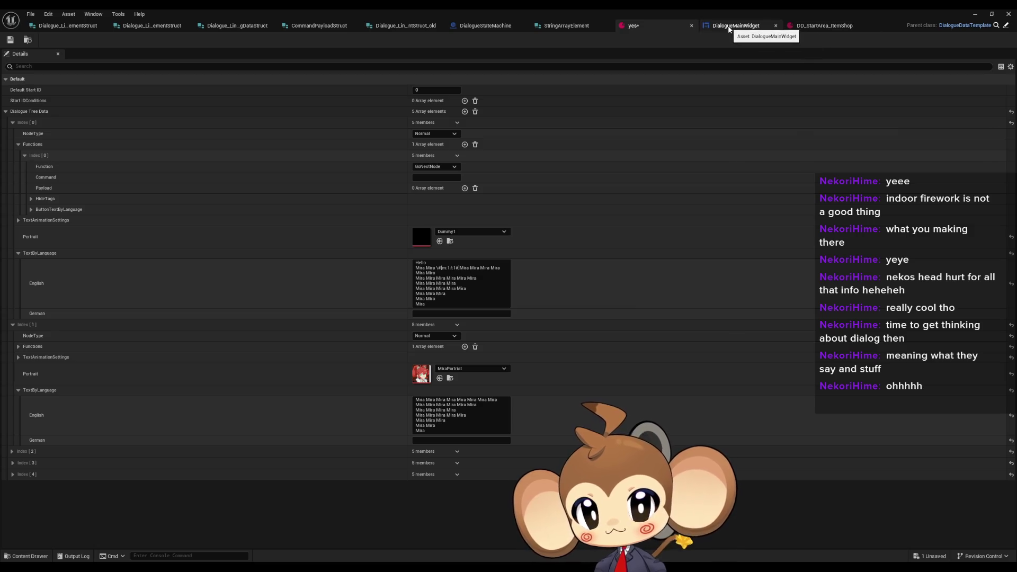
click(728, 29)
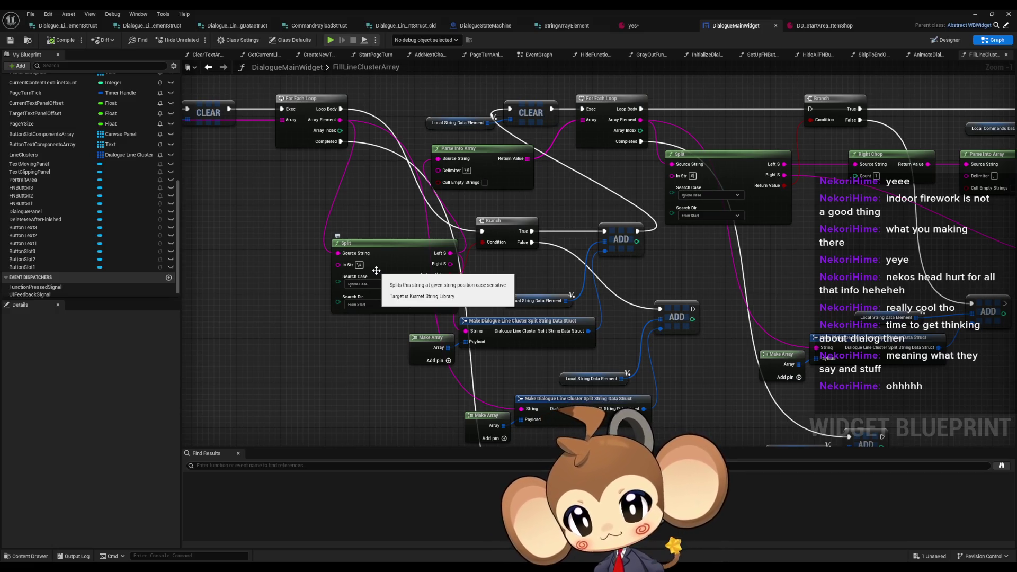
Place an Append node after the Split with '#' and feed its result to Parse Into Array.
mouse_move(405, 245)
mouse_down()
mouse_move(315, 245)
mouse_move(394, 245)
mouse_up()
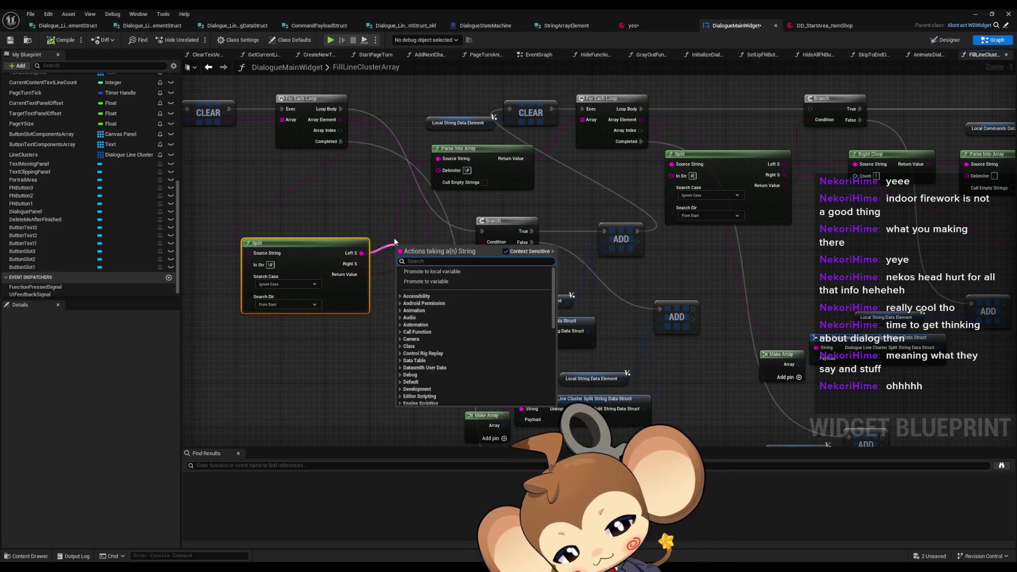
text(append)
key(Return)
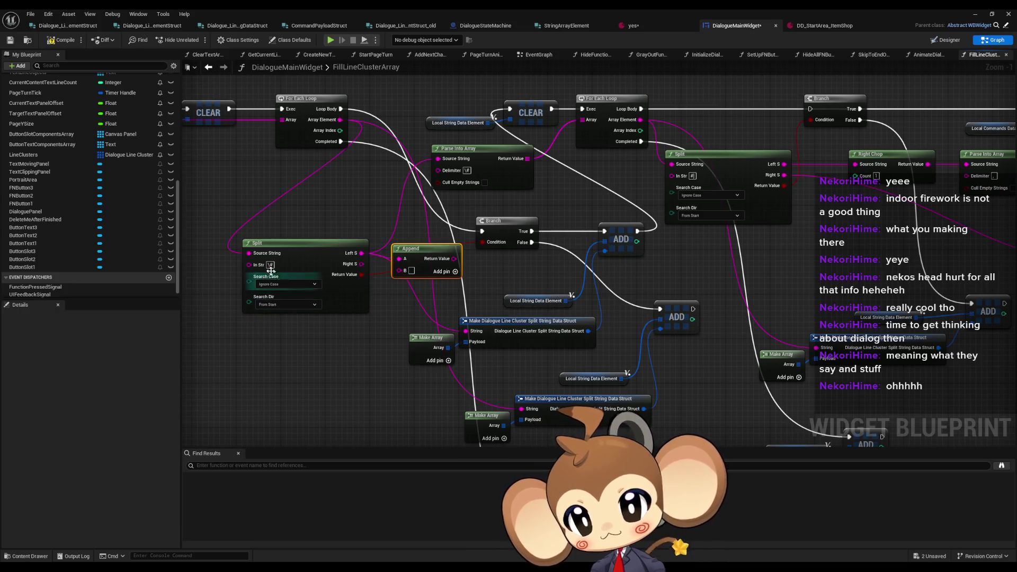
text(\#)
mouse_move(458, 258)
mouse_down()
mouse_move(433, 173)
mouse_move(439, 158)
mouse_up()
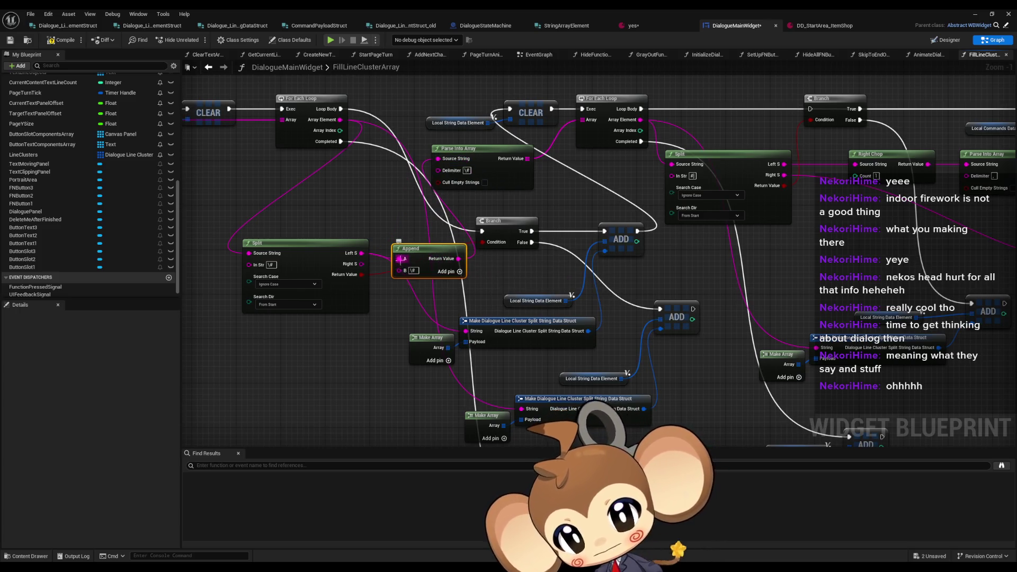
Wire the Split output into Append's B input, tidy the node, and minimize the blueprint editor.
drag(405, 274, 362, 274)
drag(428, 250, 416, 229)
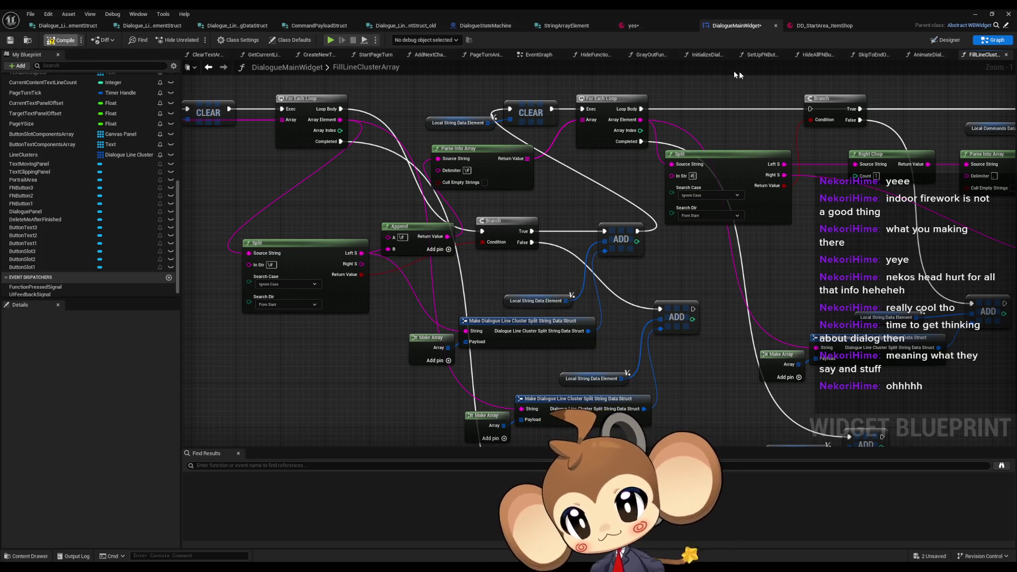
click(975, 14)
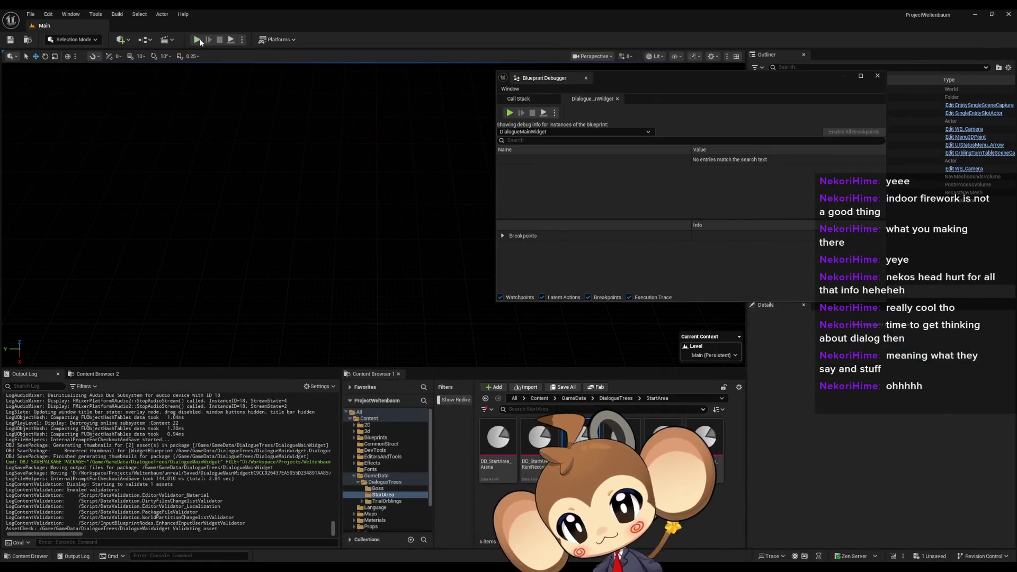
Play in editor, load the saved game, and walk to the white cube.
click(197, 39)
click(156, 314)
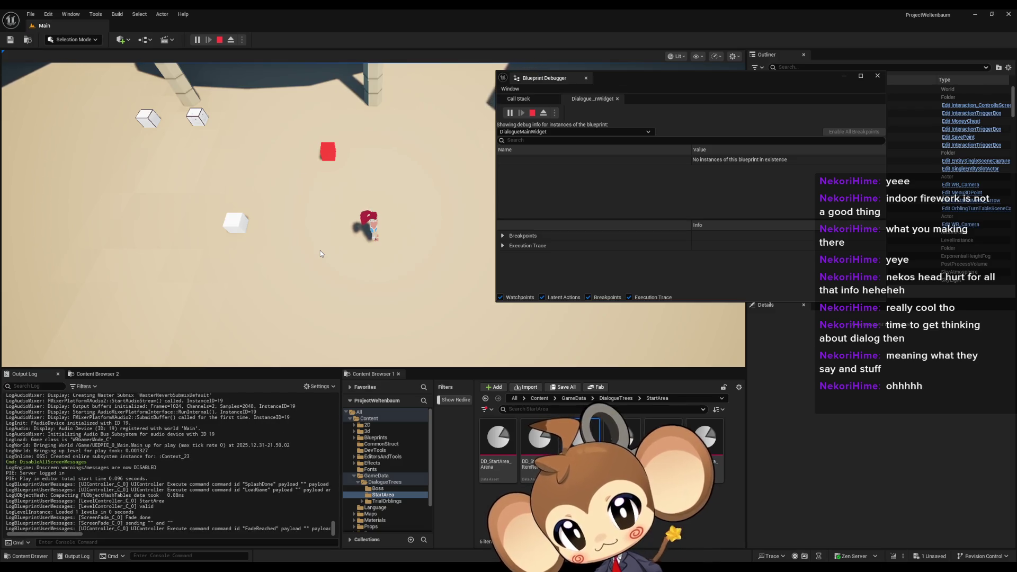
key(a)
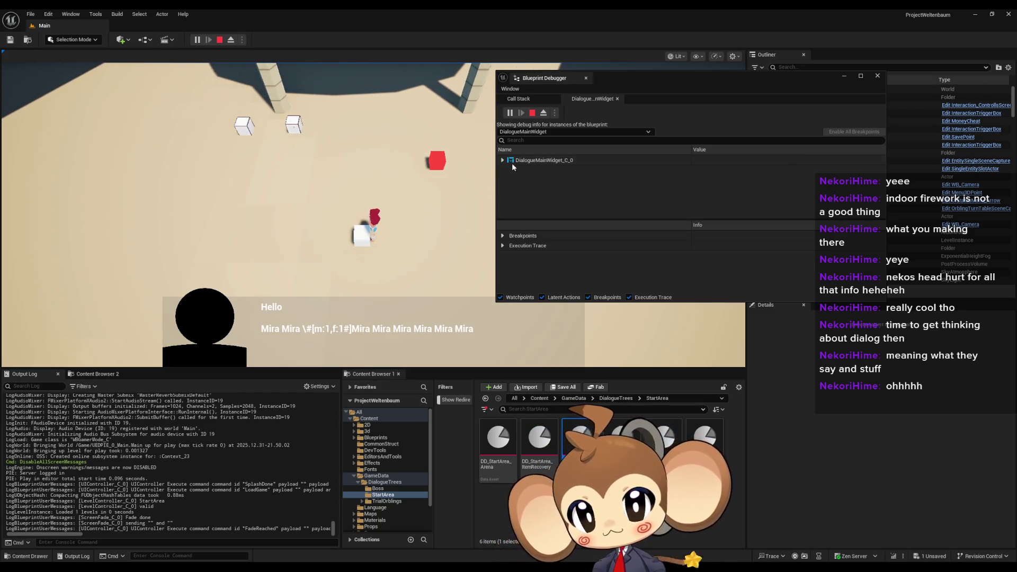
Expand DialogueMainWidget_C_0 > Line Clusters > [0] > Strings in the Blueprint Debugger.
click(502, 160)
scroll(537, 183, down, 2)
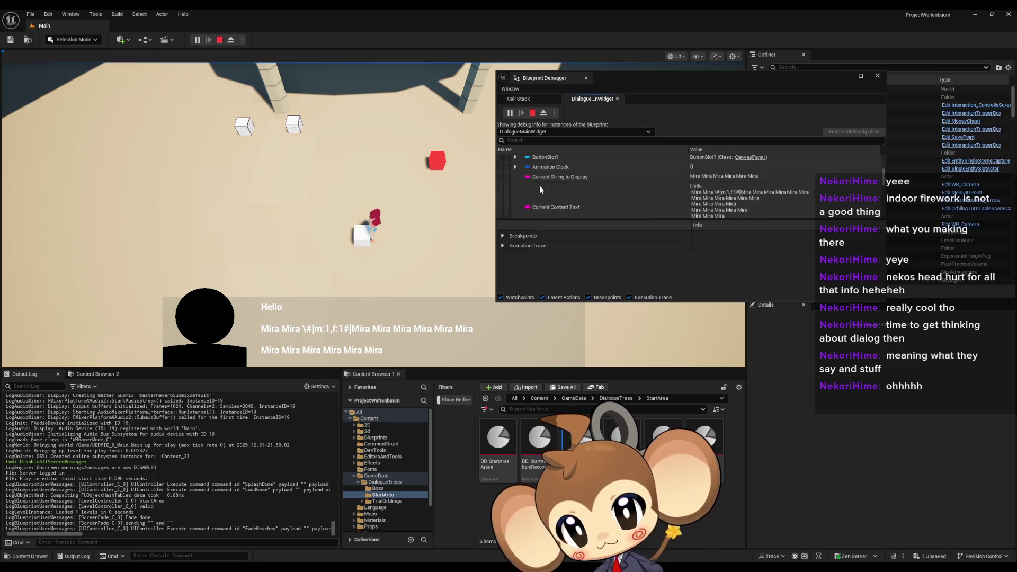
scroll(538, 184, down, 3)
click(515, 169)
click(522, 179)
click(528, 190)
click(534, 199)
scroll(541, 183, down, 1)
click(540, 184)
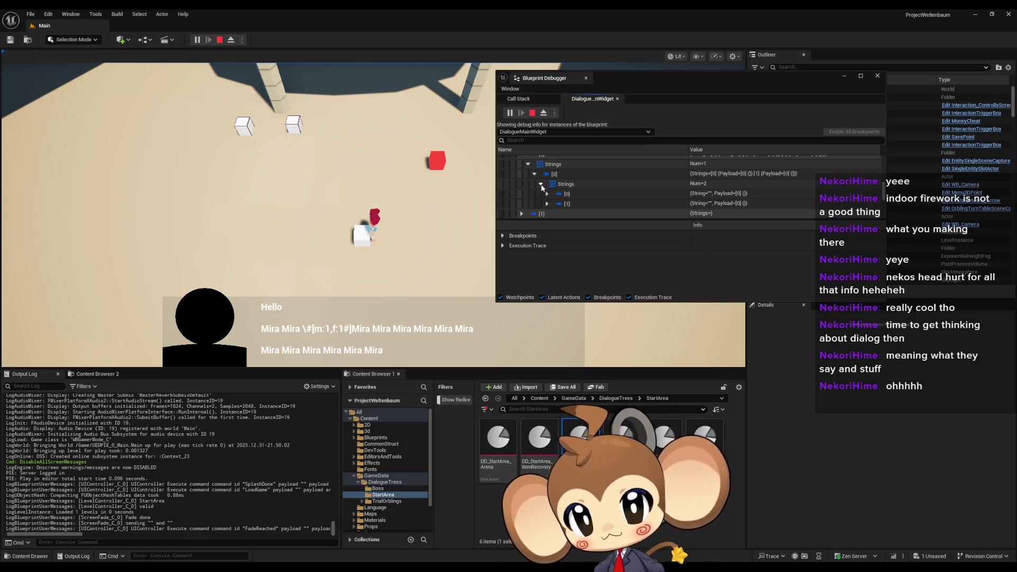
Expand both string items and their empty Command payloads, then stop play.
click(547, 194)
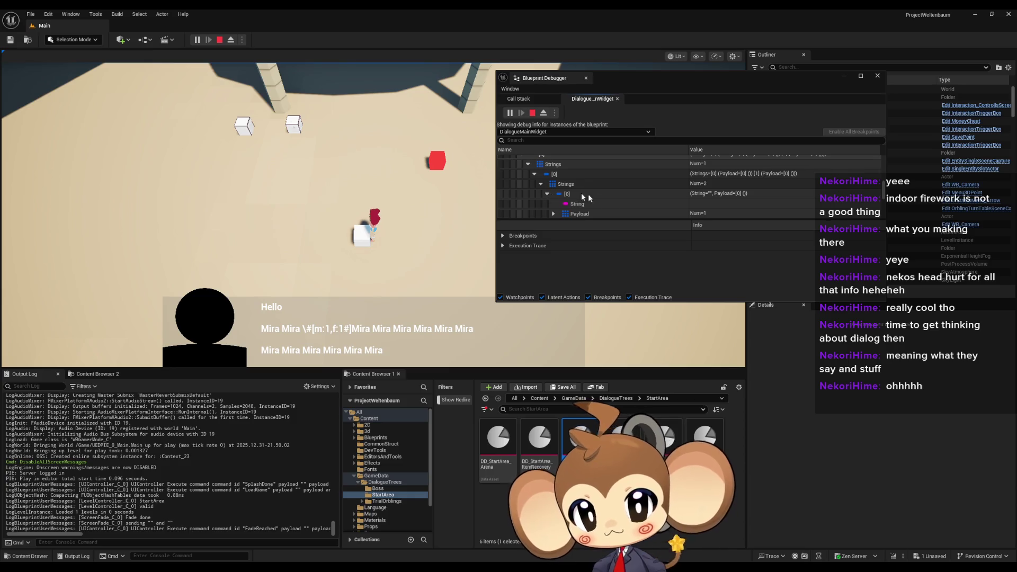
scroll(698, 203, down, 2)
click(555, 191)
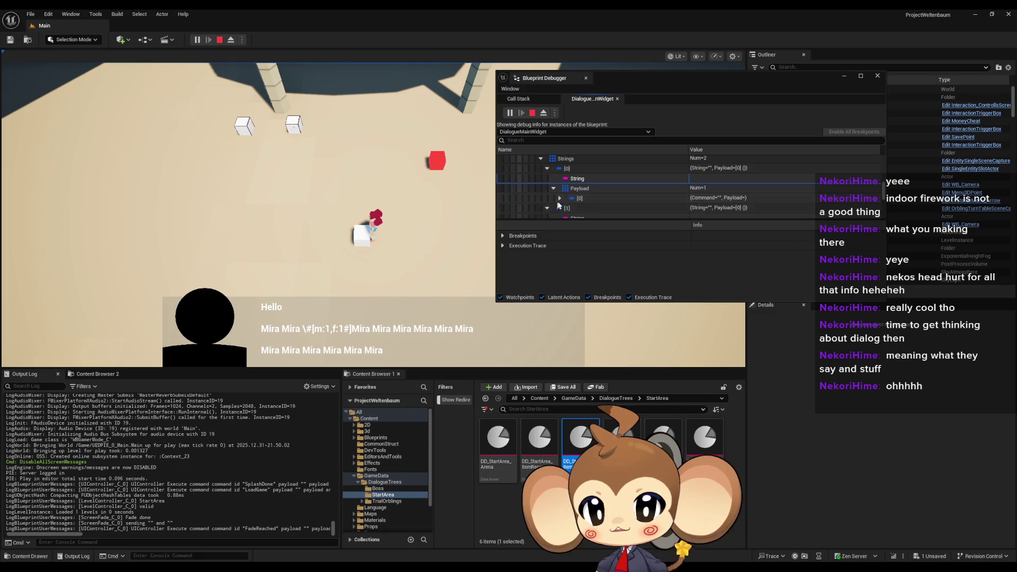
click(547, 207)
scroll(582, 196, down, 2)
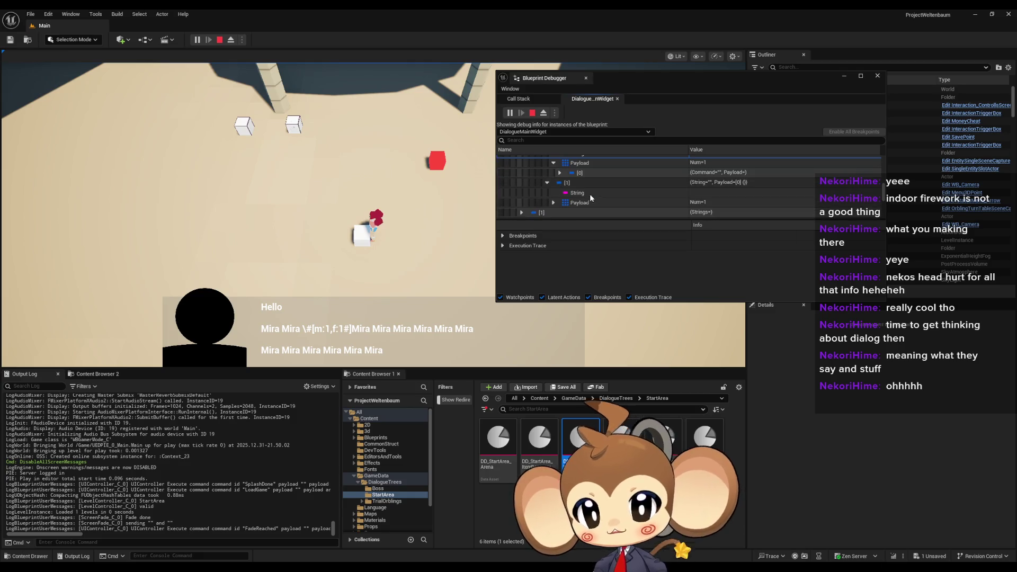
click(553, 202)
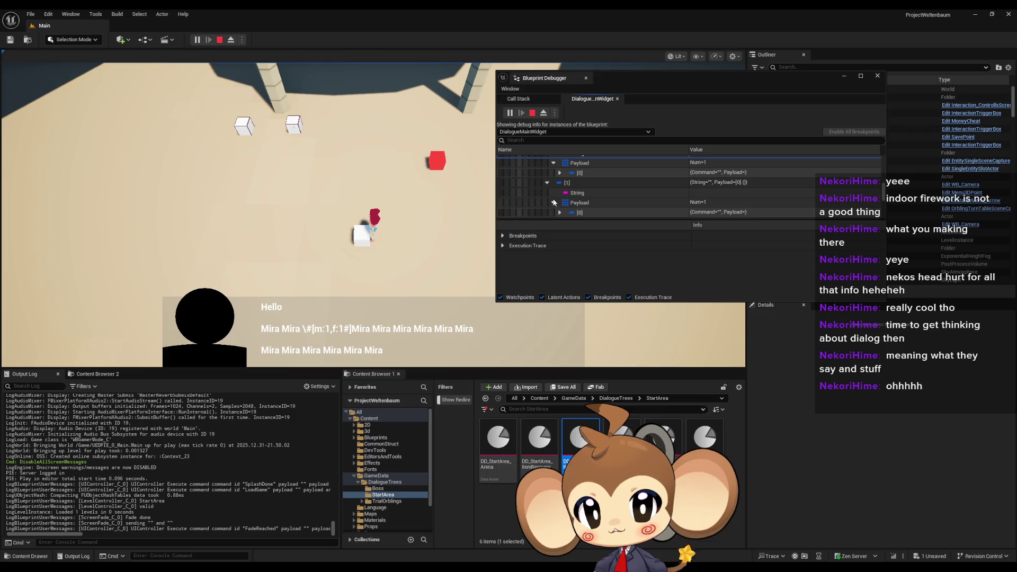
scroll(554, 198, down, 2)
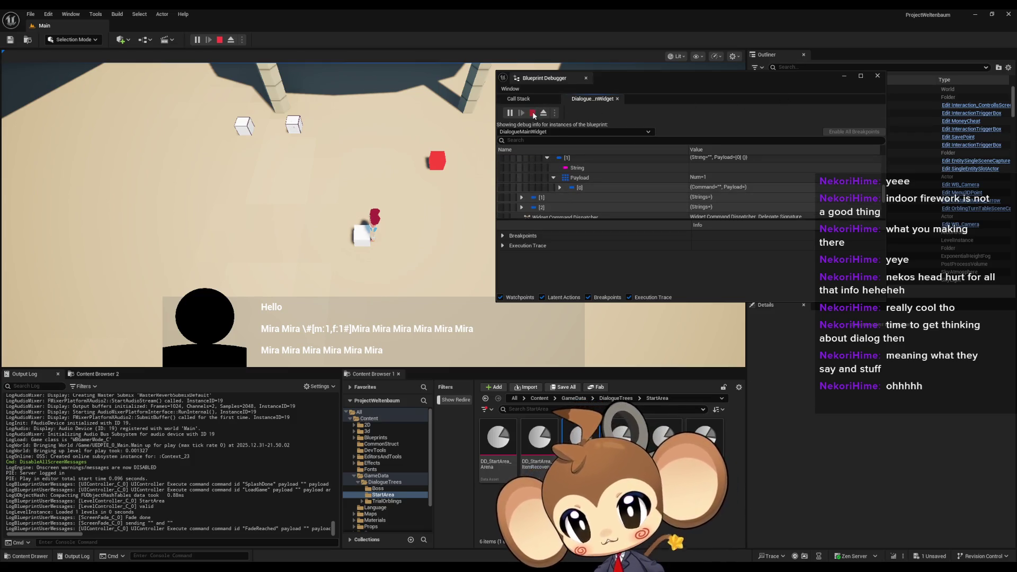
click(533, 113)
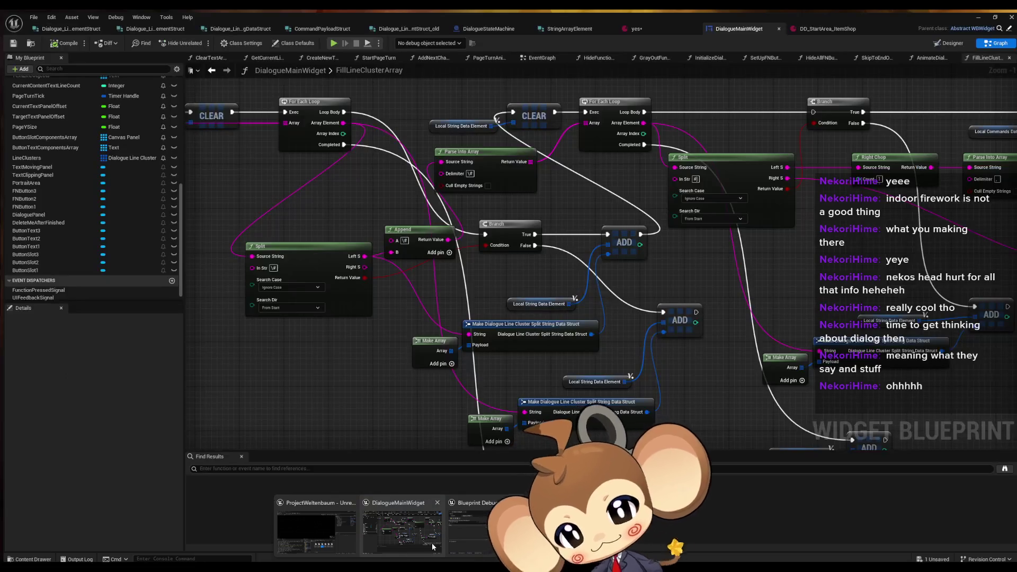
Bring the DialogueMainWidget graph forward and move the Append node aside.
click(431, 542)
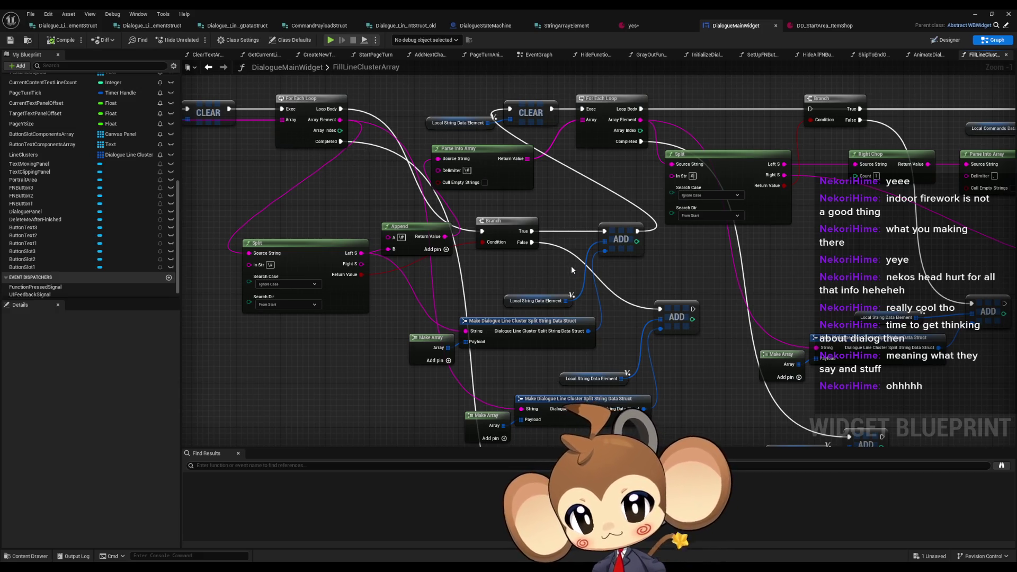
drag(297, 264, 409, 262)
click(410, 263)
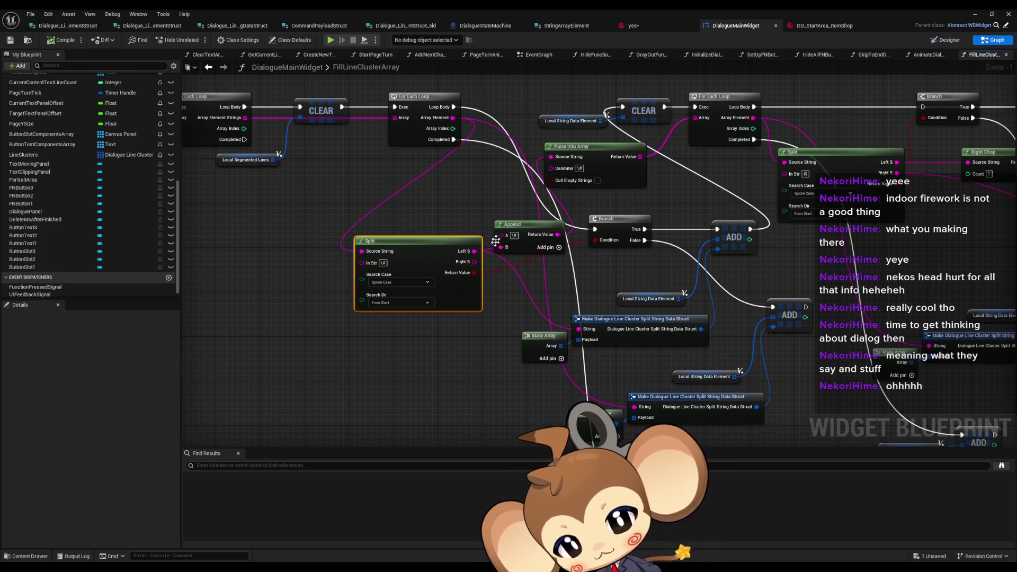
mouse_move(525, 225)
mouse_down()
mouse_move(510, 197)
mouse_move(468, 175)
mouse_up()
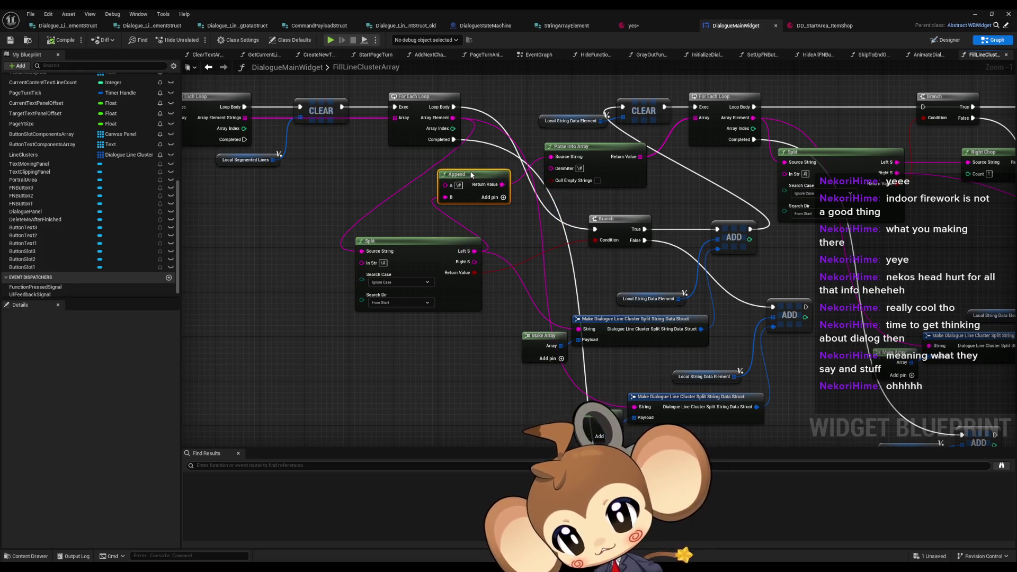
mouse_move(468, 178)
mouse_down()
mouse_move(468, 169)
mouse_move(467, 186)
mouse_up()
Connect Split's Right S to Parse Into Array's Source String and compile.
drag(474, 261, 551, 158)
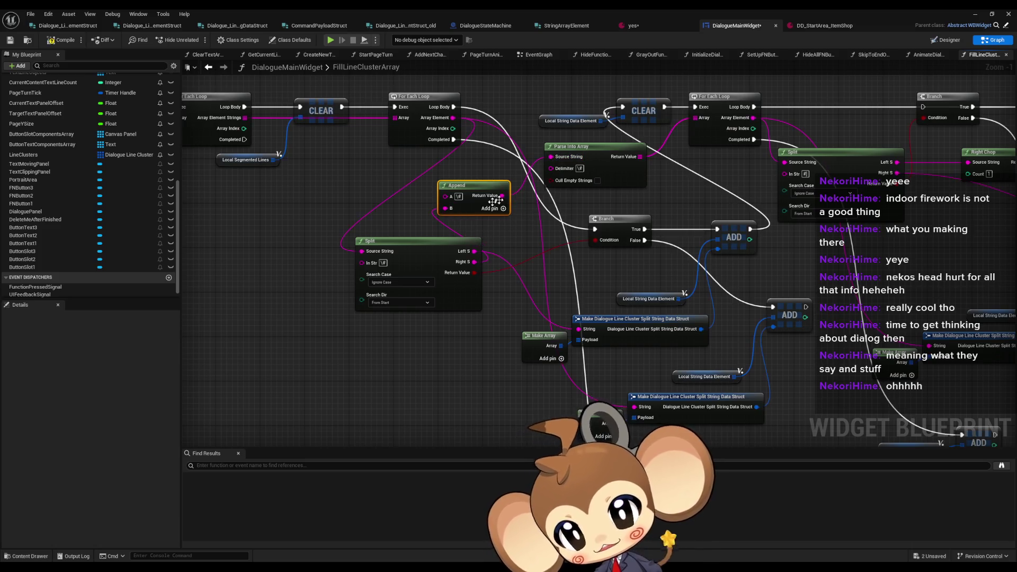
drag(482, 187, 487, 187)
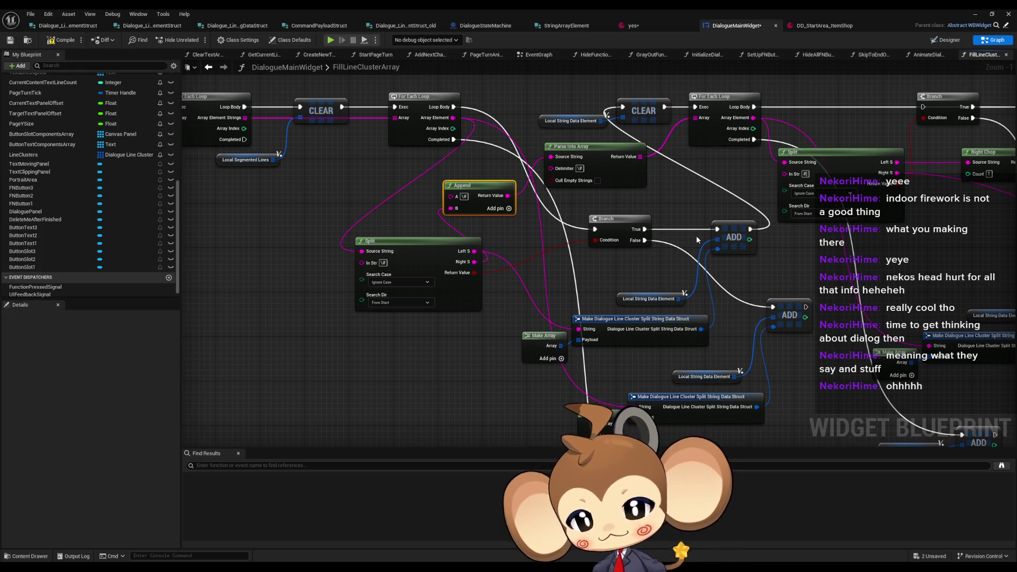
click(58, 42)
Start a new play-in-editor session and load the saved game.
click(974, 14)
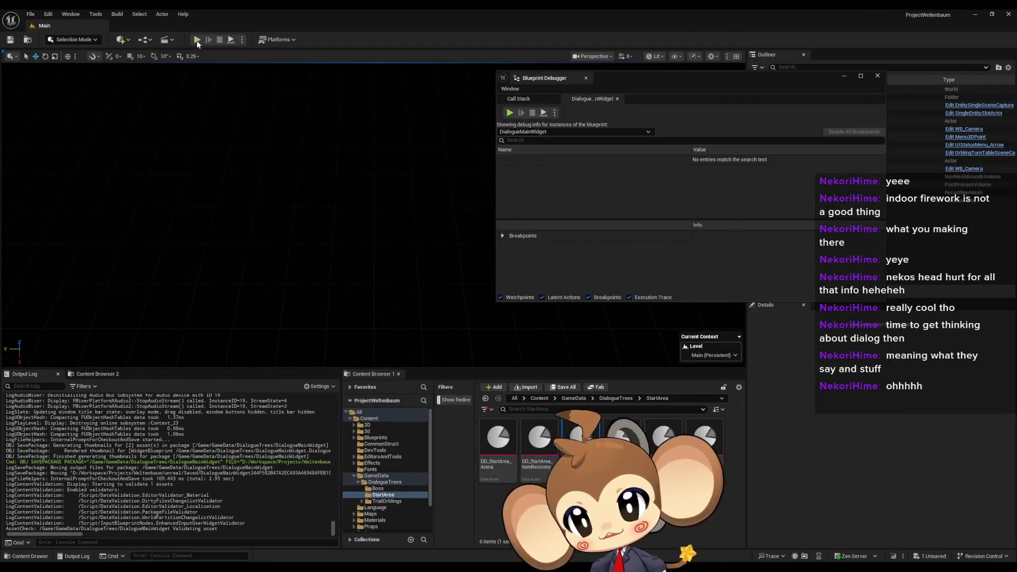
click(197, 40)
click(159, 307)
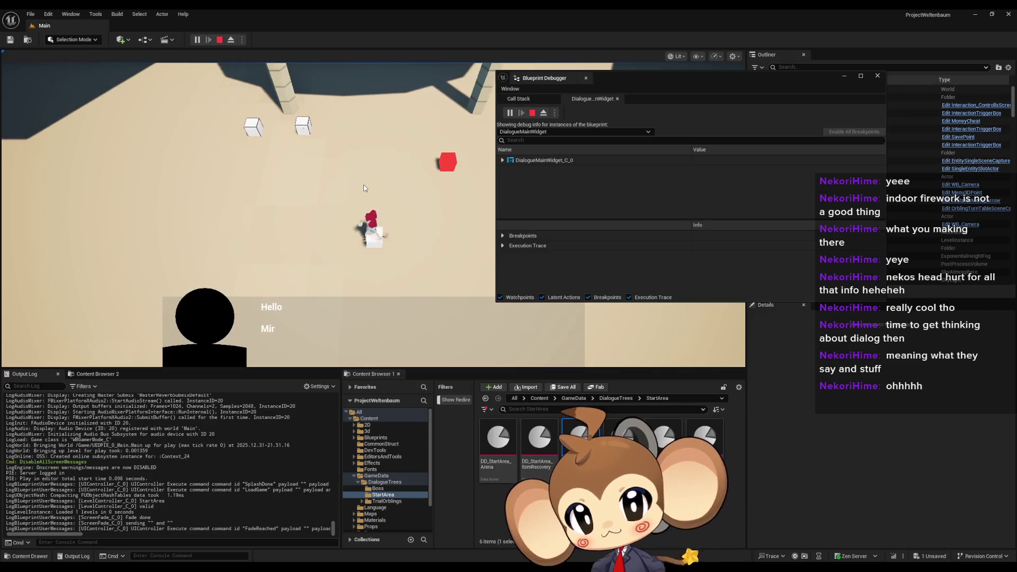
Expand DialogueMainWidget's Line Clusters > [0] > Strings array in the debugger.
click(502, 160)
scroll(560, 199, down, 1)
scroll(562, 189, down, 5)
click(515, 195)
scroll(521, 183, down, 2)
click(522, 167)
click(528, 176)
click(533, 187)
click(540, 197)
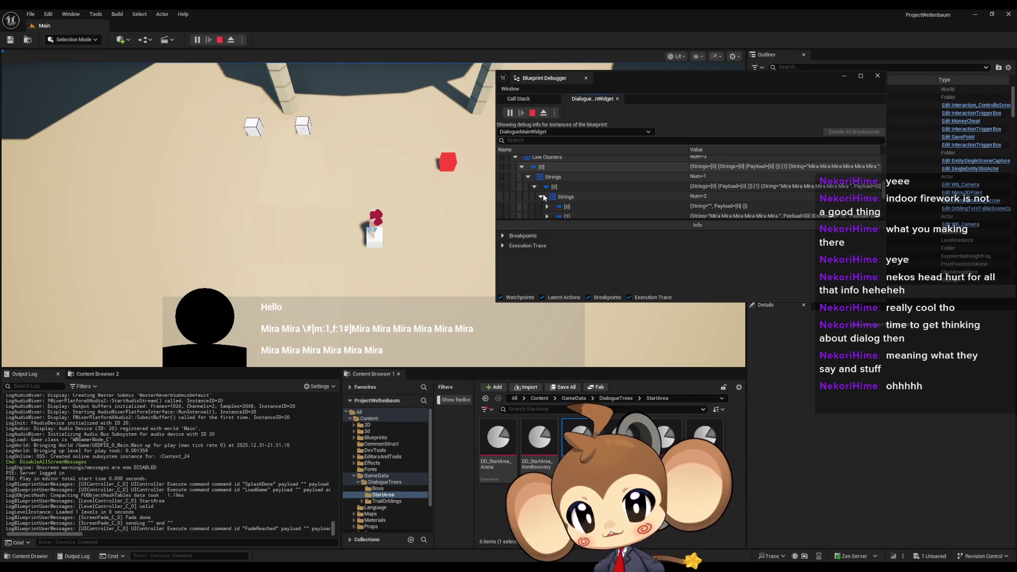
Read Strings [0] as empty and [1] as 'Mira Mira Mira Mira Mira', then stop play.
scroll(545, 195, down, 2)
scroll(548, 182, up, 2)
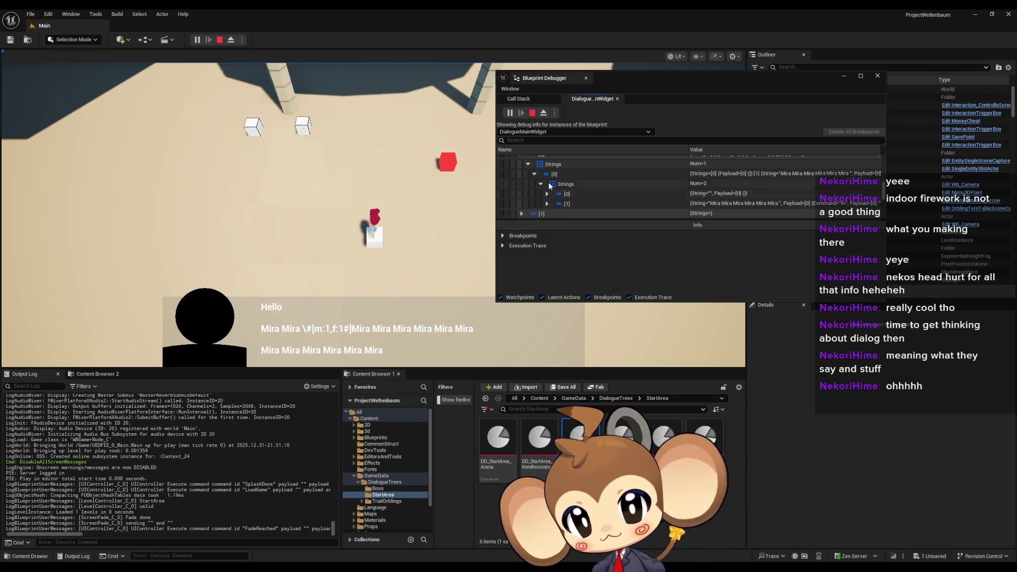
scroll(544, 199, down, 1)
click(547, 194)
scroll(548, 196, down, 2)
click(547, 198)
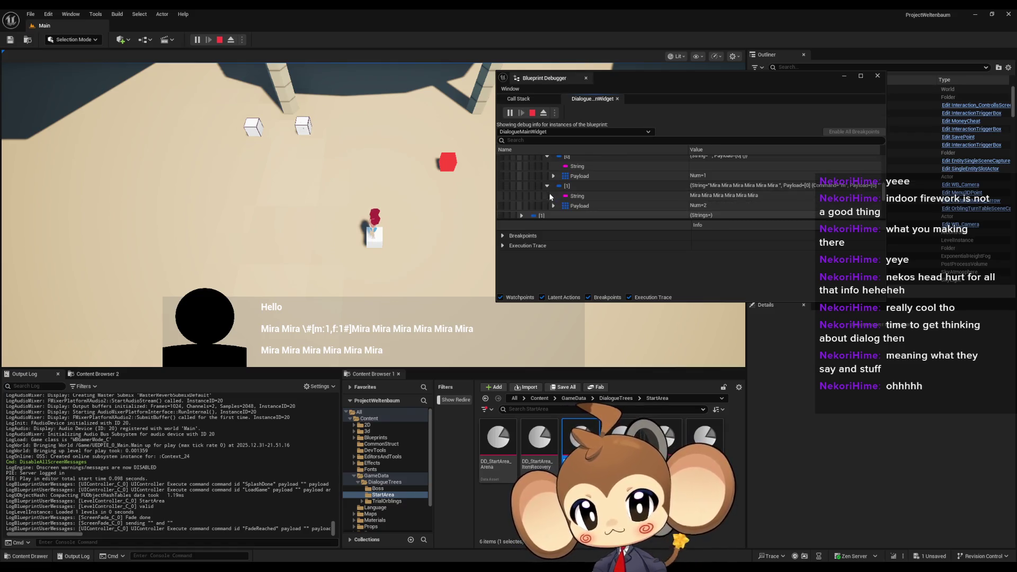
scroll(729, 197, down, 1)
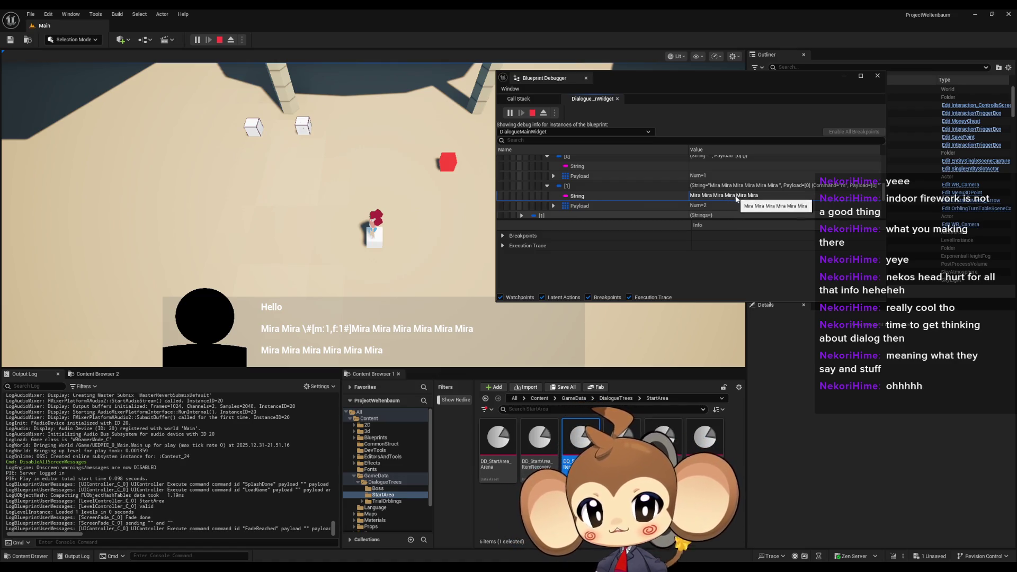
scroll(691, 200, up, 1)
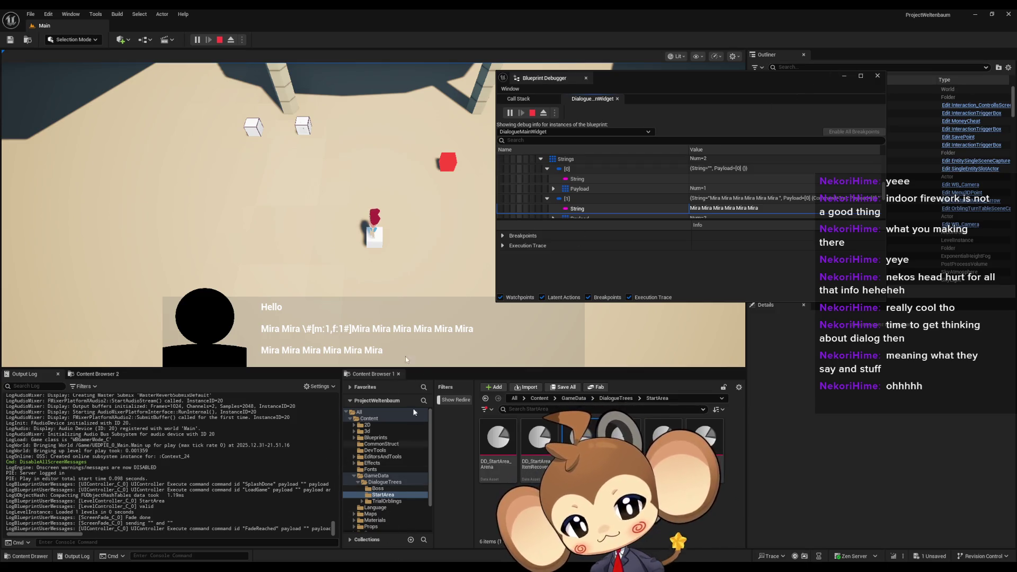
key(Escape)
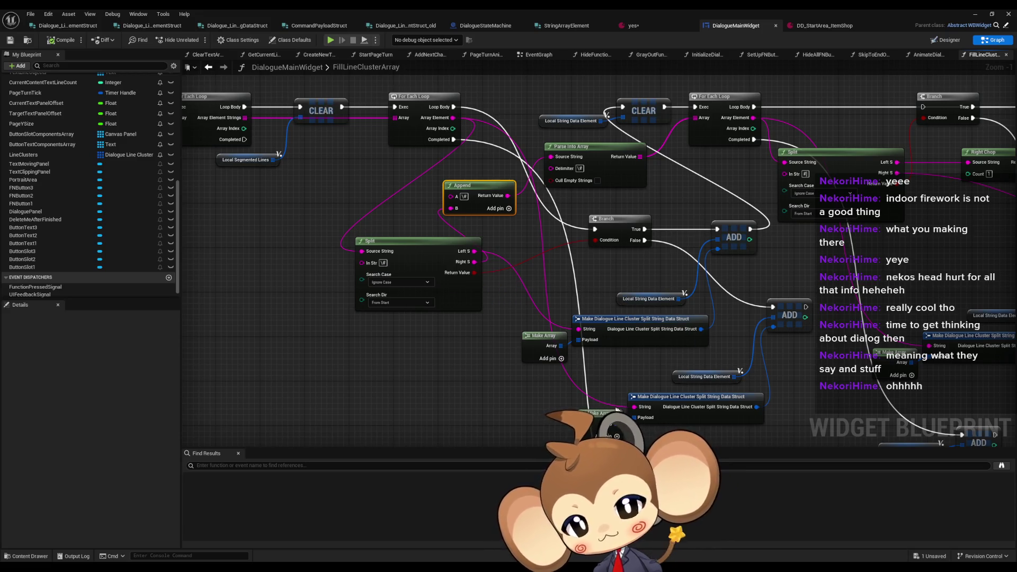
Pan and zoom around the FillLineClusterArray graph to review the wiring.
mouse_move(410, 361)
mouse_down()
mouse_move(505, 387)
mouse_move(354, 358)
mouse_move(431, 361)
mouse_move(236, 313)
mouse_move(295, 338)
mouse_move(344, 376)
mouse_move(296, 228)
mouse_move(410, 366)
mouse_move(384, 156)
mouse_move(367, 136)
mouse_move(417, 199)
mouse_move(455, 206)
mouse_move(493, 233)
mouse_move(523, 223)
mouse_up()
scroll(335, 268, down, 1)
scroll(418, 199, down, 2)
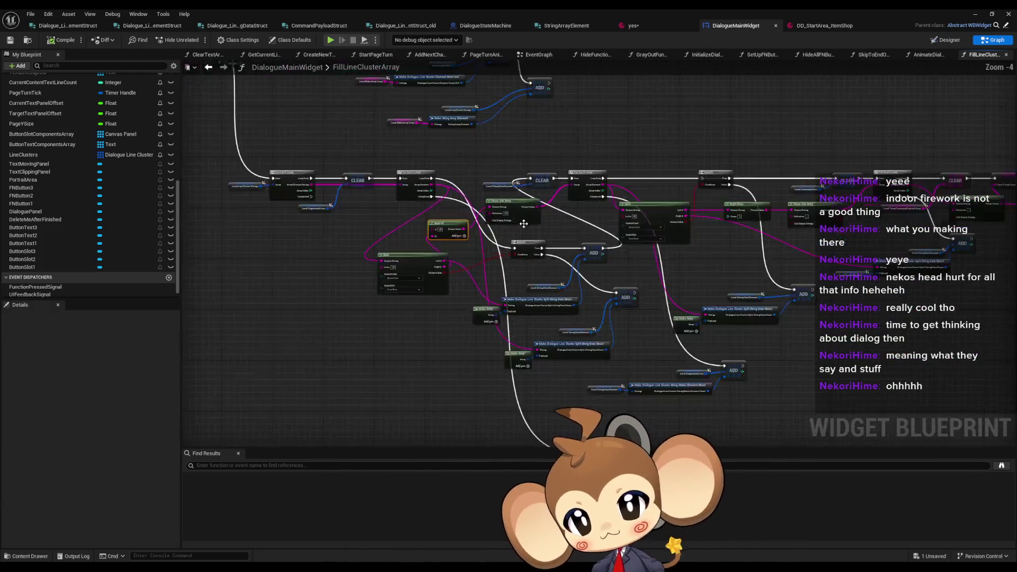
scroll(533, 238, up, 4)
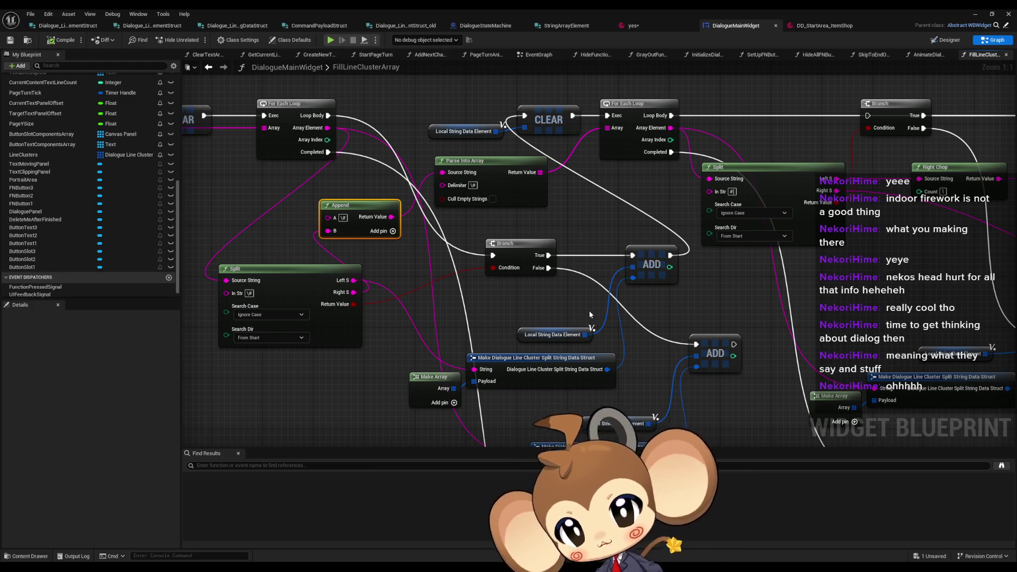
mouse_move(780, 251)
mouse_down()
mouse_move(548, 239)
mouse_move(775, 246)
mouse_up()
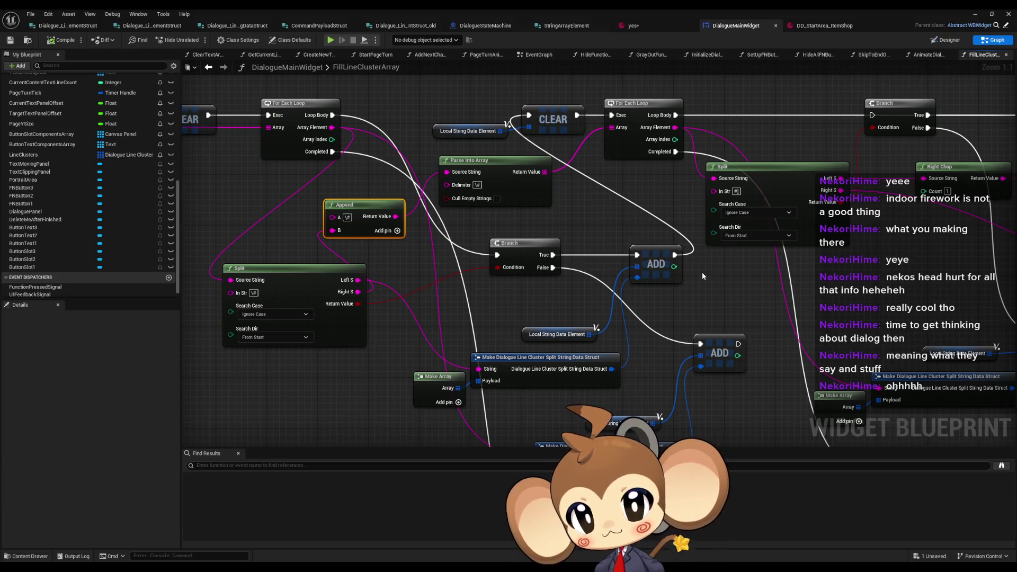
Check the yes data asset's dialogue text, then return to the DialogueMainWidget graph.
click(647, 25)
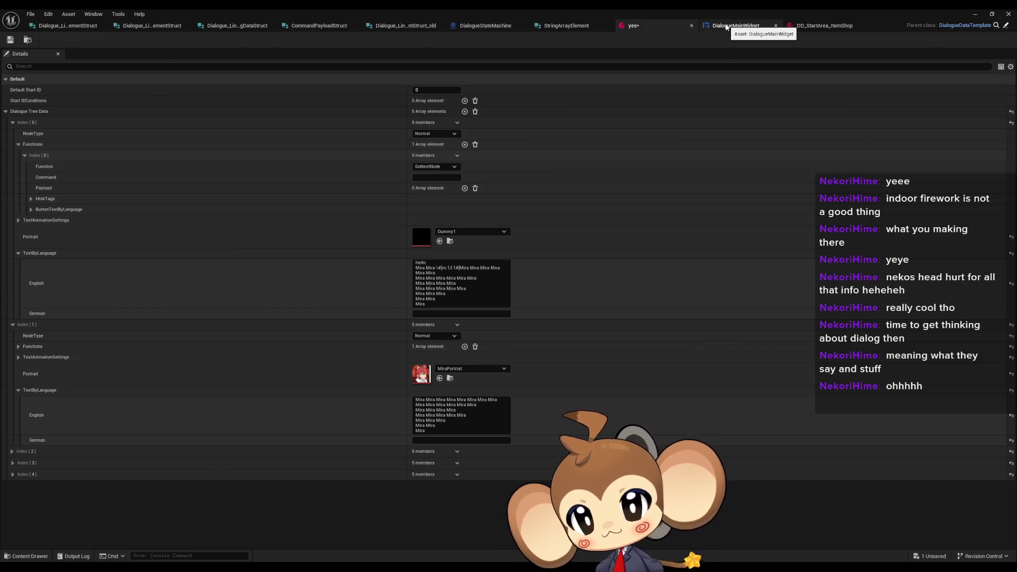
click(725, 27)
drag(571, 300, 610, 300)
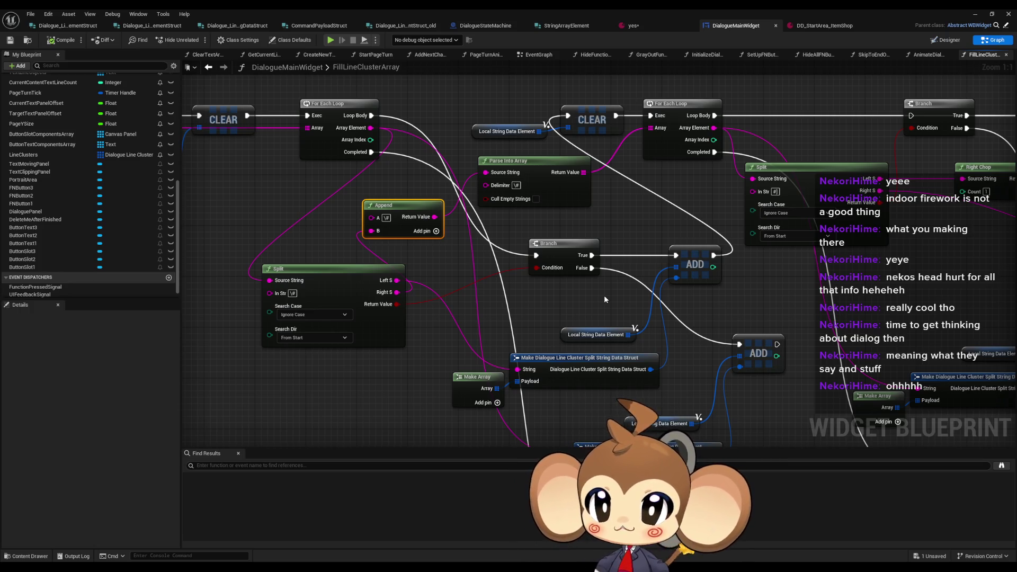
Delete the '#' from the Split node's In Str delimiter, leaving it empty.
drag(720, 203, 406, 256)
mouse_move(534, 216)
mouse_down()
mouse_move(604, 211)
mouse_move(609, 202)
mouse_up()
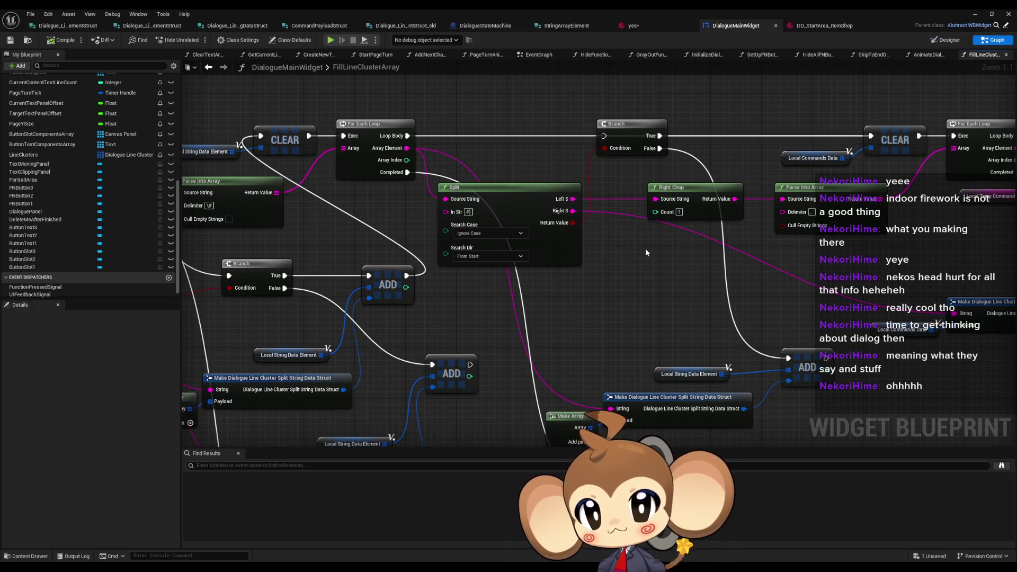
click(468, 211)
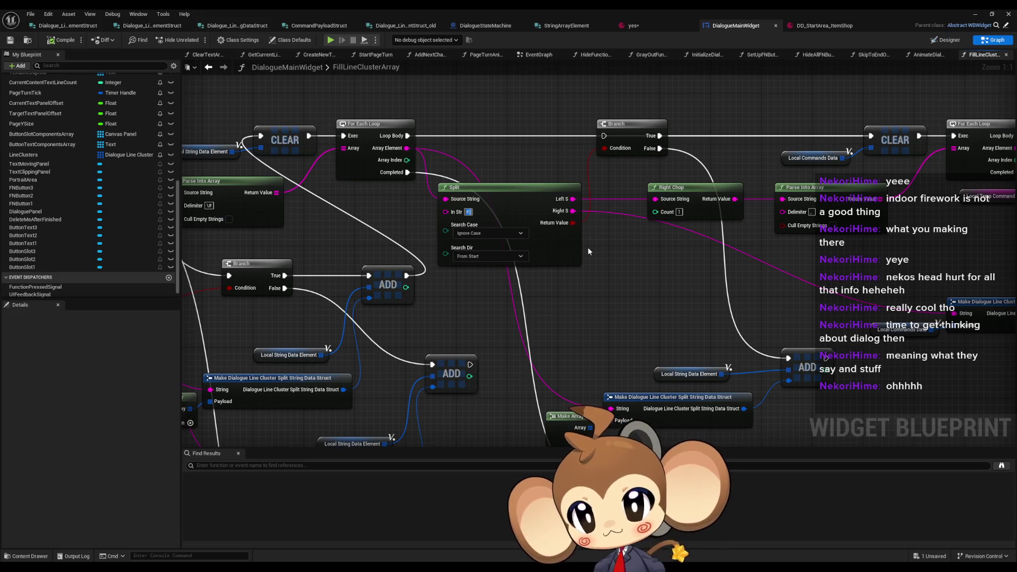
key(BackSpace)
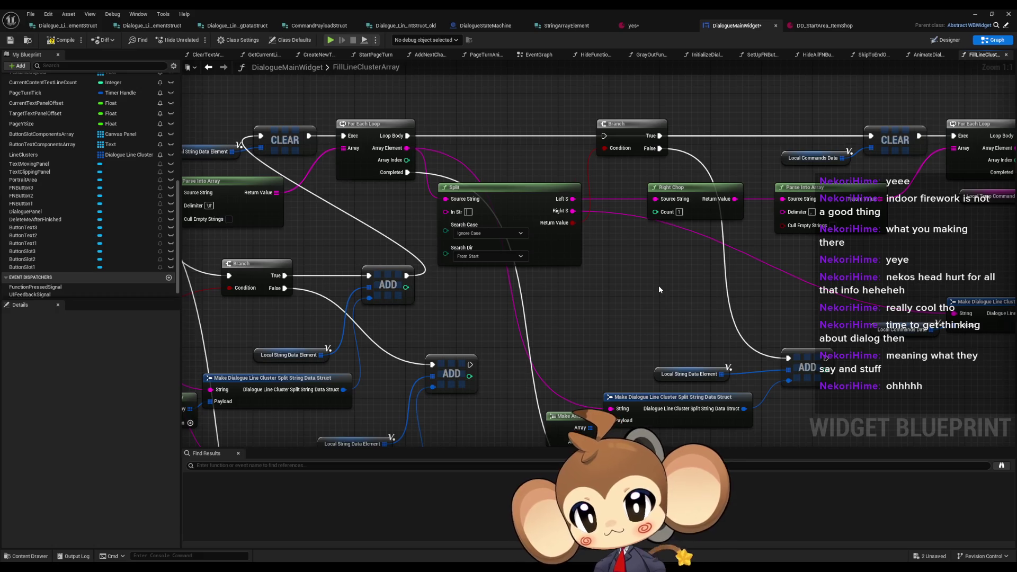
Compile the blueprint and minimize the Blueprint editor to return to the level editor.
drag(652, 290, 614, 284)
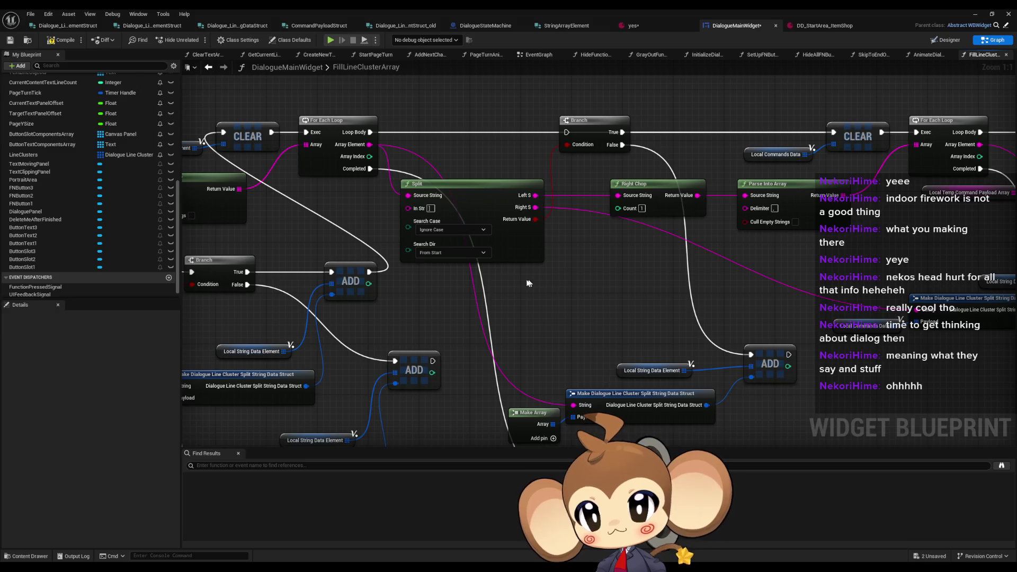
drag(510, 275, 717, 287)
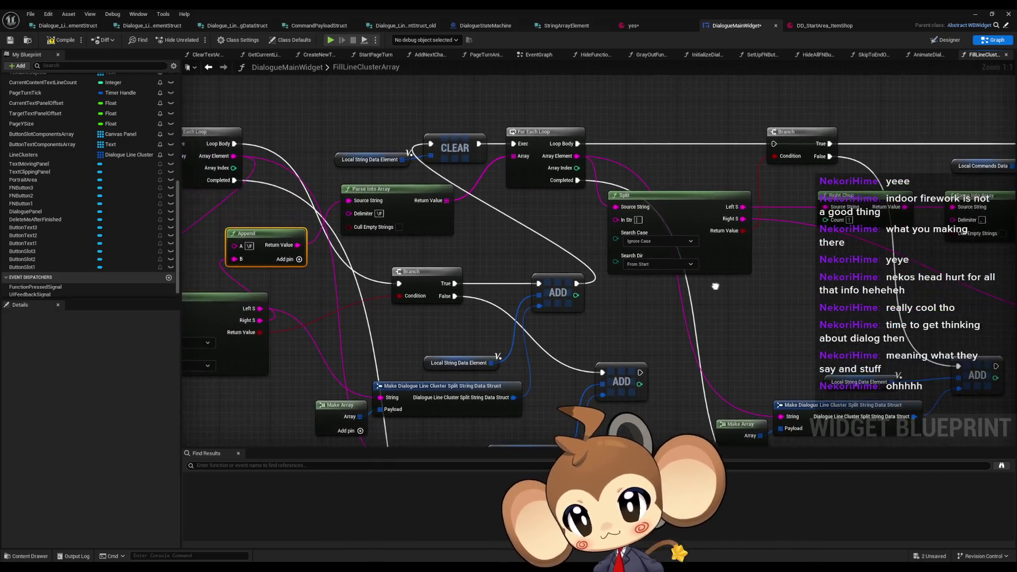
click(61, 42)
click(974, 14)
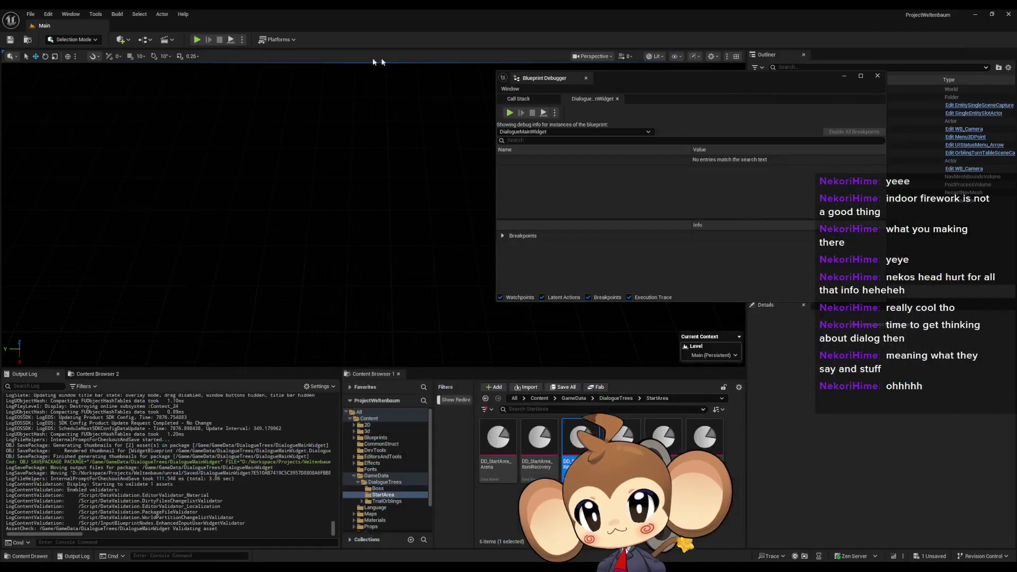
Start a play session, load the saved game, and expand DialogueMainWidget's Self variables in the debugger.
click(197, 40)
click(151, 314)
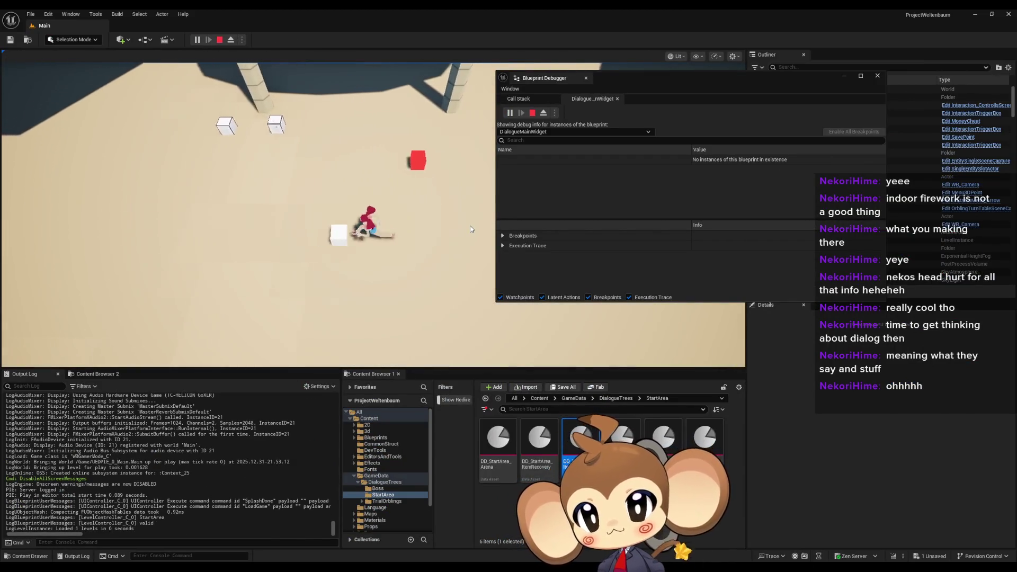
click(502, 160)
click(509, 170)
scroll(556, 189, down, 5)
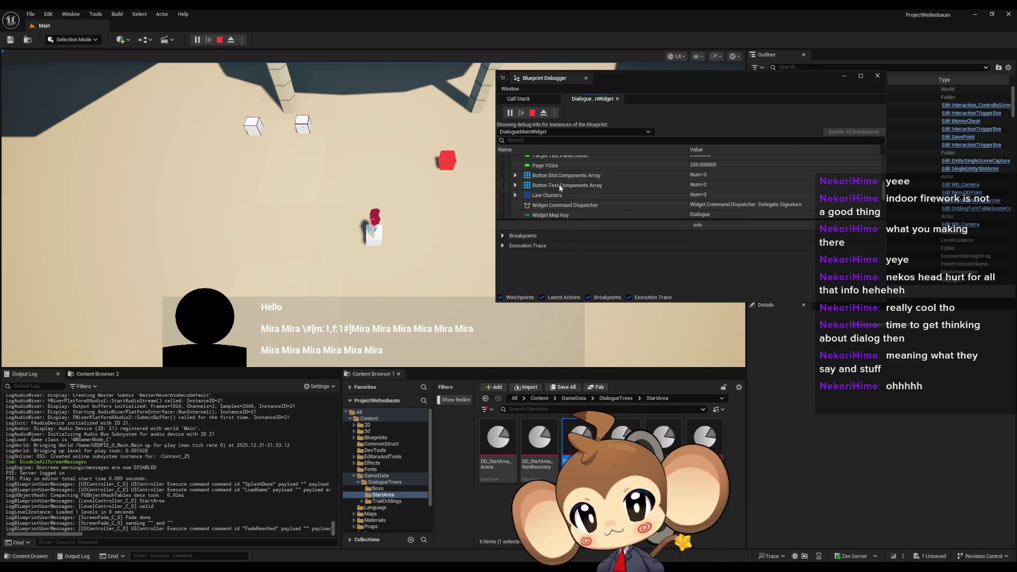
Inspect Line Clusters [0] Strings, finding the first string still empty, then stop play.
click(515, 195)
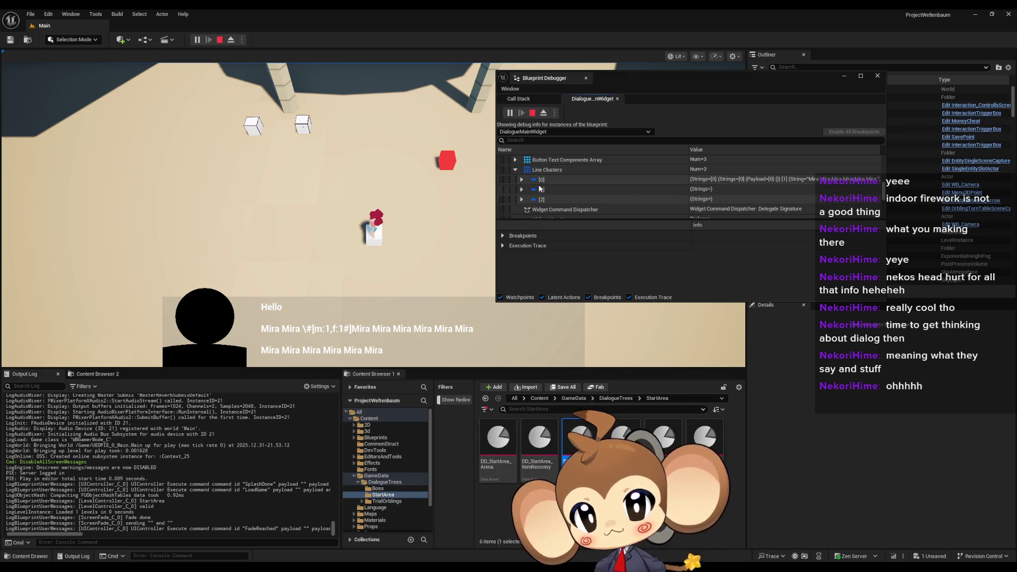
click(522, 179)
click(528, 189)
scroll(549, 180, down, 2)
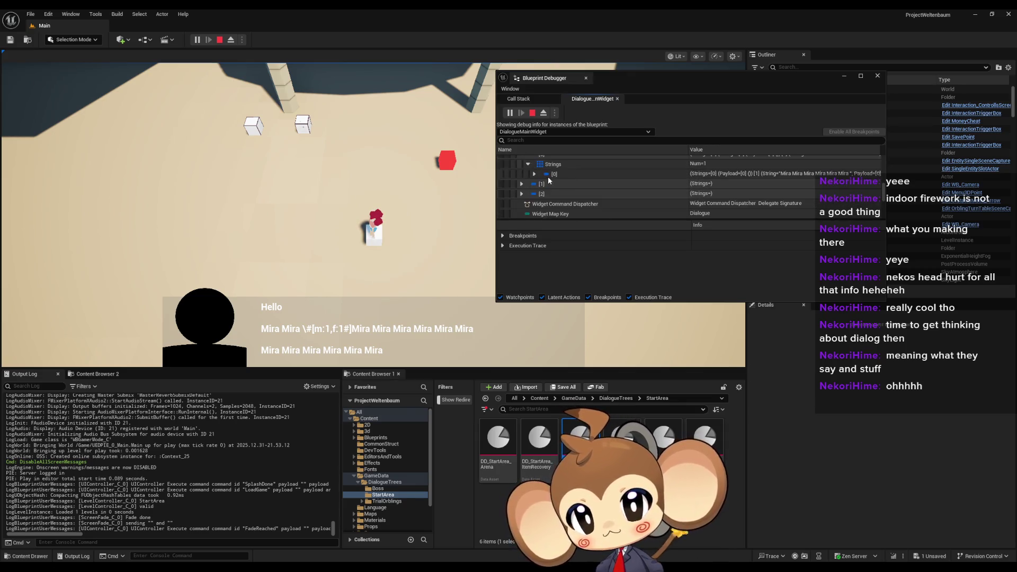
scroll(538, 193, up, 2)
click(534, 200)
scroll(540, 199, down, 1)
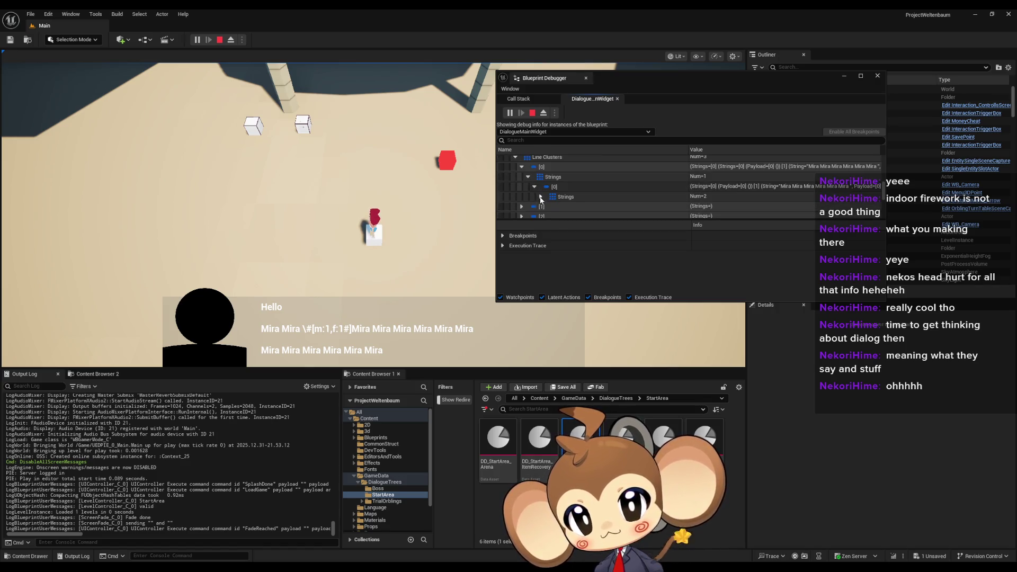
click(541, 198)
scroll(543, 199, down, 1)
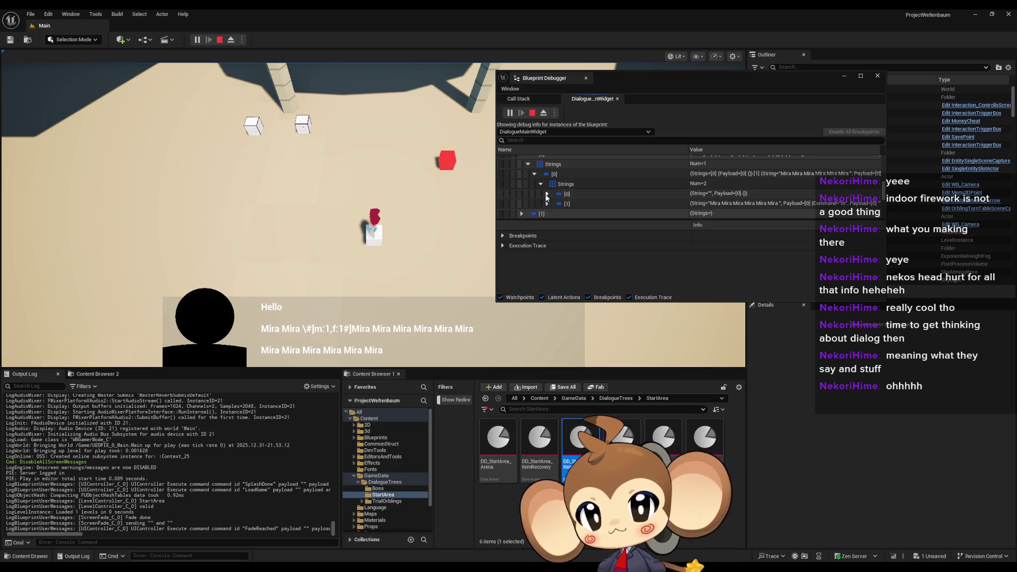
click(547, 195)
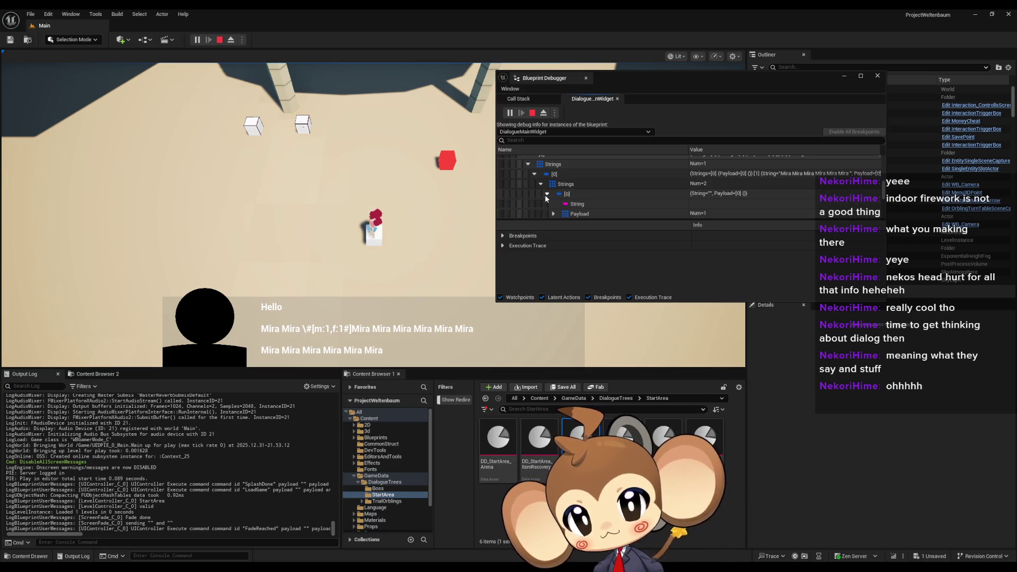
click(547, 194)
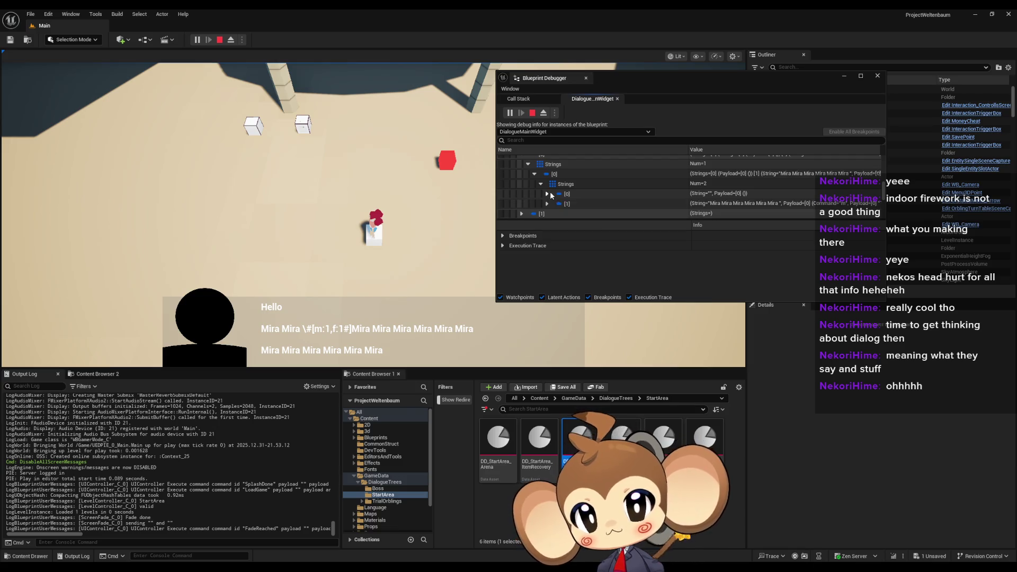
click(532, 113)
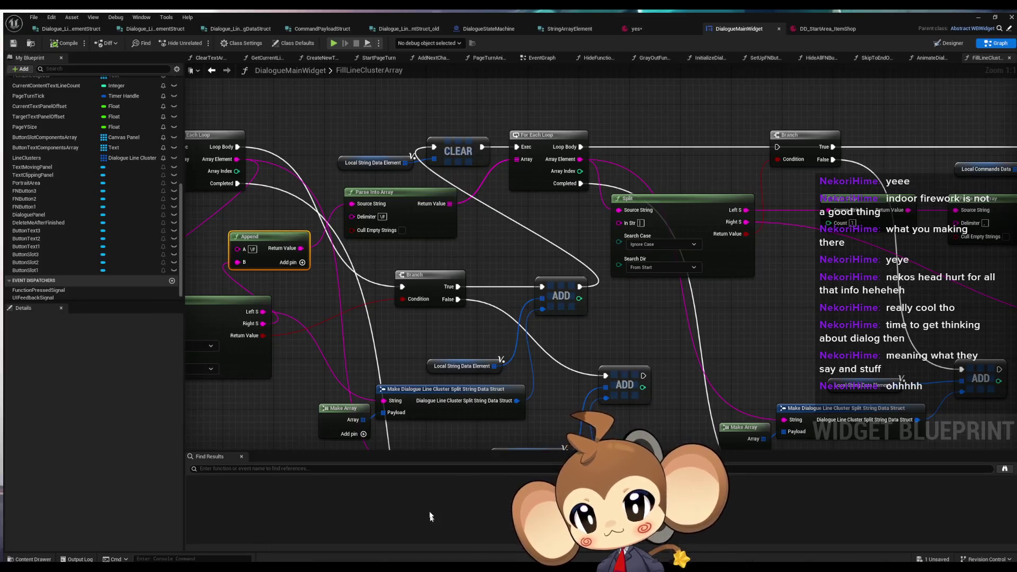
Wire the loop body into the second CLEAR node, rewire the Branch input, and start play.
mouse_move(397, 194)
mouse_down()
mouse_move(418, 203)
mouse_move(594, 197)
mouse_up()
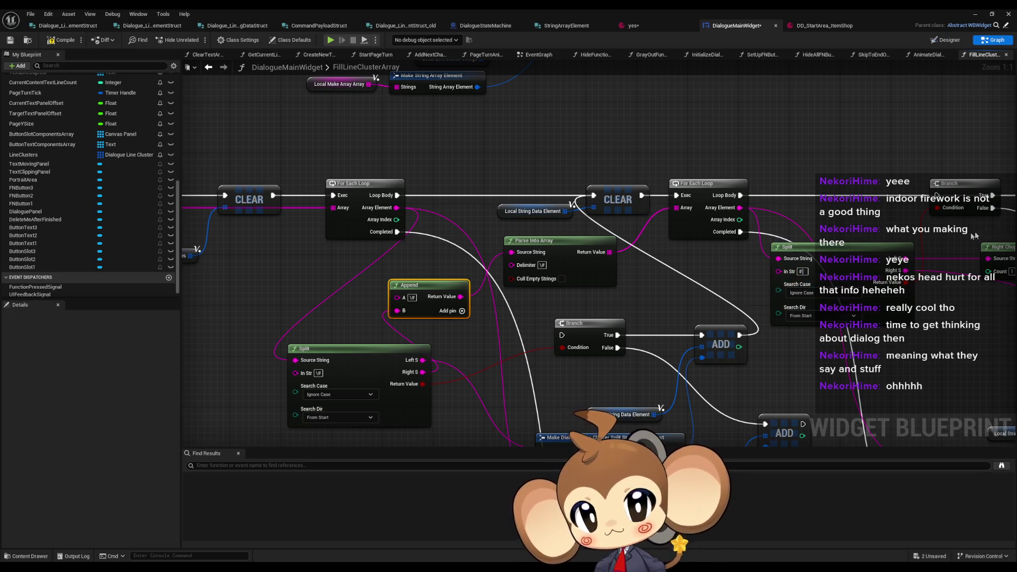
drag(912, 184, 723, 180)
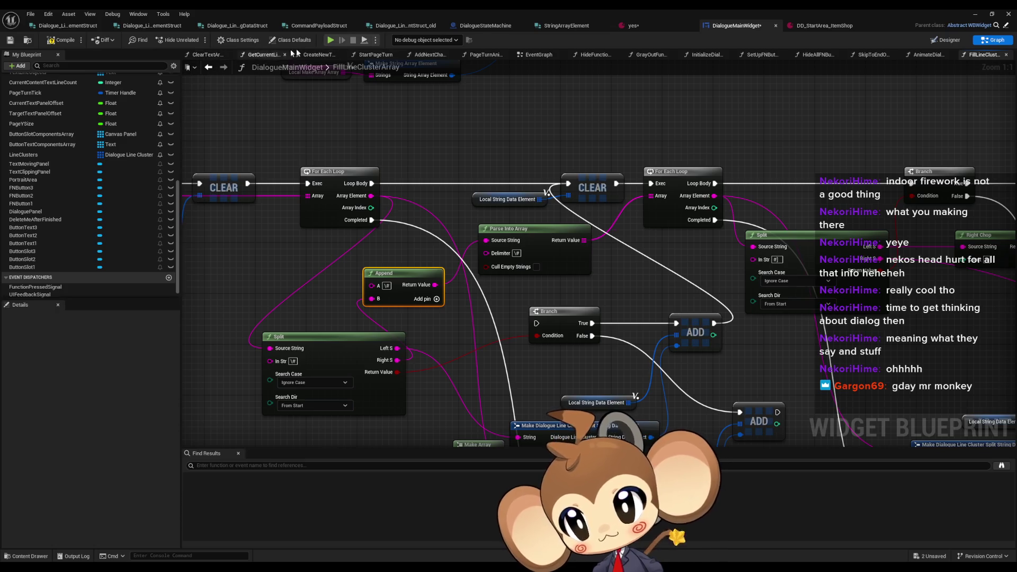
click(330, 41)
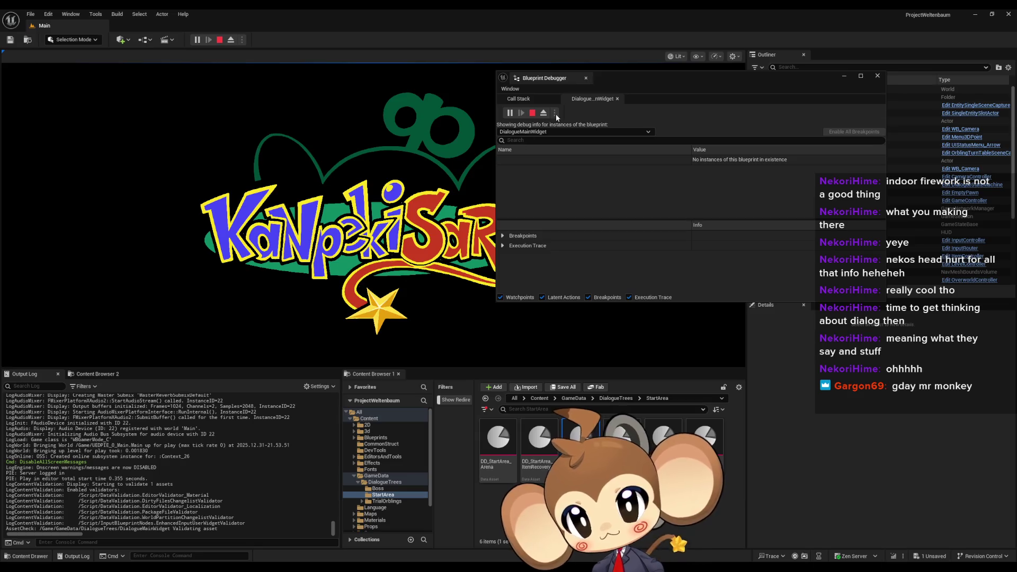
Load the saved game and list DialogueMainWidget_C_0's Self variables in the Blueprint Debugger.
key(Down)
key(Return)
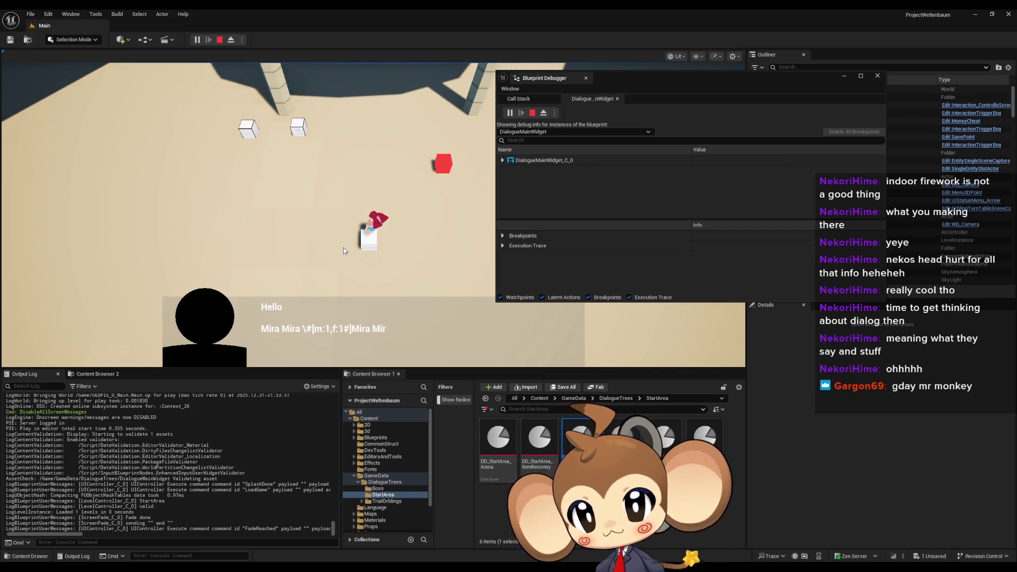
click(502, 160)
click(510, 170)
scroll(530, 175, down, 8)
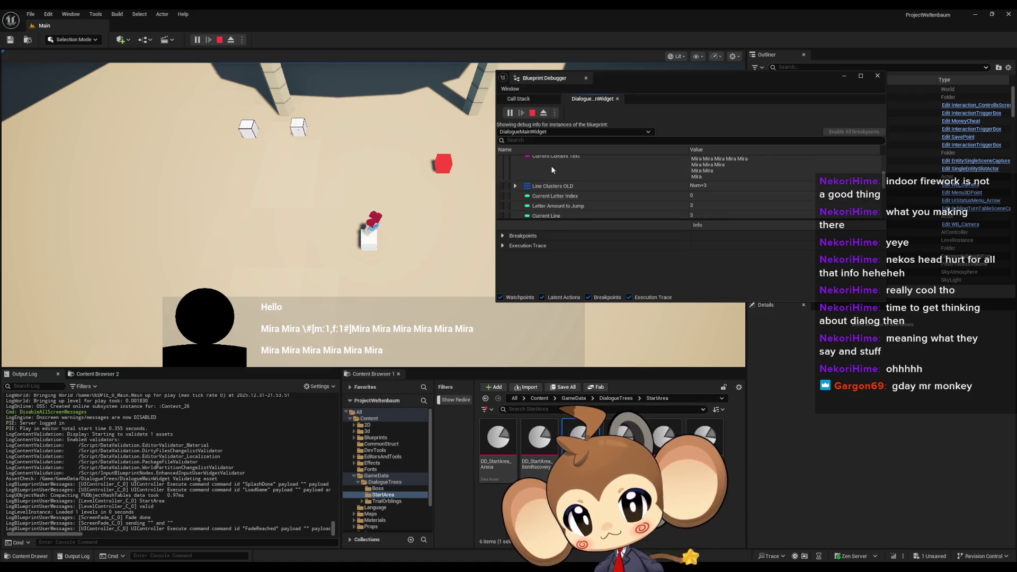
scroll(556, 167, down, 10)
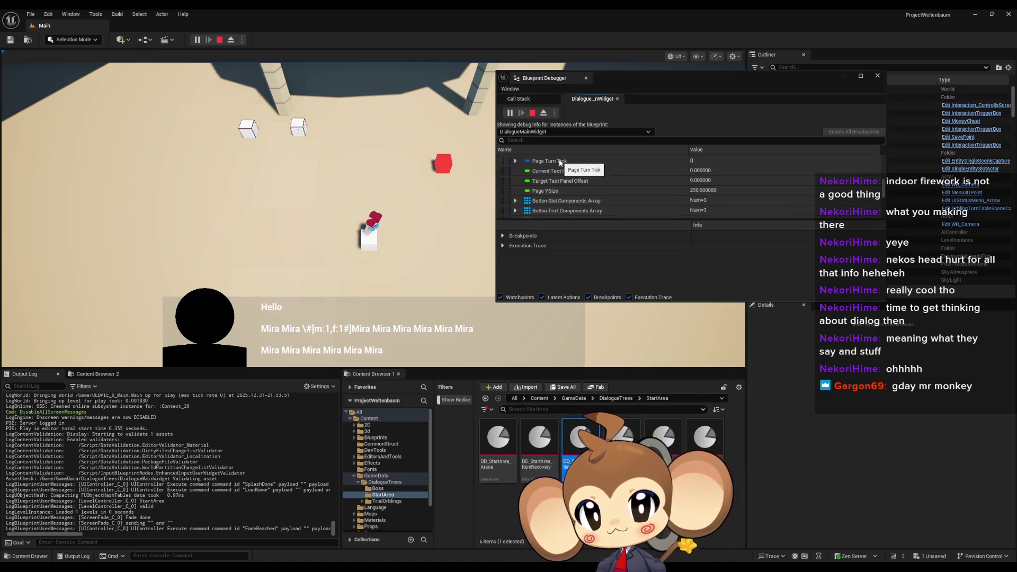
scroll(543, 191, down, 4)
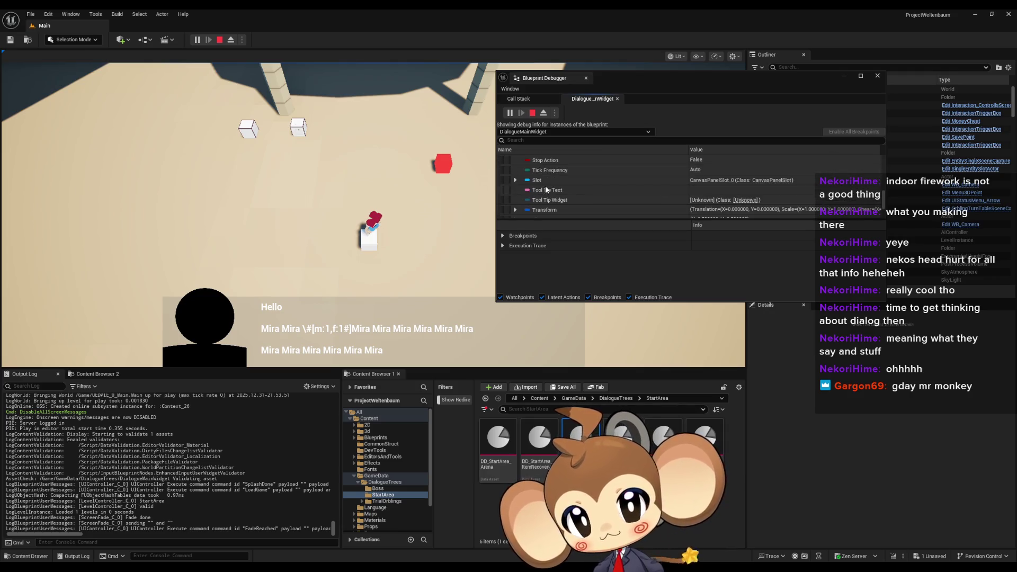
scroll(548, 182, up, 4)
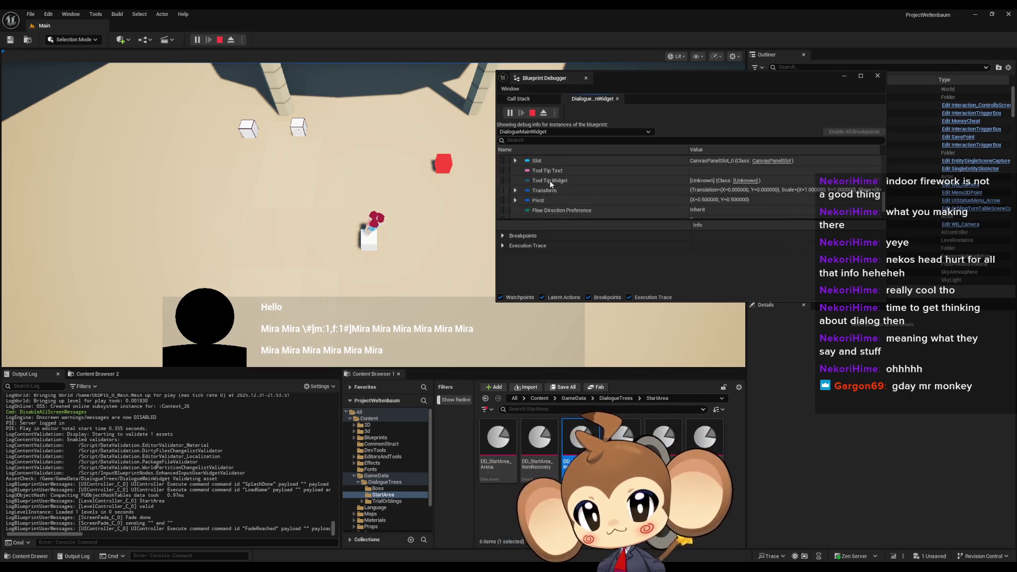
scroll(551, 183, up, 5)
Inspect the first Line Cluster's two strings, the first empty, then eject and return to DialogueMainWidget.
click(515, 188)
click(522, 198)
scroll(531, 196, down, 1)
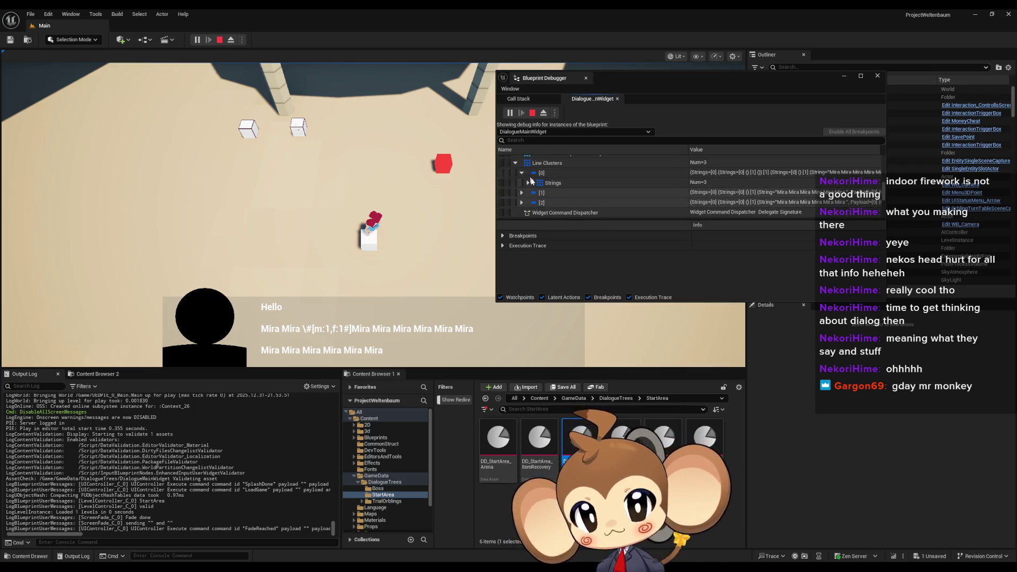
click(528, 182)
click(534, 192)
click(540, 202)
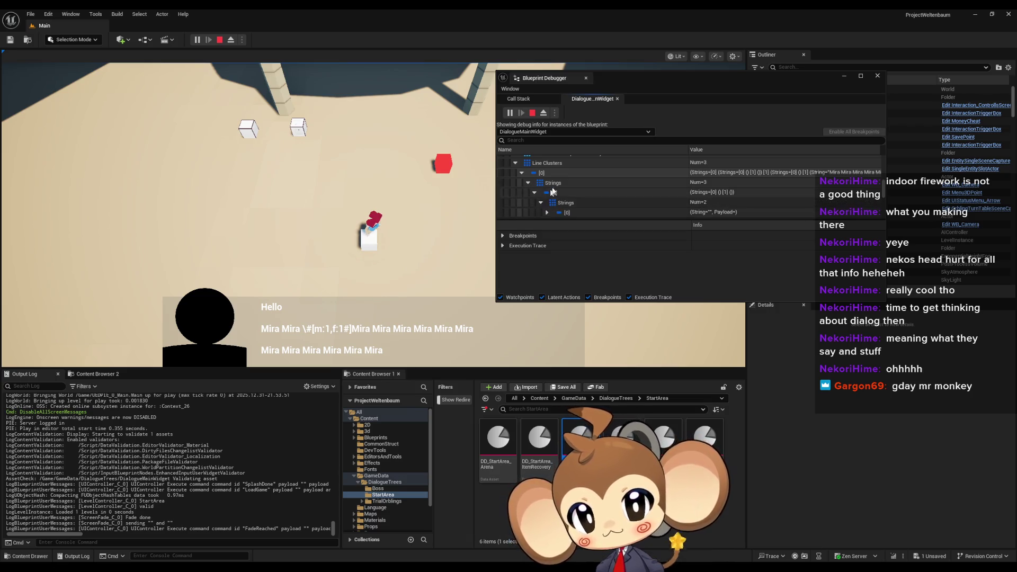
scroll(554, 190, down, 1)
click(547, 187)
click(547, 188)
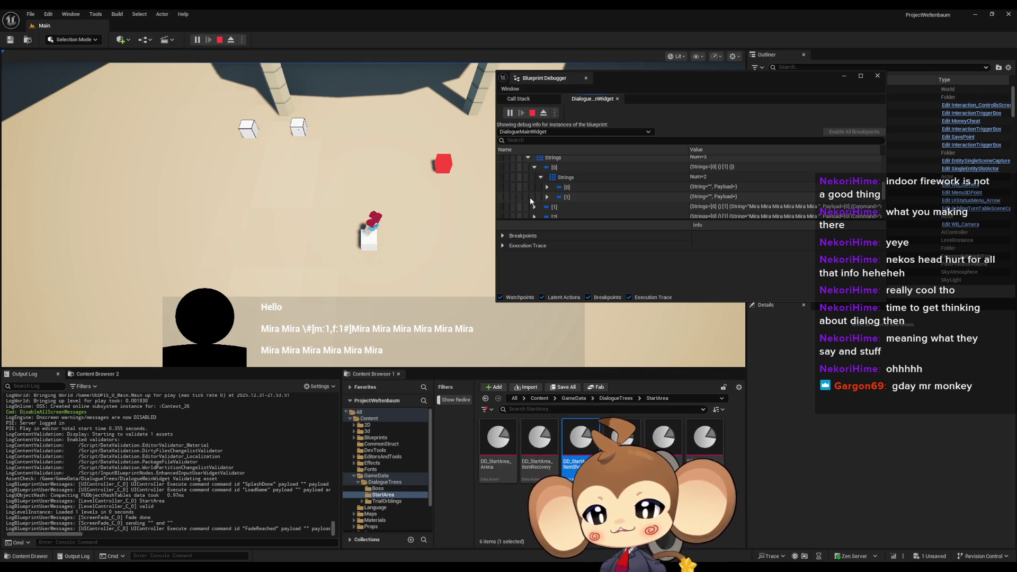
click(231, 43)
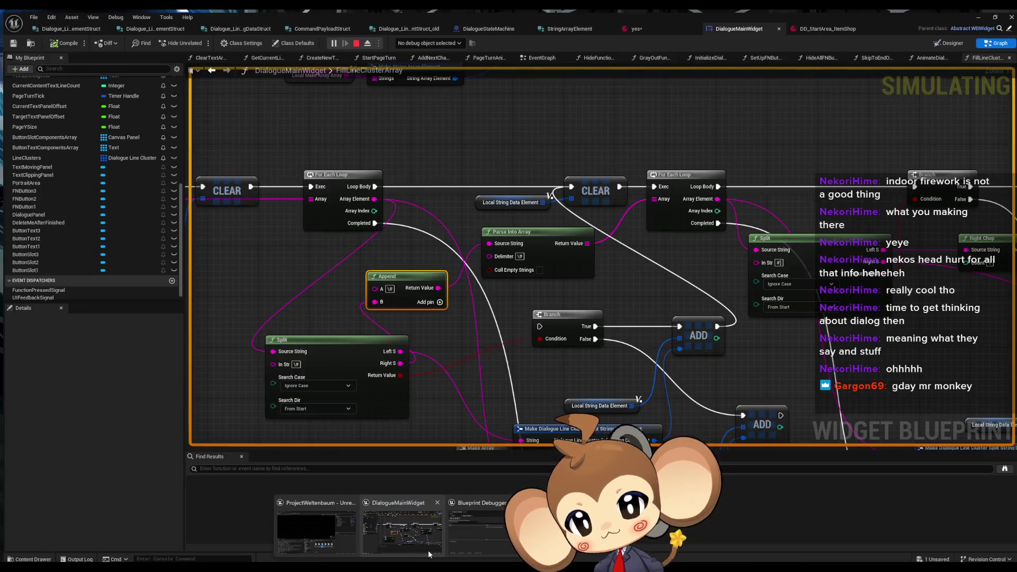
click(429, 553)
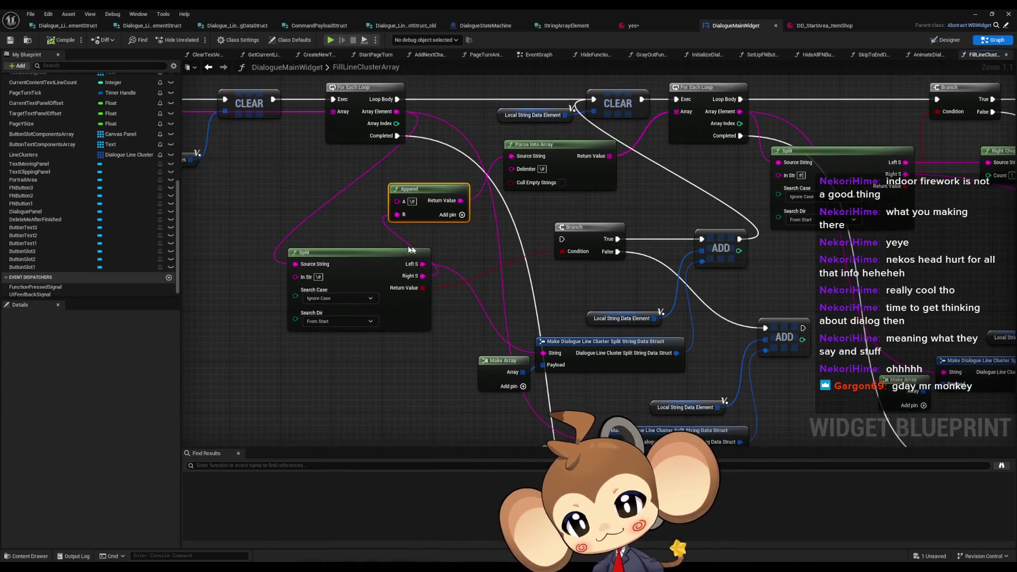
Move the Split node down-left, nudge Parse Into Array, and launch a new play session.
mouse_move(360, 272)
mouse_down()
mouse_move(333, 322)
mouse_move(271, 347)
mouse_move(255, 320)
mouse_move(322, 336)
mouse_move(247, 374)
mouse_move(348, 319)
mouse_move(310, 362)
mouse_move(334, 369)
mouse_move(300, 355)
mouse_move(304, 363)
mouse_move(289, 333)
mouse_move(310, 345)
mouse_up()
mouse_move(558, 148)
mouse_down()
mouse_move(558, 176)
mouse_move(551, 154)
mouse_move(466, 148)
mouse_move(396, 111)
mouse_up()
click(486, 258)
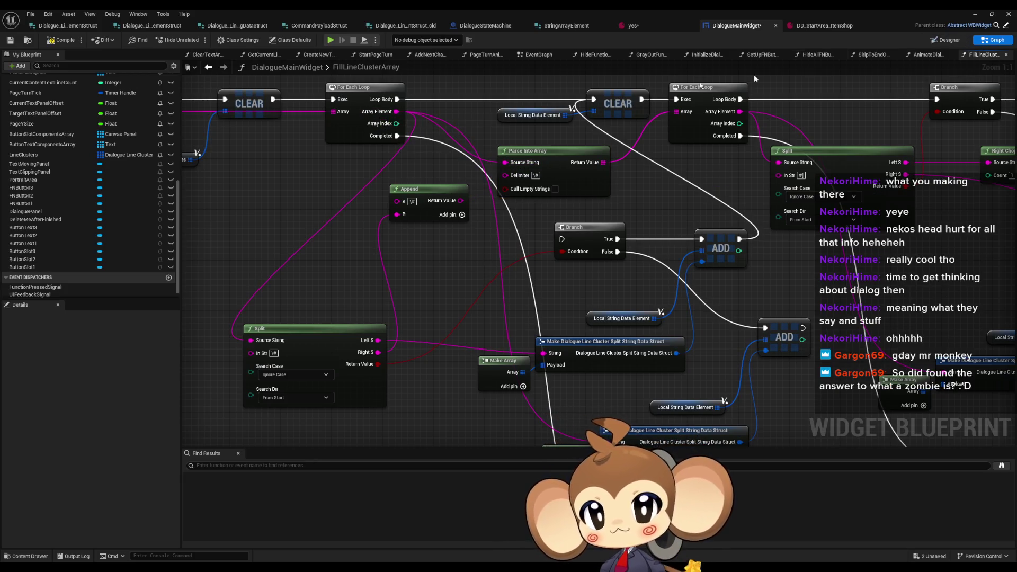
click(330, 41)
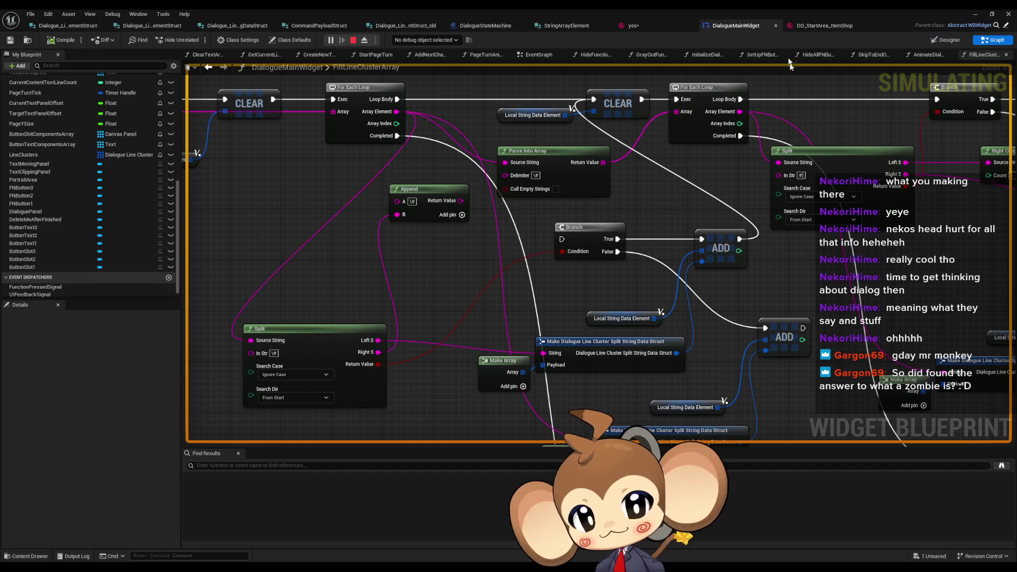
click(974, 14)
Load the saved game and walk the character into the dialogue trigger.
click(286, 199)
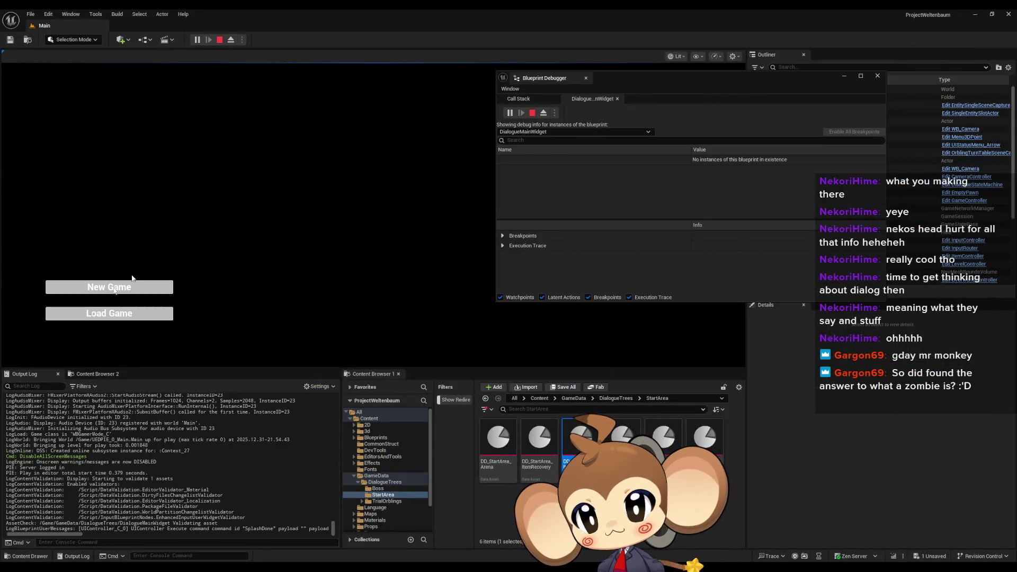
click(115, 315)
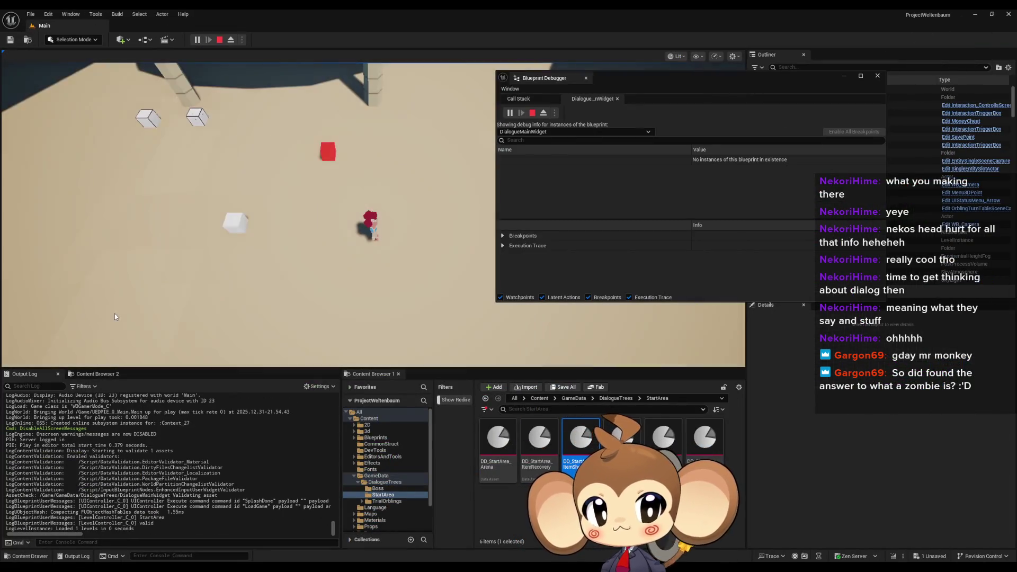
key(a)
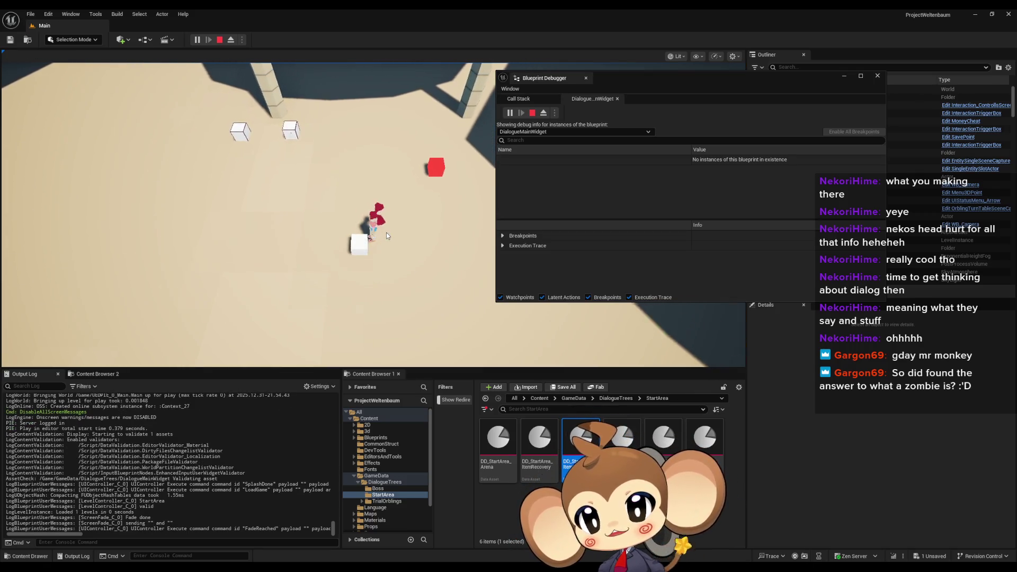
key(e)
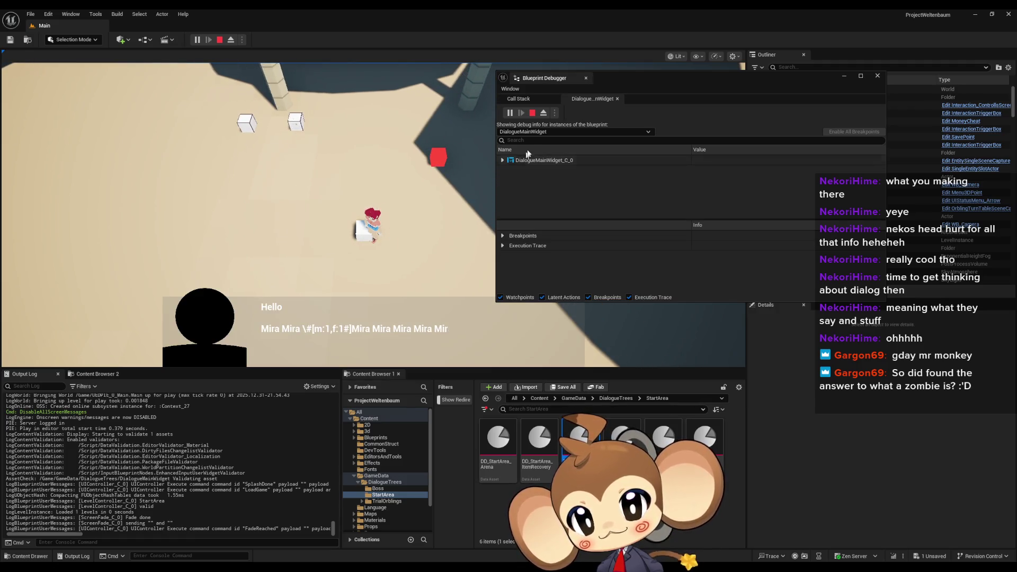
In the debugger, expand the first Line Cluster to reveal the Hello string and its payload.
click(502, 160)
click(509, 170)
scroll(540, 180, down, 10)
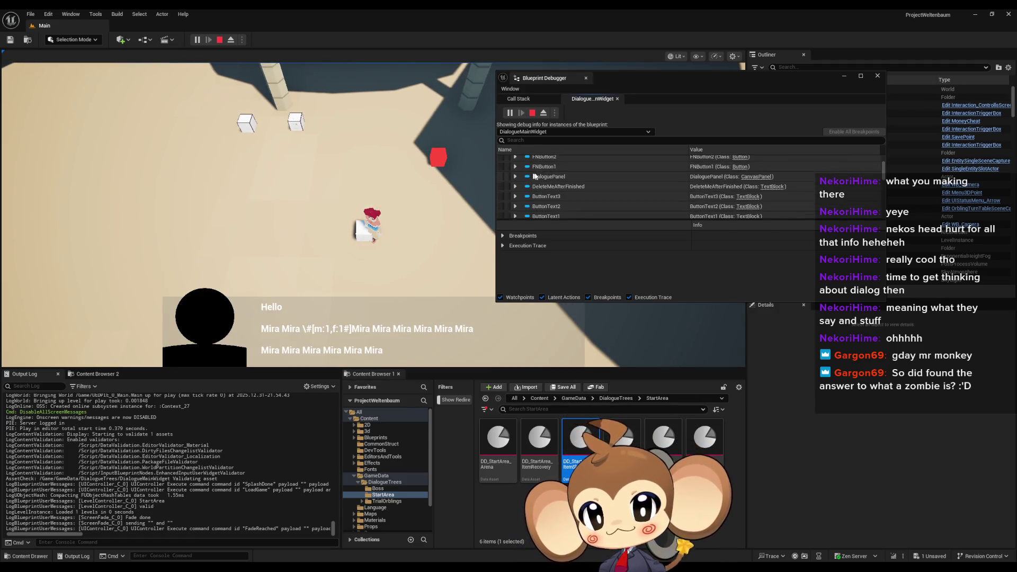
scroll(580, 176, down, 5)
click(515, 170)
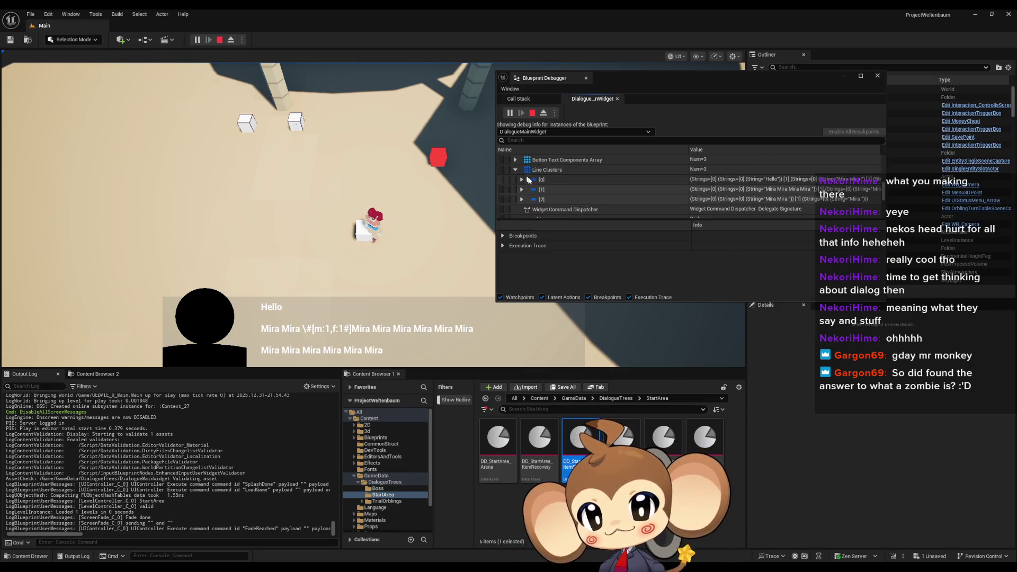
click(522, 179)
click(528, 190)
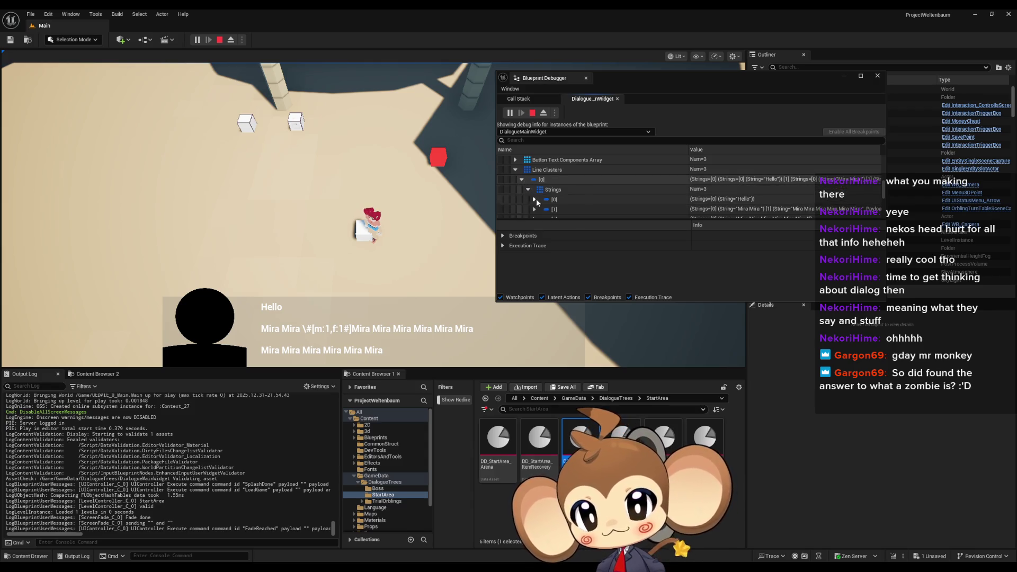
scroll(560, 197, down, 1)
click(539, 188)
click(541, 197)
scroll(550, 196, down, 1)
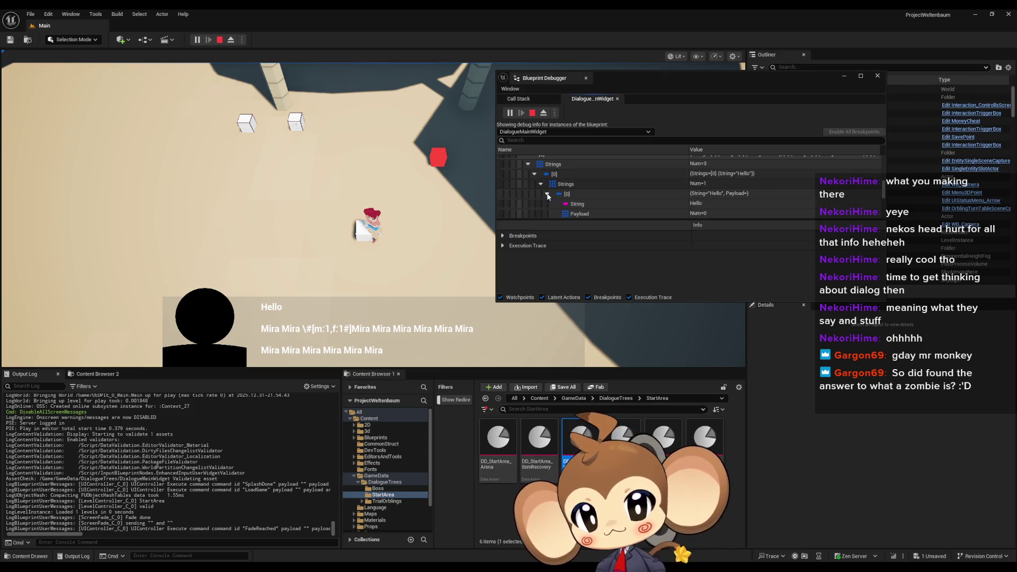
click(547, 194)
scroll(550, 196, down, 1)
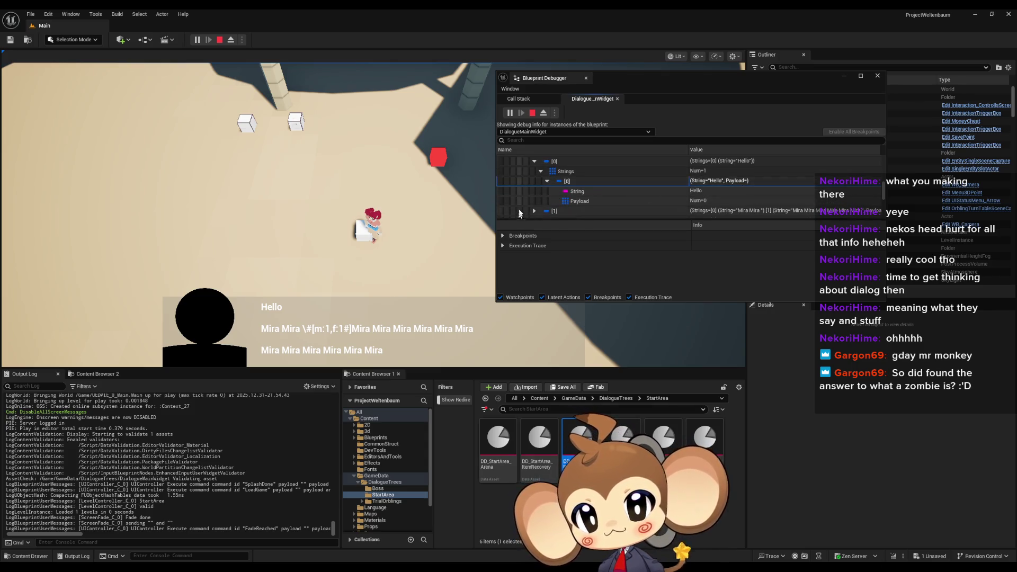
Expand the second Line Cluster to inspect the Mira strings and the two-command payload.
click(534, 211)
scroll(551, 196, down, 3)
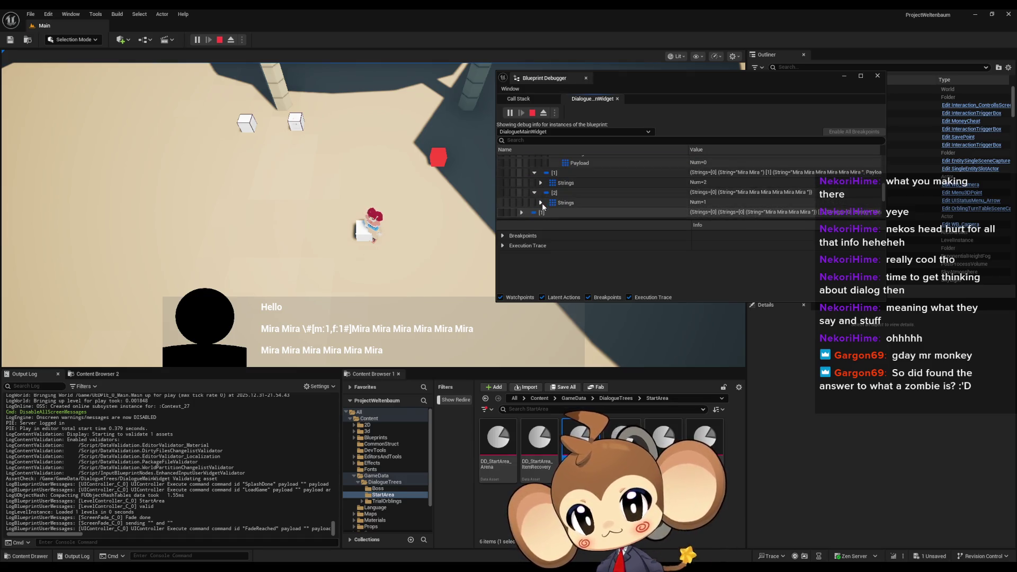
click(541, 182)
click(546, 193)
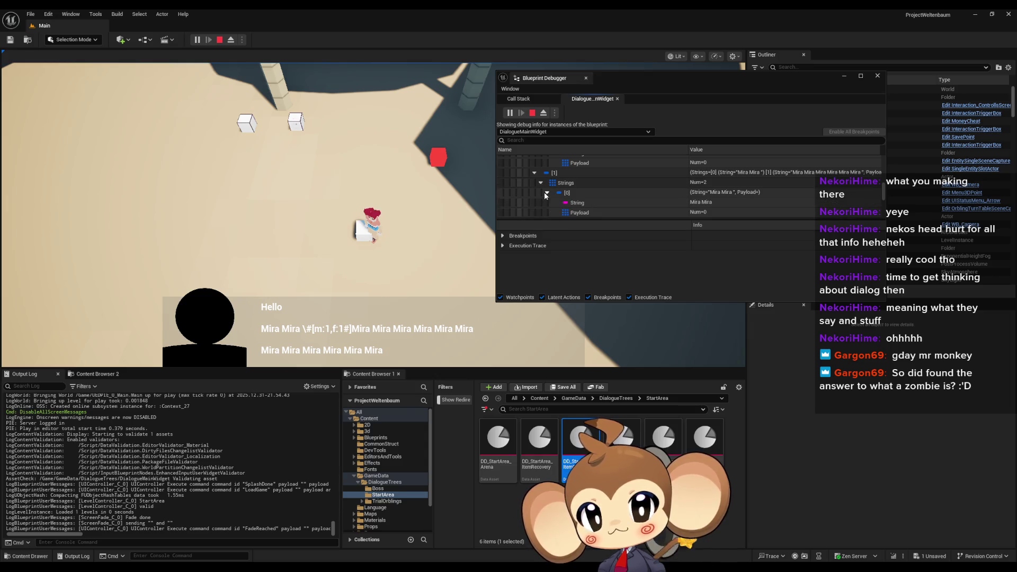
click(546, 192)
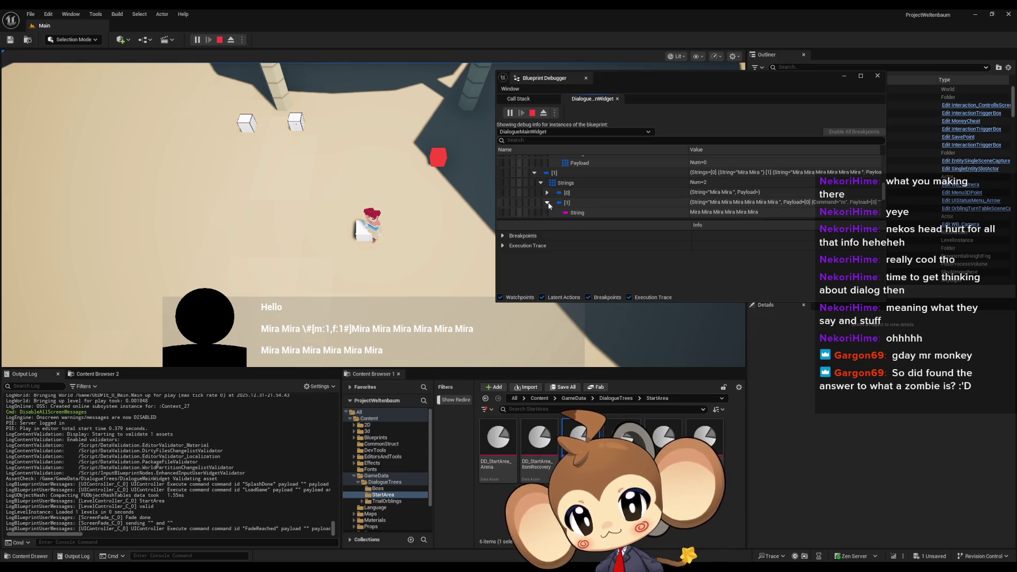
click(548, 203)
scroll(561, 203, down, 1)
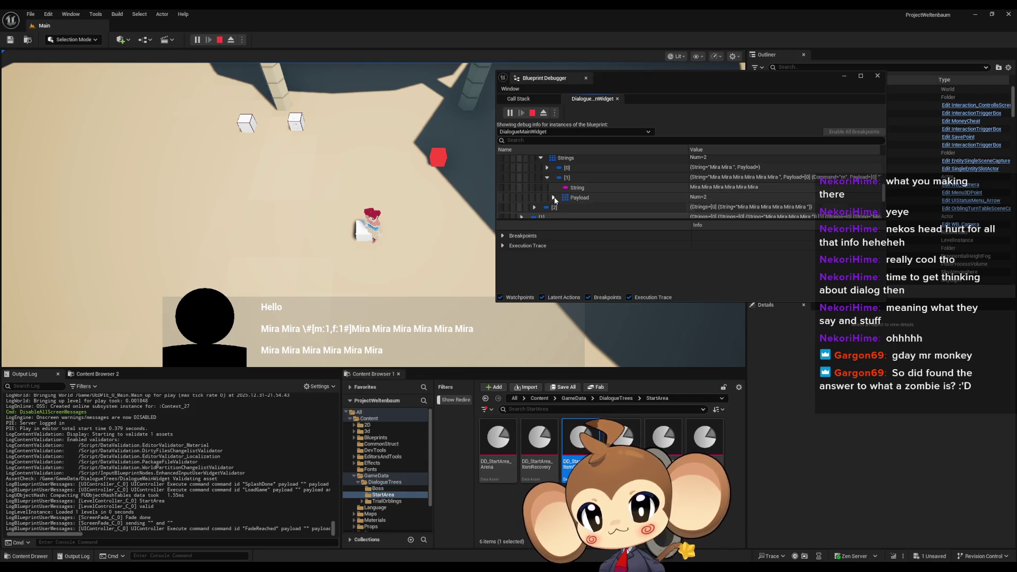
click(553, 197)
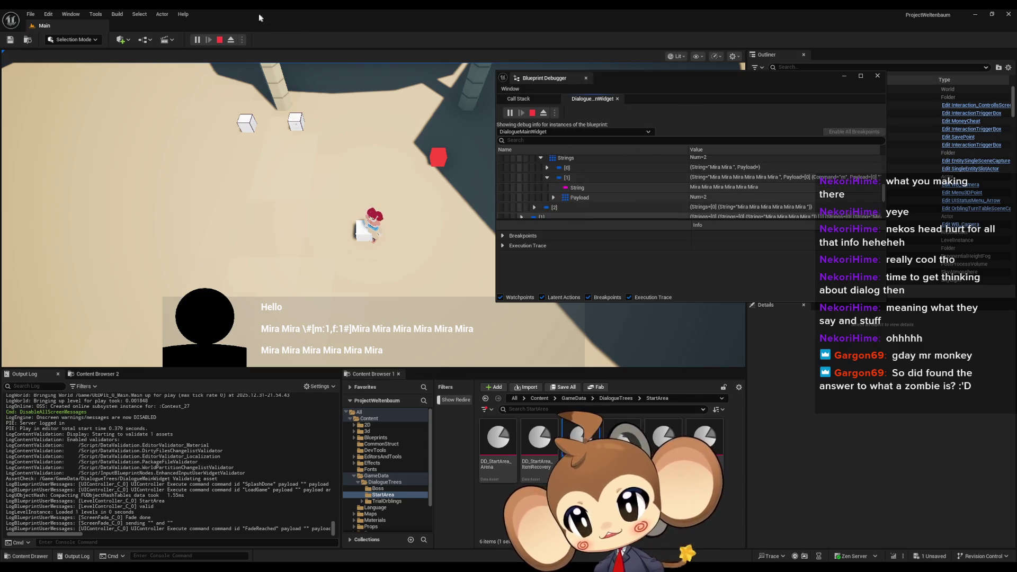
Stop the play session and bring the DialogueMainWidget blueprint window back.
click(220, 39)
mouse_move(395, 571)
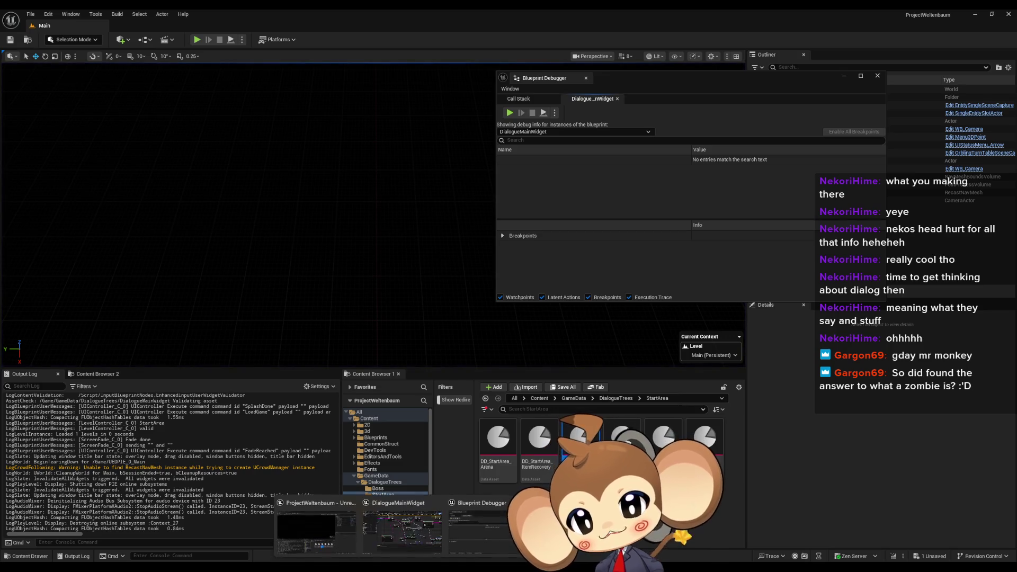
click(419, 539)
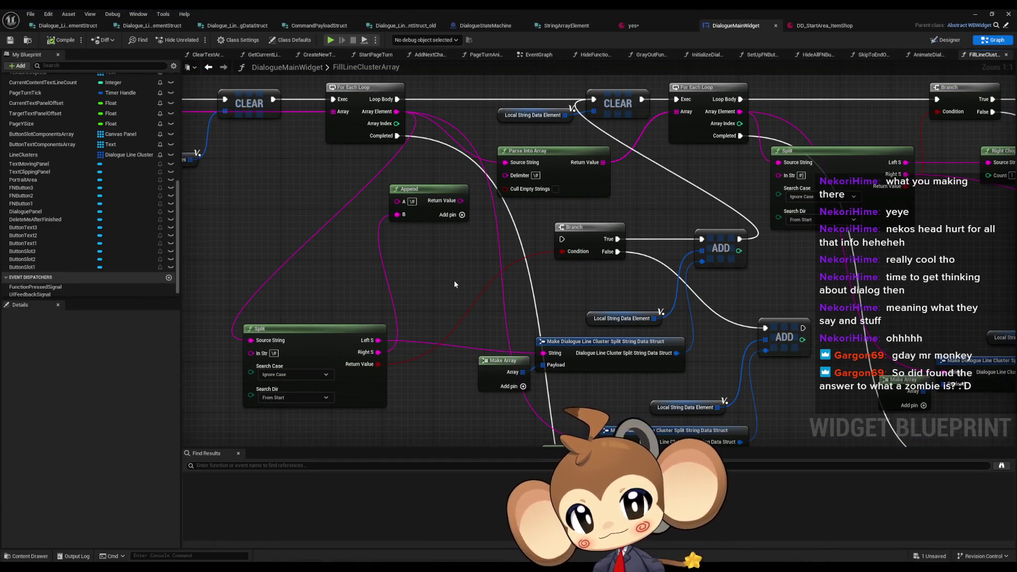